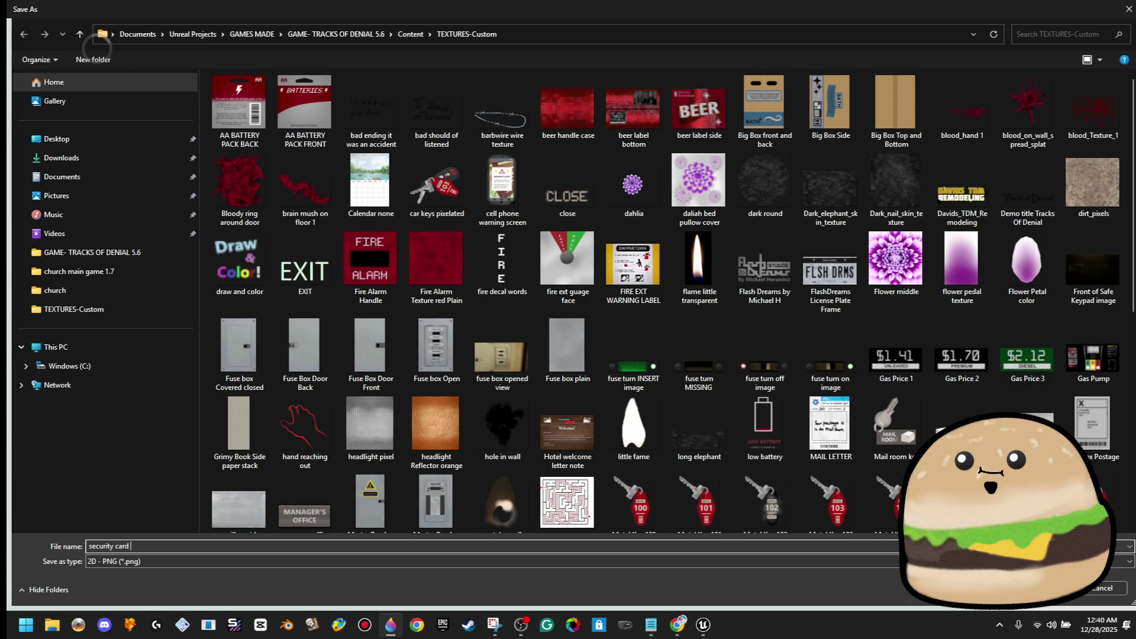
Step: Copy the file name 'security card tracks back', then close the Save As dialog and export pane
text(tracks ba)
key(ctrl+a)
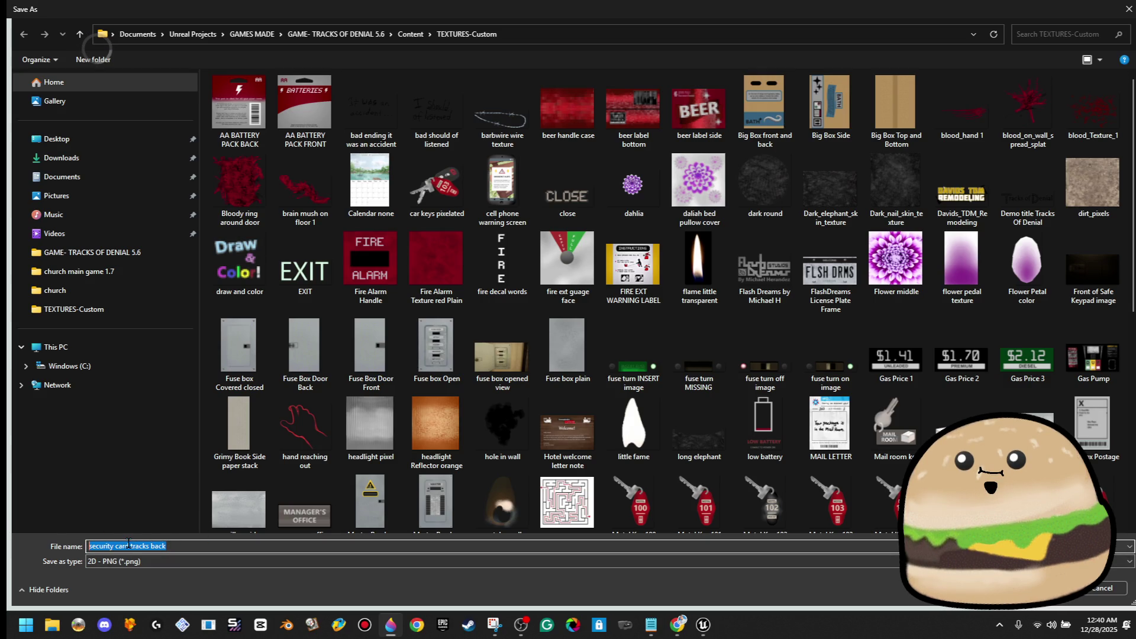
right_click(129, 543)
click(189, 414)
click(1086, 594)
key(Escape)
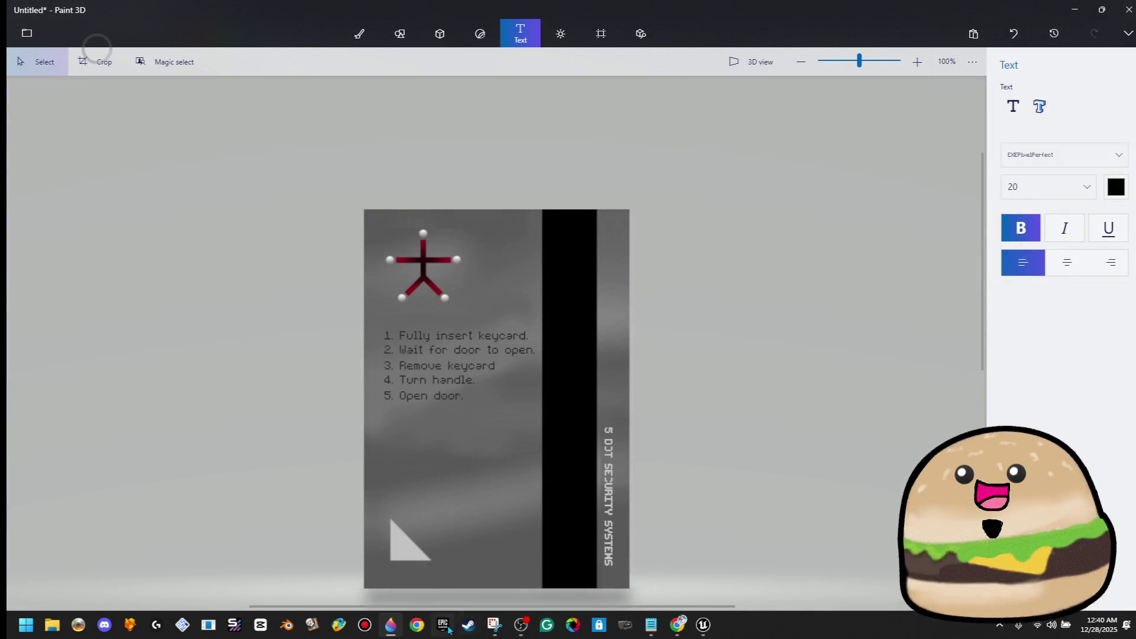
Step: In Unreal, close the keycard BACK texture and open the Front_Desk_Keycard_FRONT texture
mouse_move(494, 625)
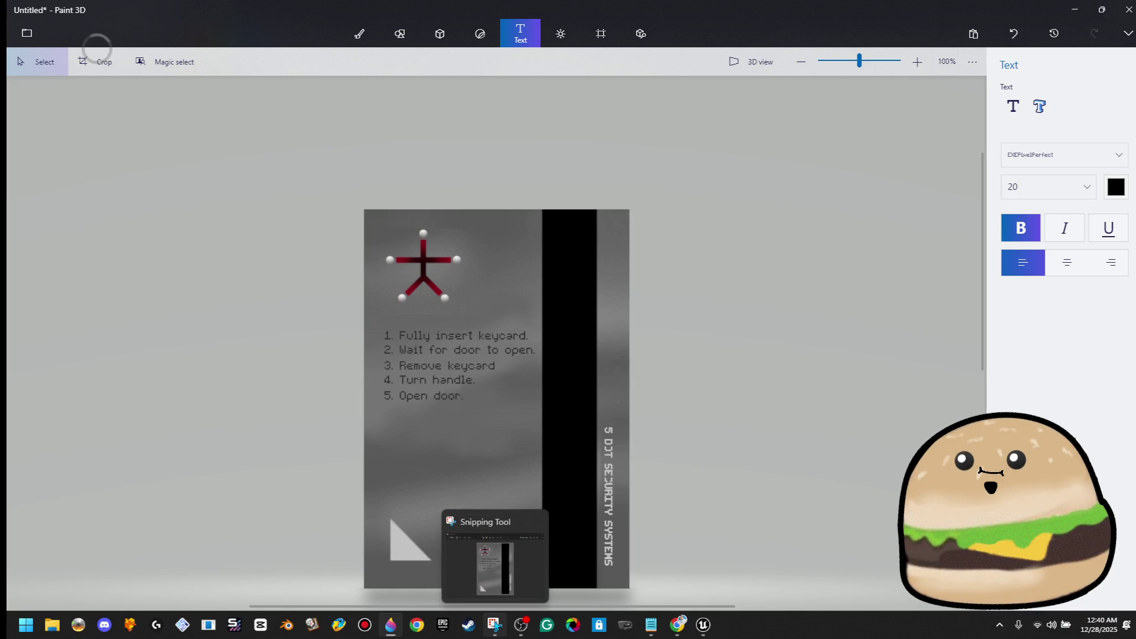
mouse_move(705, 623)
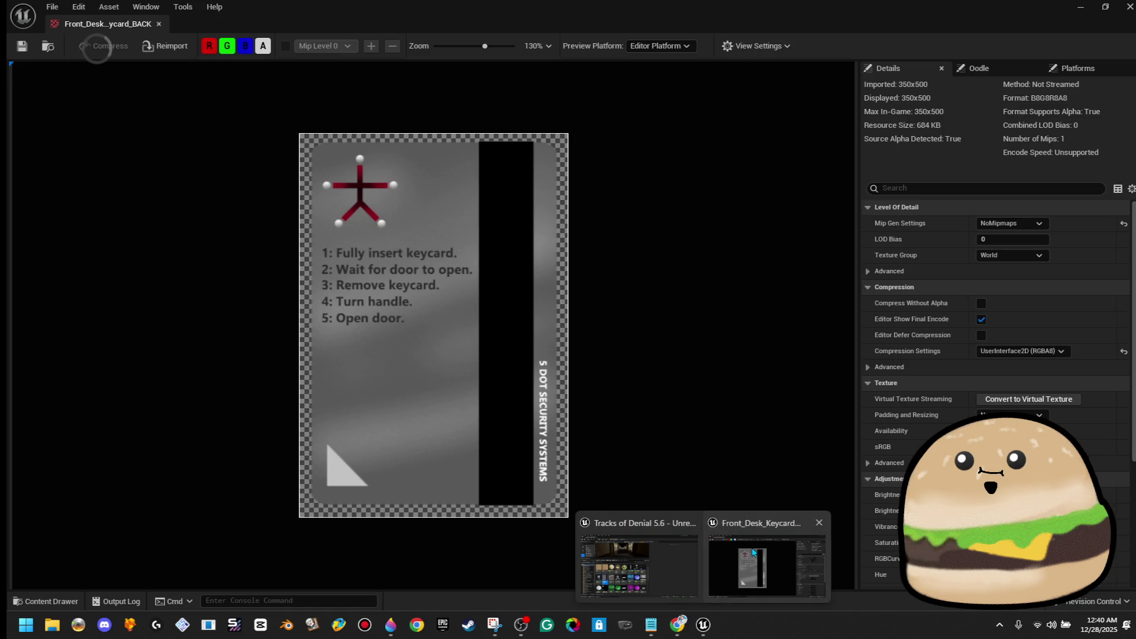
click(753, 552)
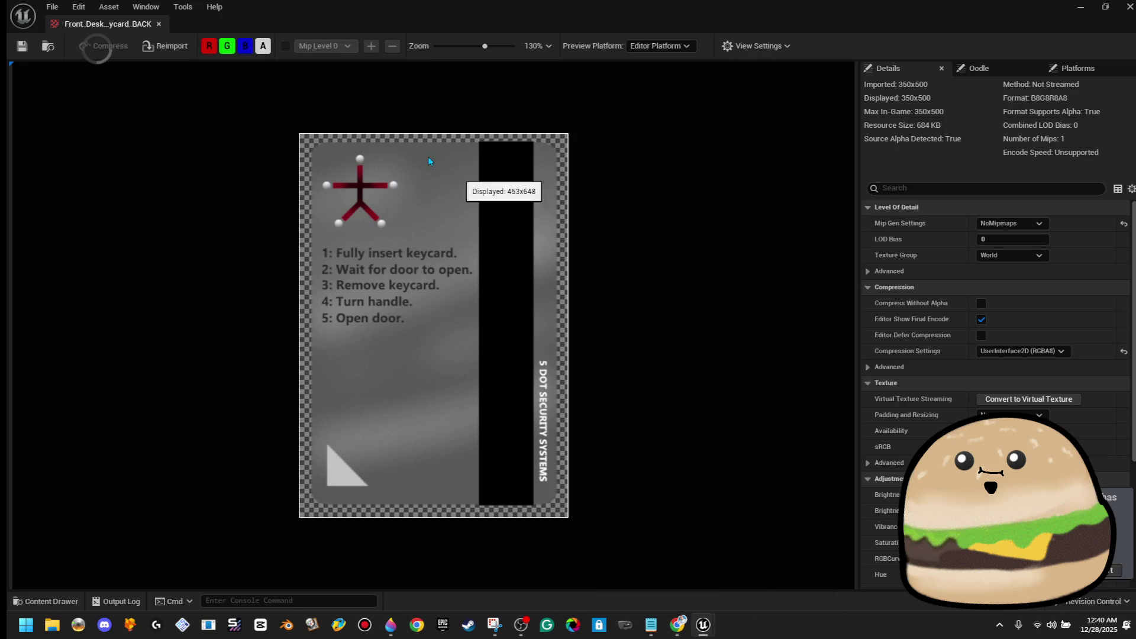
click(161, 25)
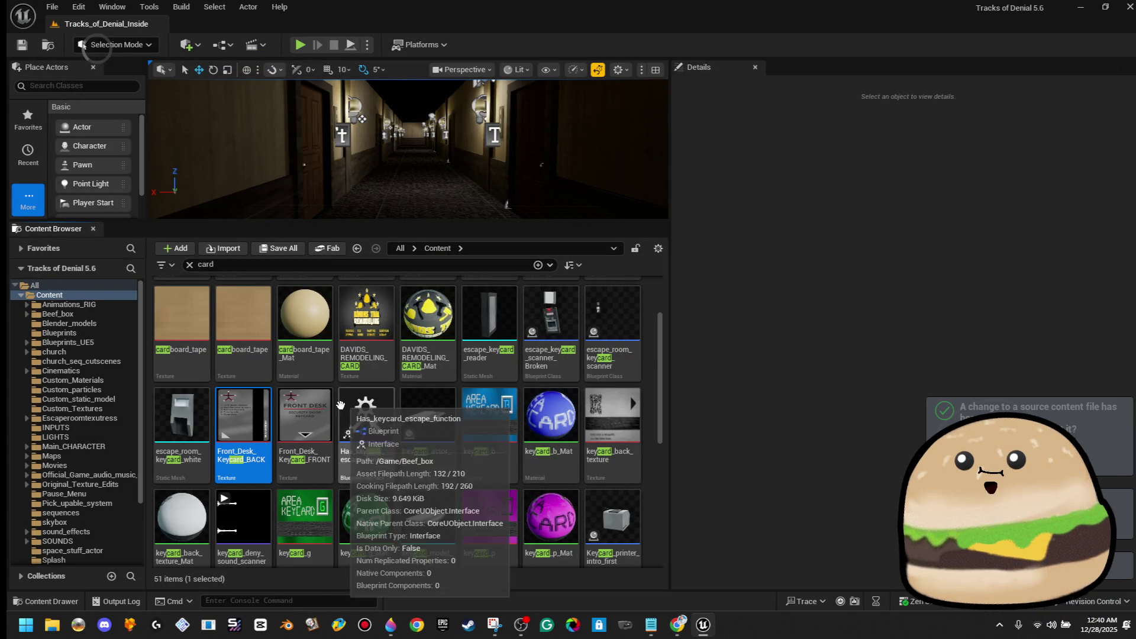
double_click(326, 422)
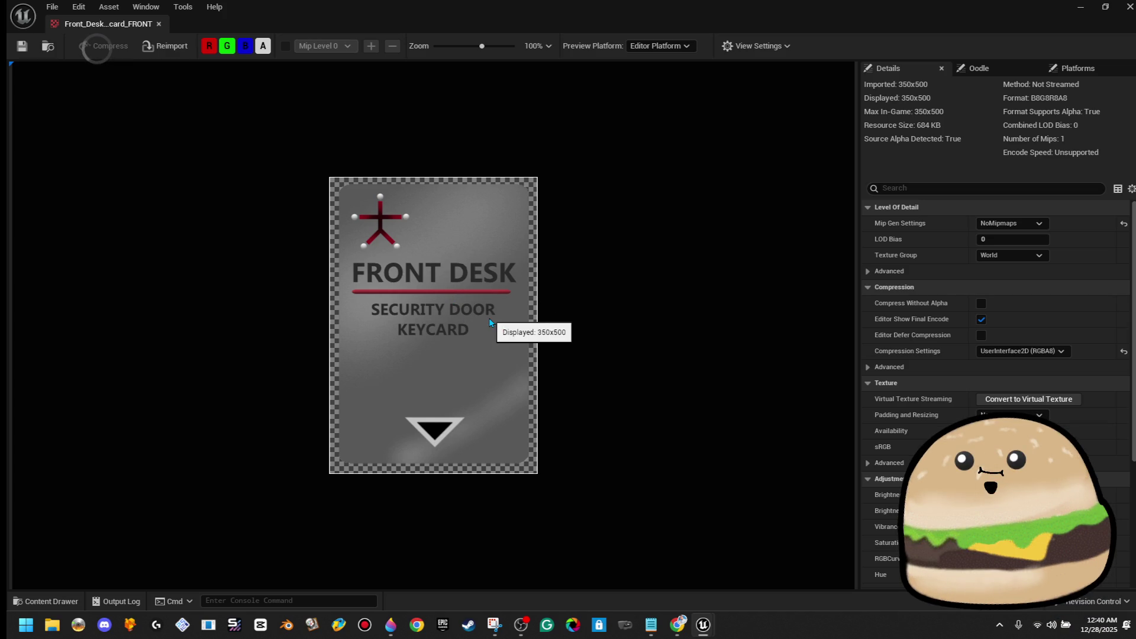
Step: Snip the keycard front texture region with Snipping Tool and copy the capture
key(super)
text(snipping tool)
click(172, 290)
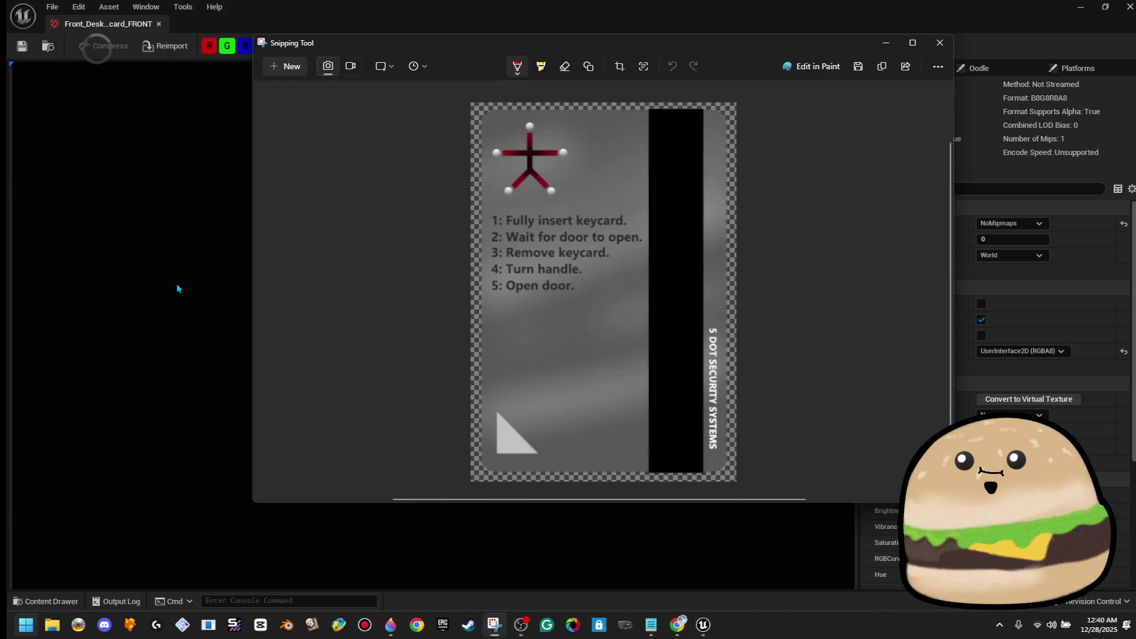
click(288, 67)
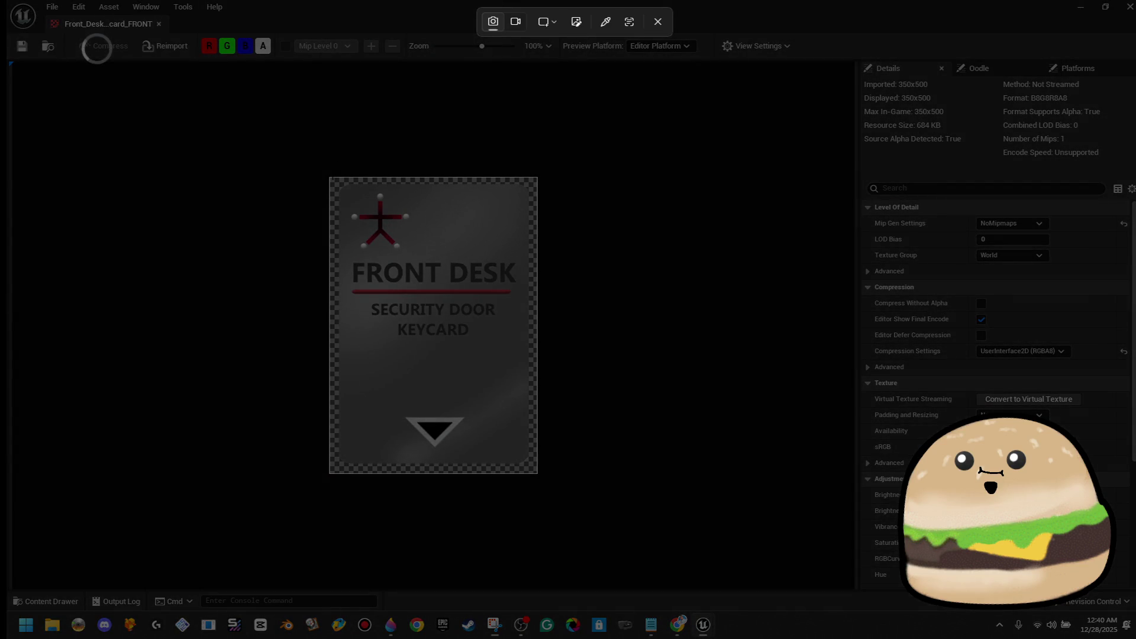
drag(330, 176, 534, 471)
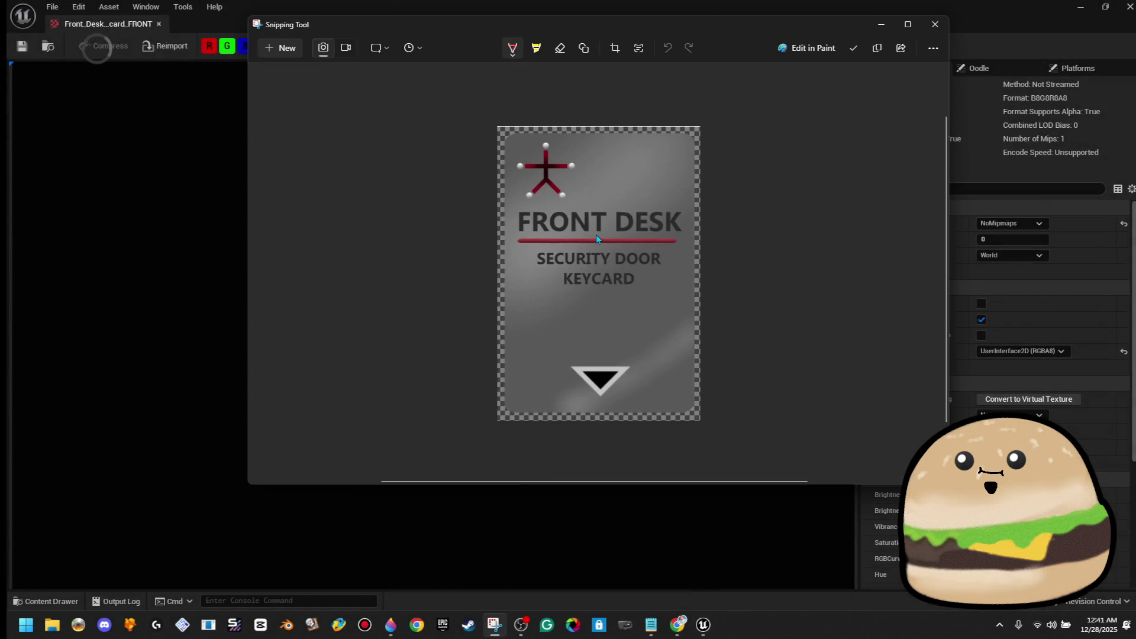
right_click(597, 236)
click(633, 272)
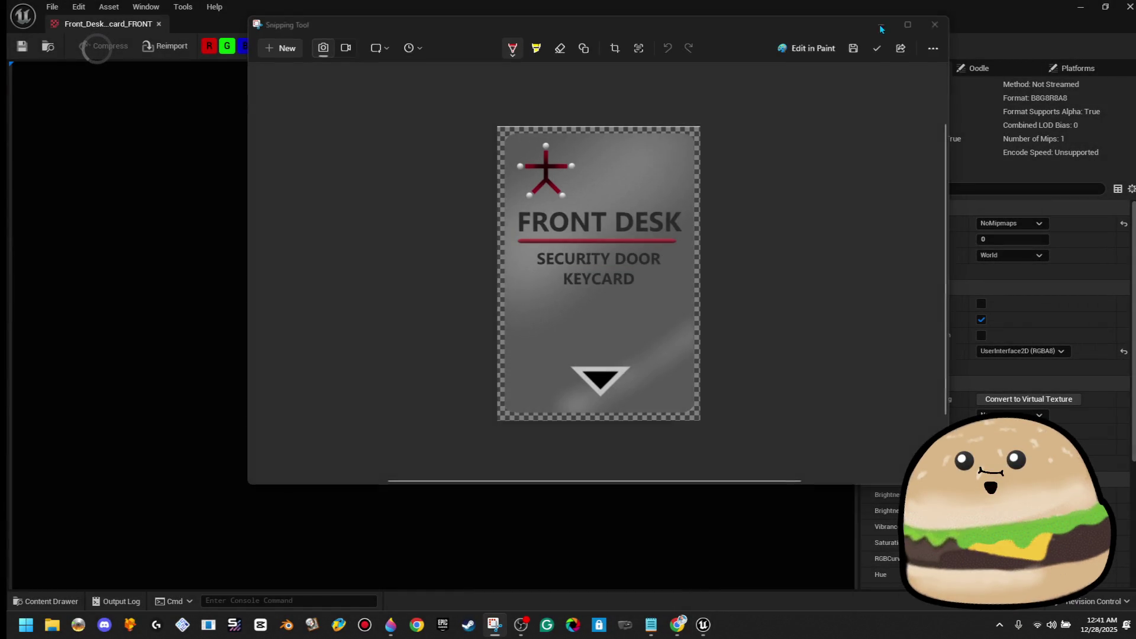
click(935, 24)
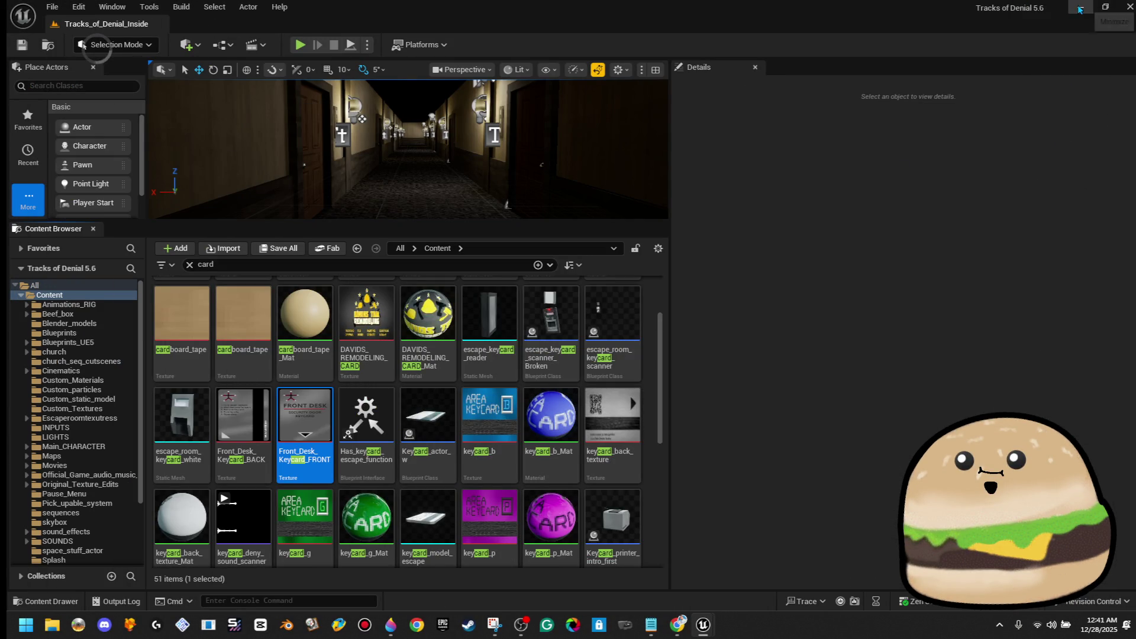
Step: Reopen Front_Desk_Keycard_FRONT in Unreal's texture editor and make it fill the screen again
click(1080, 7)
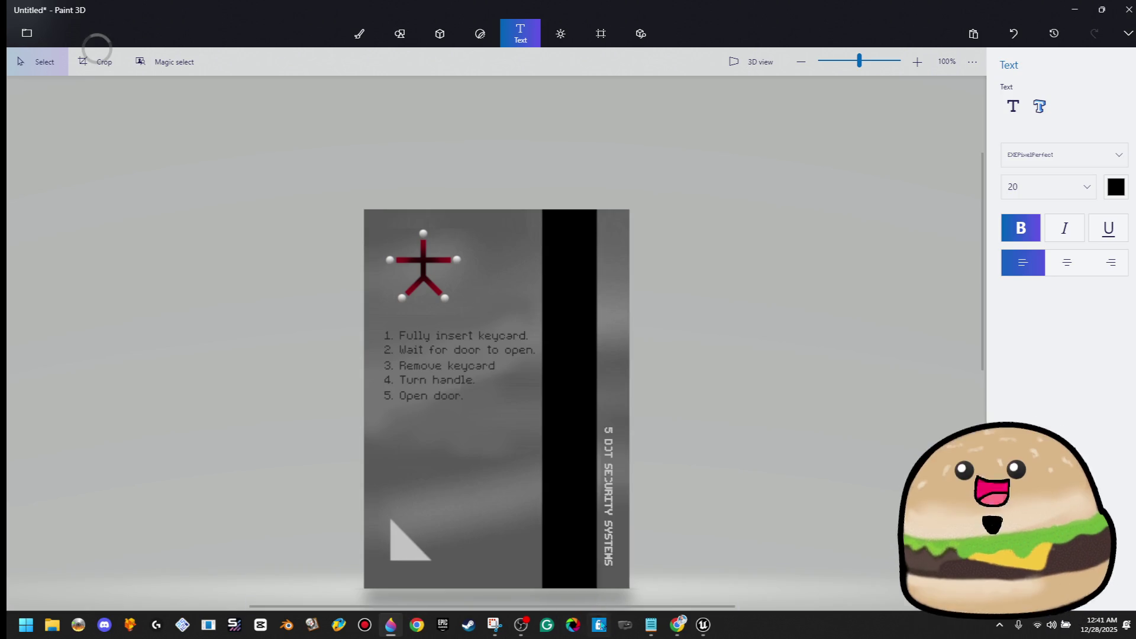
mouse_move(693, 634)
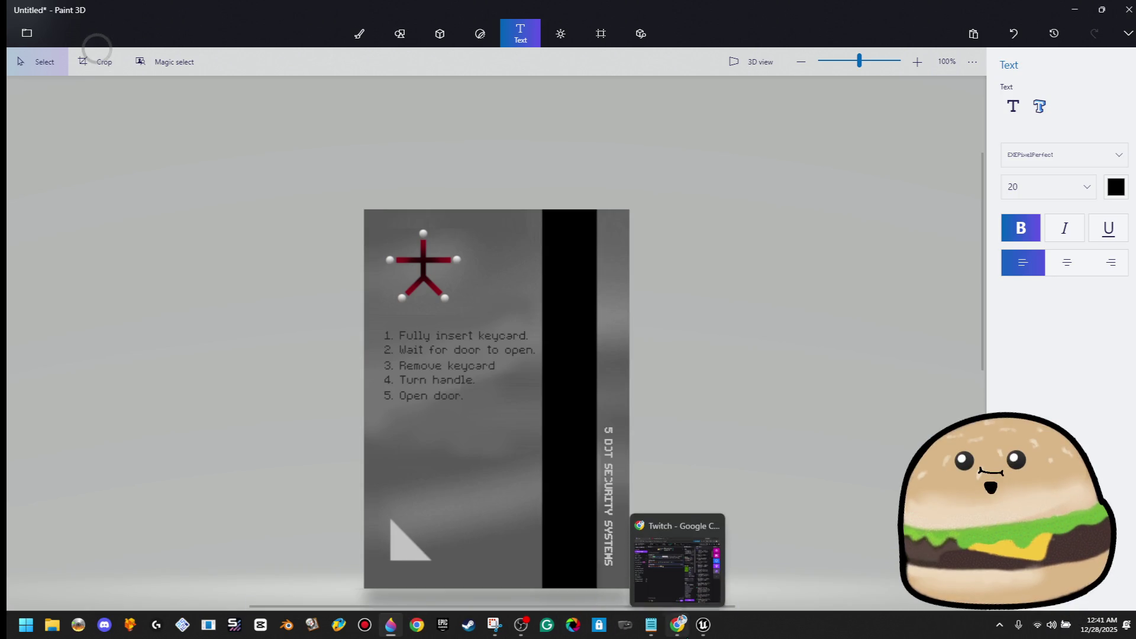
click(709, 634)
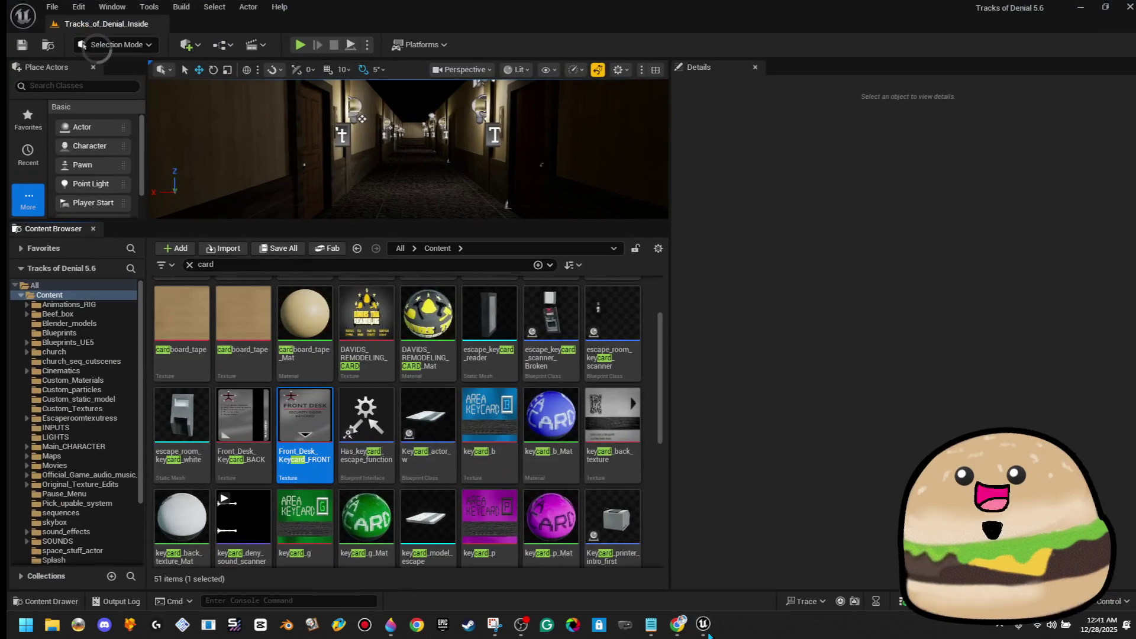
double_click(323, 418)
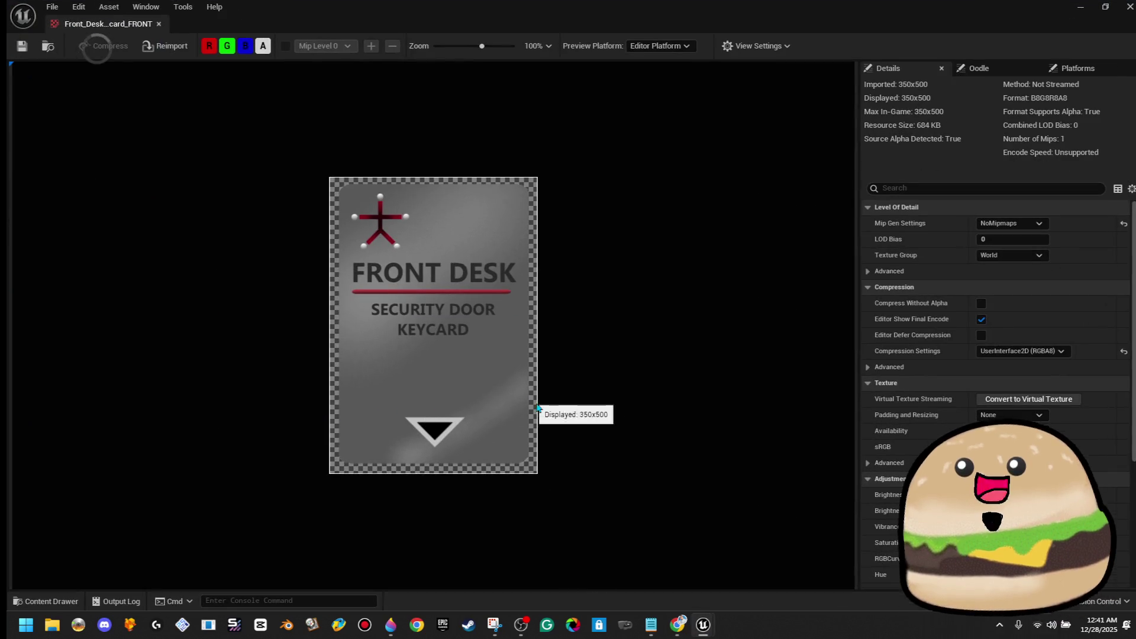
mouse_move(651, 27)
mouse_down()
mouse_move(1124, 148)
mouse_move(690, 158)
mouse_up()
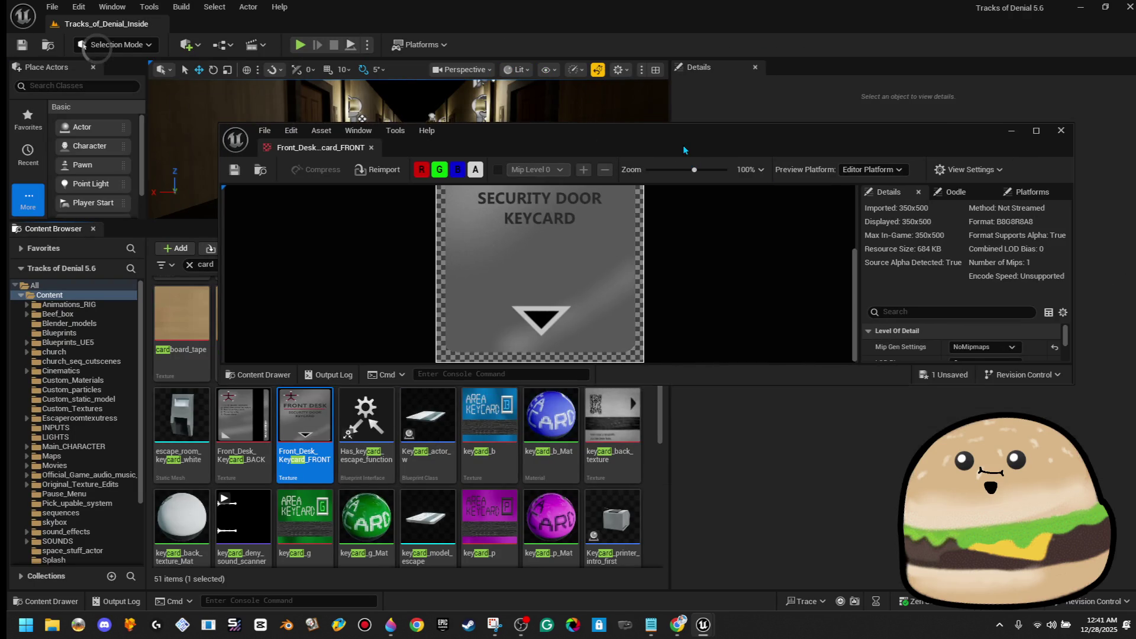
double_click(690, 155)
Step: Return to Paint 3D and paste the captured keycard front onto the canvas
mouse_move(394, 625)
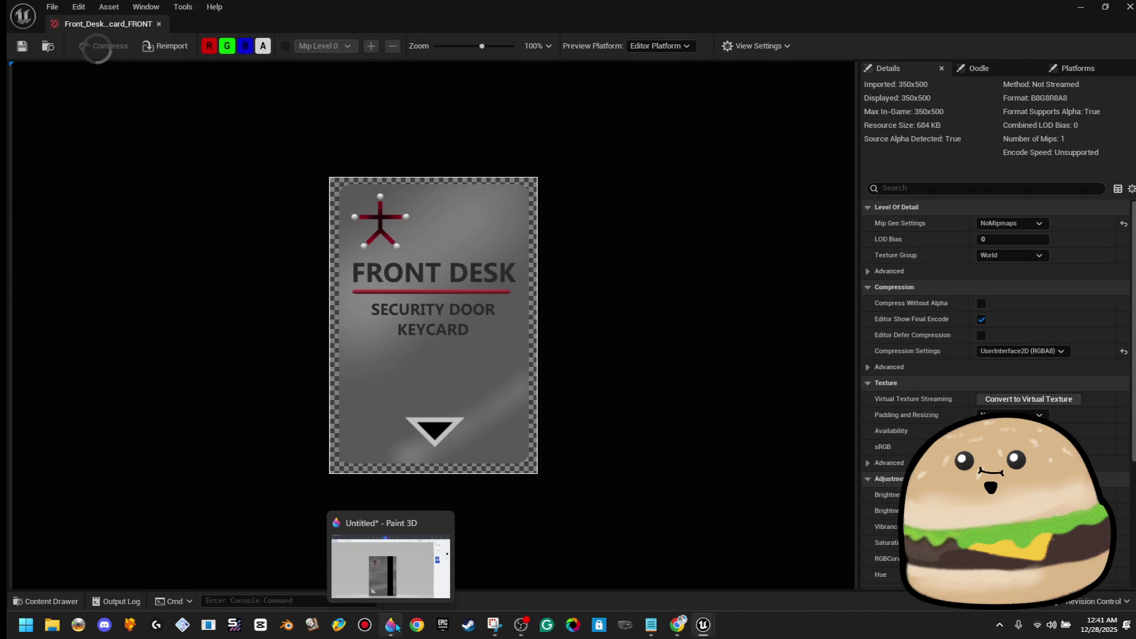
click(393, 562)
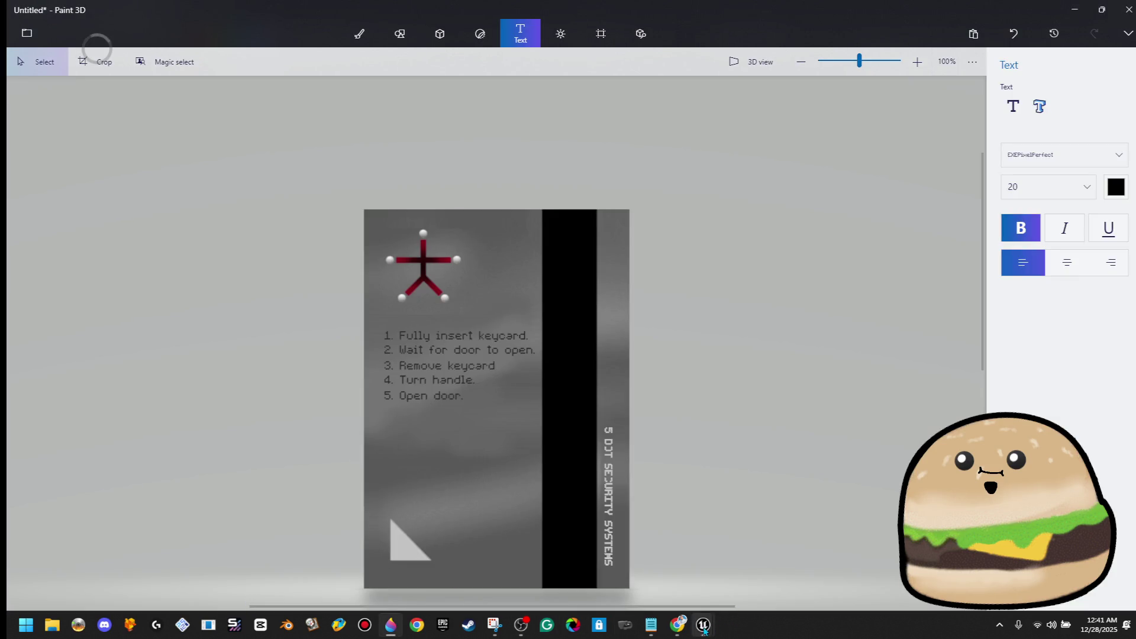
mouse_move(704, 628)
click(739, 564)
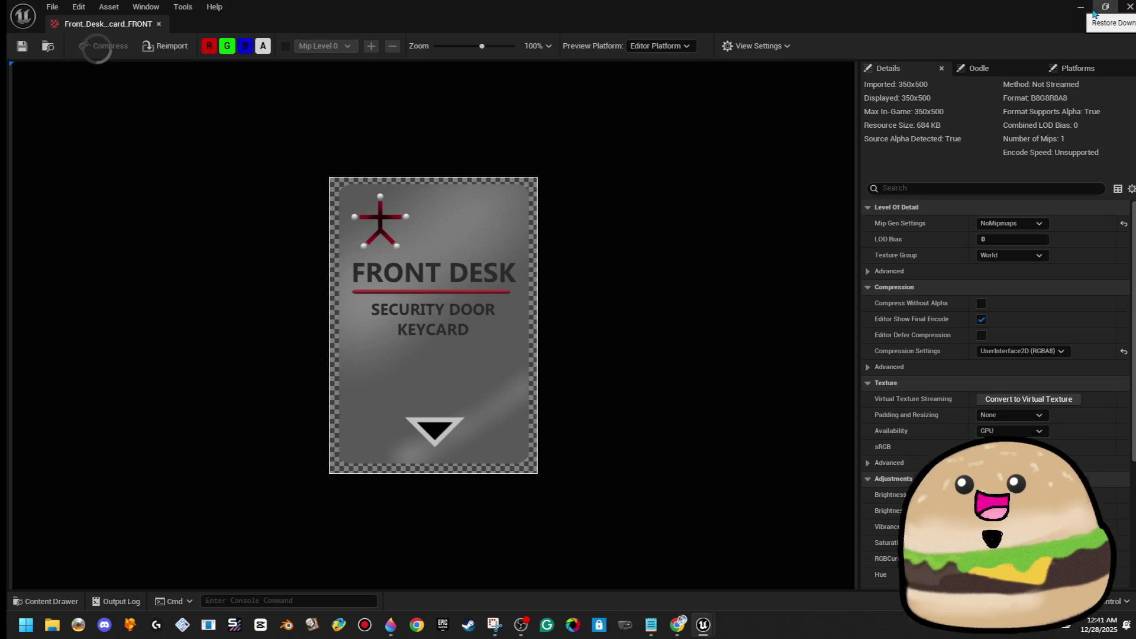
click(1082, 9)
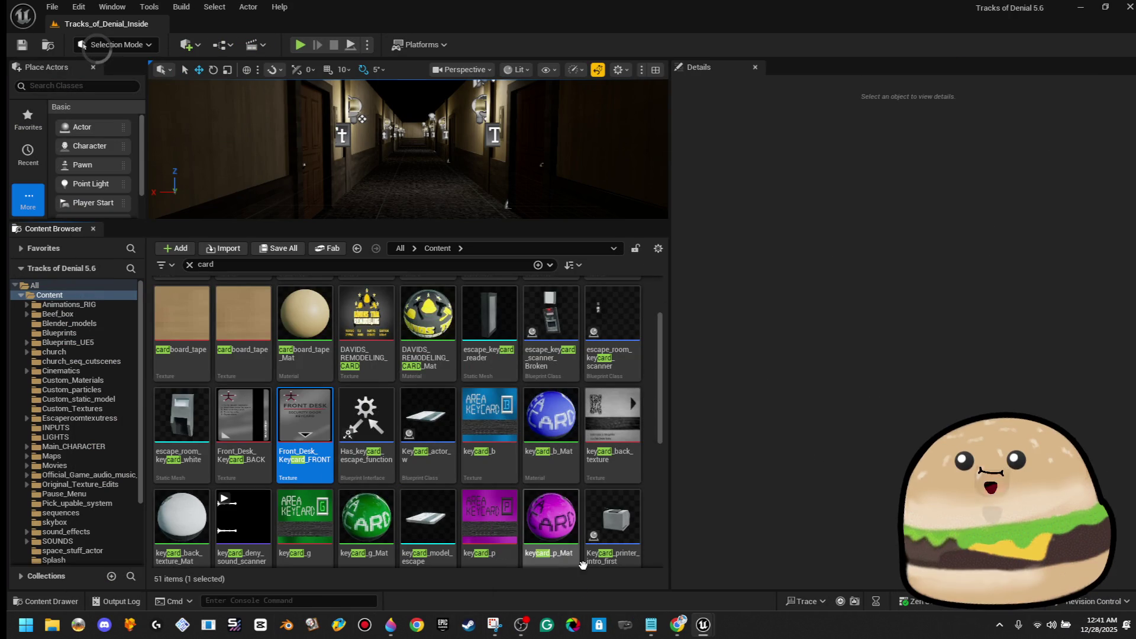
click(395, 624)
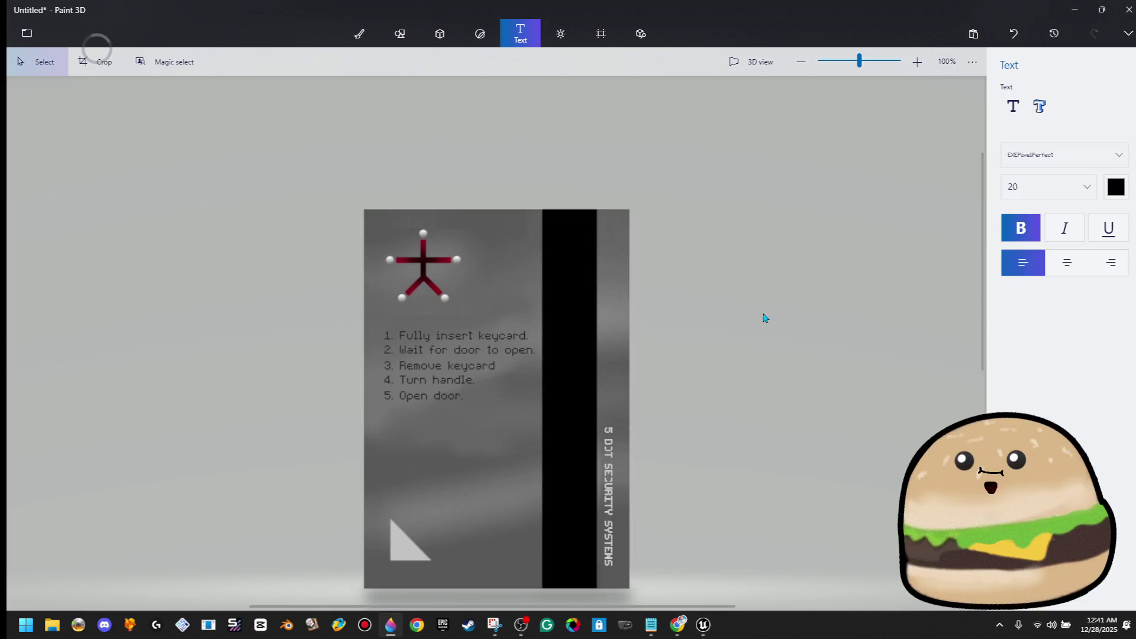
key(ctrl+v)
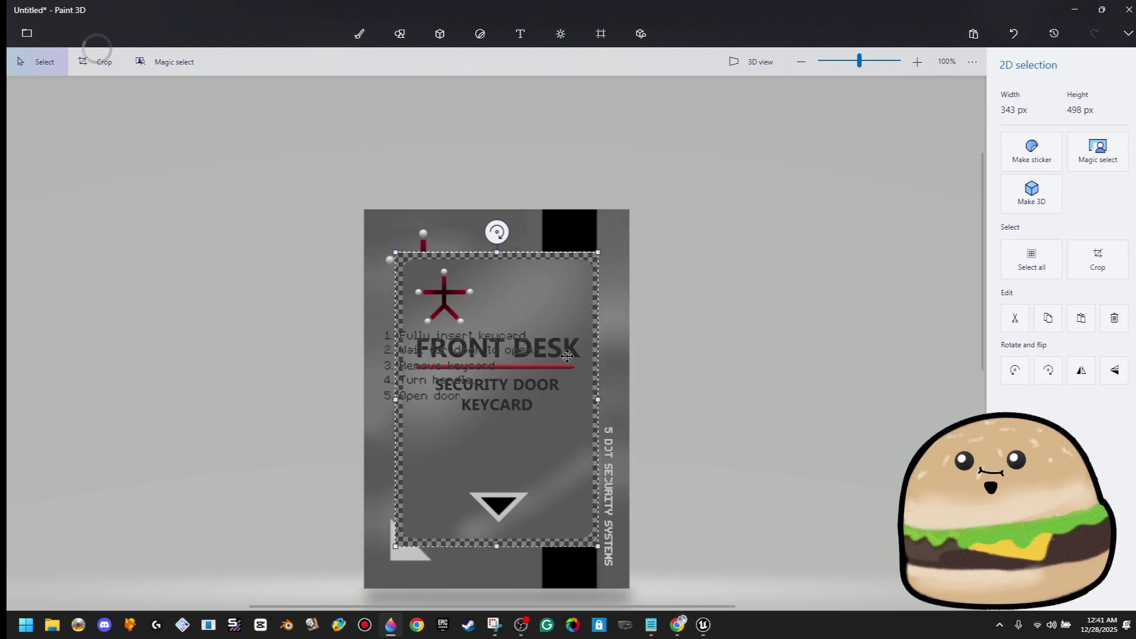
Step: Move the pasted keycard front down-left and enlarge it to cover the card
scroll(563, 356, down, 1)
drag(529, 413, 504, 449)
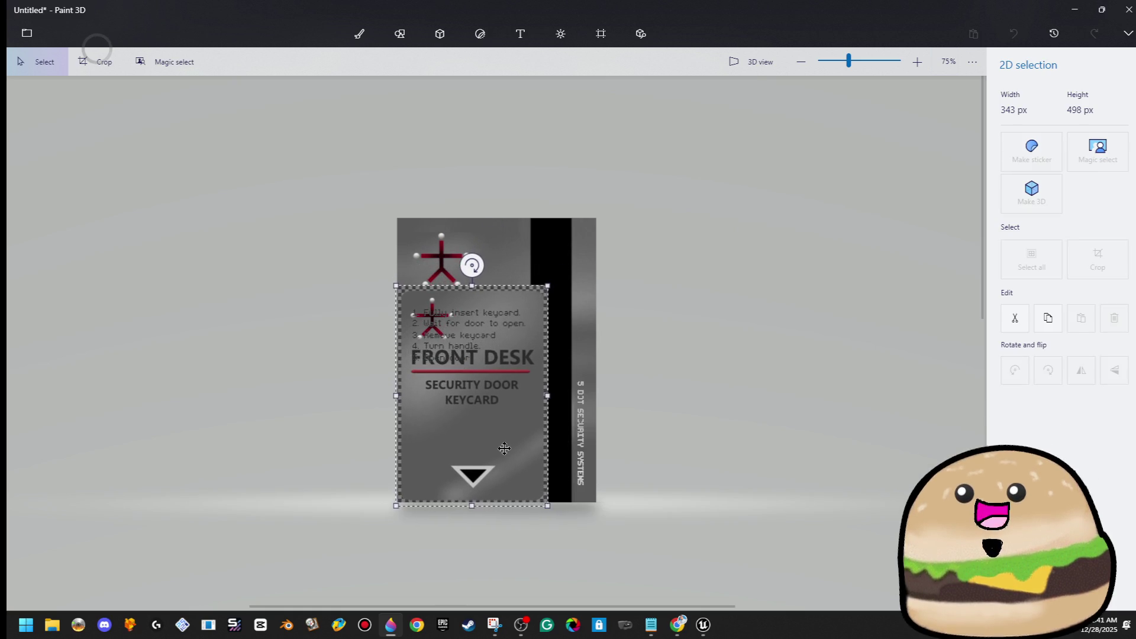
mouse_move(548, 285)
mouse_down()
mouse_move(587, 255)
mouse_move(587, 233)
mouse_move(600, 248)
mouse_up()
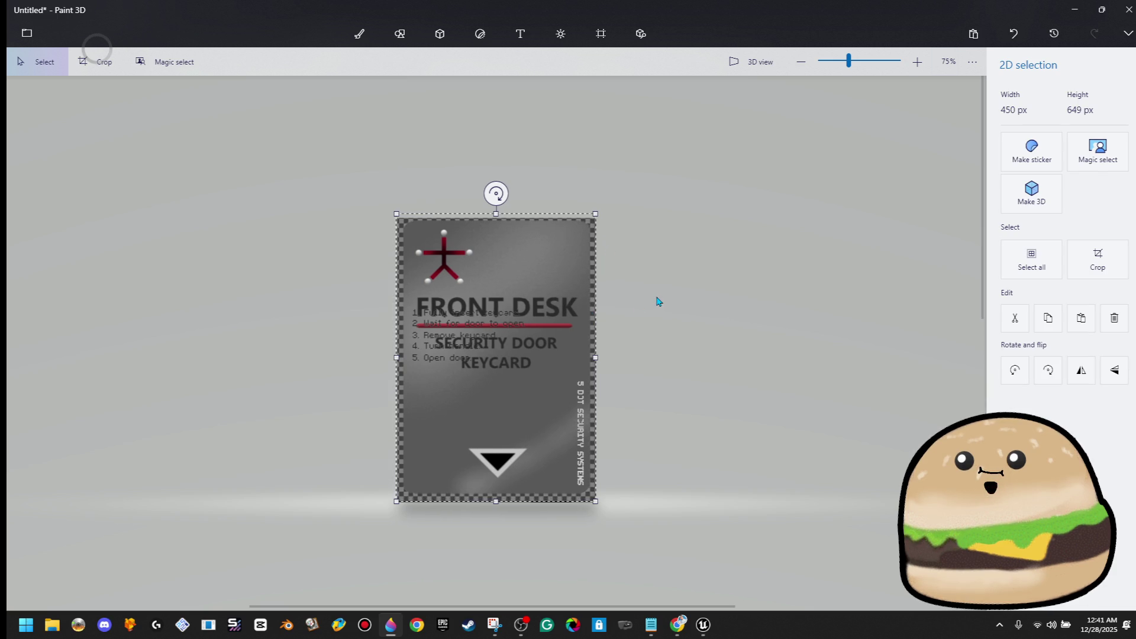
Step: Try a text box, then stretch a card strip over the transparent border and select a bottom-left grey patch
key(t)
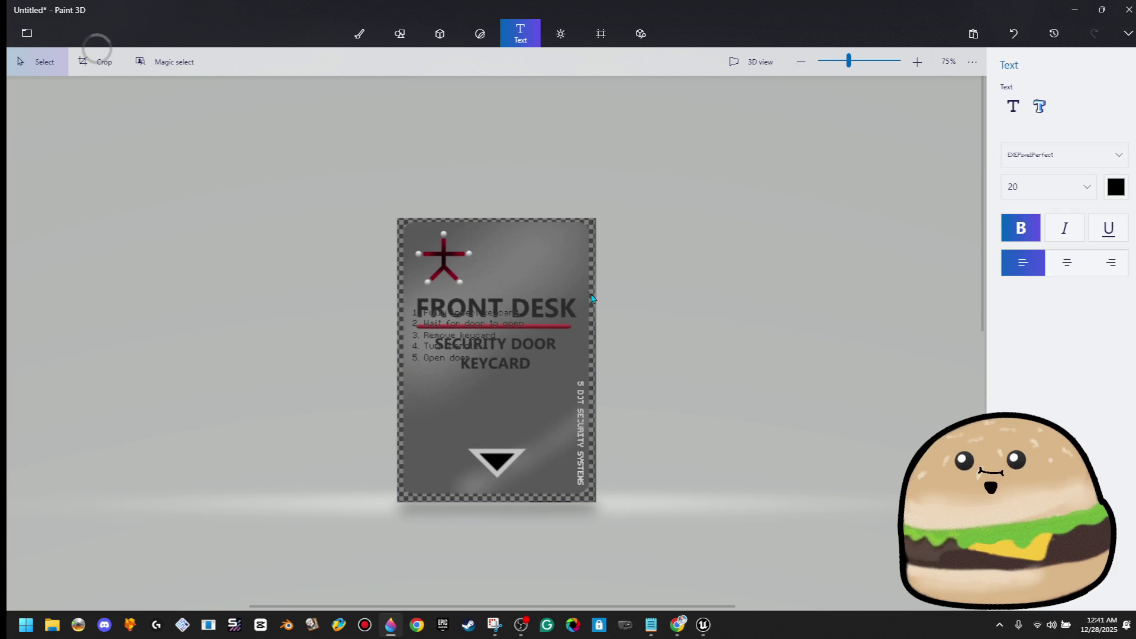
drag(656, 324, 314, 527)
scroll(485, 370, up, 3)
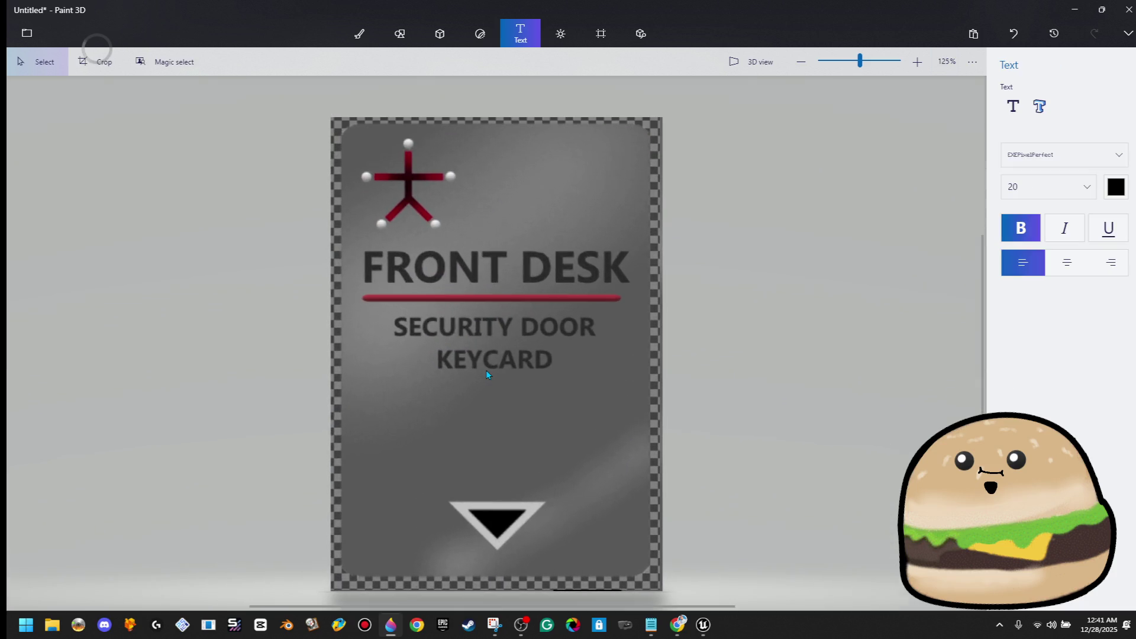
scroll(596, 400, down, 1)
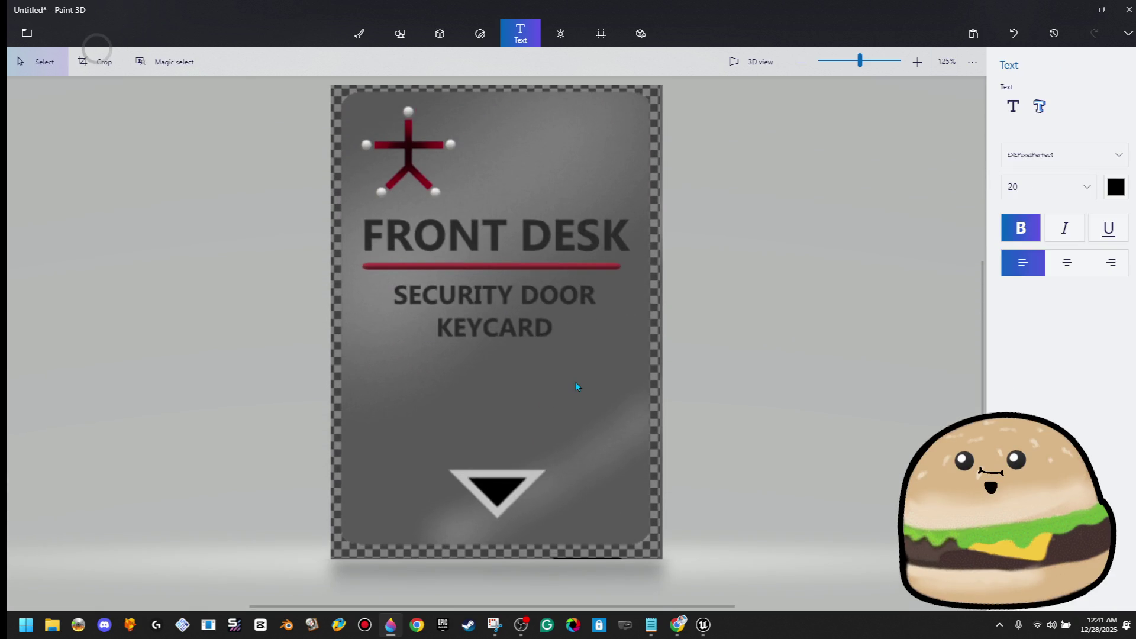
drag(631, 534, 647, 538)
drag(644, 449, 658, 450)
click(453, 543)
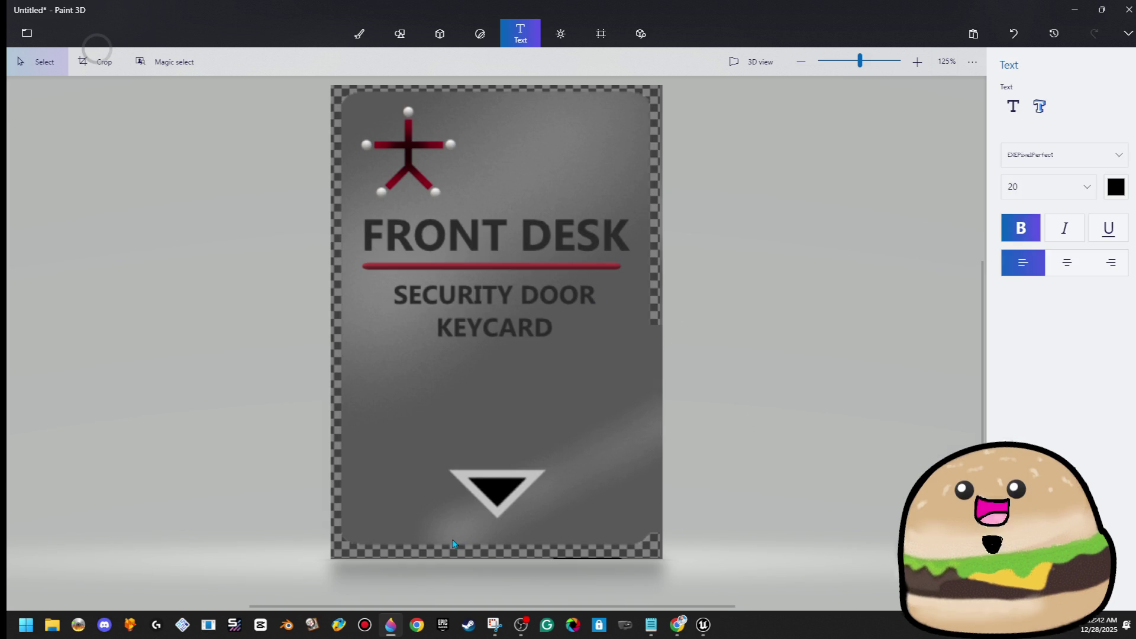
drag(473, 509, 346, 543)
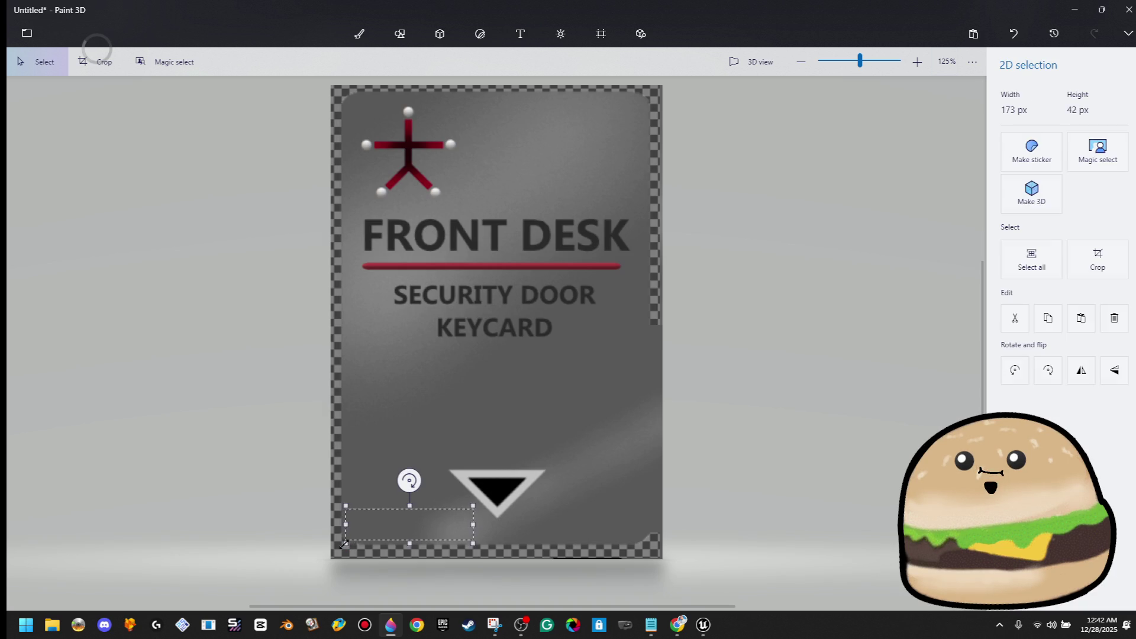
Step: Cover the bottom-left, left, top and right edge checkers with stretched grey strips
click(549, 520)
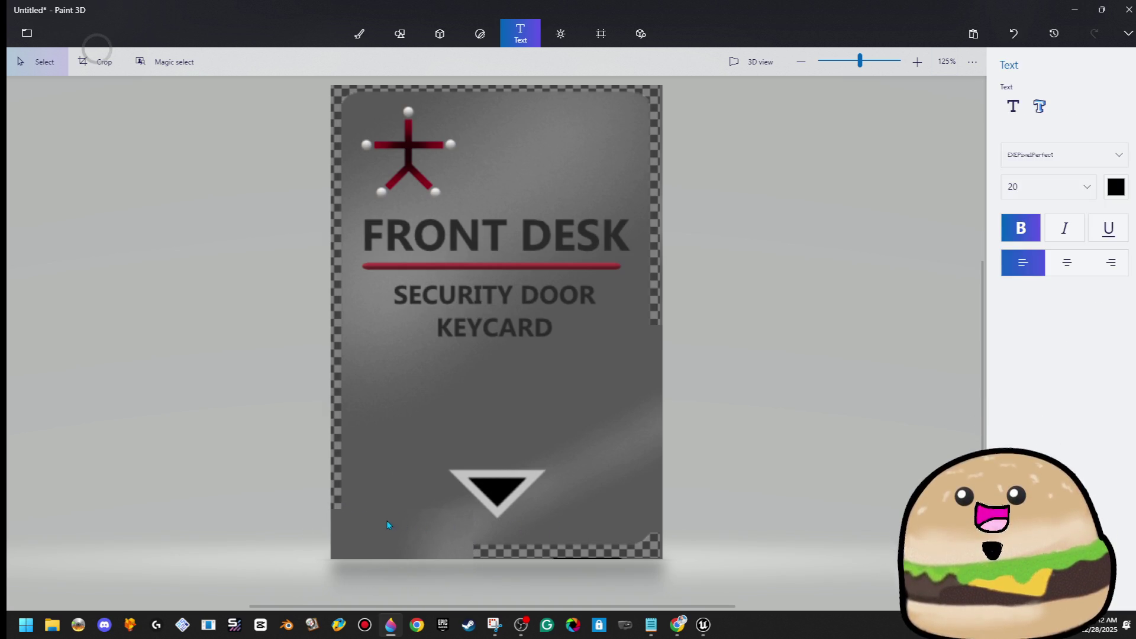
mouse_move(356, 519)
mouse_down()
mouse_move(348, 78)
mouse_move(360, 477)
mouse_move(345, 536)
mouse_up()
click(408, 379)
mouse_move(347, 79)
mouse_down()
mouse_move(331, 95)
mouse_move(314, 69)
mouse_move(379, 99)
mouse_move(591, 90)
mouse_up()
click(473, 194)
click(683, 110)
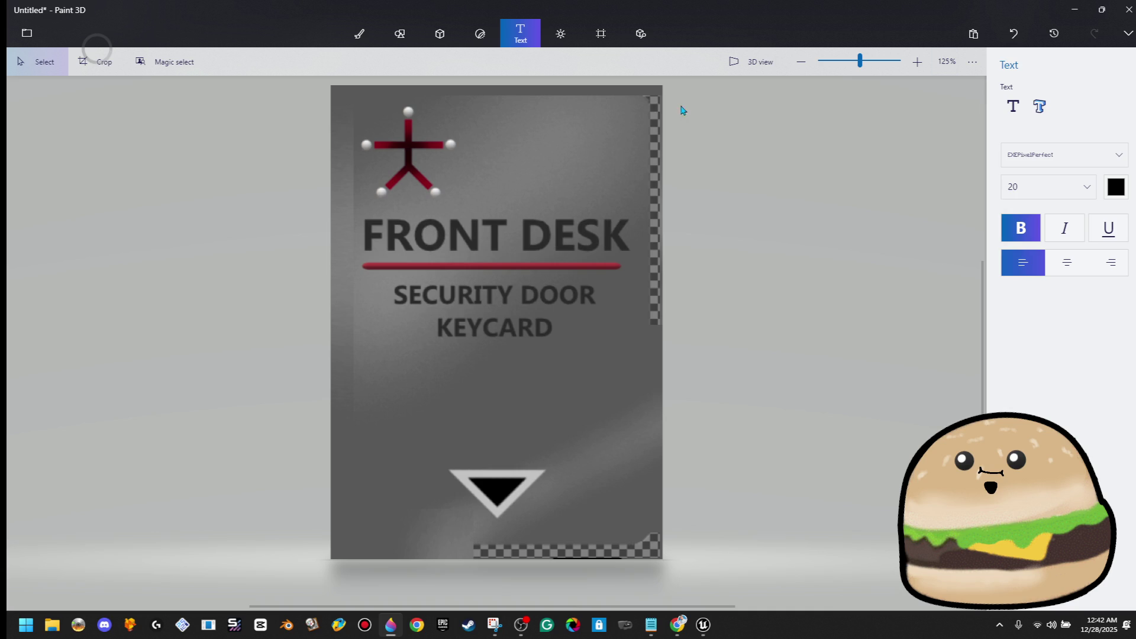
mouse_move(637, 178)
mouse_down()
mouse_move(655, 545)
mouse_move(646, 349)
mouse_up()
drag(665, 218, 705, 218)
click(819, 232)
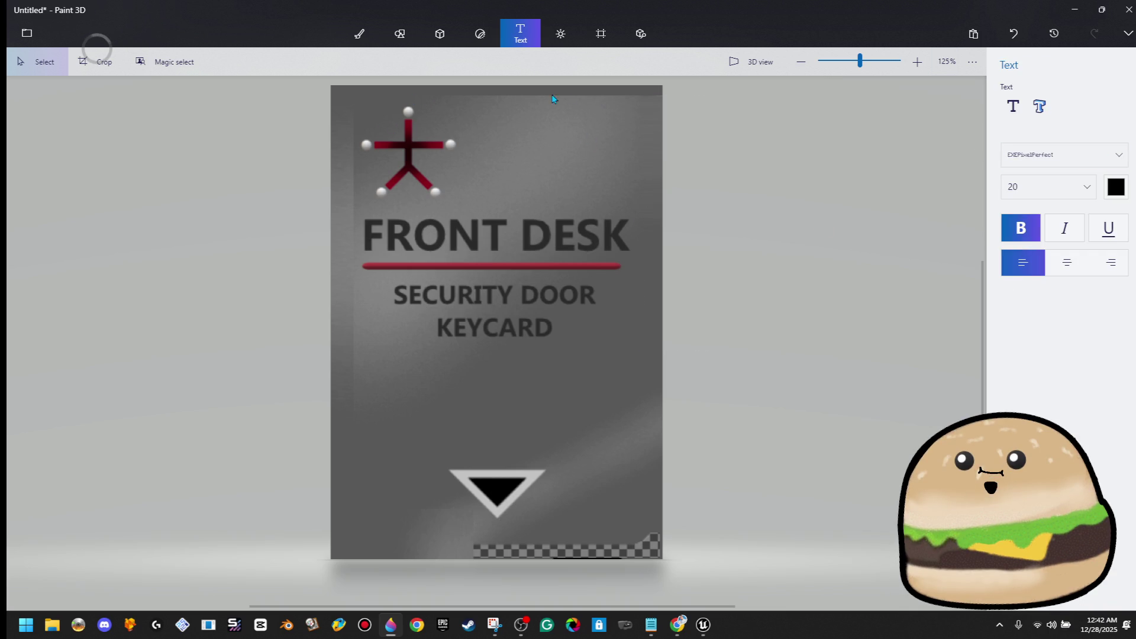
drag(518, 110, 779, 102)
click(520, 34)
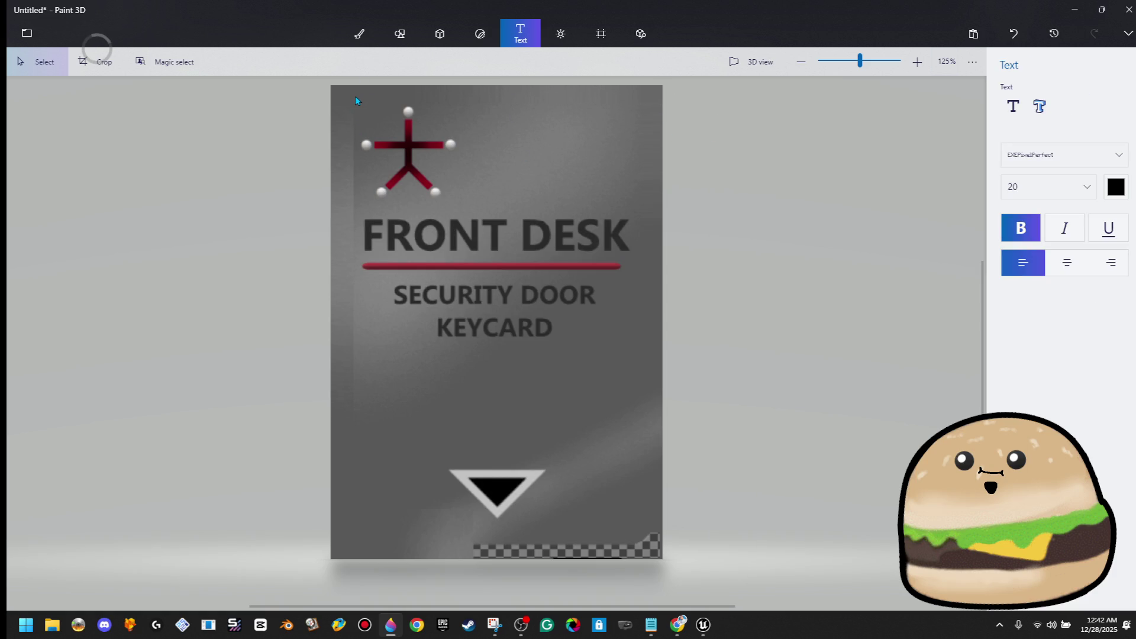
Step: Re-patch the card's left side with tall grey strips, undoing the stretch that smeared the red line
drag(356, 102, 361, 409)
mouse_move(361, 456)
mouse_down()
mouse_move(352, 227)
mouse_move(358, 235)
mouse_up()
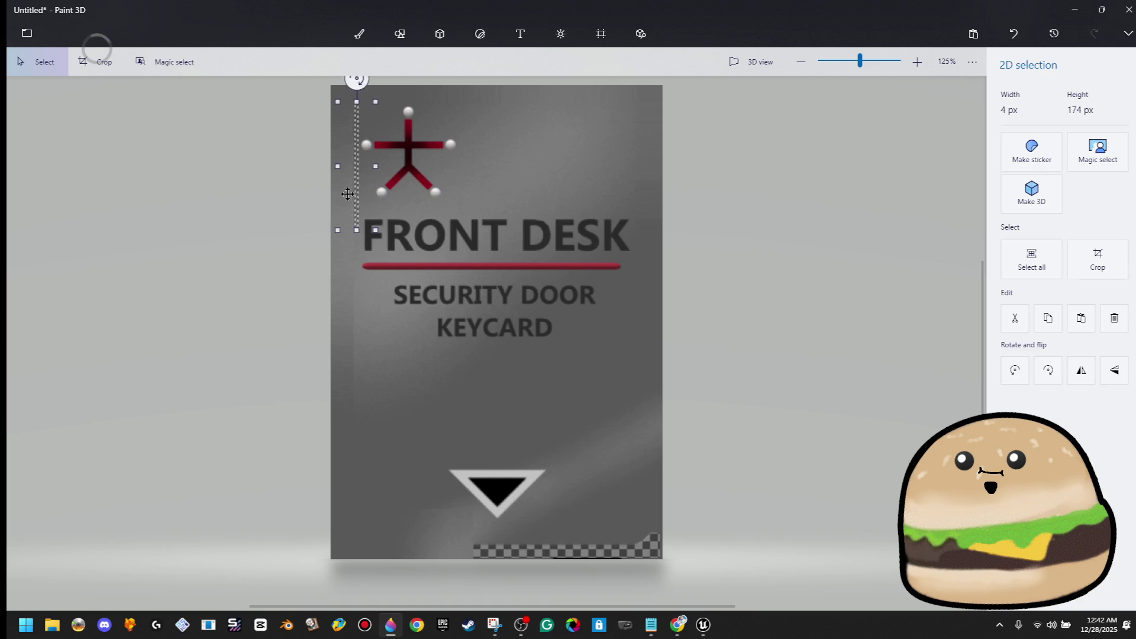
click(520, 33)
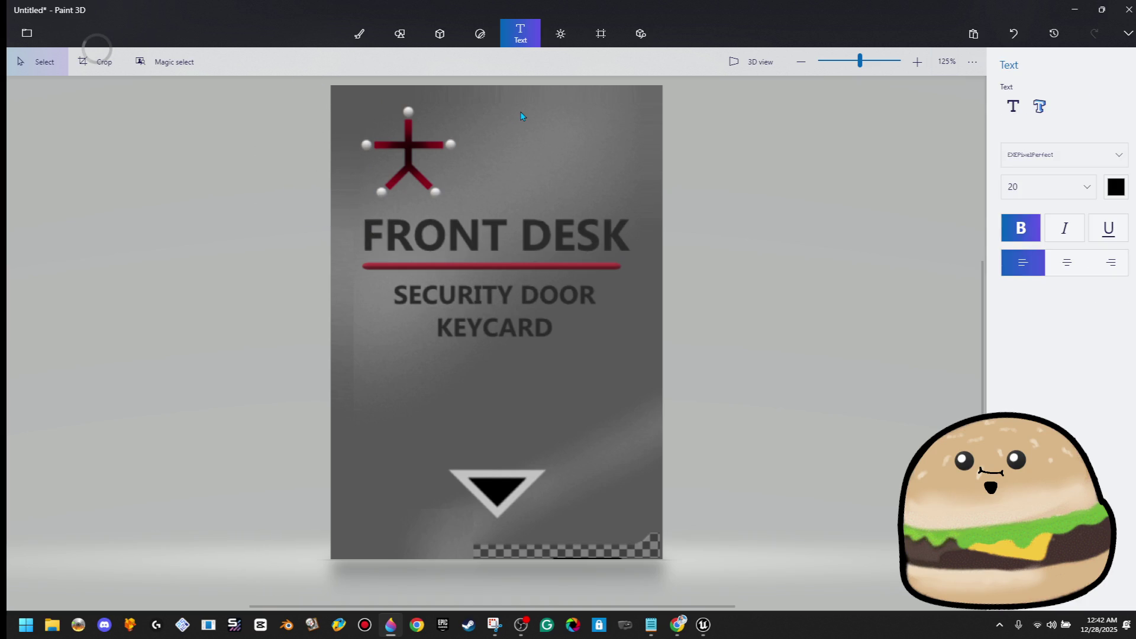
drag(355, 271, 367, 535)
drag(350, 401, 281, 402)
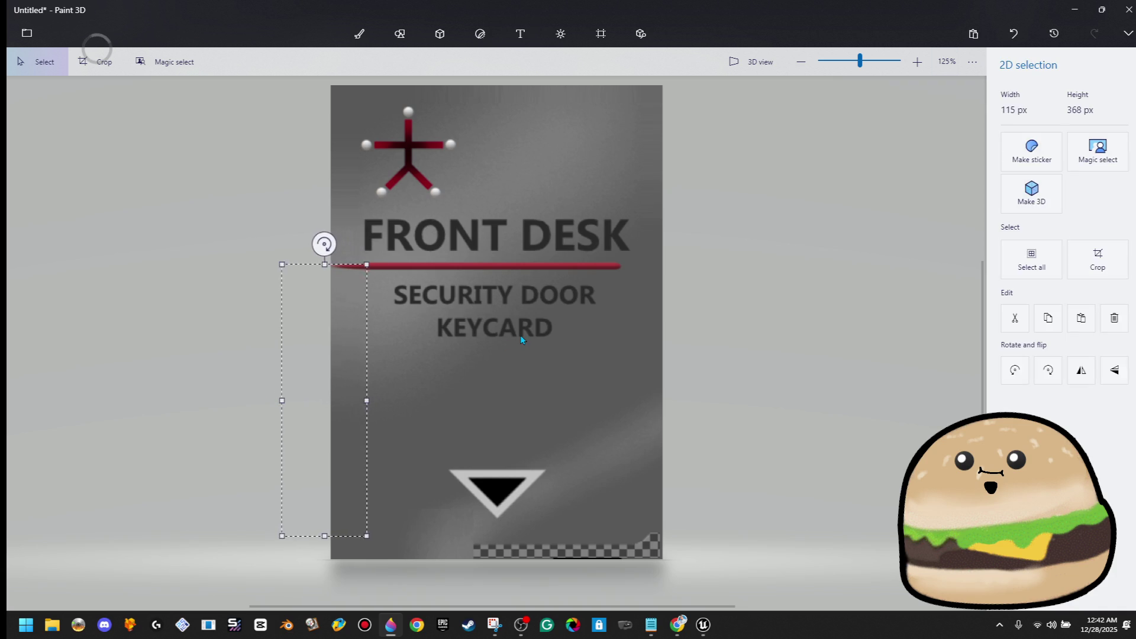
click(520, 33)
key(ctrl+z)
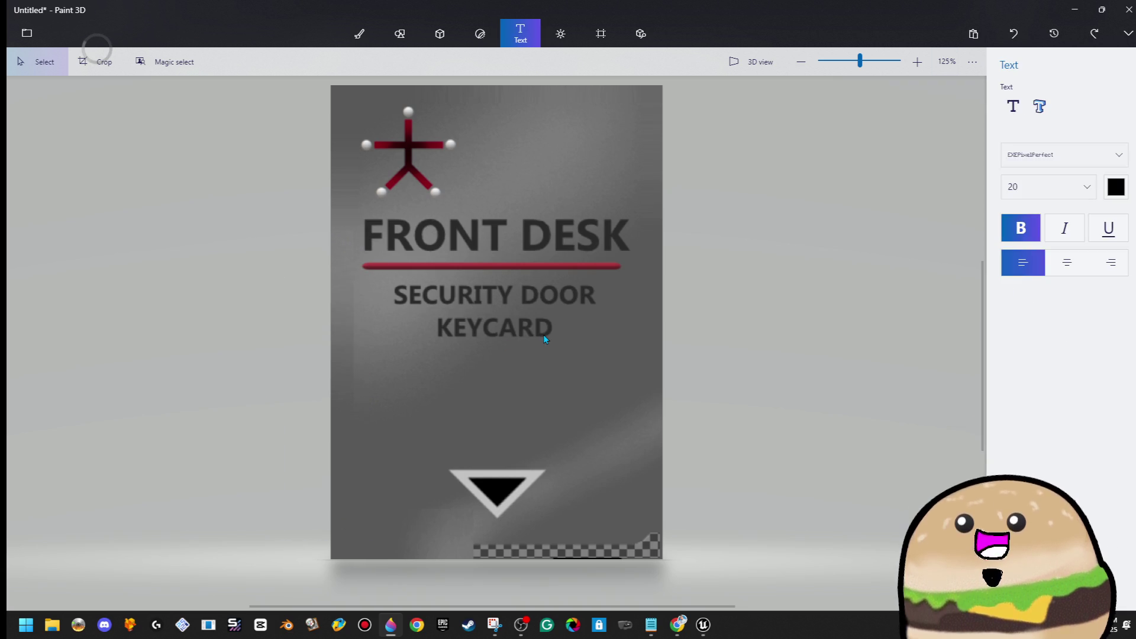
mouse_move(380, 484)
mouse_down()
mouse_move(375, 585)
mouse_move(360, 588)
mouse_up()
key(ctrl+z)
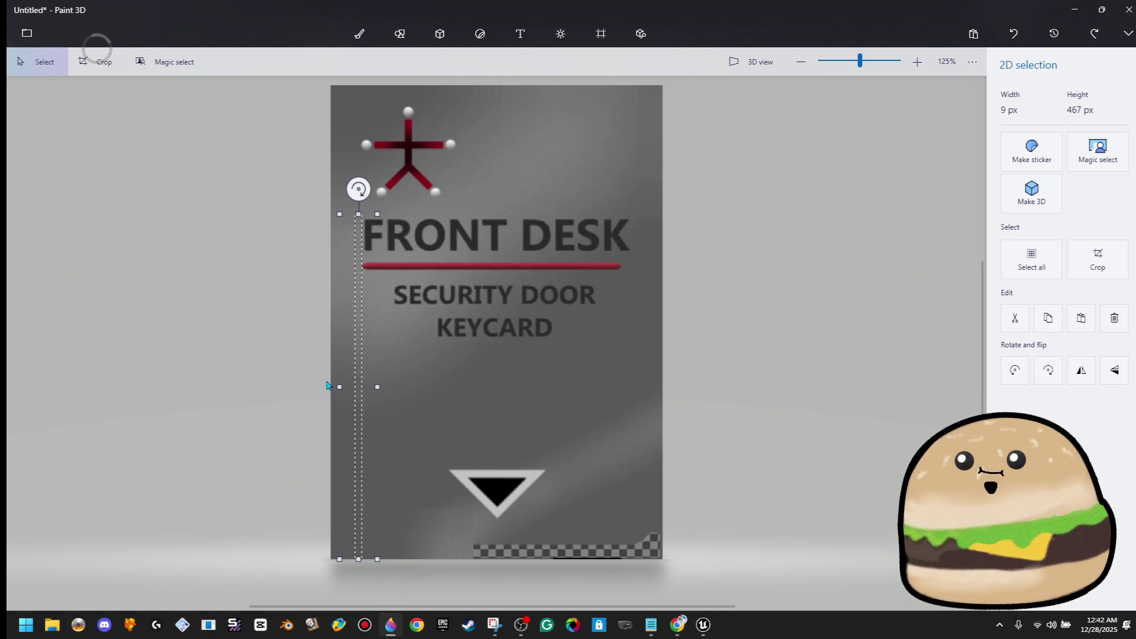
drag(327, 386, 305, 386)
click(520, 33)
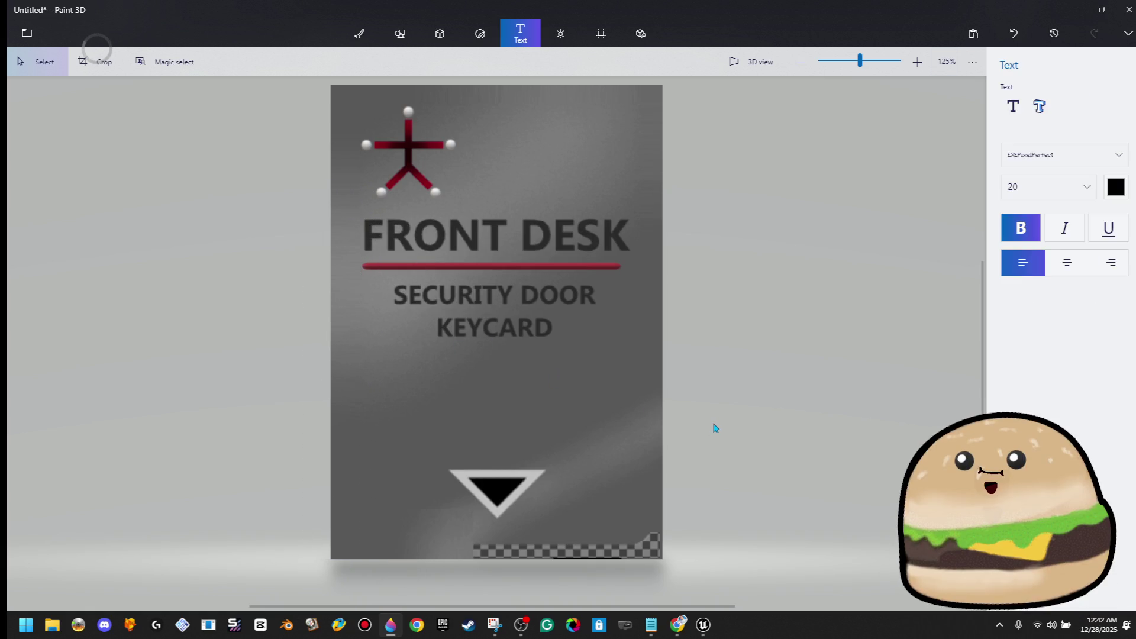
scroll(711, 396, down, 3)
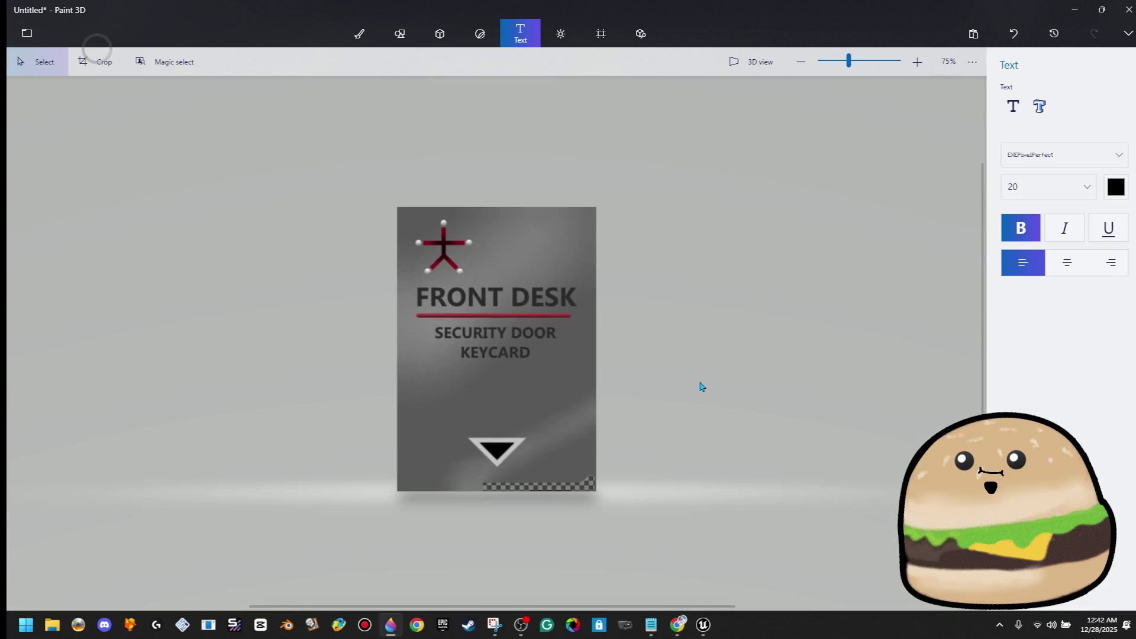
scroll(482, 491, up, 4)
Step: Cover the last checkered strip at the card's bottom with a stretched selection
mouse_move(463, 453)
mouse_down()
mouse_move(708, 456)
mouse_move(695, 615)
mouse_up()
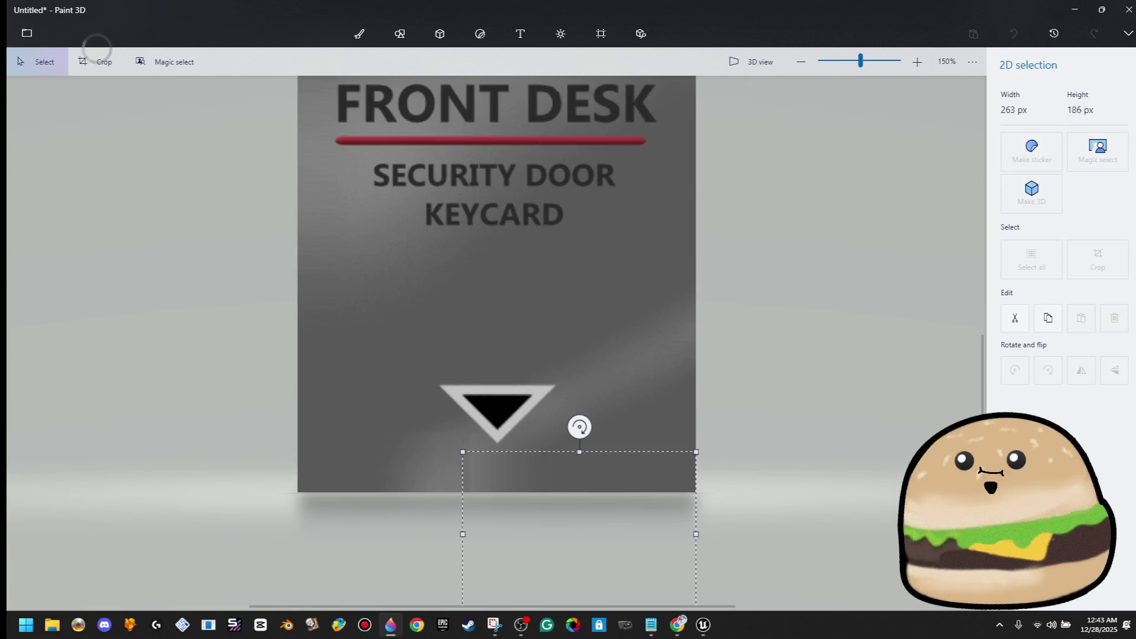
key(Escape)
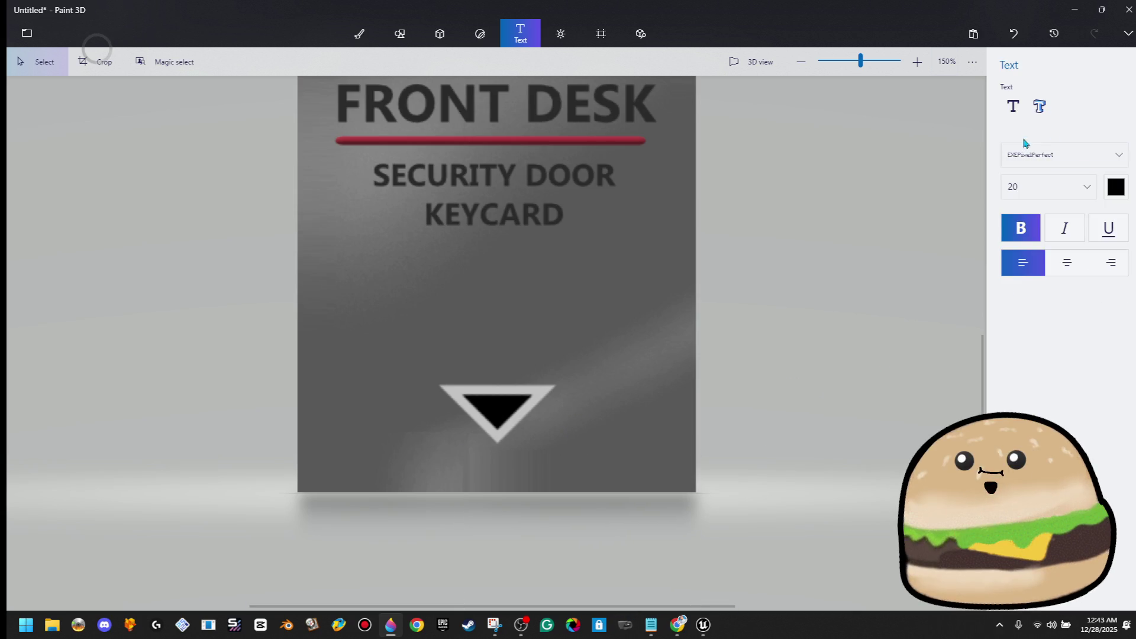
click(358, 34)
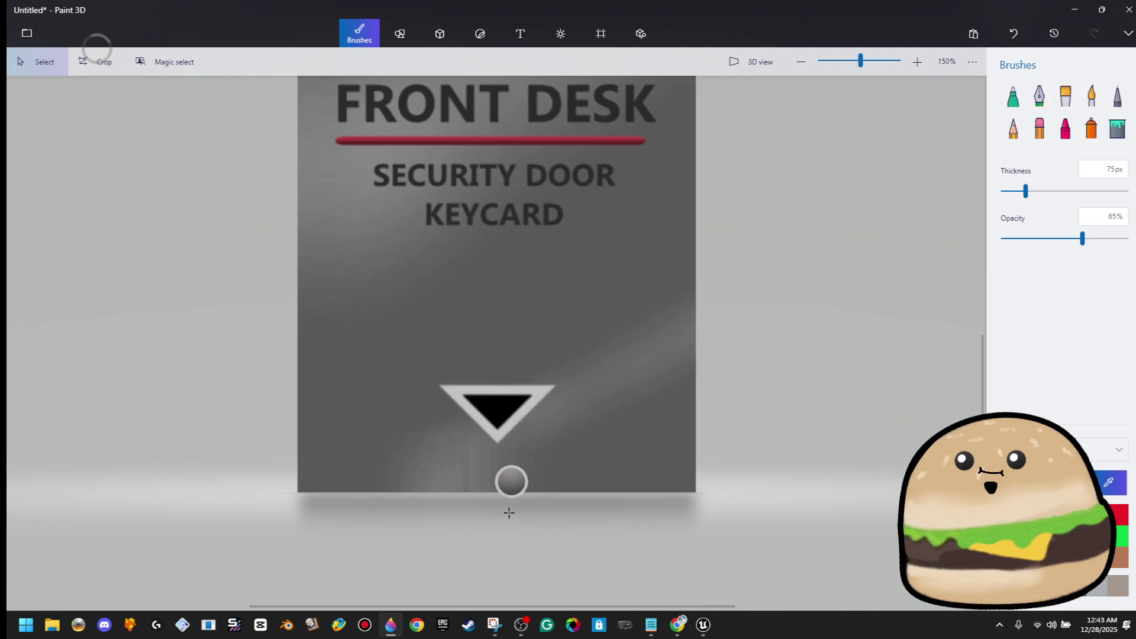
scroll(509, 513, up, 3)
drag(548, 447, 547, 448)
key(Escape)
Step: Spray grey with the 75 px, 65% opacity spray can beneath the triangle and along the left side
click(1091, 129)
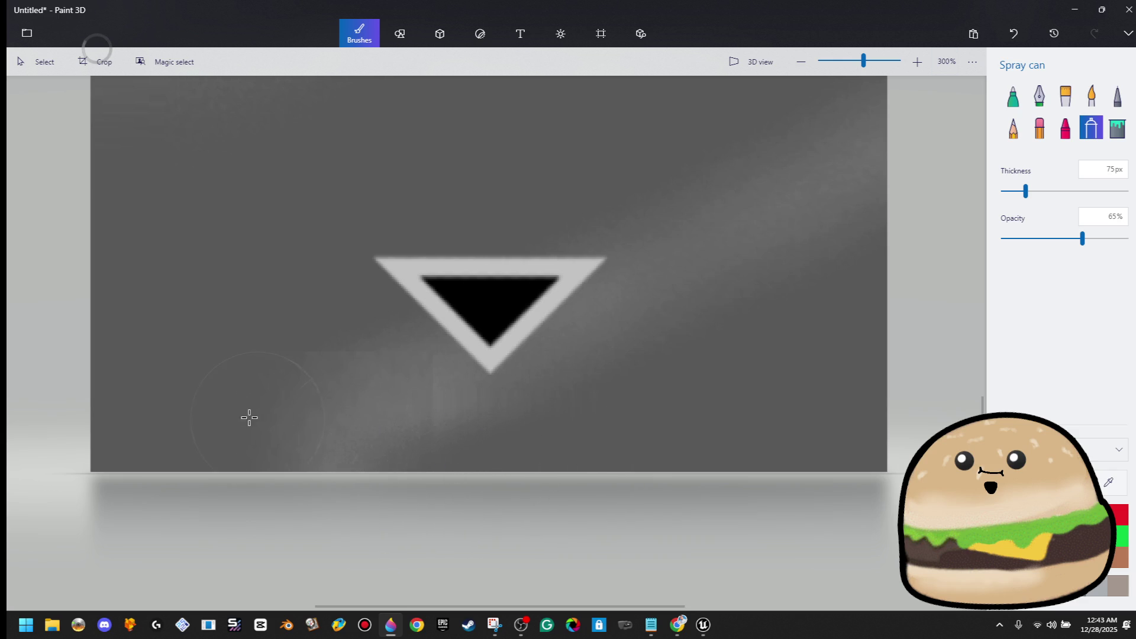
mouse_move(358, 487)
mouse_down()
mouse_move(393, 408)
mouse_move(432, 429)
mouse_move(351, 373)
mouse_up()
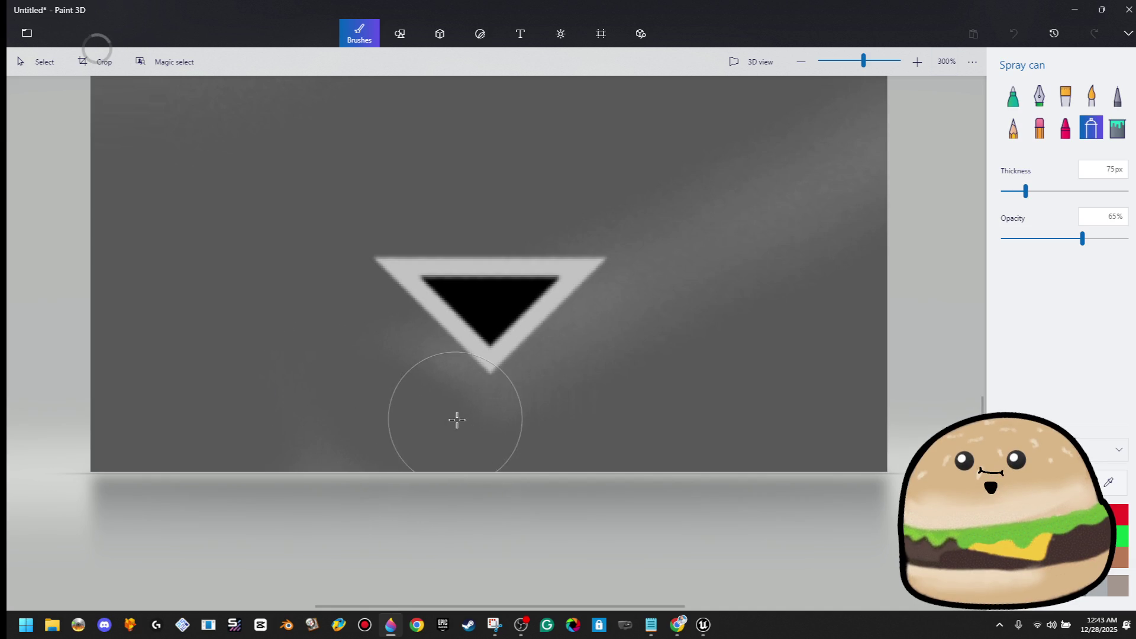
drag(457, 420, 458, 417)
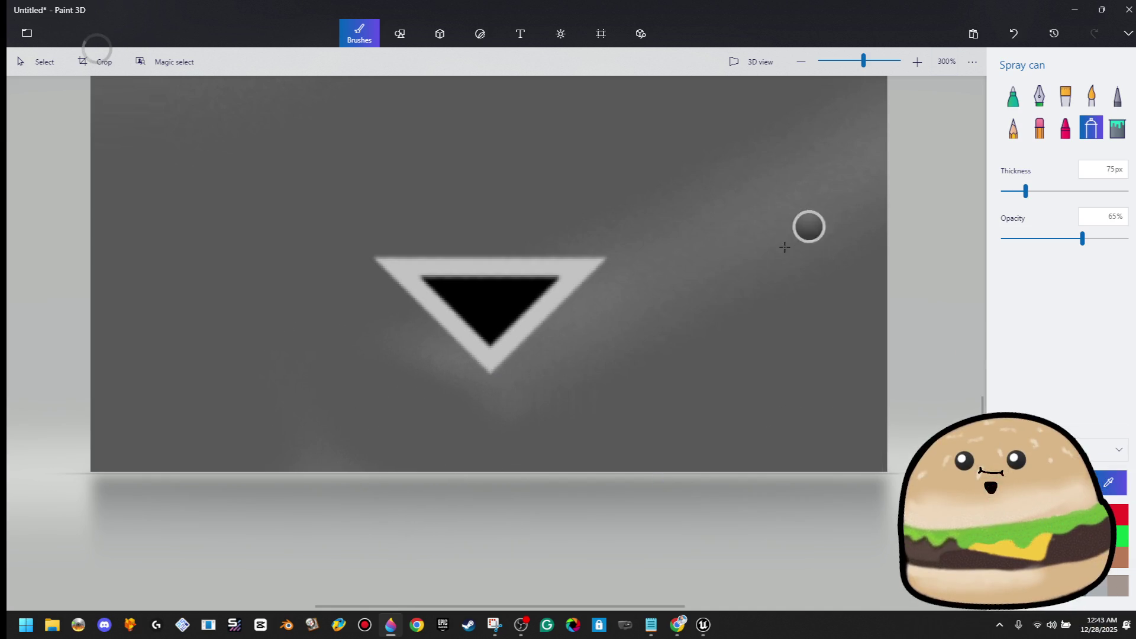
mouse_move(270, 450)
mouse_down()
mouse_move(385, 403)
mouse_move(421, 402)
mouse_up()
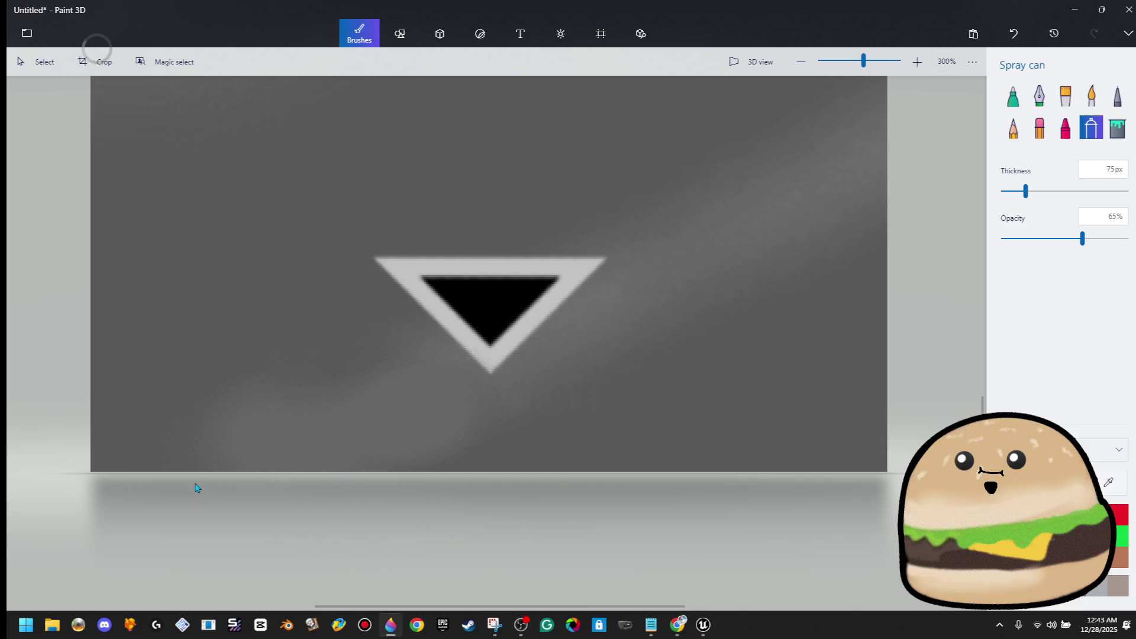
scroll(651, 289, down, 5)
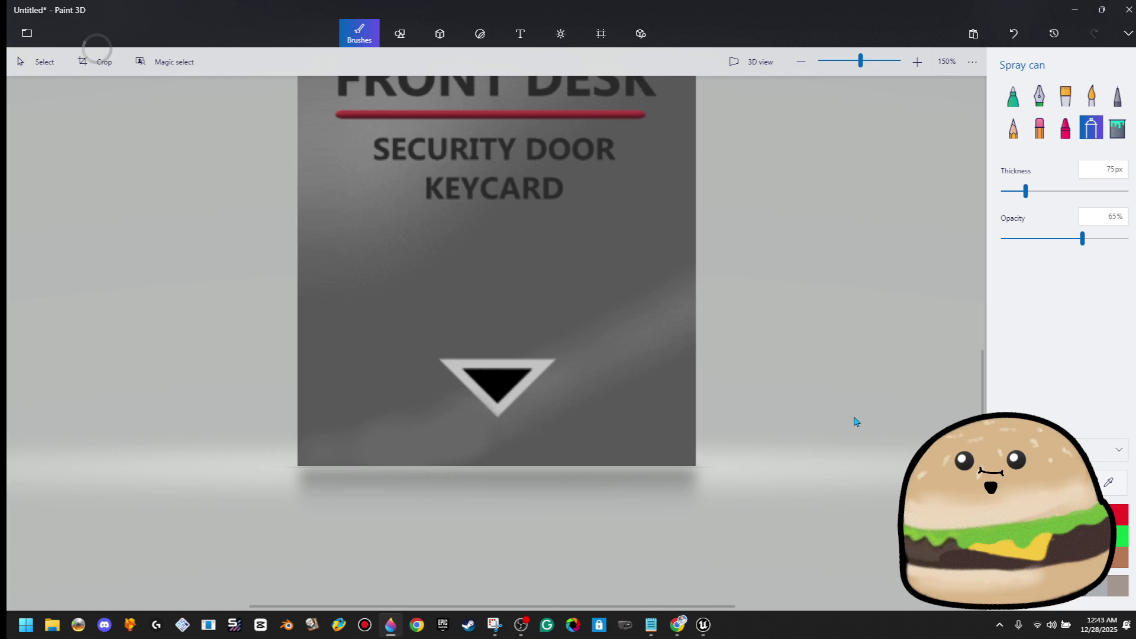
scroll(636, 259, up, 4)
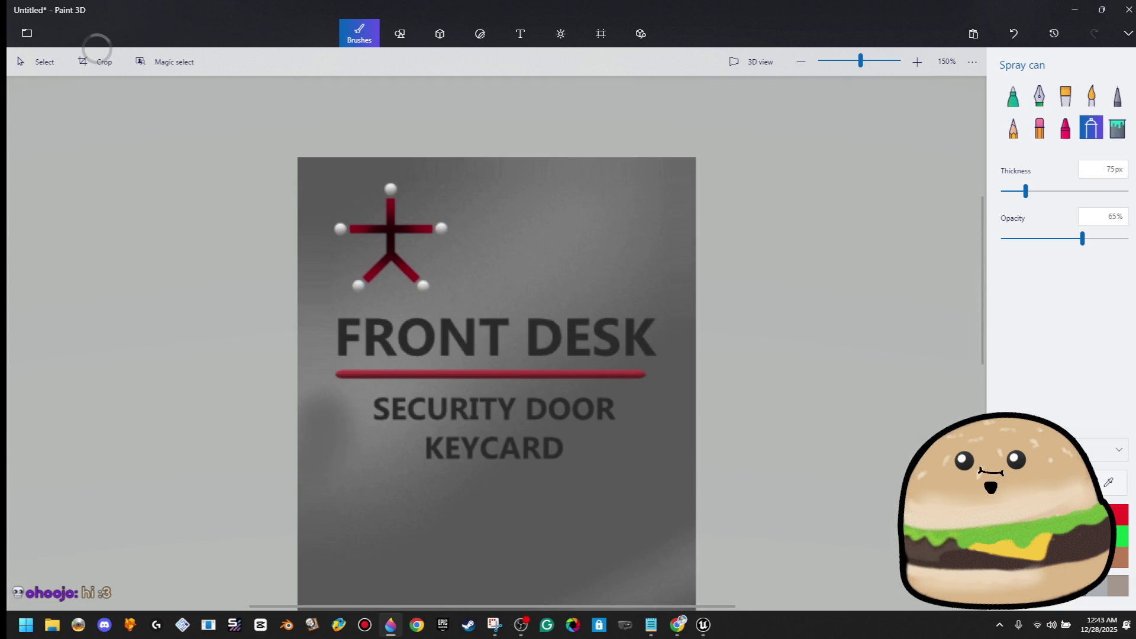
Step: Hide the FRONT DESK heading under a blank grey patch, then select the red line below it
mouse_move(381, 404)
mouse_down()
mouse_move(405, 337)
mouse_move(283, 423)
mouse_up()
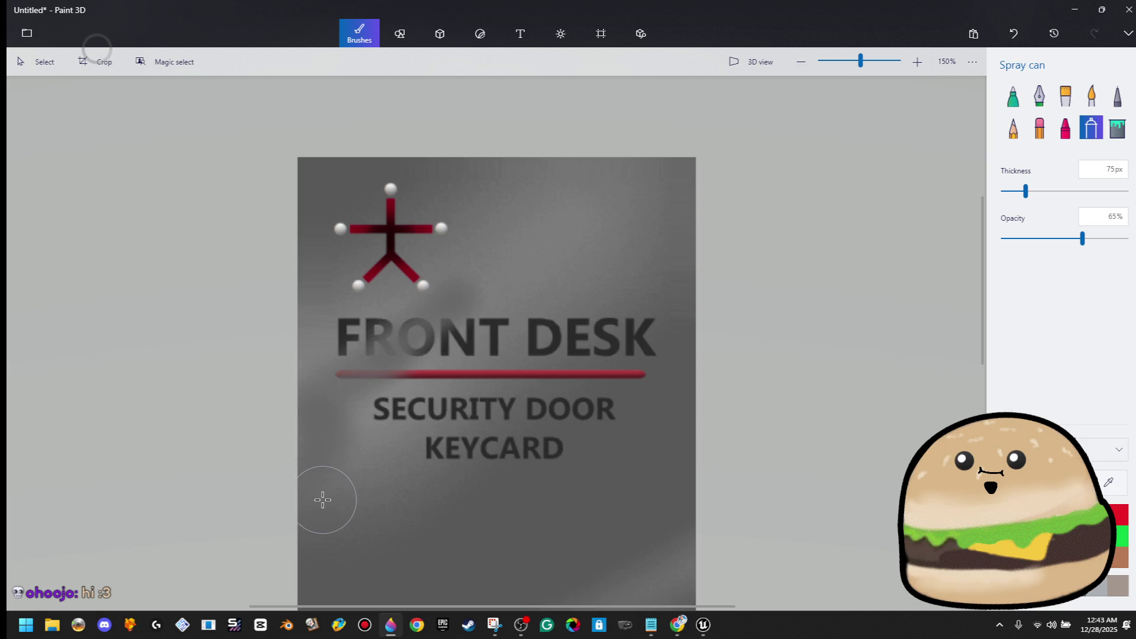
key(ctrl+z)
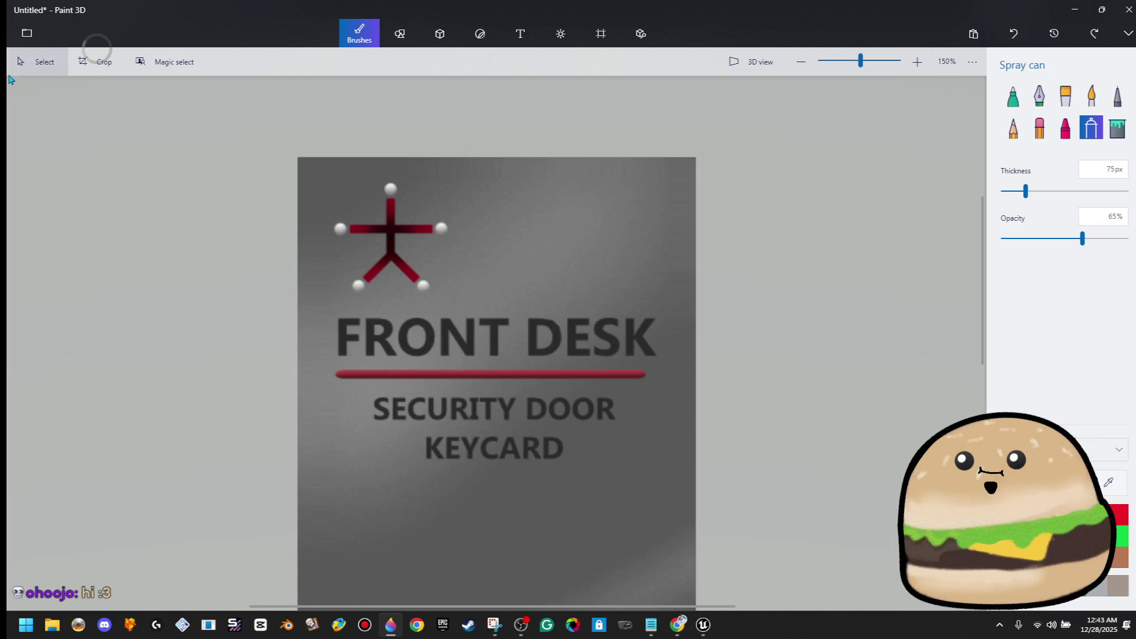
mouse_move(332, 311)
mouse_down()
mouse_move(309, 365)
mouse_move(674, 339)
mouse_up()
key(b)
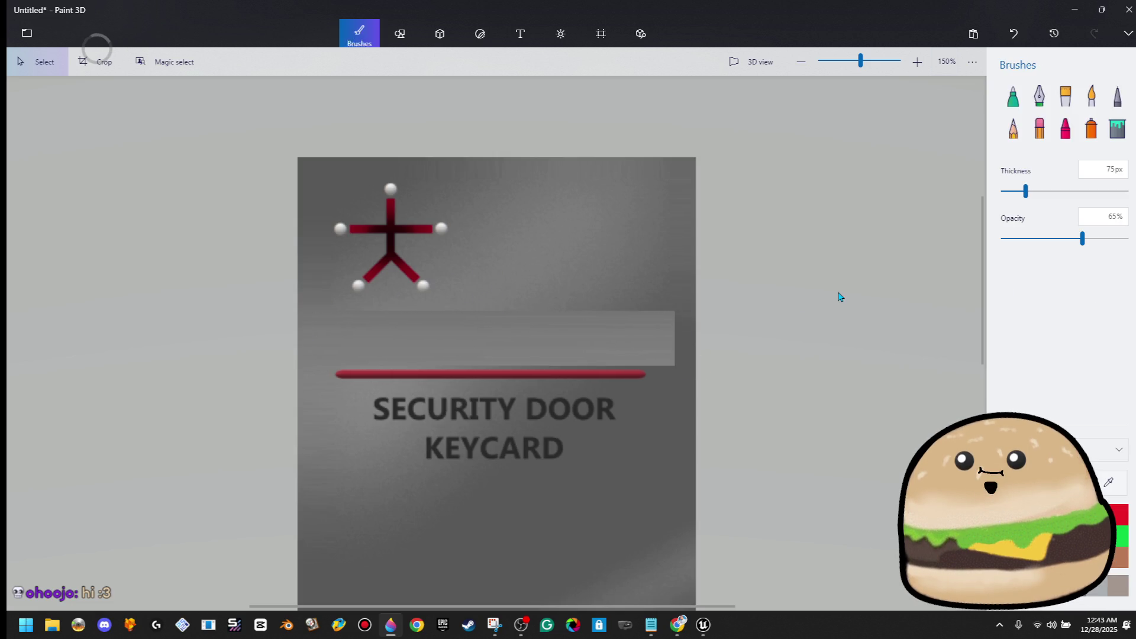
drag(638, 371, 341, 384)
right_click(457, 105)
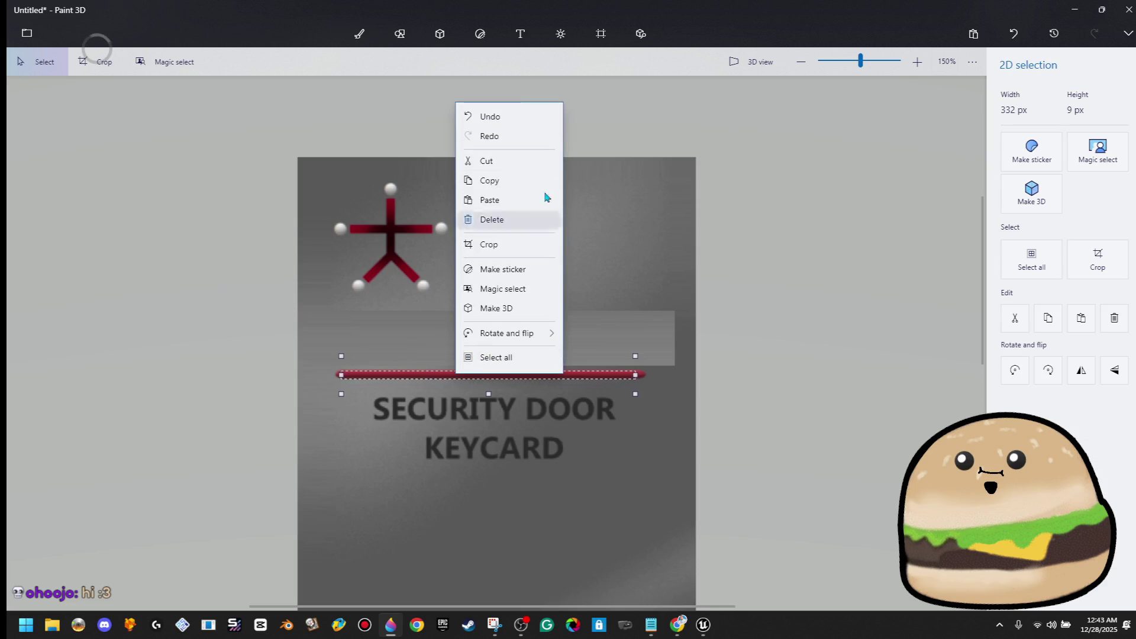
Step: Cut out the red line and stretch grey over the SECURITY DOOR KEYCARD text
click(540, 160)
mouse_move(310, 348)
mouse_down()
mouse_move(347, 456)
mouse_move(343, 477)
mouse_up()
drag(343, 413, 638, 412)
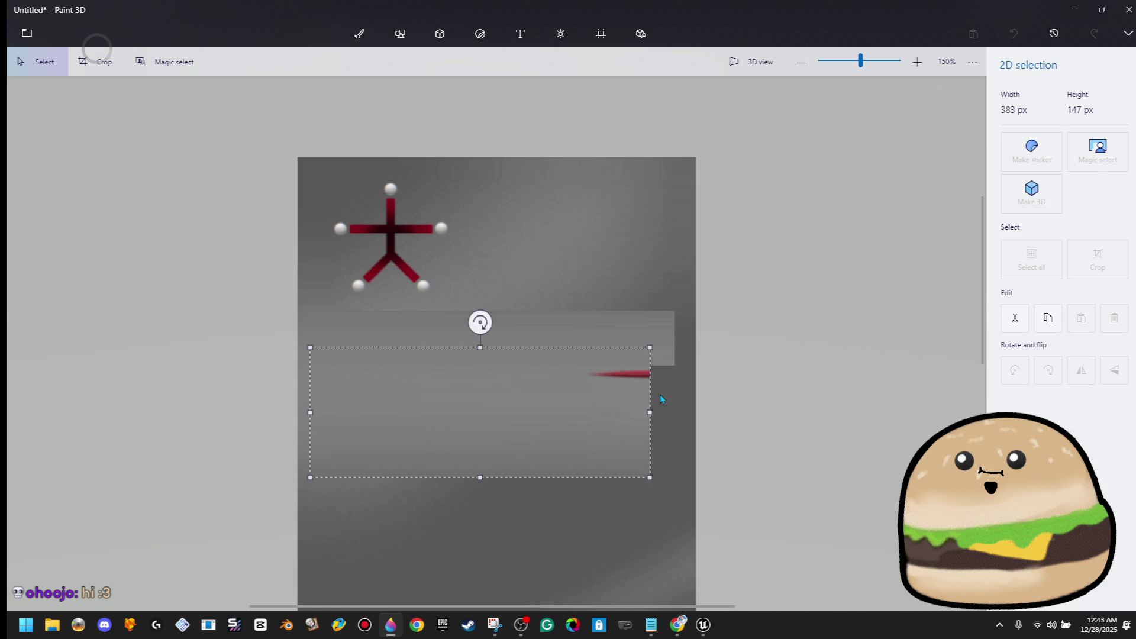
click(654, 398)
Step: Stretch the dark right-edge strip leftward to fill the gap, redoing it after one undo
drag(682, 312, 688, 490)
drag(681, 400, 434, 400)
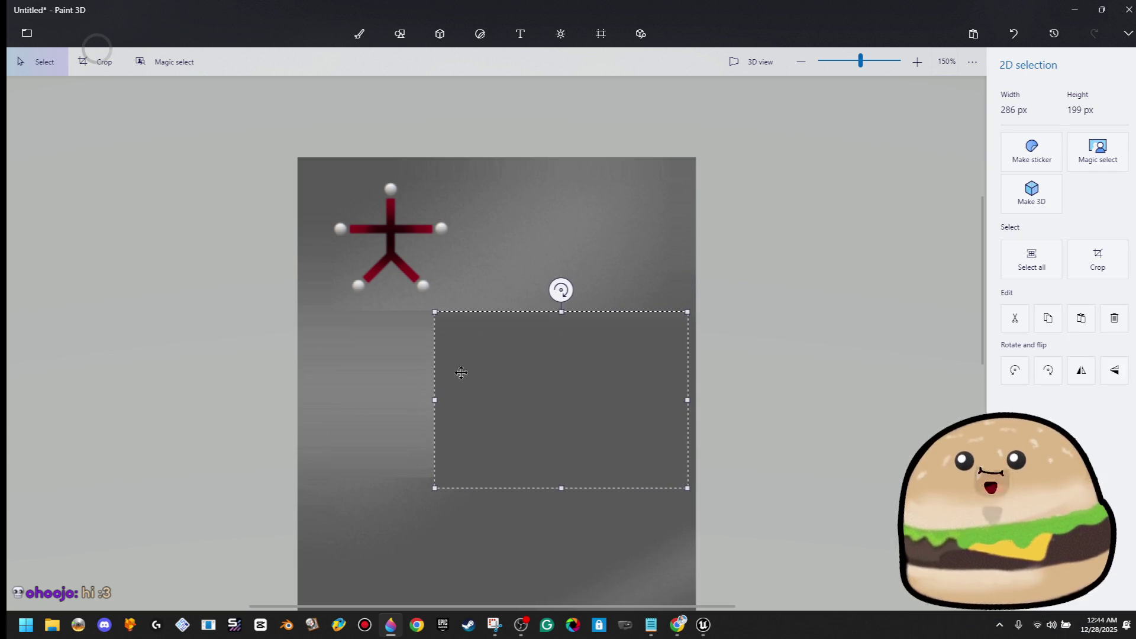
click(637, 258)
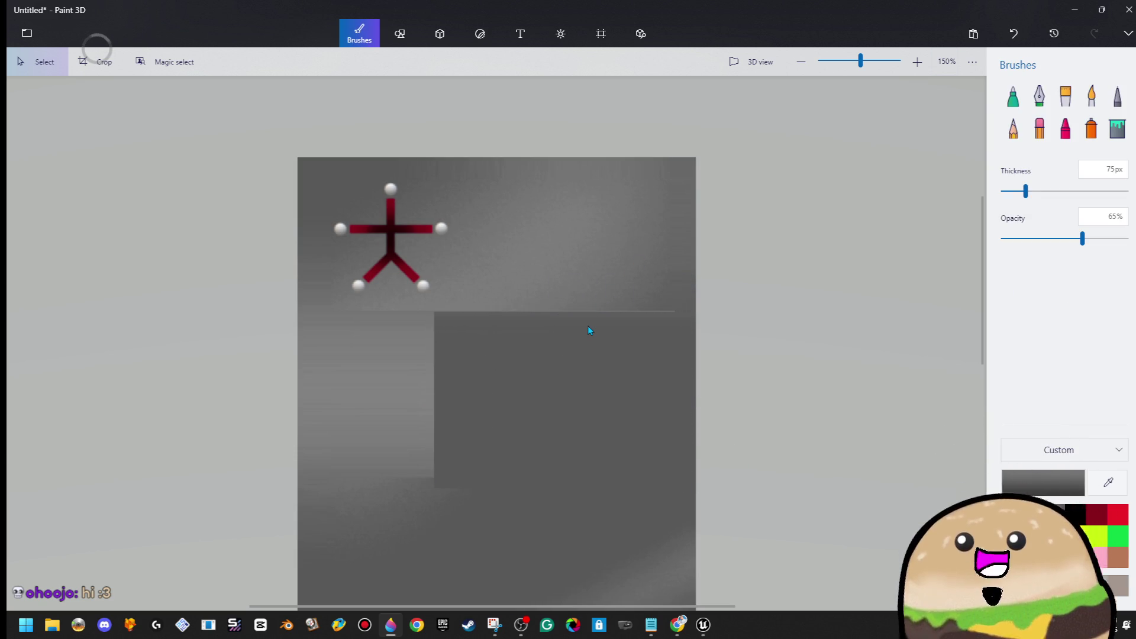
key(ctrl+z)
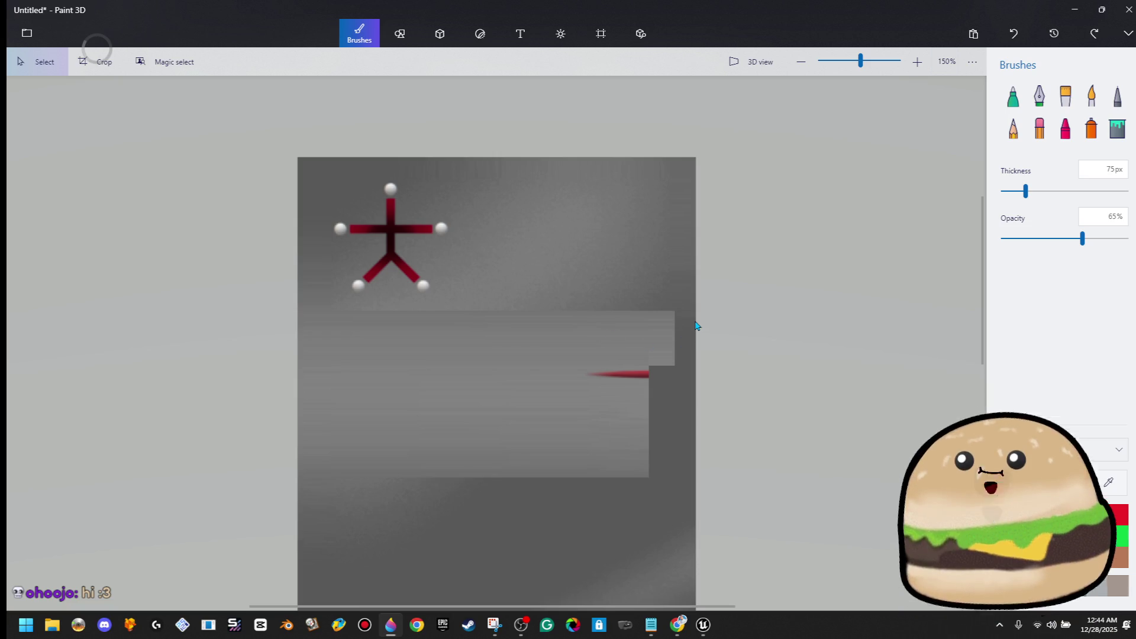
drag(681, 300, 690, 500)
drag(680, 400, 587, 400)
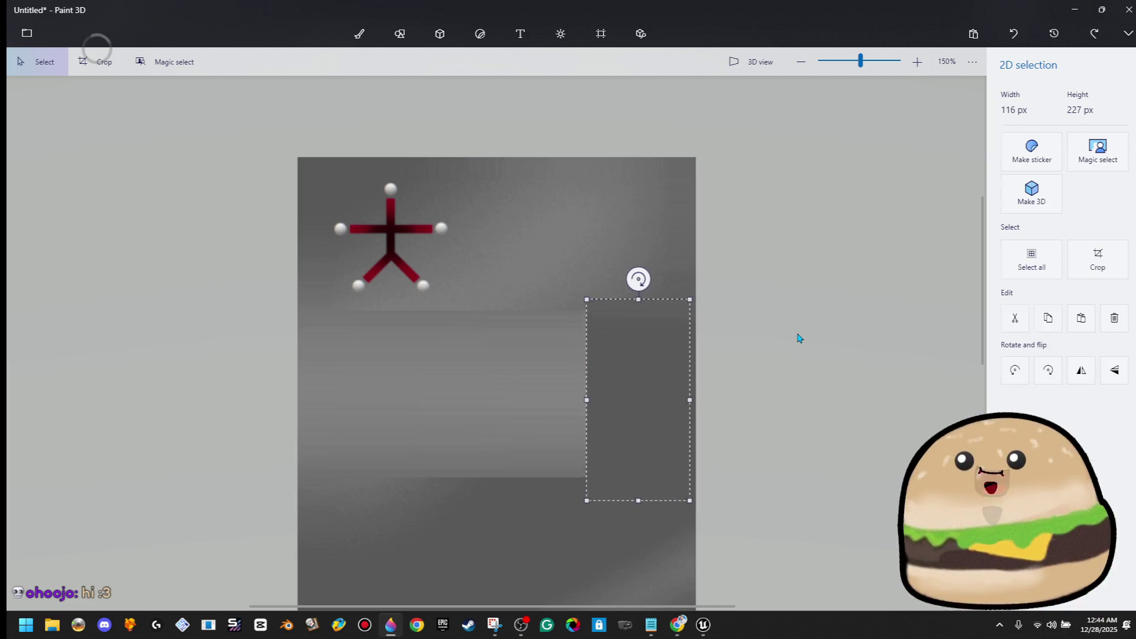
click(797, 338)
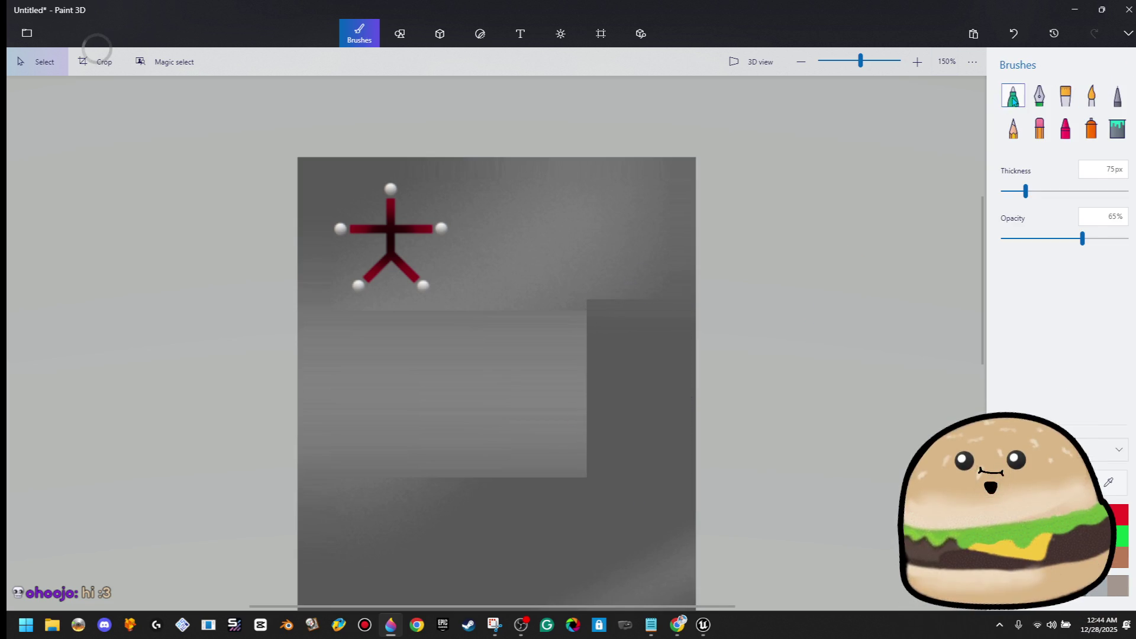
click(1091, 129)
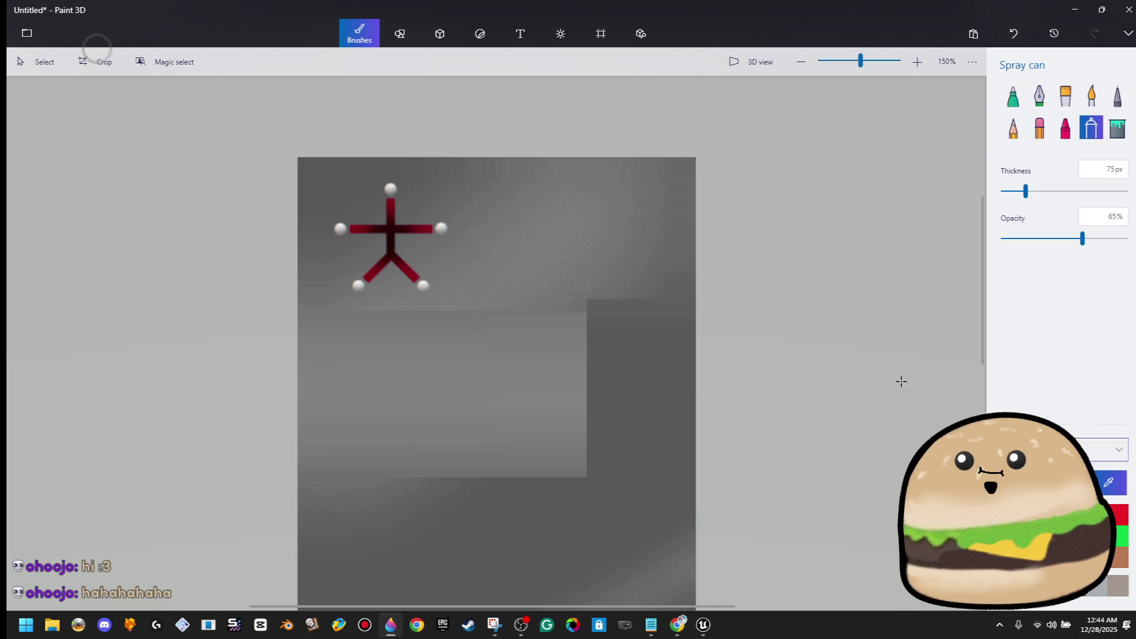
Step: Spray dark shading over the card, enlarge the spray to 238 px and undo a light stroke
mouse_move(627, 307)
mouse_down()
mouse_move(540, 357)
mouse_move(608, 294)
mouse_move(600, 344)
mouse_move(645, 405)
mouse_up()
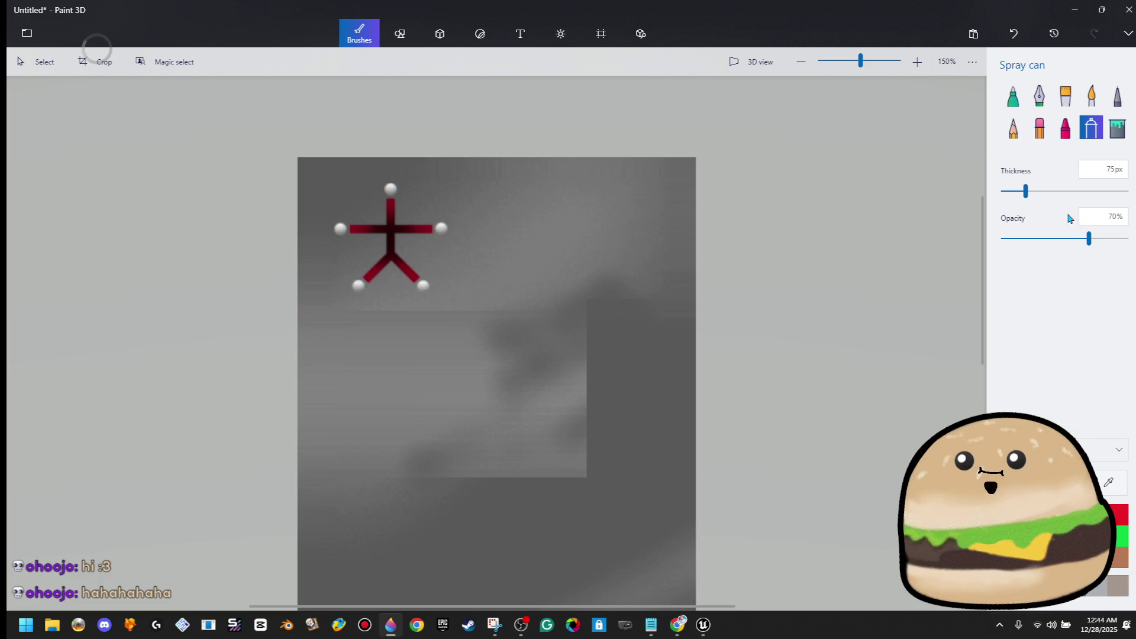
mouse_move(598, 482)
mouse_down()
mouse_move(570, 436)
mouse_move(393, 491)
mouse_move(522, 393)
mouse_move(319, 489)
mouse_move(565, 463)
mouse_up()
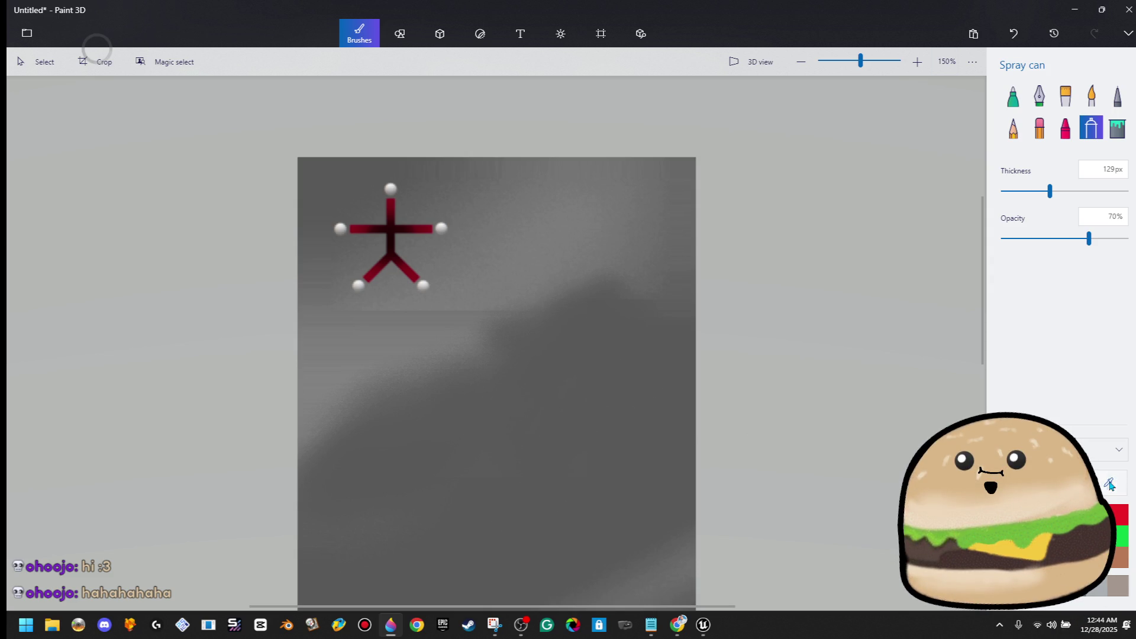
scroll(1034, 205, down, 5)
click(1099, 209)
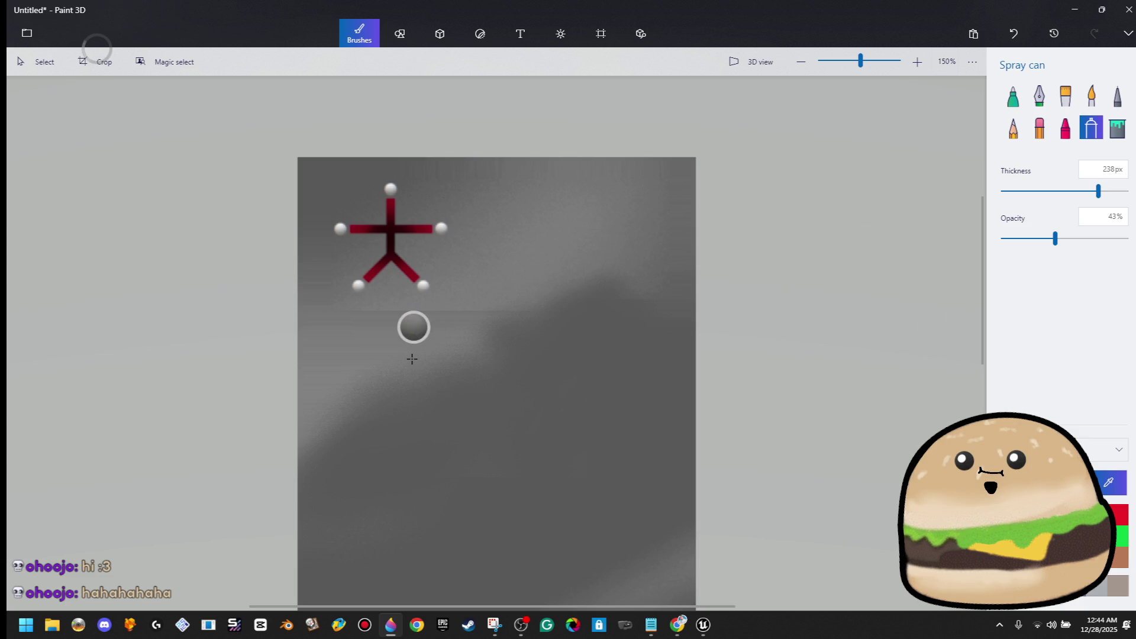
mouse_move(452, 319)
mouse_down()
mouse_move(337, 357)
mouse_move(540, 309)
mouse_move(702, 208)
mouse_up()
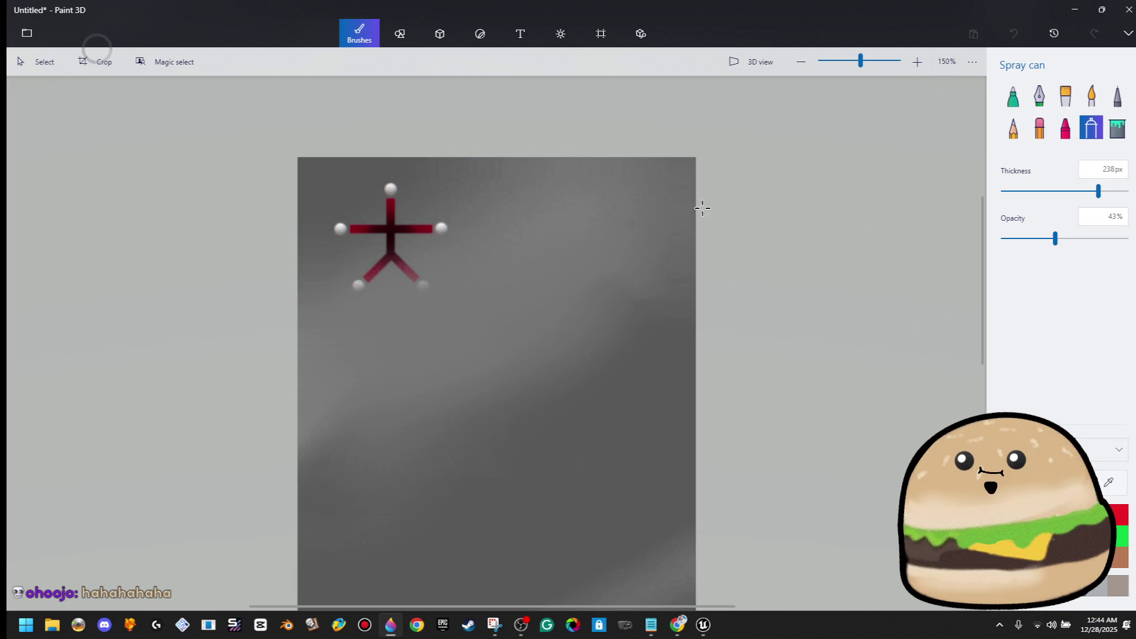
key(ctrl+z)
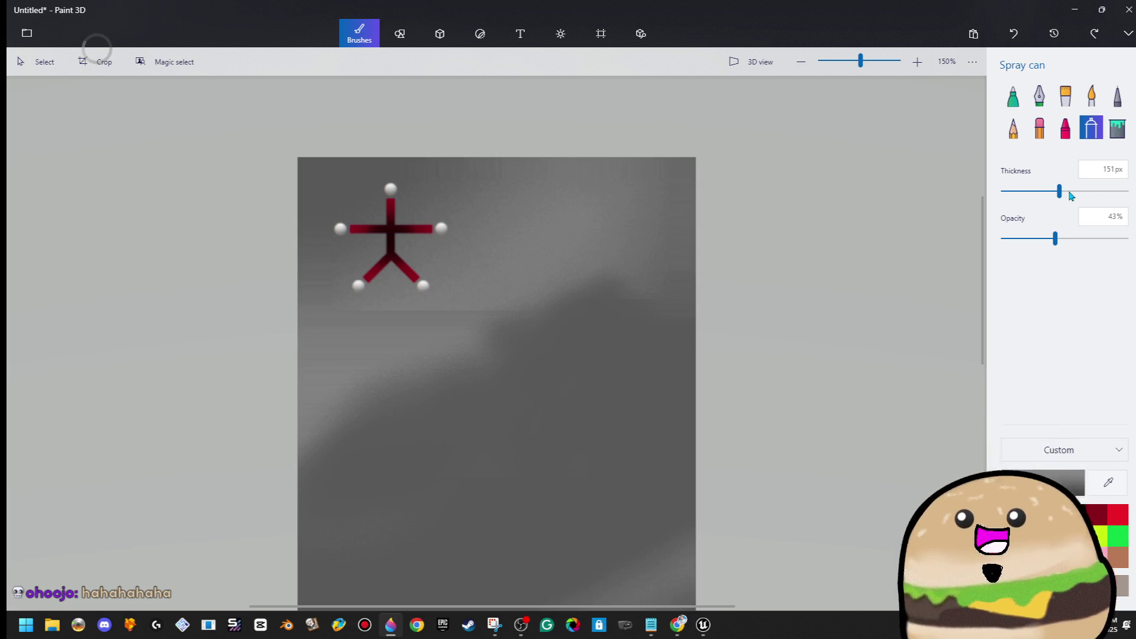
Step: Reduce the spray to 104 px and add soft shading across the card background
drag(1047, 196, 1038, 191)
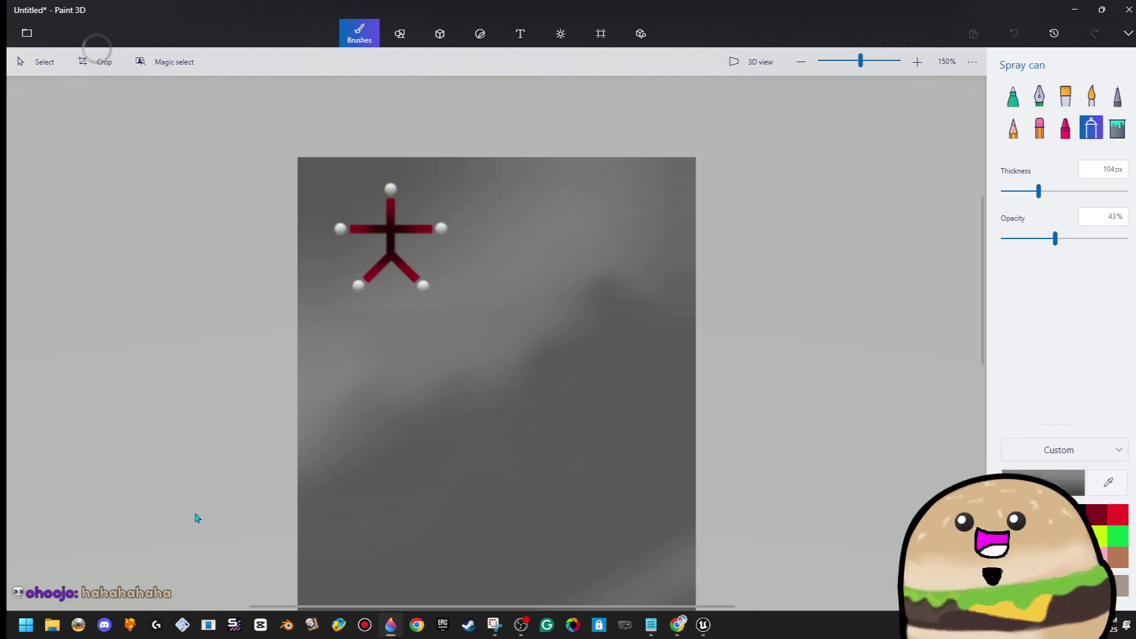
mouse_move(636, 272)
mouse_down()
mouse_move(584, 337)
mouse_move(551, 271)
mouse_up()
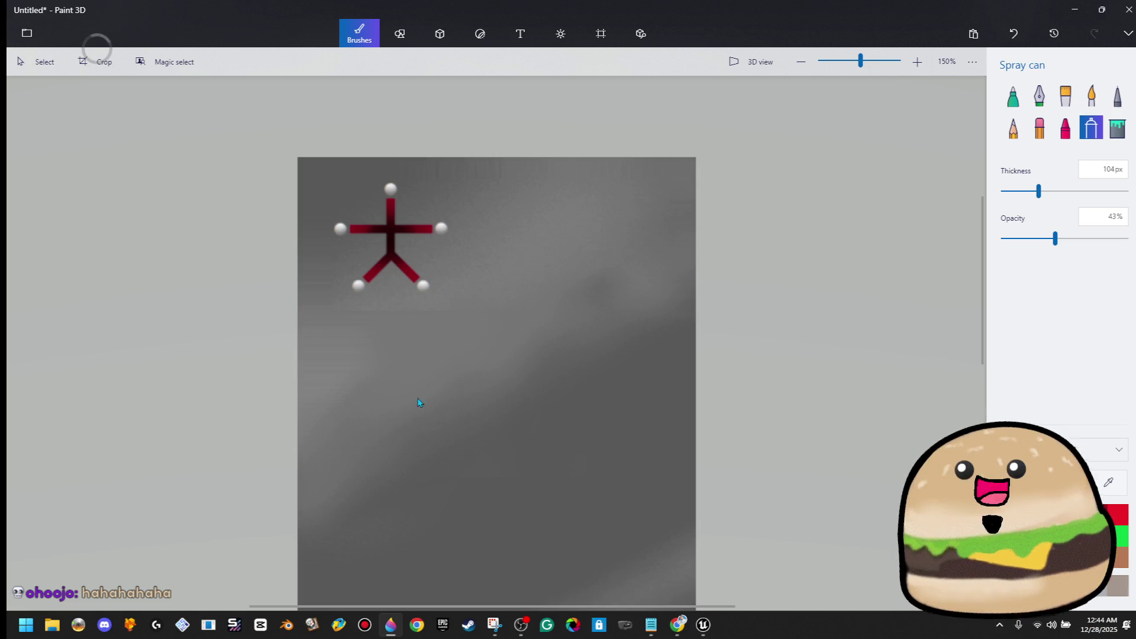
drag(597, 230, 519, 294)
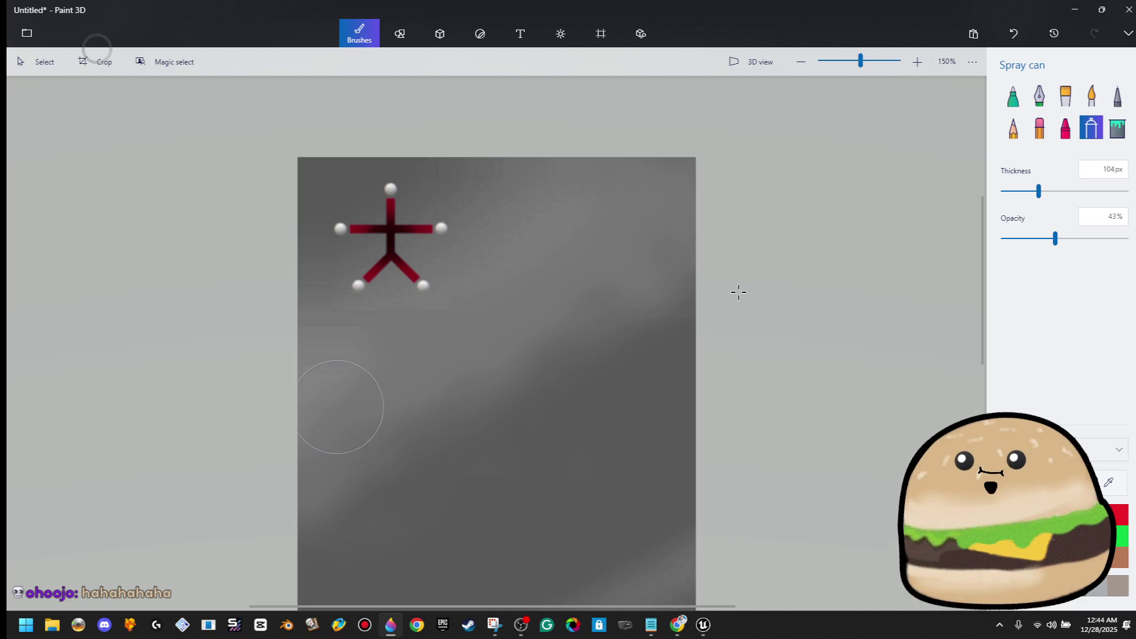
scroll(461, 431, down, 3)
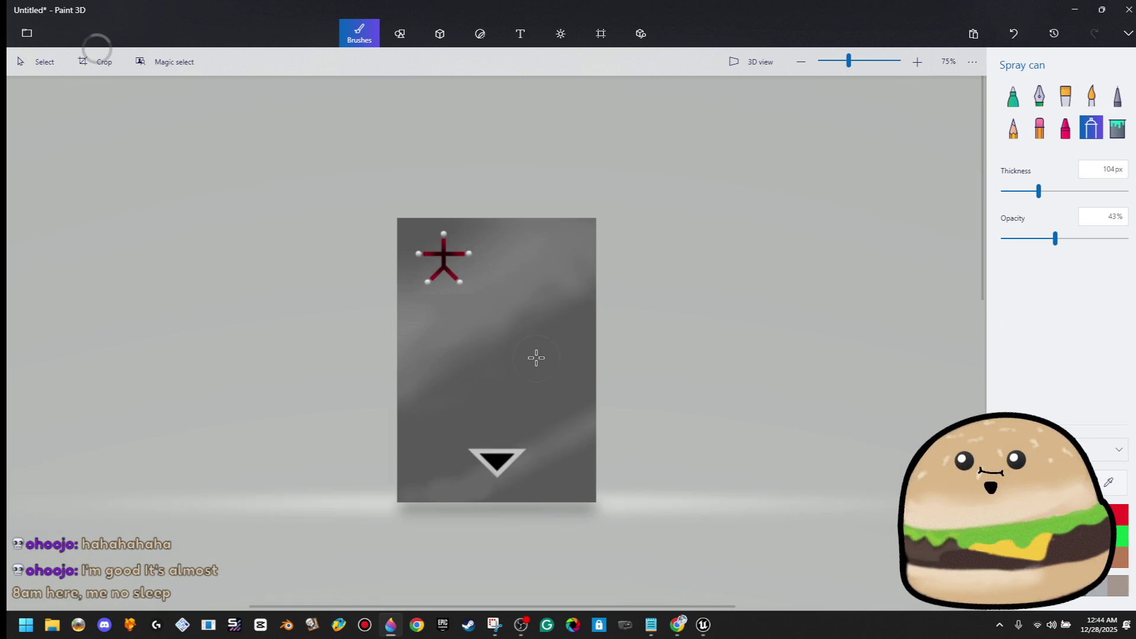
Step: Zoom back in on the shaded card and choose the Text tool
scroll(573, 172, up, 1)
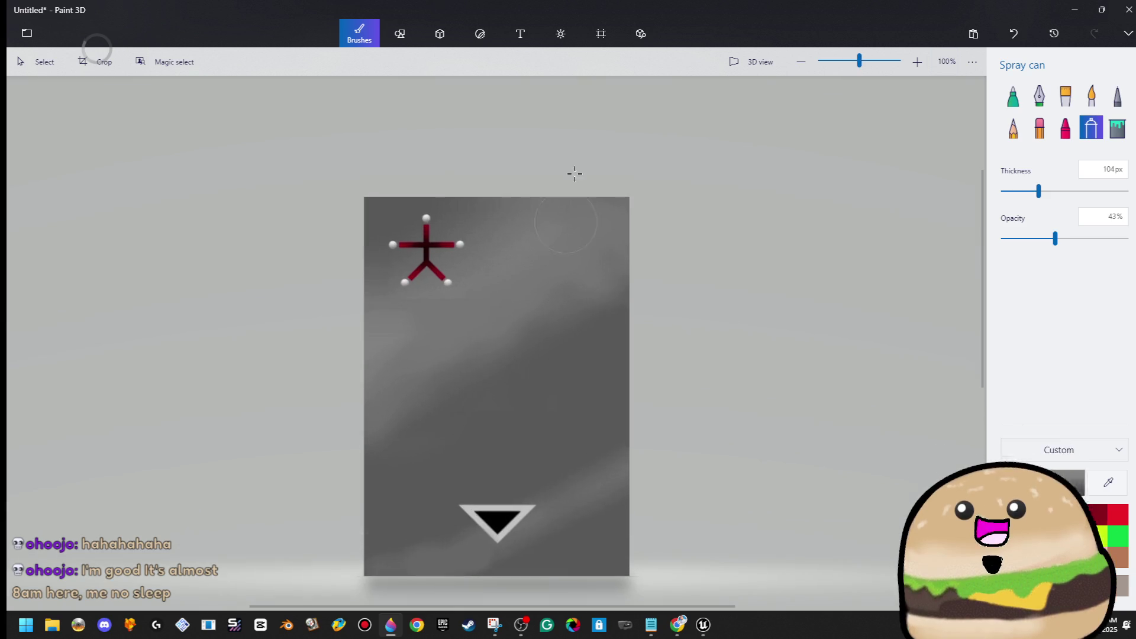
click(520, 33)
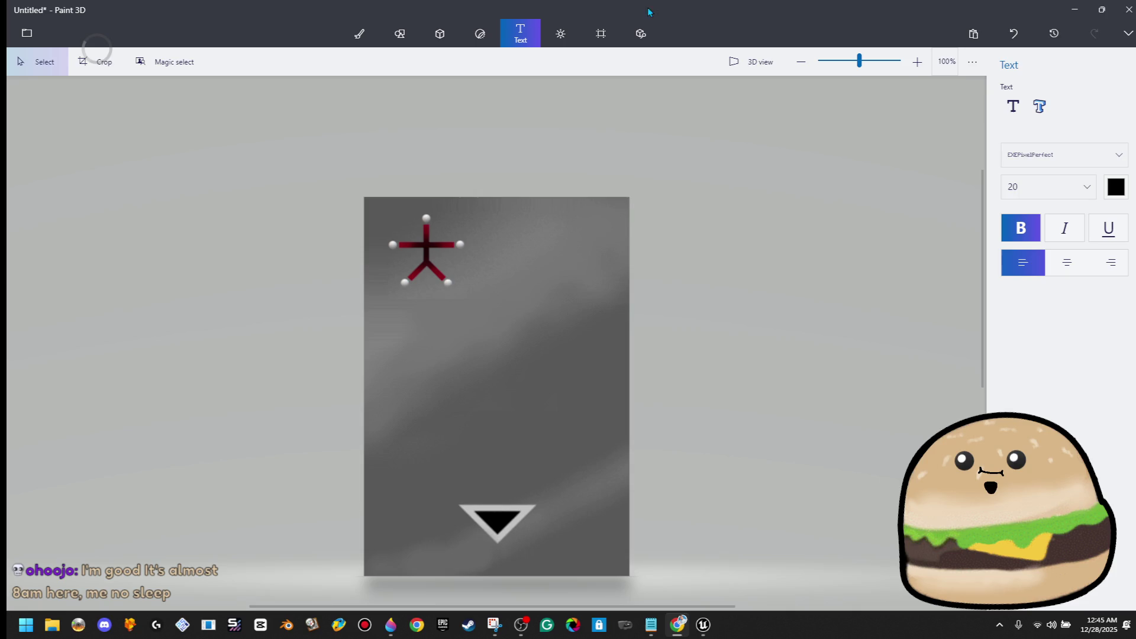
Step: Add 3D text 'SECURITY CARD' below the figure, then bring up the Front_Desk_Keycard_FRONT texture in Unreal
click(1041, 107)
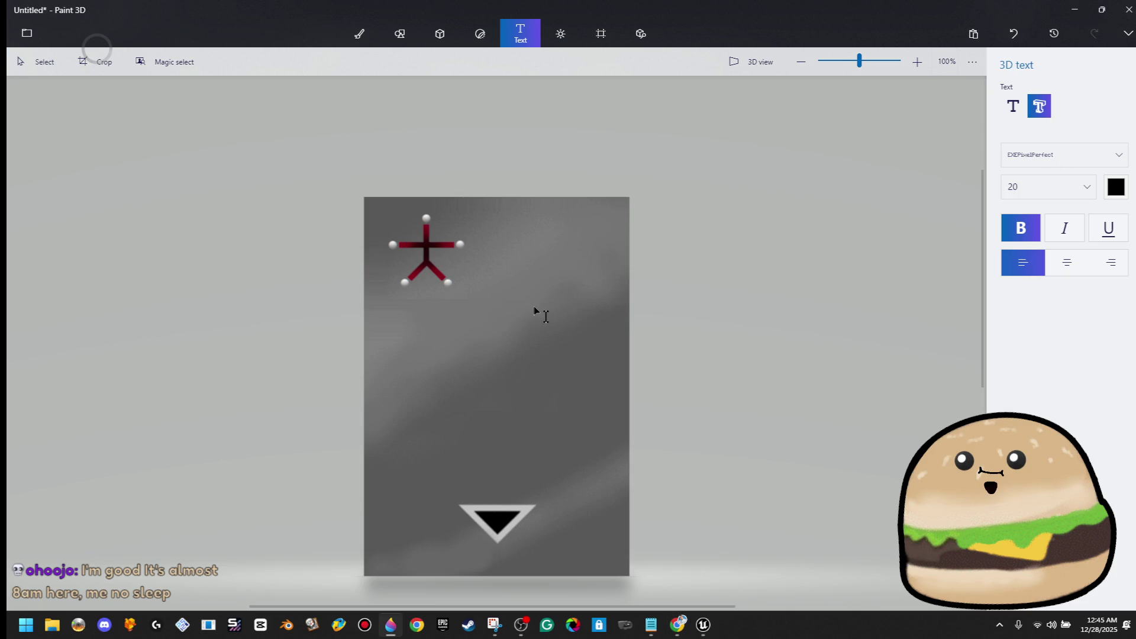
click(357, 303)
click(464, 408)
click(477, 307)
text(FRONT)
key(ctrl+a)
text(SECURITY CARD)
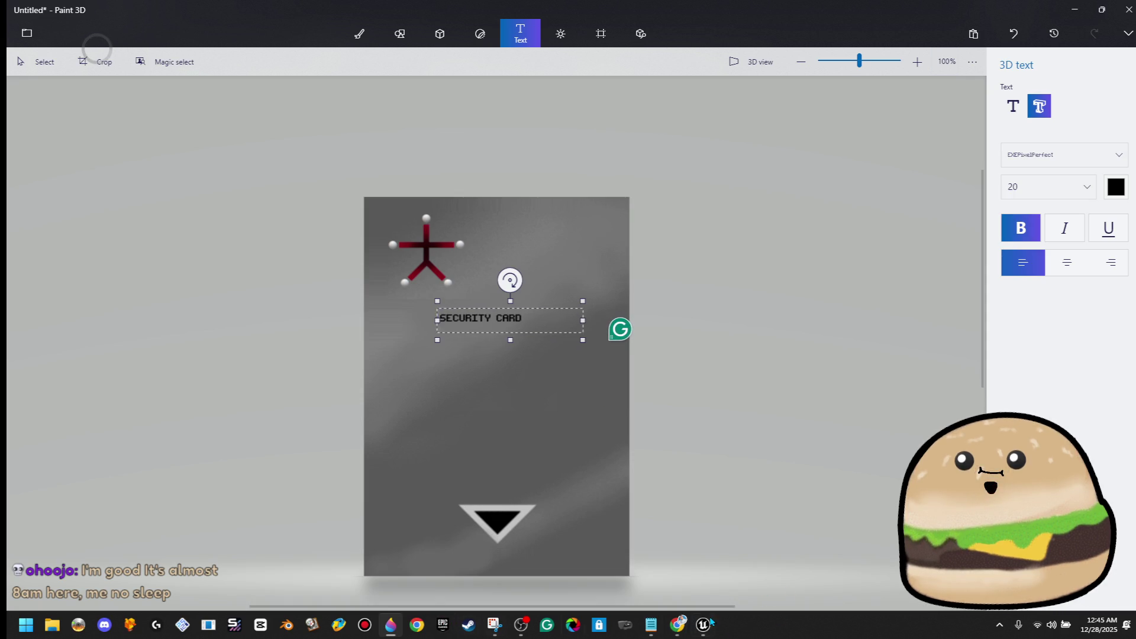
mouse_move(704, 626)
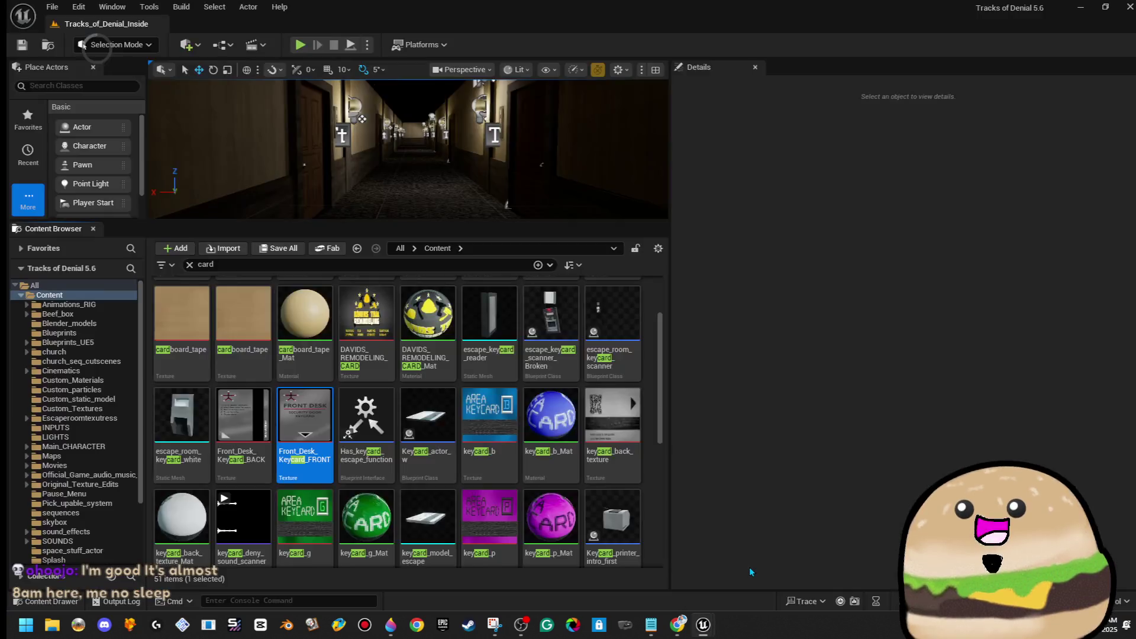
click(749, 567)
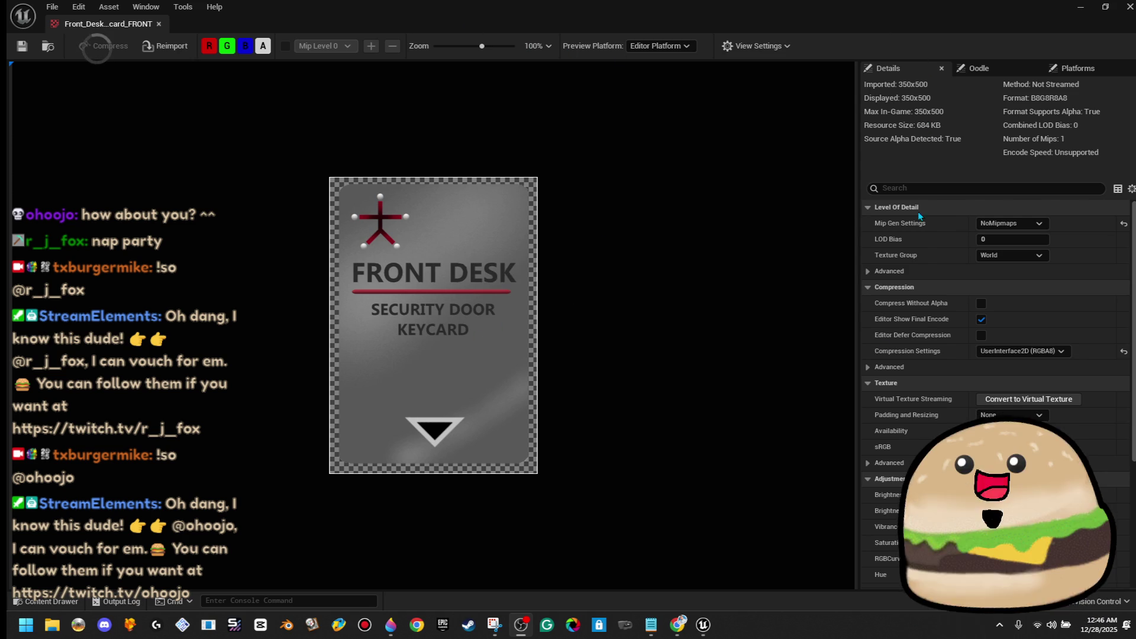
mouse_move(713, 633)
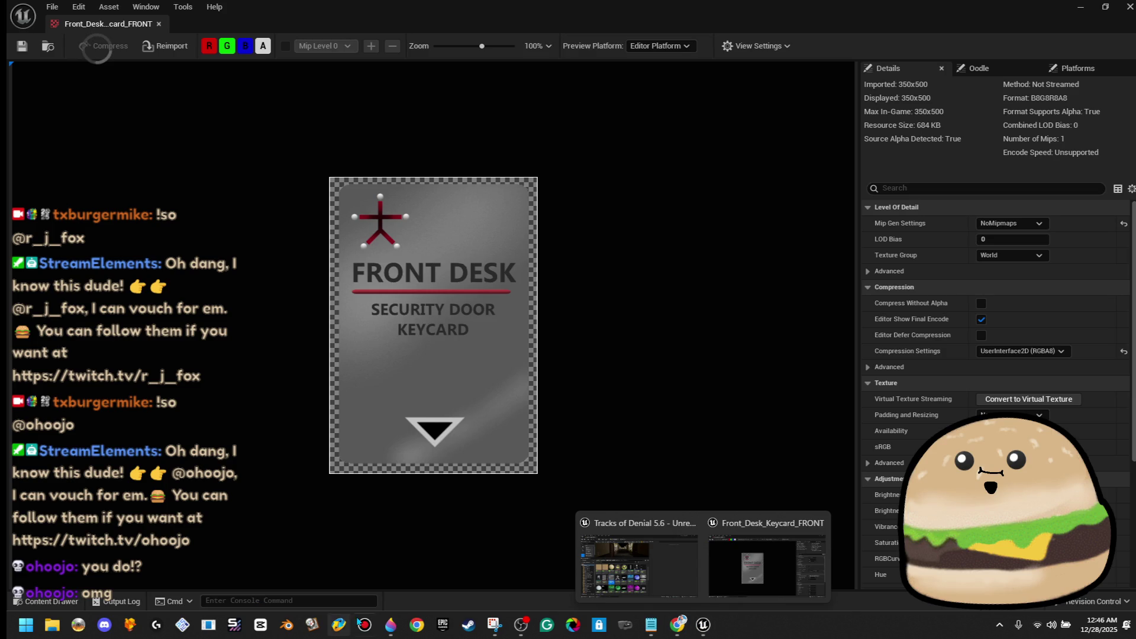
click(390, 624)
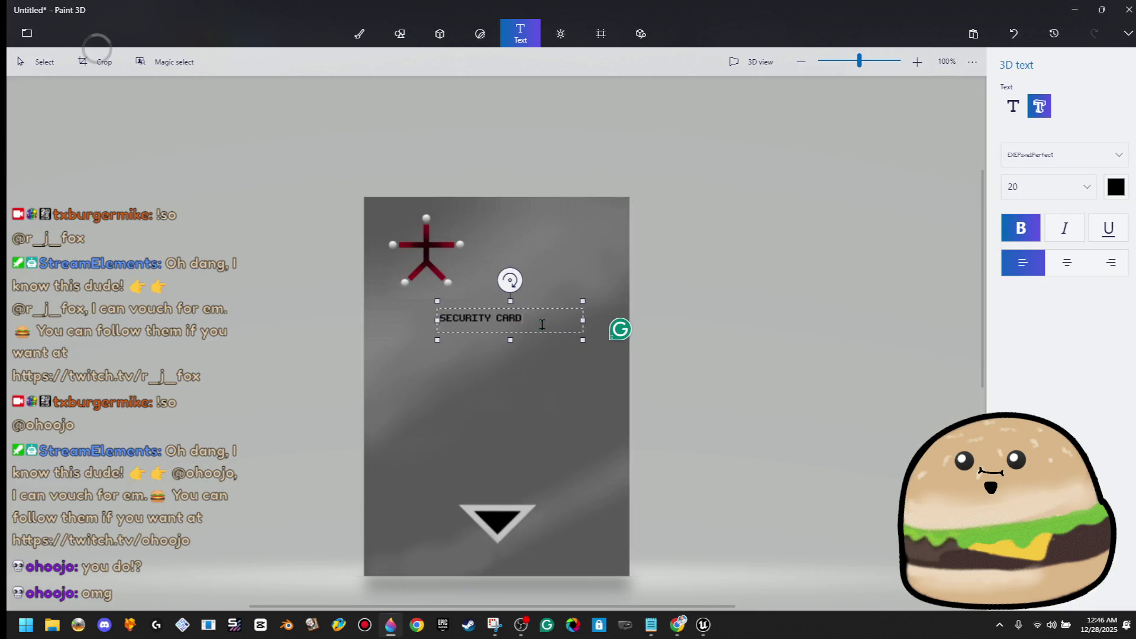
Step: Replace 'TY CARD' with 'TY DOOR' so the 3D text reads SECURITY DOOR, and commit it
drag(542, 324, 478, 322)
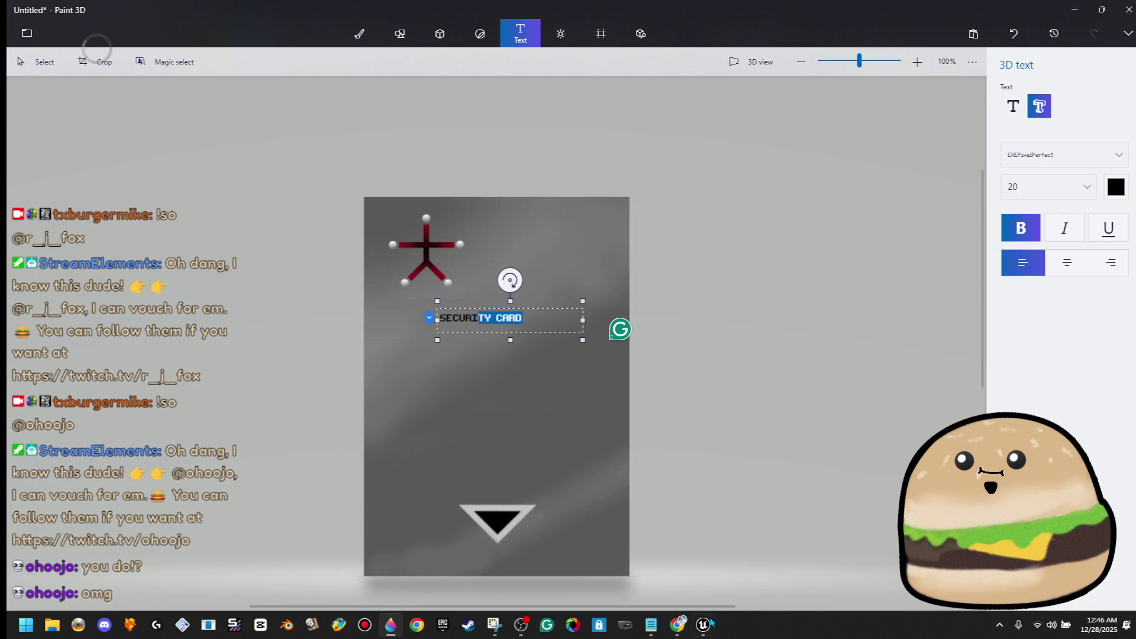
click(754, 566)
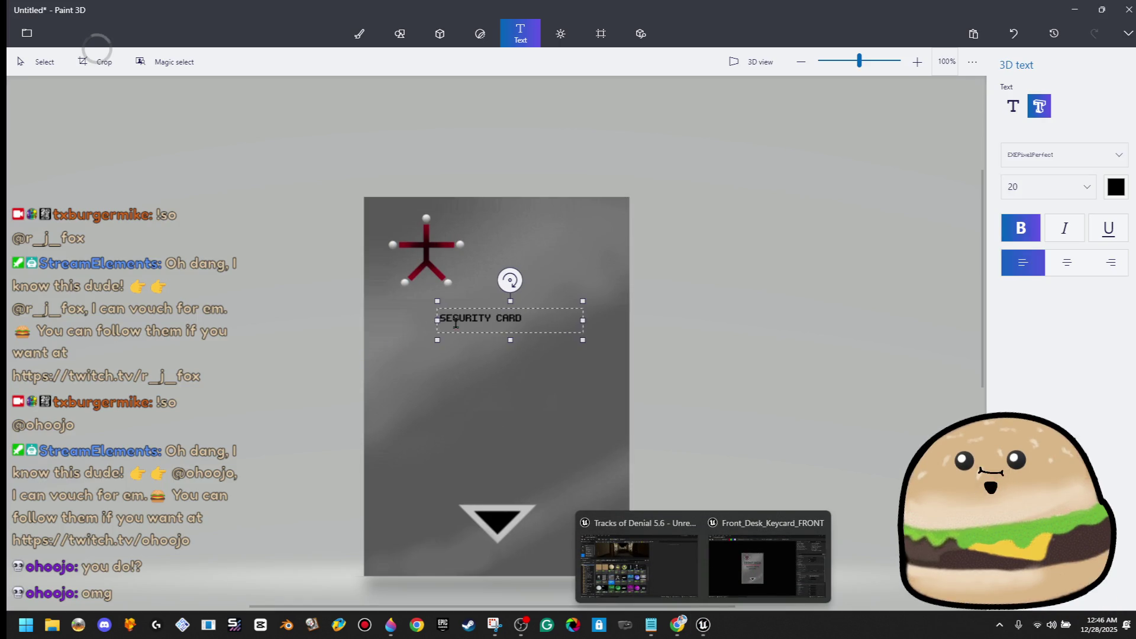
click(585, 334)
text(DOO)
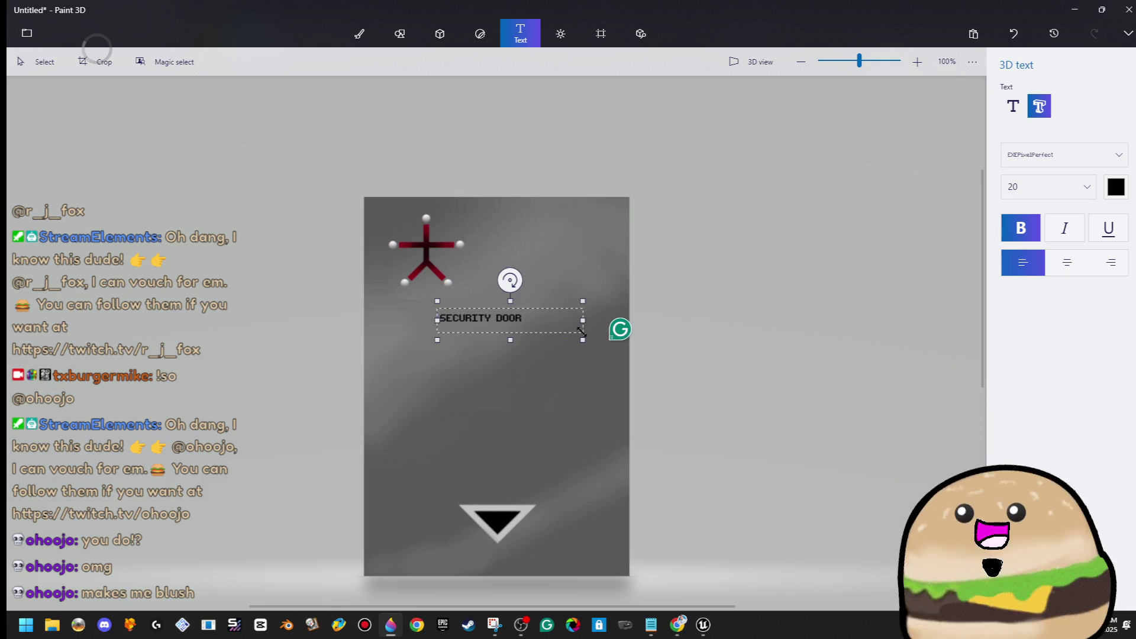
click(649, 279)
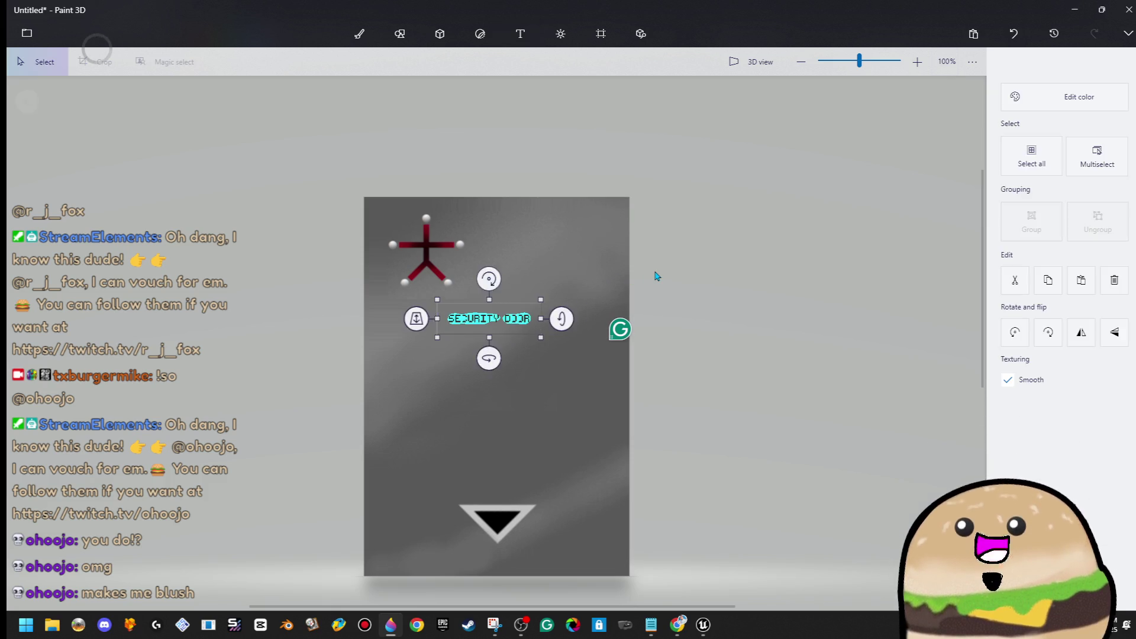
Step: Enlarge, shift left and tilt the SECURITY DOOR text, then undo it to start over
mouse_move(551, 338)
mouse_down()
mouse_move(653, 411)
mouse_move(615, 355)
mouse_up()
drag(541, 318, 514, 321)
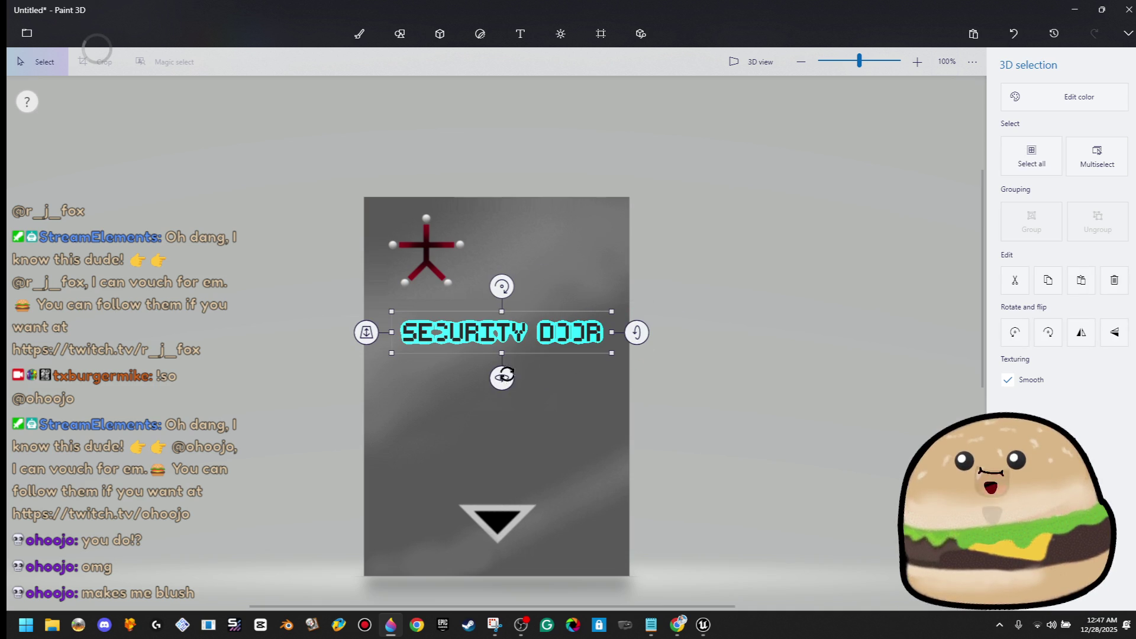
drag(498, 380, 501, 378)
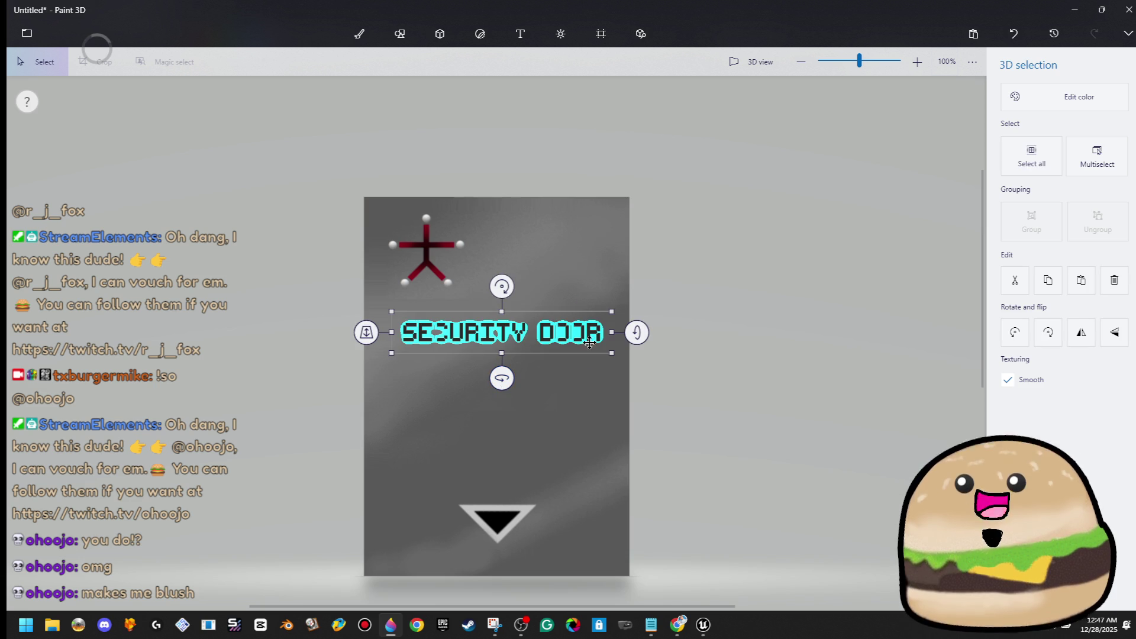
scroll(492, 287, up, 5)
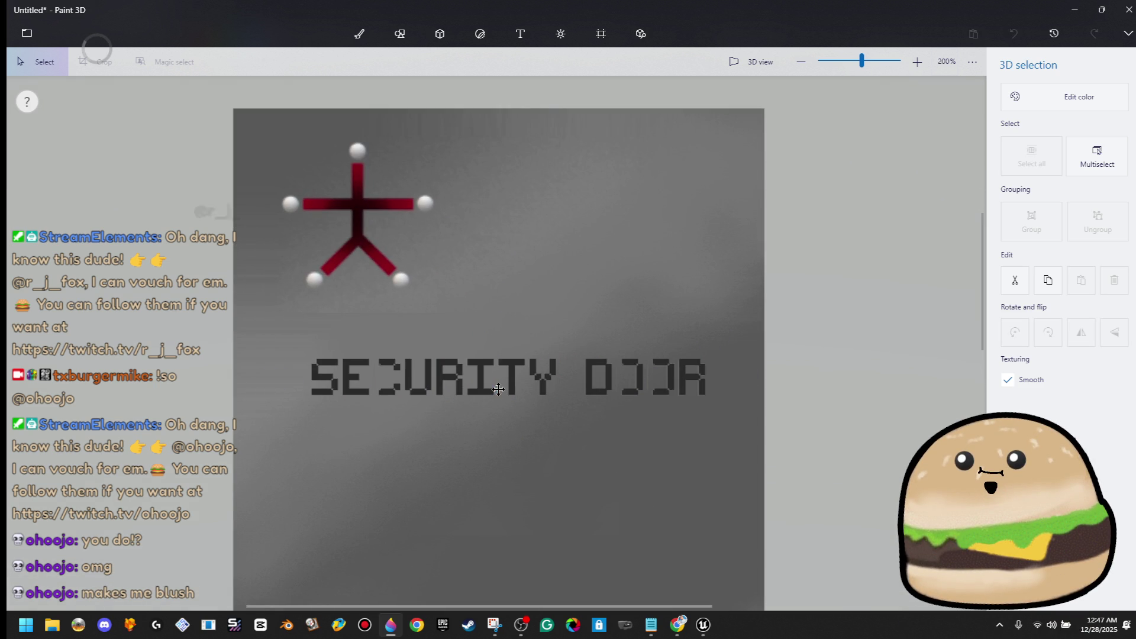
key(ctrl+z)
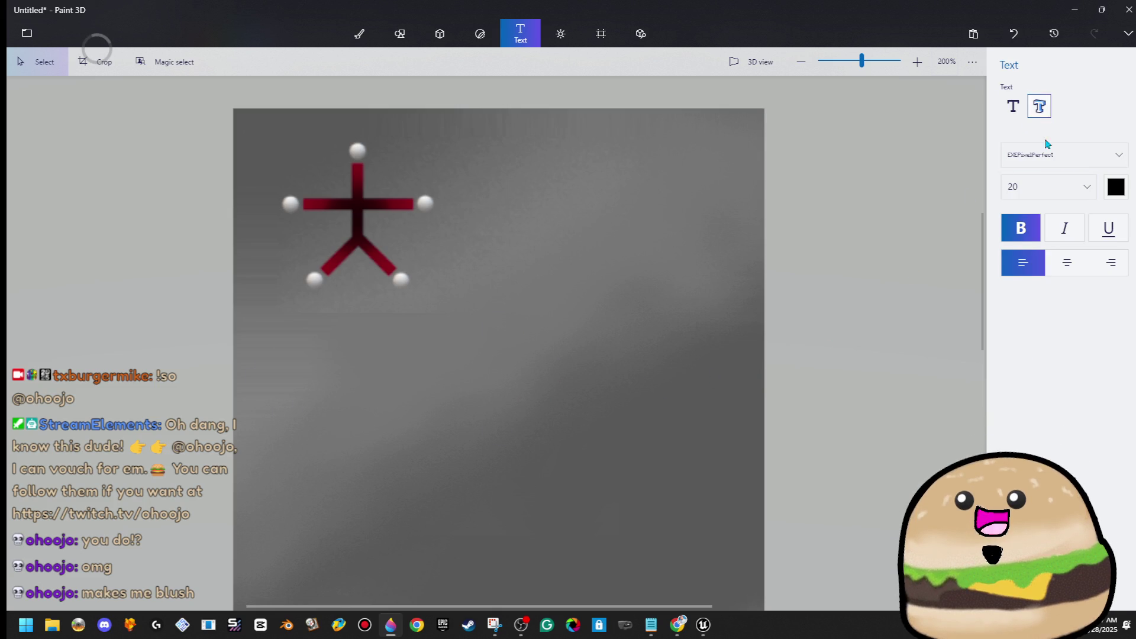
Step: Add non-bold 3D text 'SECURITY DOOR' below the figure and scale it up
click(1021, 228)
click(1039, 106)
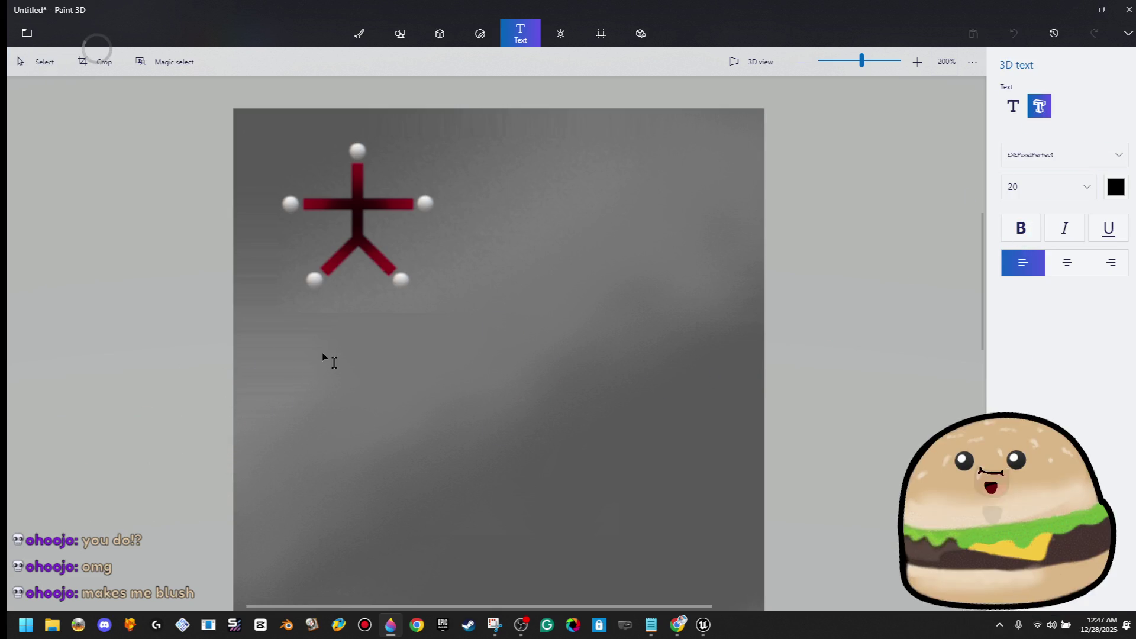
click(322, 357)
text(SECURITY DOOR)
click(725, 229)
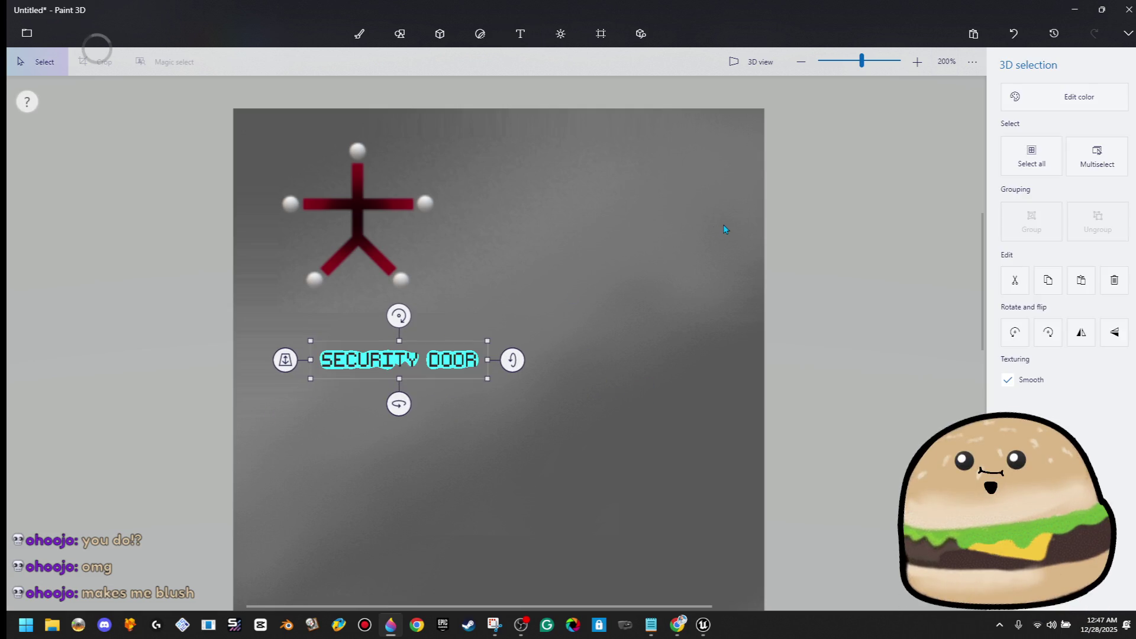
mouse_move(490, 380)
mouse_down()
mouse_move(737, 497)
mouse_move(722, 482)
mouse_up()
drag(656, 393, 616, 390)
Step: Fine-tune the SECURITY DOOR title's rotation, width and position under the figure
scroll(615, 390, down, 3)
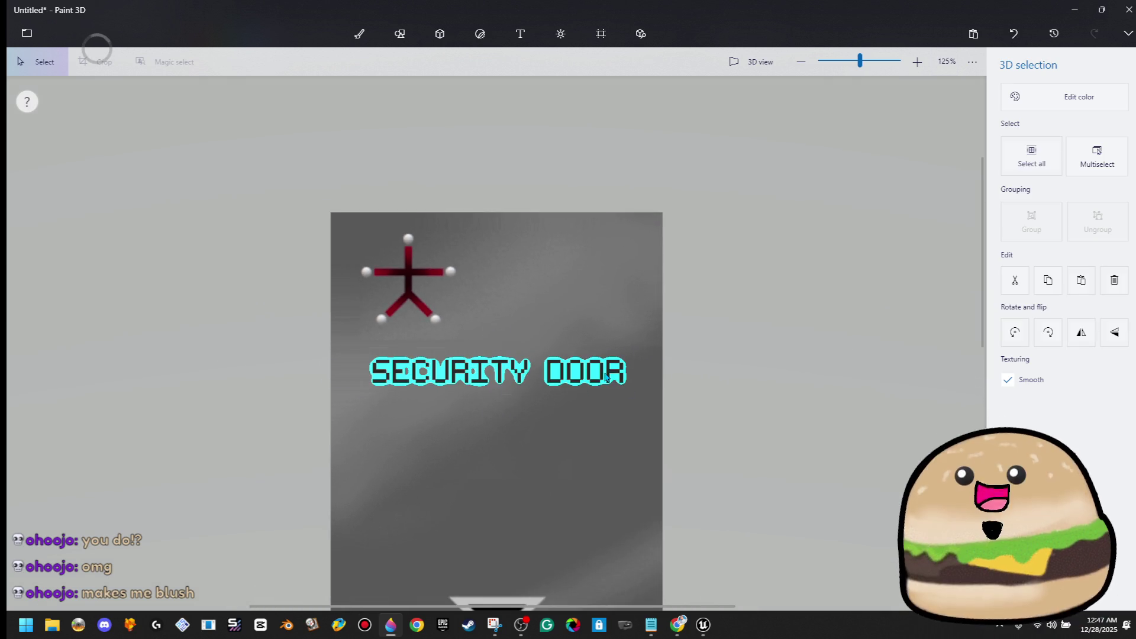
key(t)
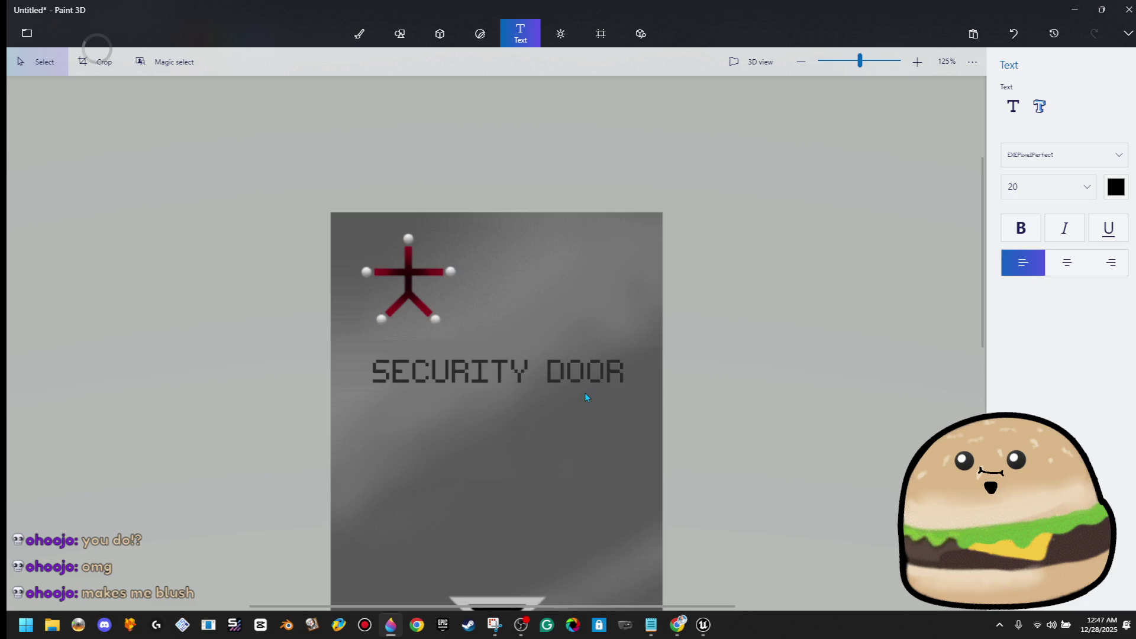
scroll(585, 394, up, 3)
click(665, 364)
drag(718, 360, 717, 361)
key(Escape)
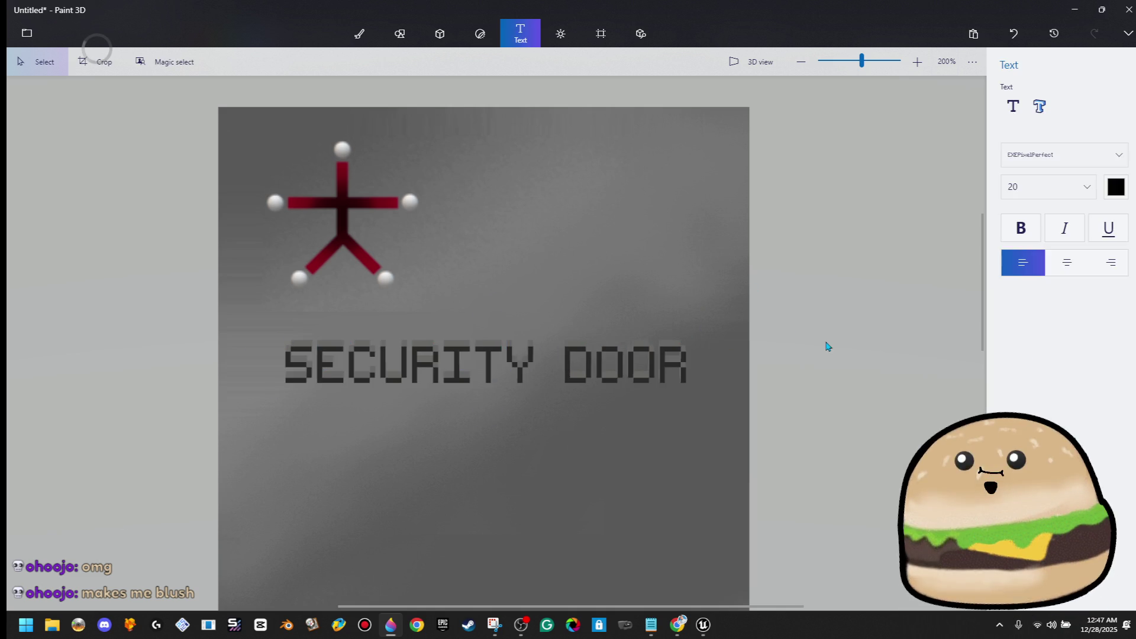
scroll(778, 373, down, 1)
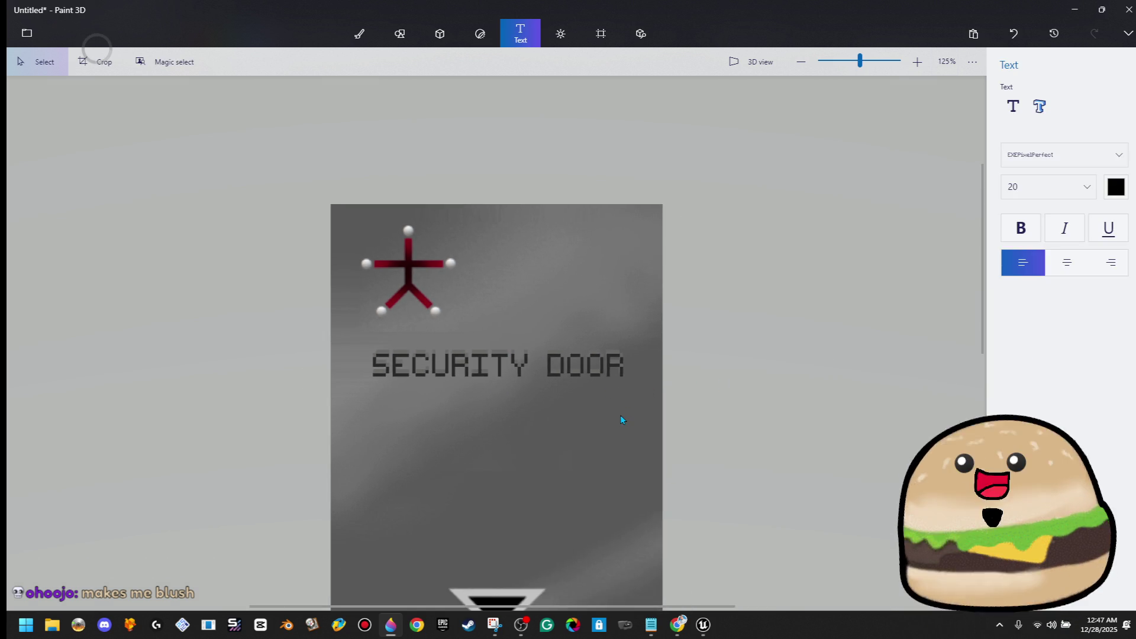
scroll(621, 419, up, 3)
click(659, 340)
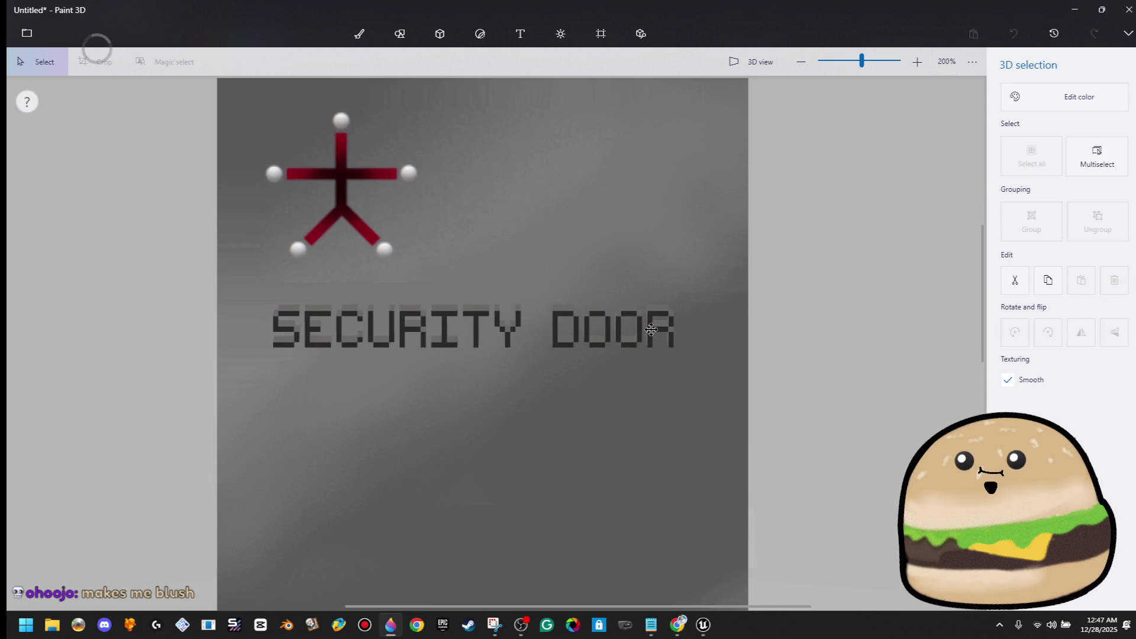
drag(692, 355, 712, 377)
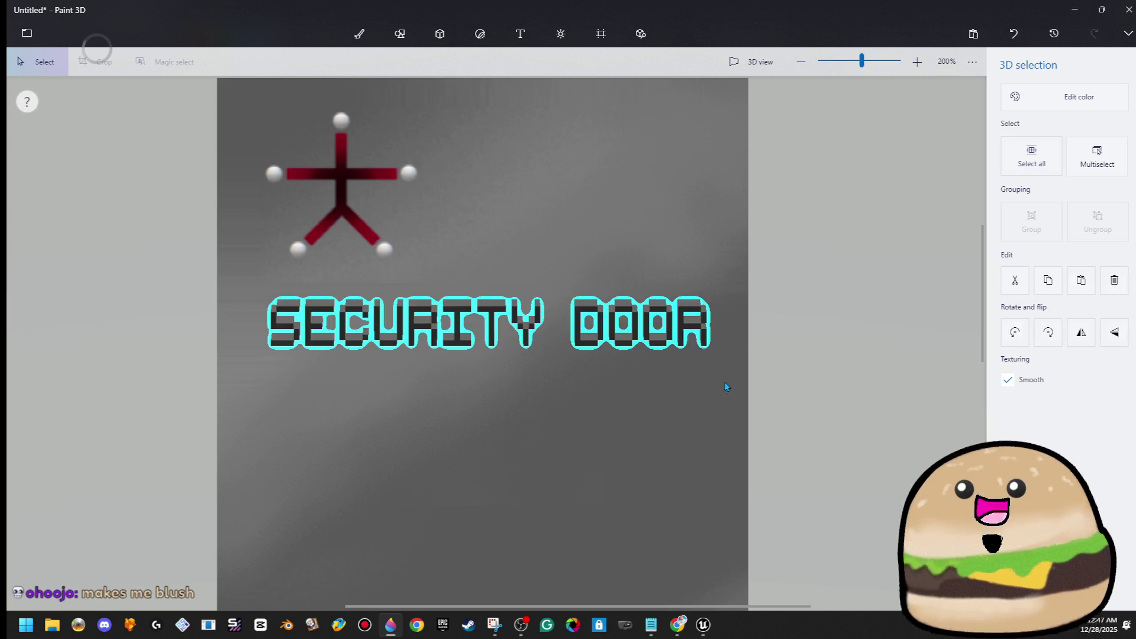
drag(682, 333, 686, 333)
click(835, 155)
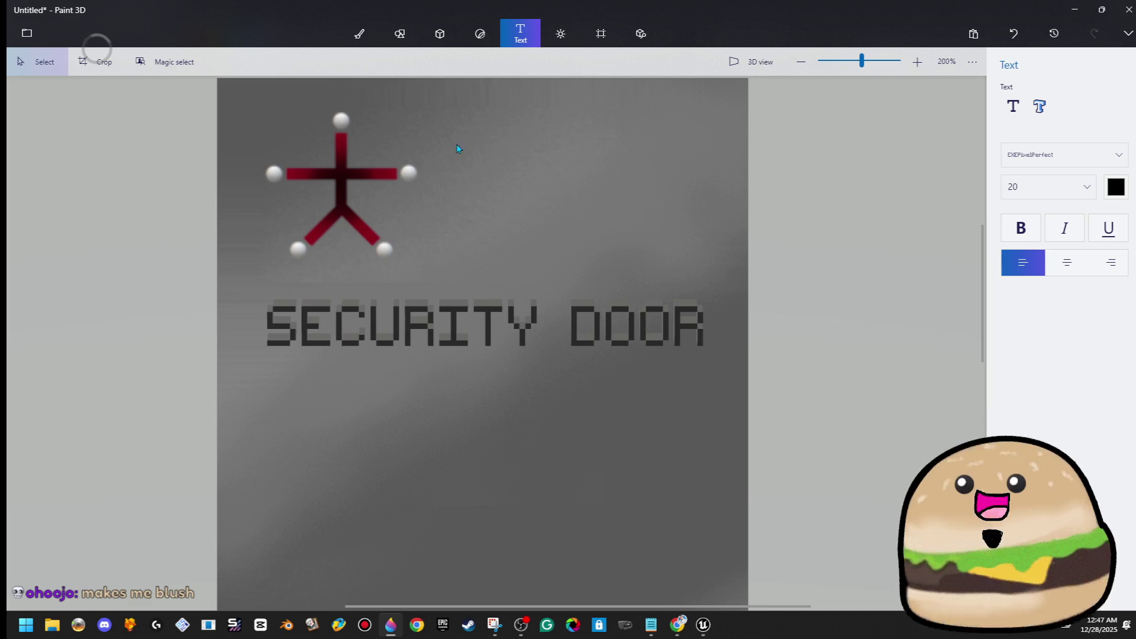
Step: Select the figure's horizontal red crossbar, abandoning a trial stretch, and bring up its copy options
drag(395, 171, 288, 180)
right_click(340, 185)
click(520, 304)
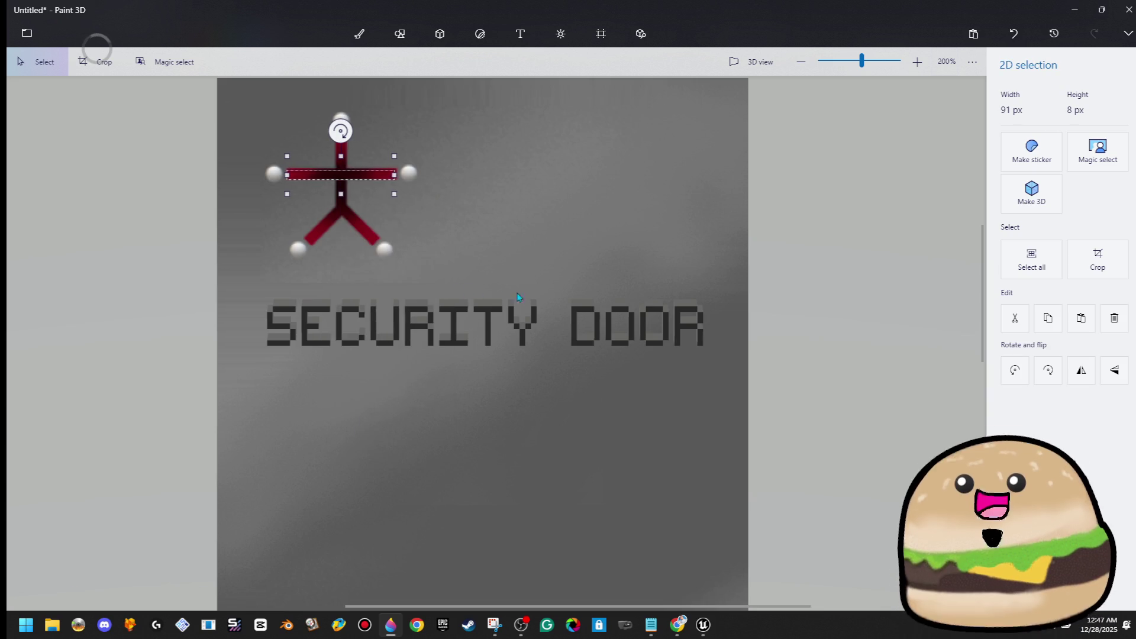
key(ctrl+z)
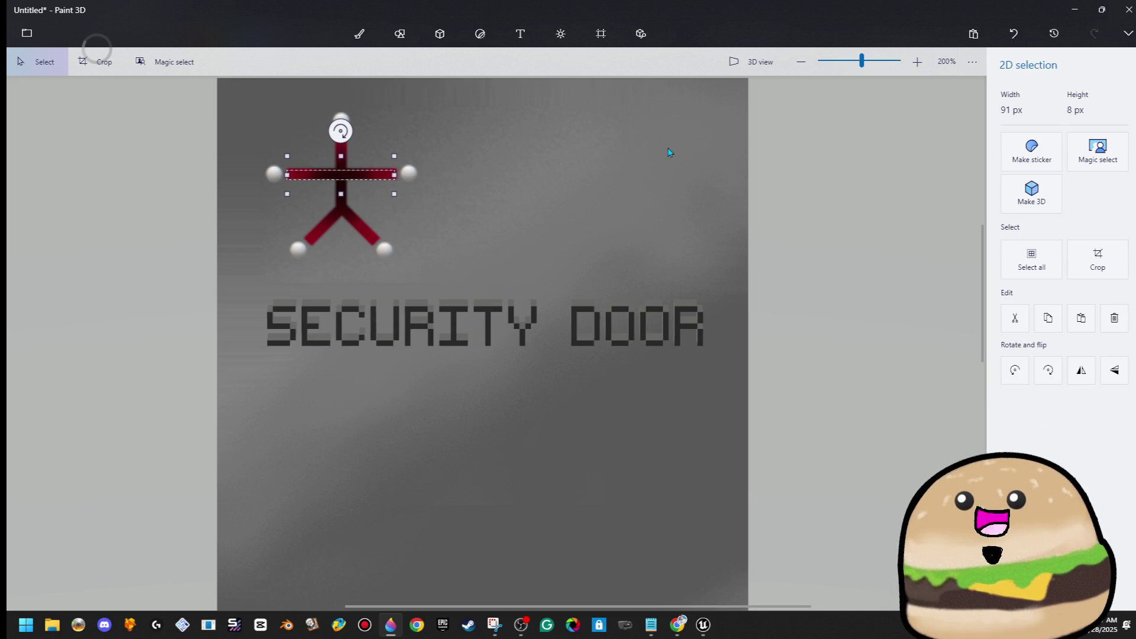
mouse_move(339, 129)
mouse_down()
mouse_move(299, 134)
mouse_move(288, 160)
mouse_move(297, 173)
mouse_up()
mouse_move(362, 228)
mouse_down()
mouse_move(553, 172)
mouse_move(704, 144)
mouse_move(708, 161)
mouse_move(679, 213)
mouse_move(627, 248)
mouse_up()
click(520, 33)
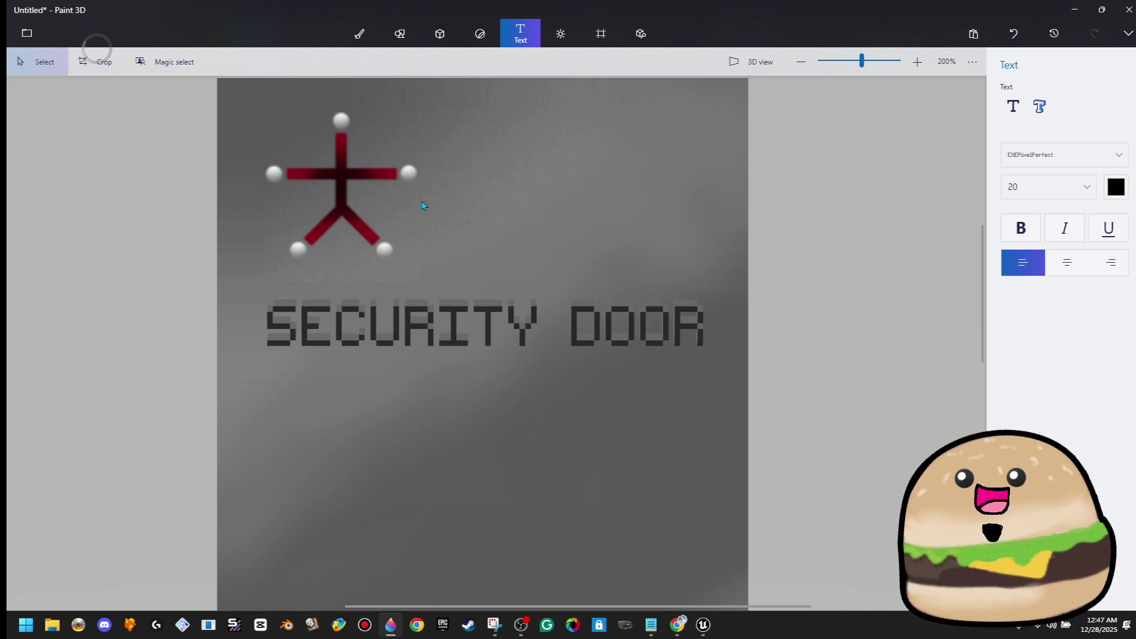
drag(396, 172, 292, 179)
right_click(336, 172)
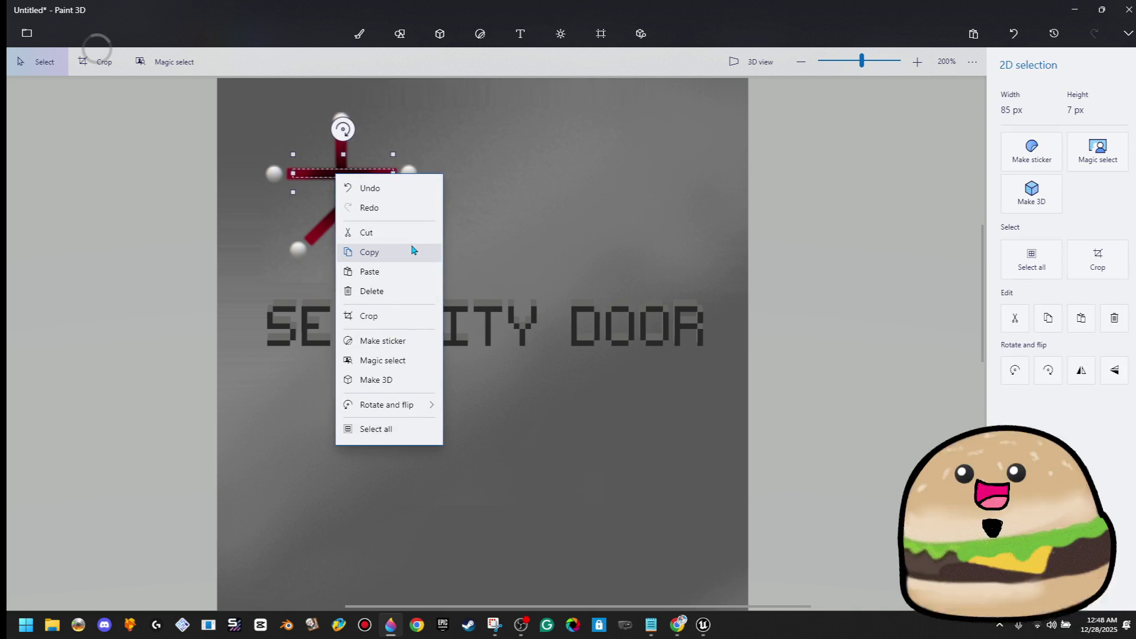
Step: Copy the red crossbar, rotate it and stretch it into a thin line below SECURITY DOOR
click(414, 251)
key(ctrl+v)
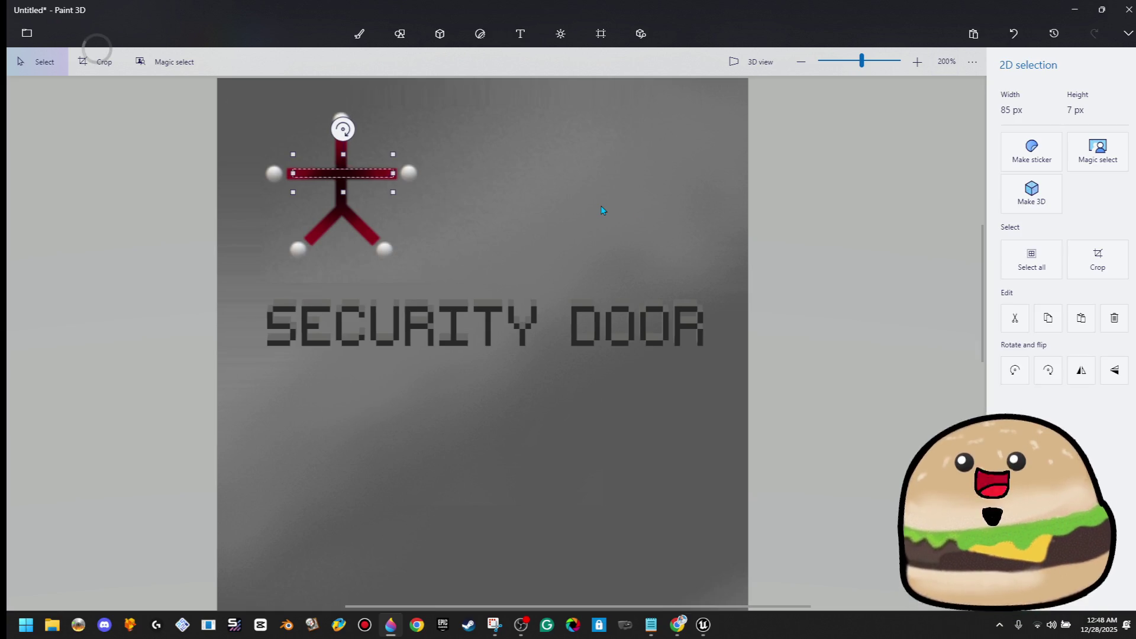
mouse_move(344, 128)
mouse_down()
mouse_move(249, 118)
mouse_move(215, 148)
mouse_move(224, 172)
mouse_up()
mouse_move(376, 232)
mouse_down()
mouse_move(698, 177)
mouse_move(769, 148)
mouse_up()
mouse_move(692, 125)
mouse_down()
mouse_move(652, 375)
mouse_move(612, 368)
mouse_move(711, 372)
mouse_up()
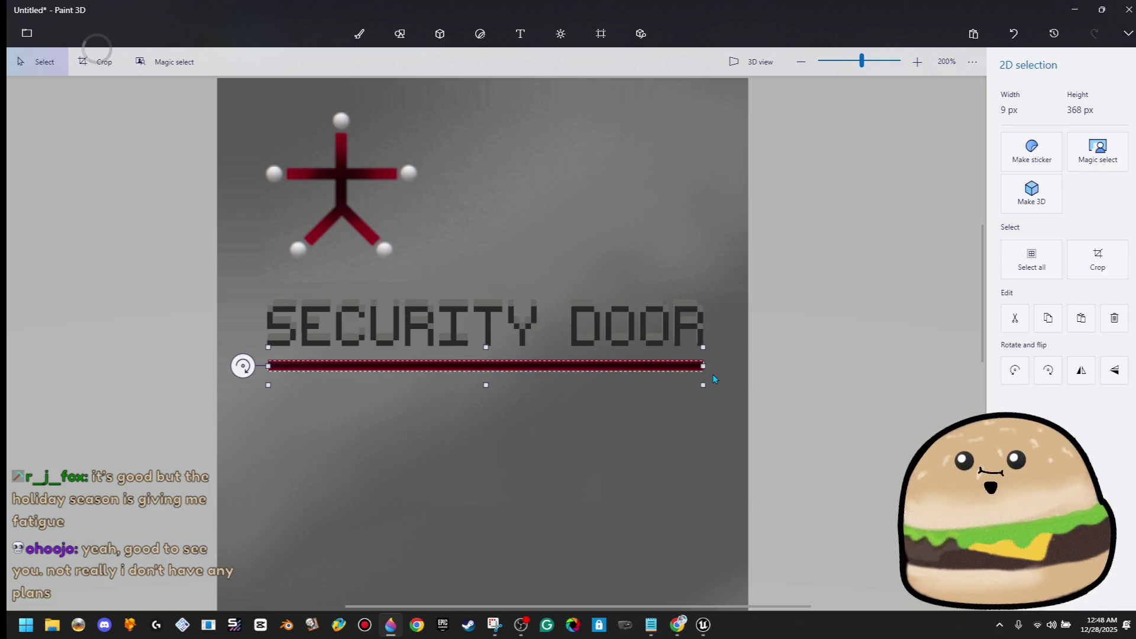
Step: Convert the red line to 3D and trim it to the title's width
click(1031, 189)
drag(585, 354, 591, 349)
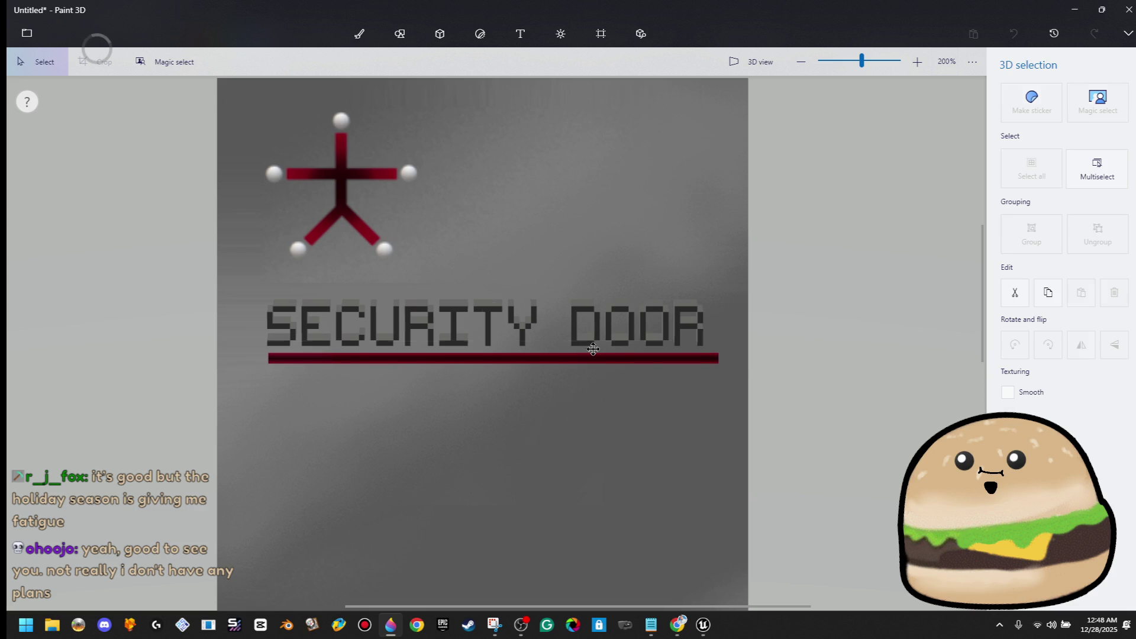
click(592, 349)
drag(753, 358, 715, 371)
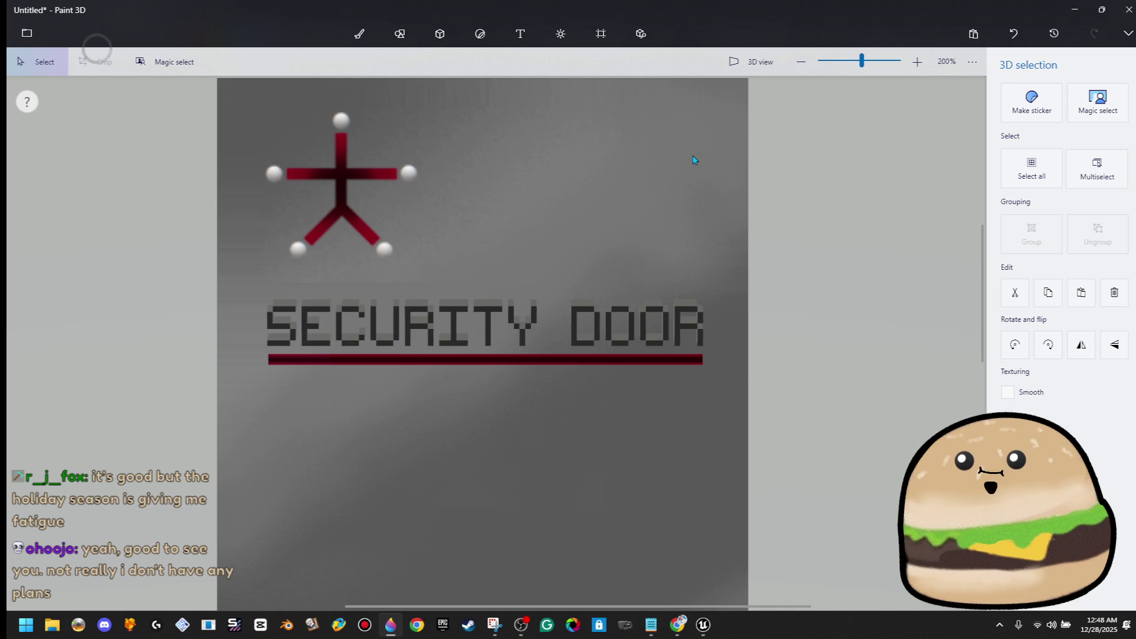
key(t)
scroll(689, 177, down, 2)
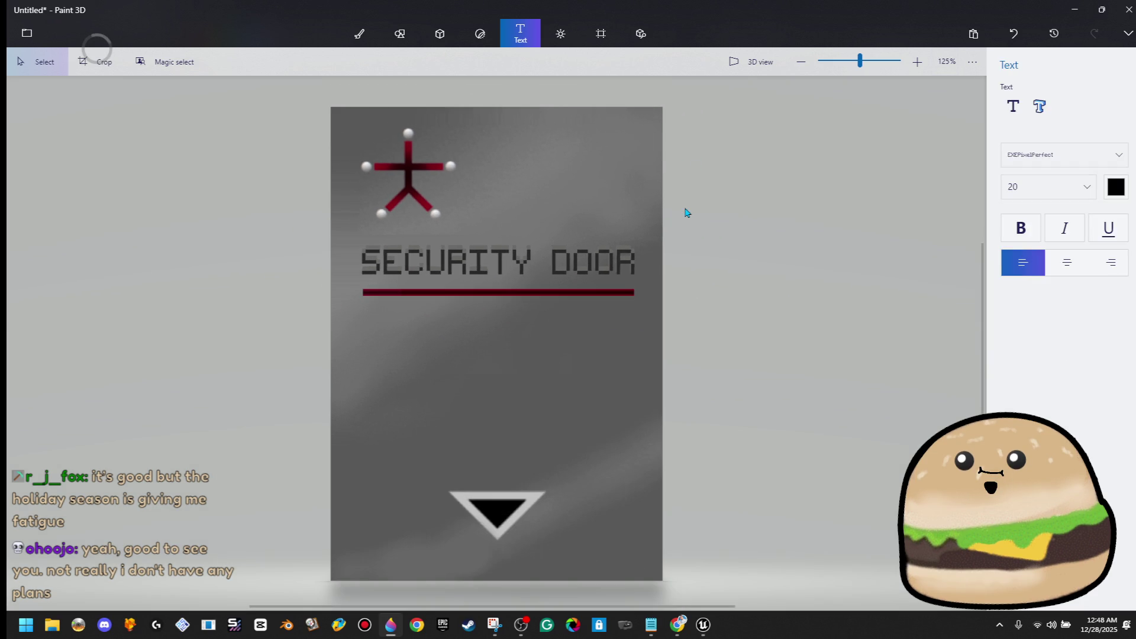
Step: Shift the title and bar slightly lower and add 3D text 'KEYCARD'
drag(642, 249, 327, 365)
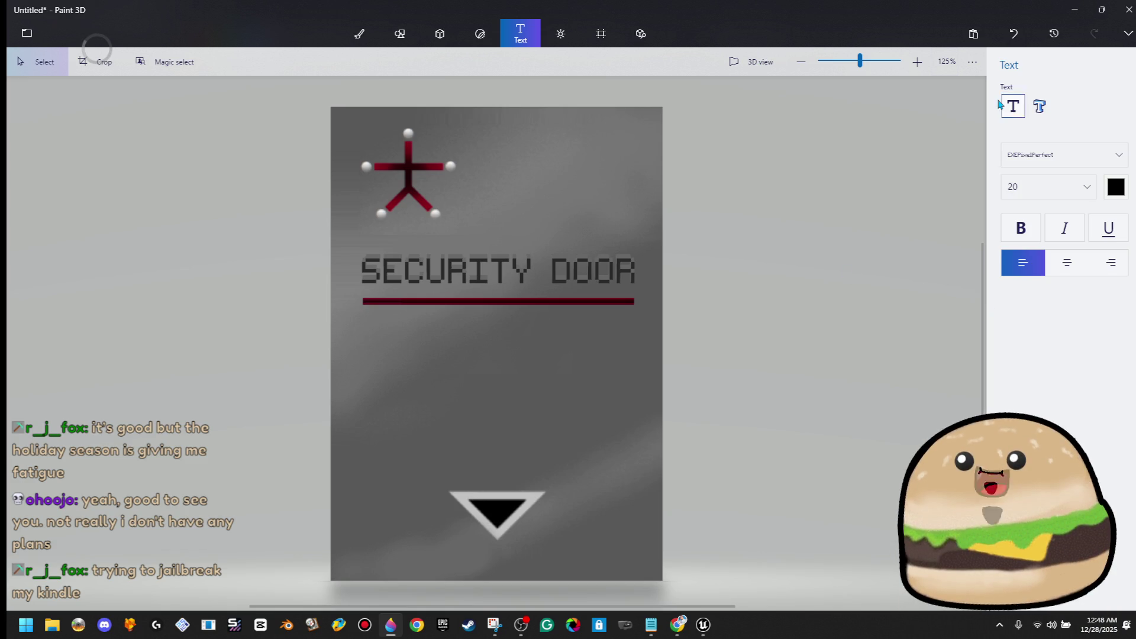
click(1042, 116)
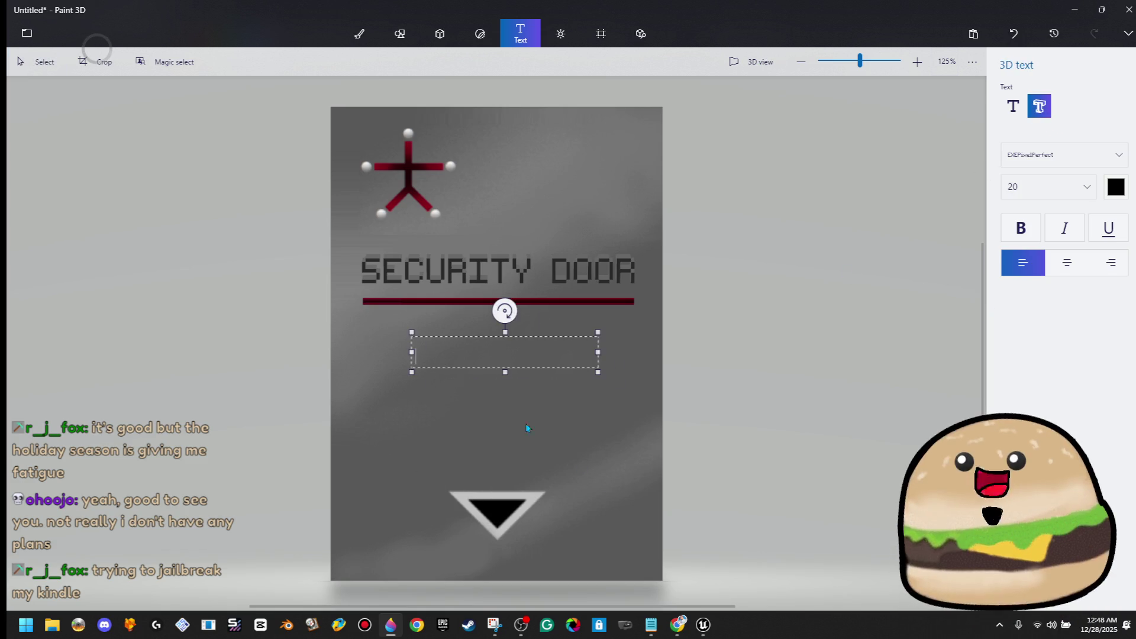
text(KEYCAR)
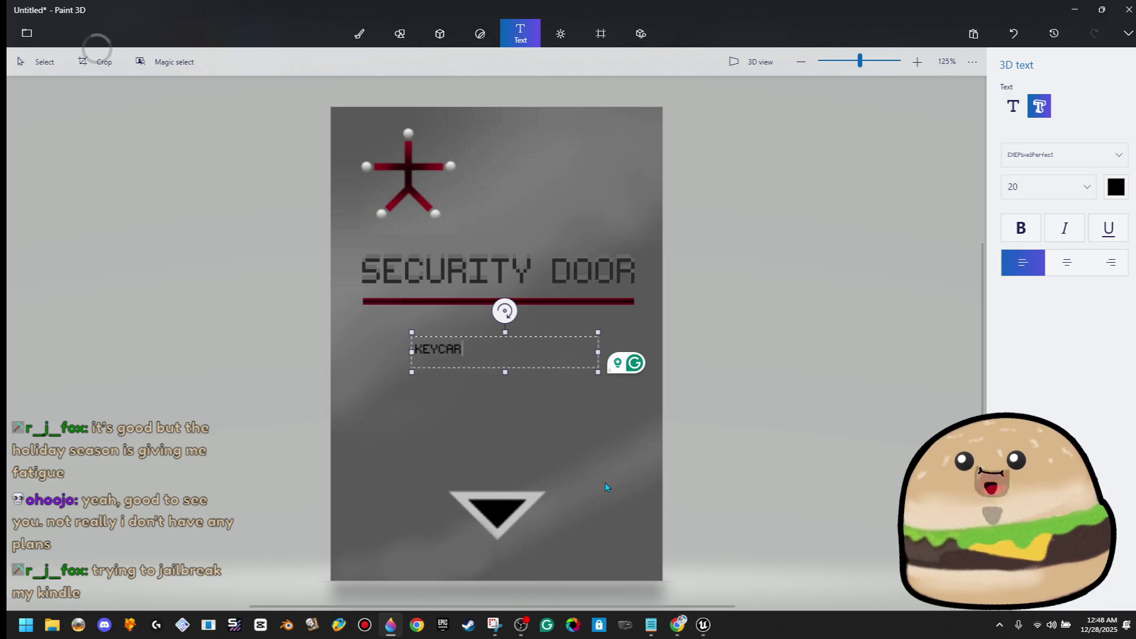
text(D)
click(504, 444)
Step: Enlarge KEYCARD and centre it beneath the red line
drag(509, 389, 560, 427)
mouse_move(560, 349)
mouse_down()
mouse_move(538, 258)
mouse_move(543, 267)
mouse_move(578, 254)
mouse_move(562, 344)
mouse_move(627, 273)
mouse_up()
click(617, 247)
click(561, 267)
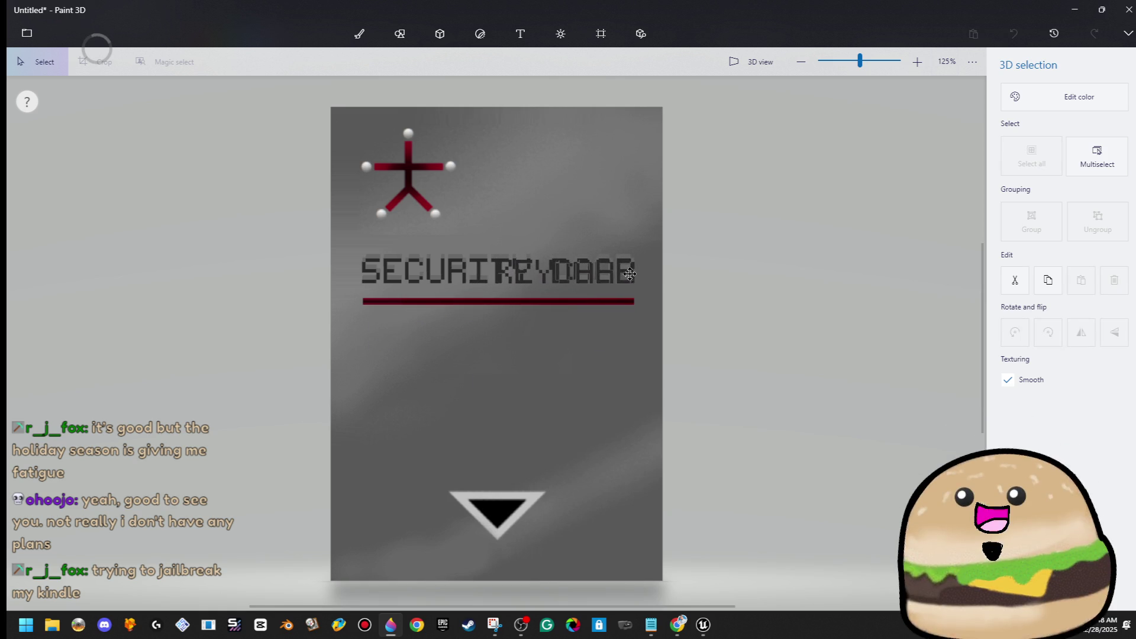
key(ctrl+z)
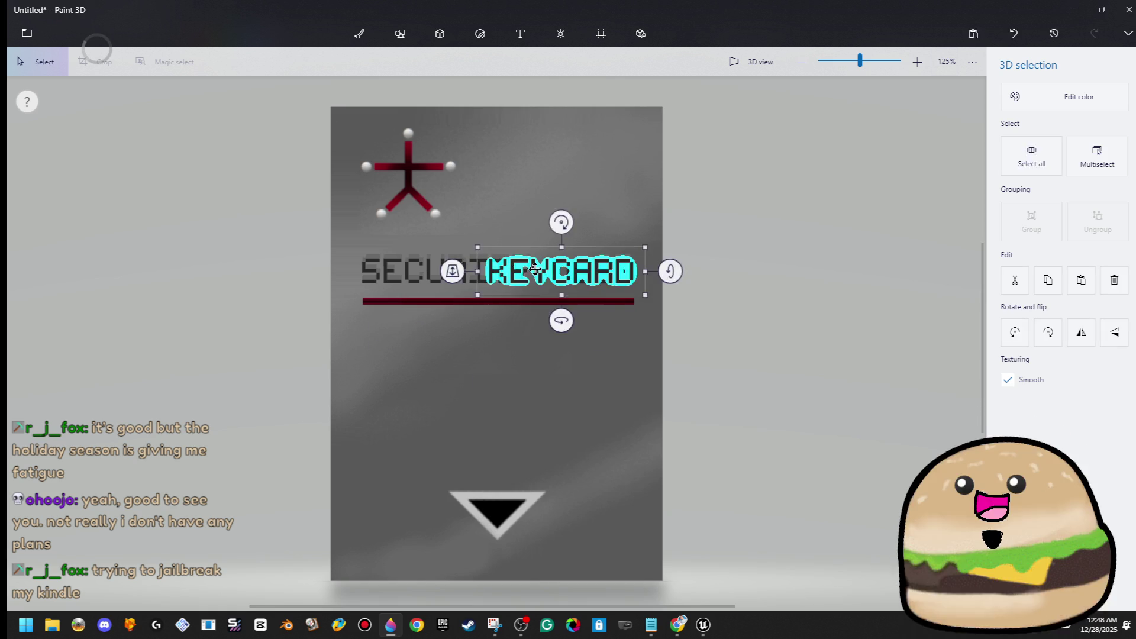
drag(470, 331, 472, 329)
key(ctrl+z)
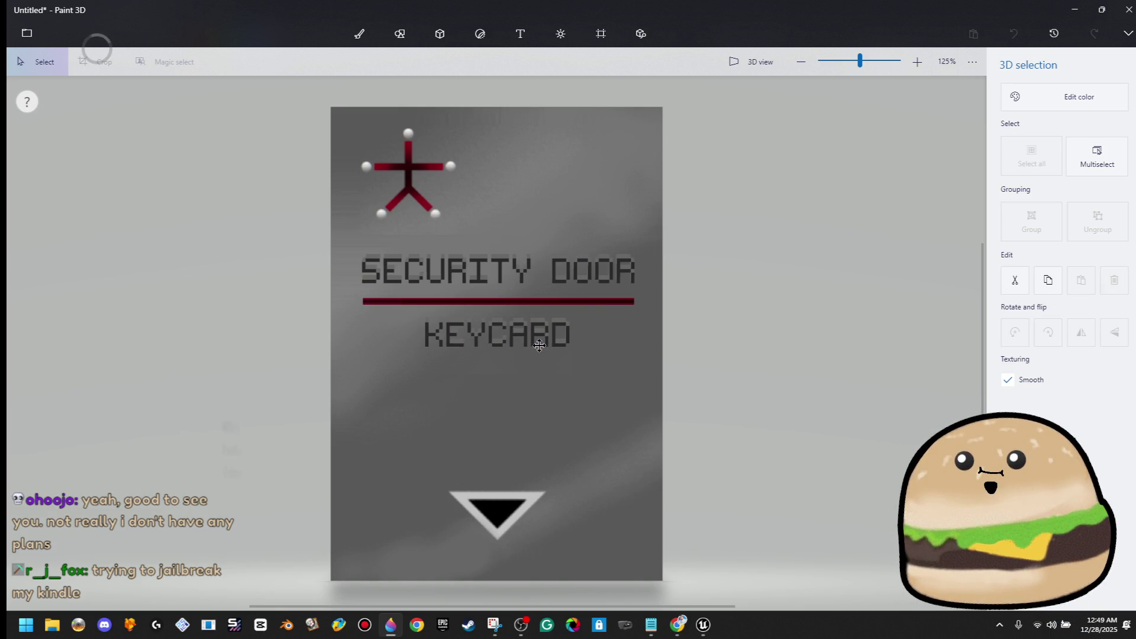
click(538, 340)
Step: Nudge the SECURITY DOOR and KEYCARD lettering slightly lower together, then open the file menu
click(743, 413)
scroll(743, 417, down, 5)
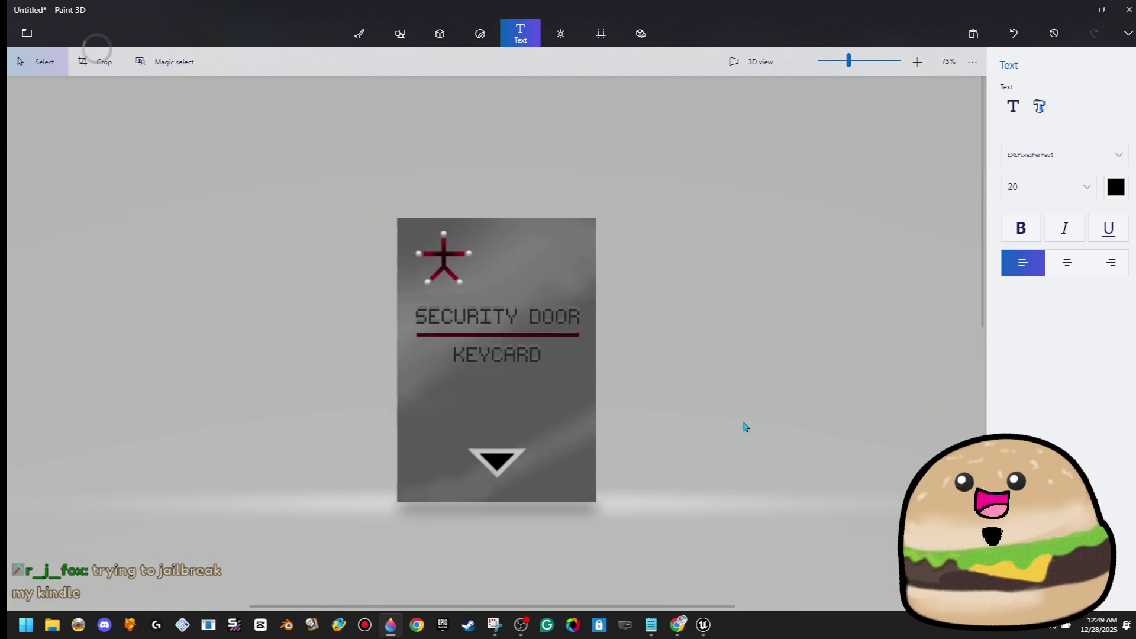
scroll(695, 406, up, 1)
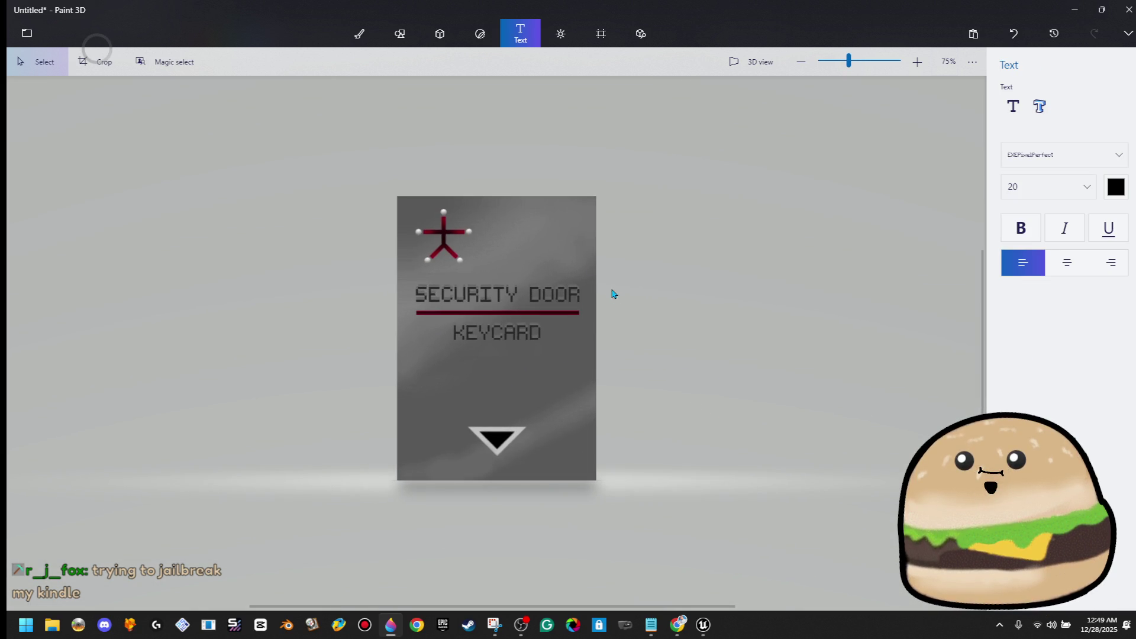
mouse_move(587, 261)
mouse_down()
mouse_move(378, 387)
mouse_move(368, 409)
mouse_up()
key(Down)
key(Down)
key(Down)
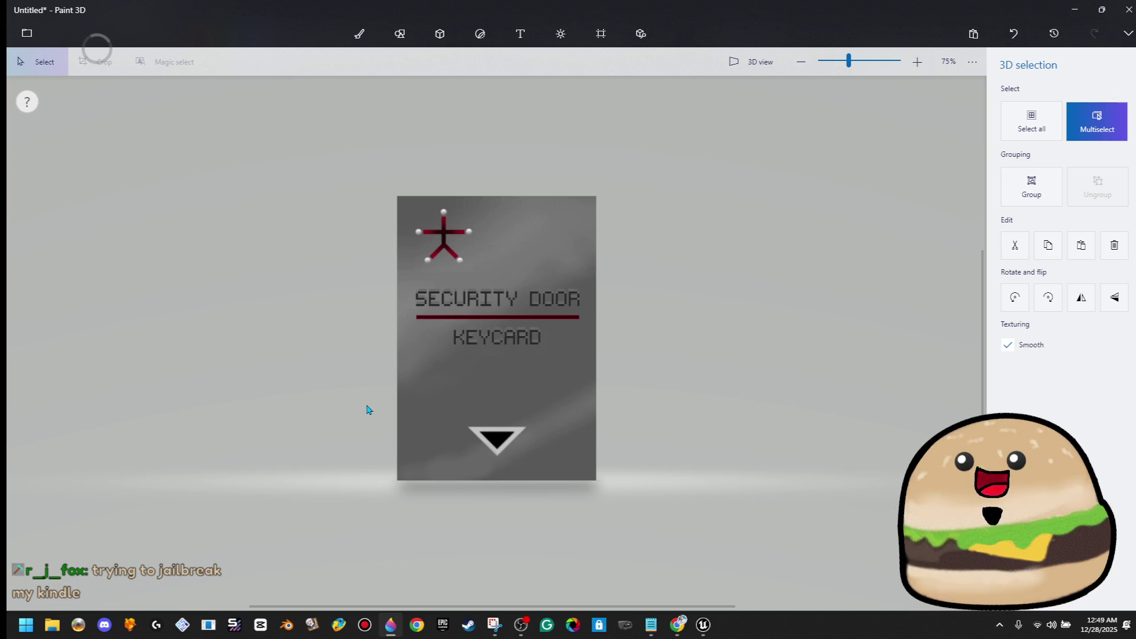
scroll(639, 352, up, 2)
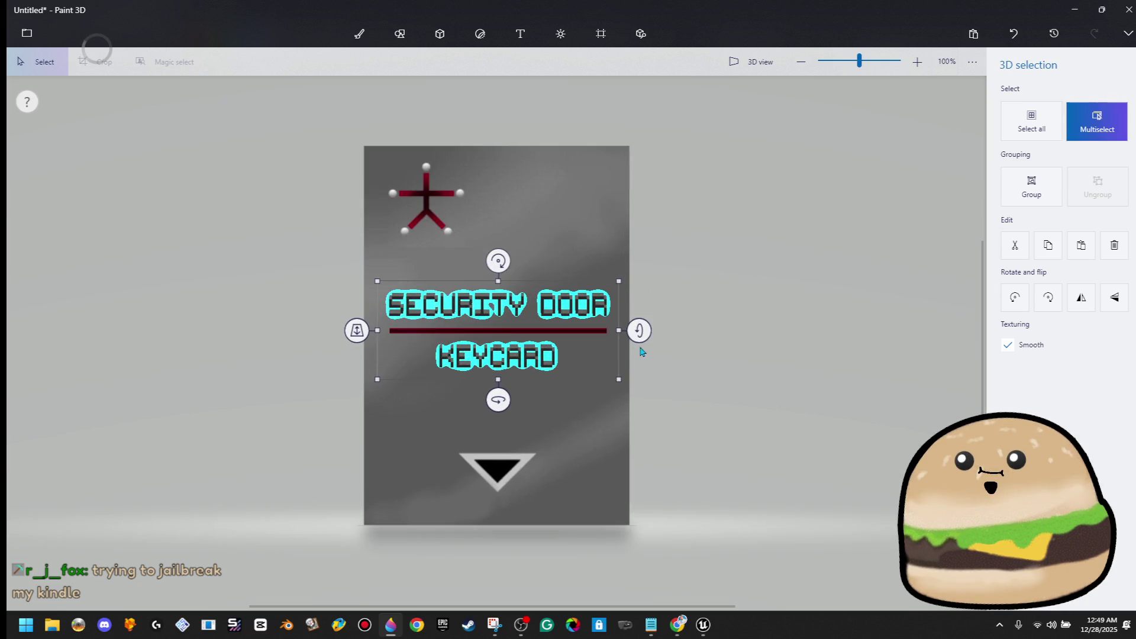
click(656, 350)
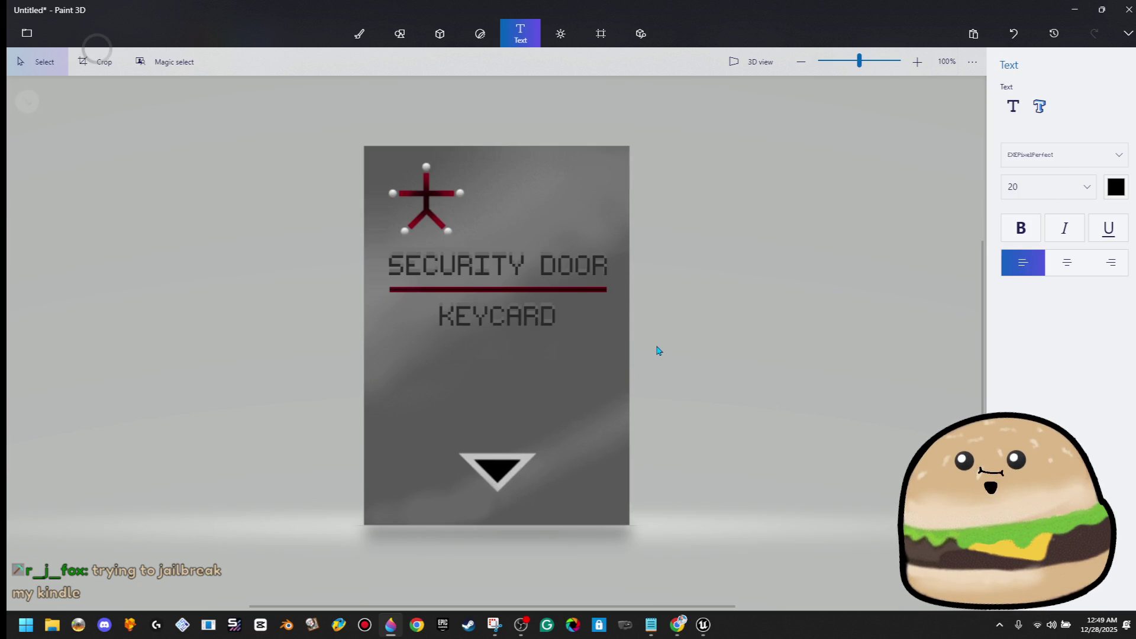
scroll(664, 355, down, 3)
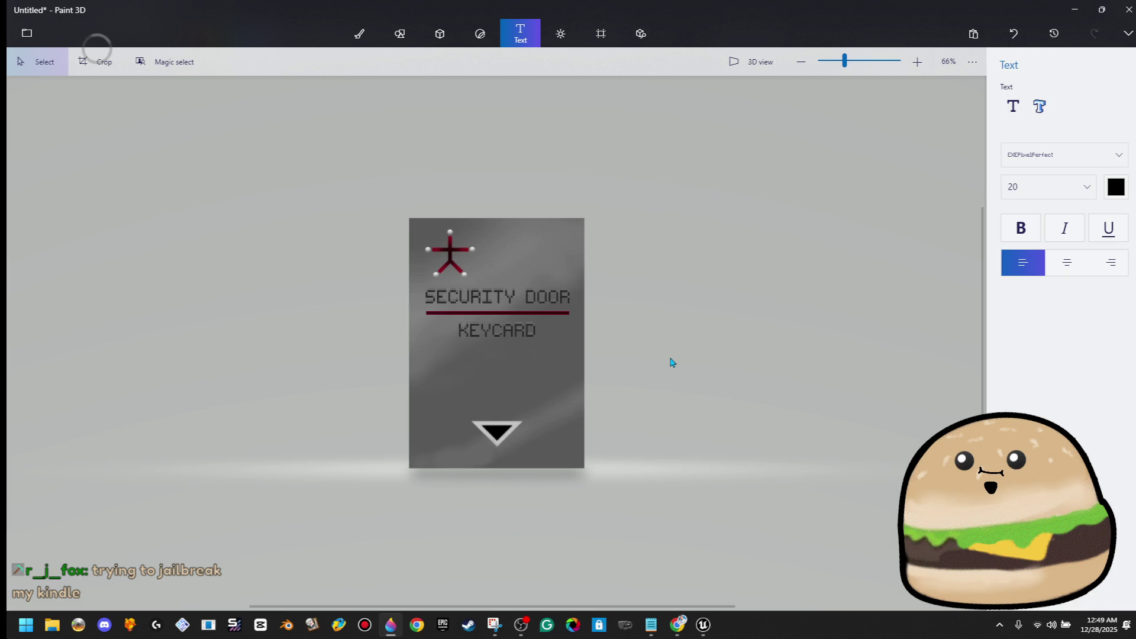
drag(618, 237, 331, 453)
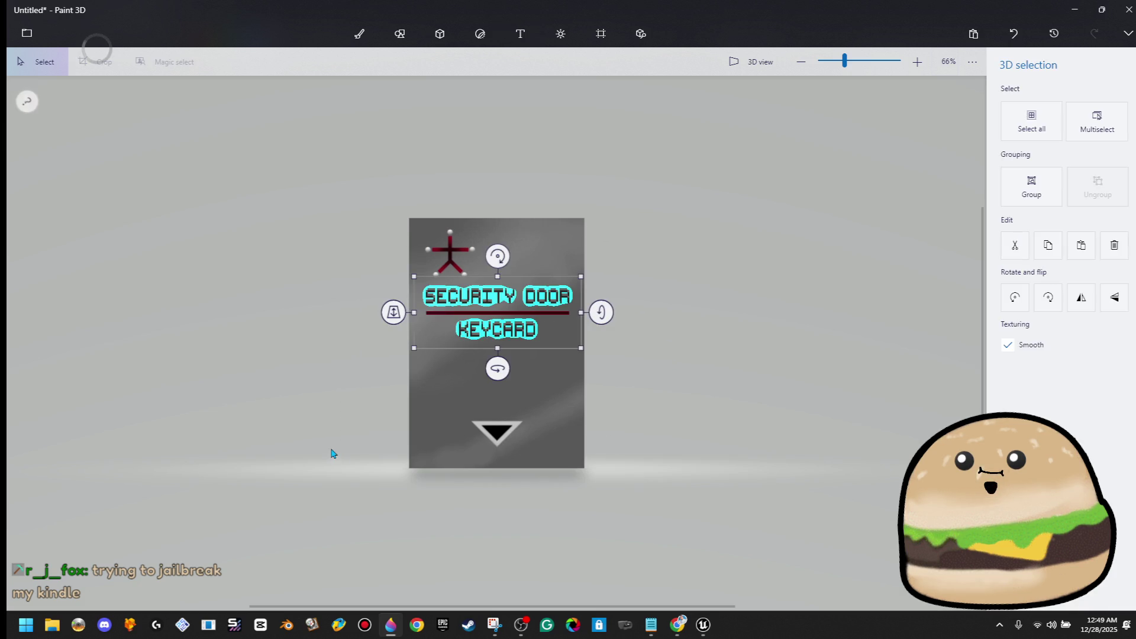
click(758, 373)
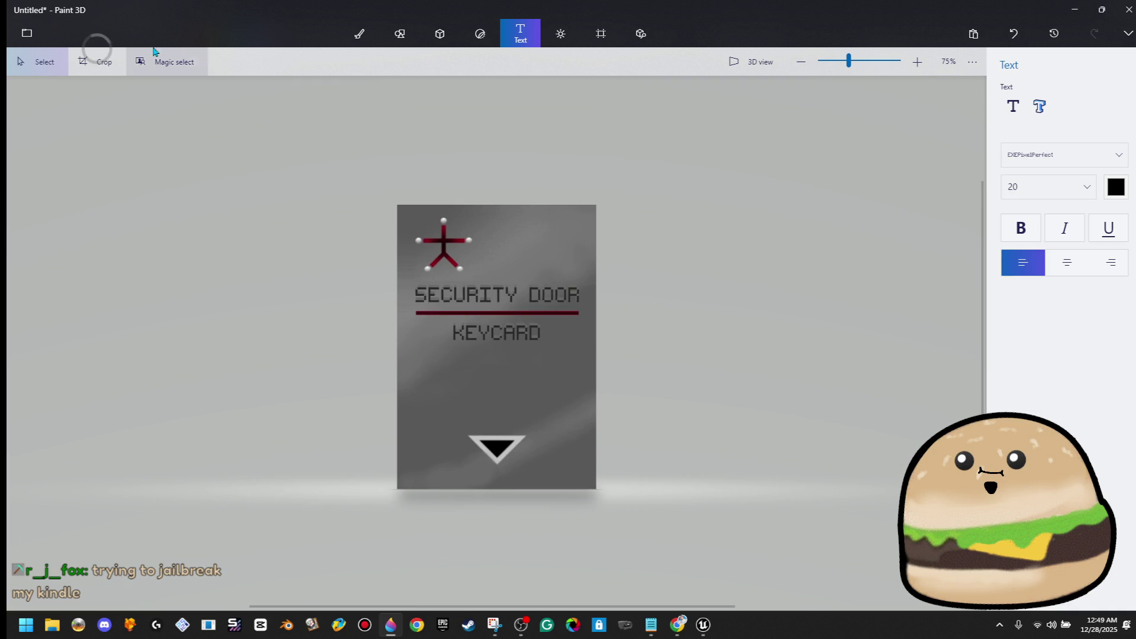
click(27, 32)
Step: Export the card as an image, targeting security card tracks back.png in TEXTURES-Custom
click(142, 180)
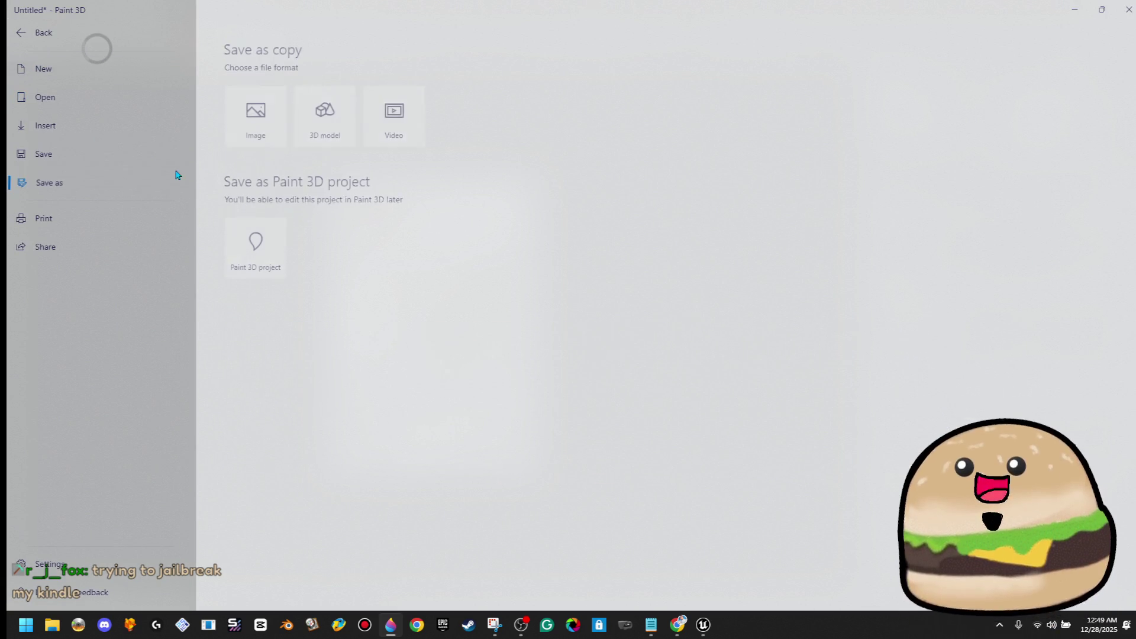
click(271, 126)
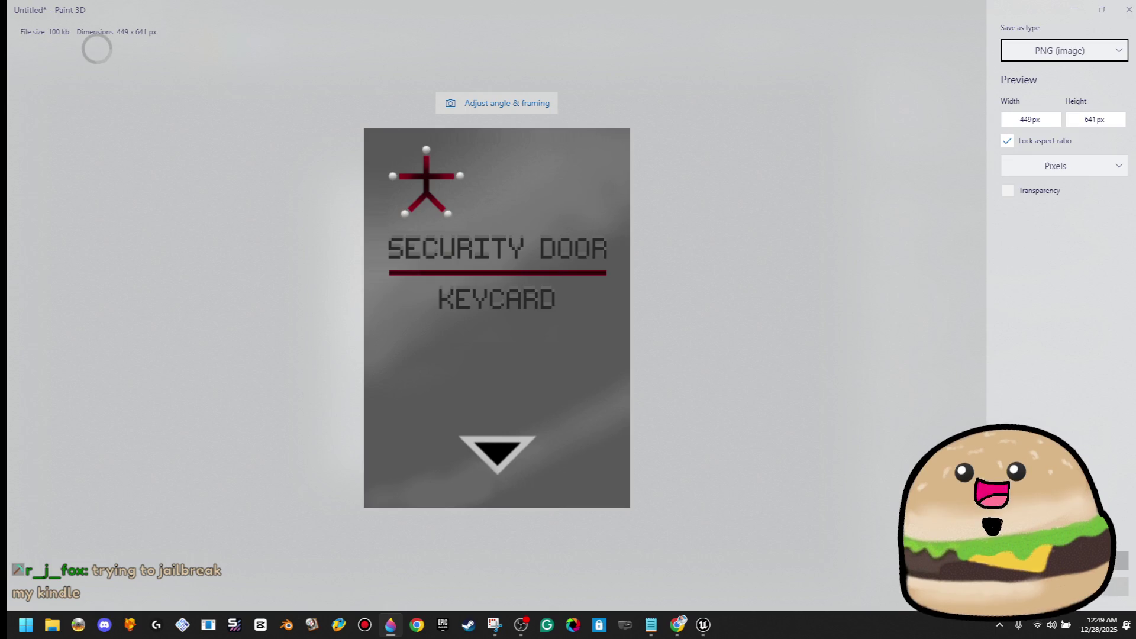
click(1059, 560)
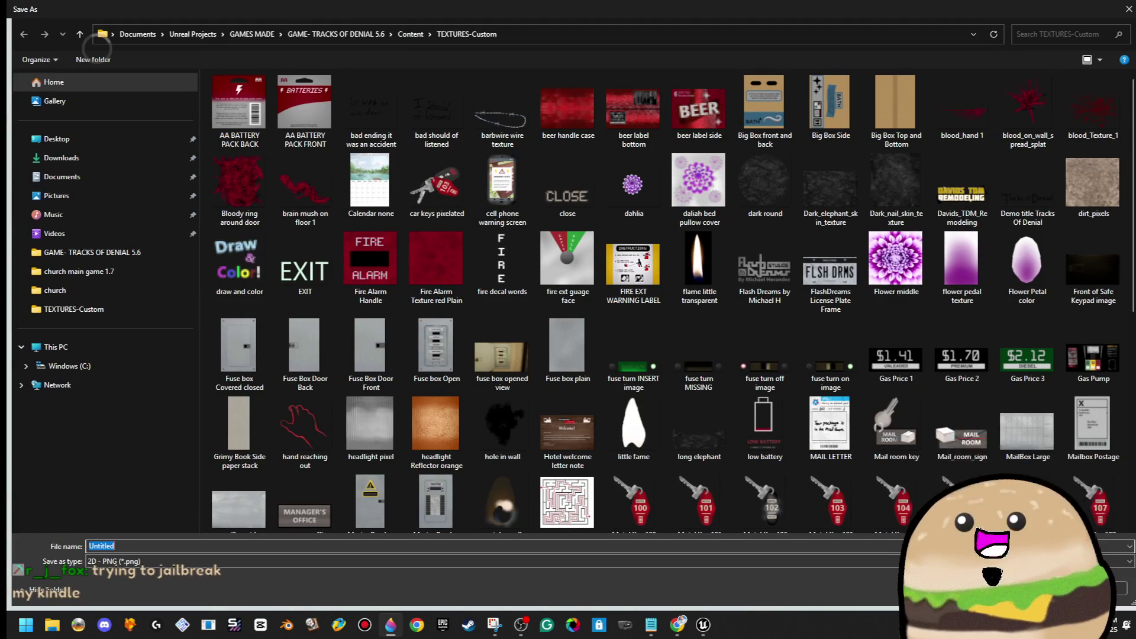
text(sec)
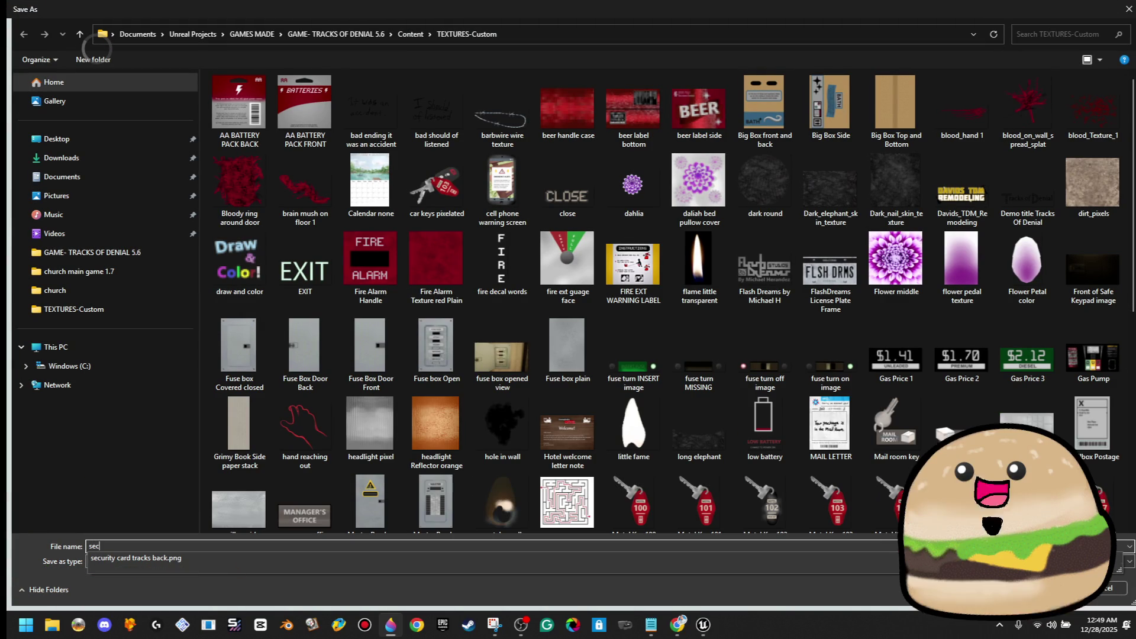
click(198, 559)
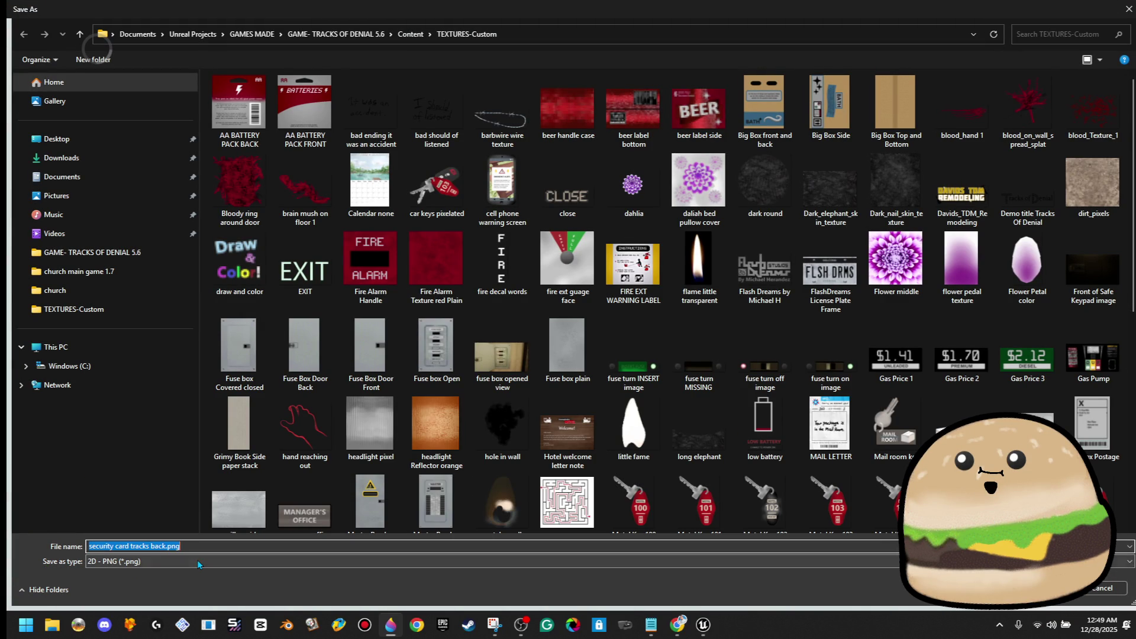
scroll(719, 392, down, 5)
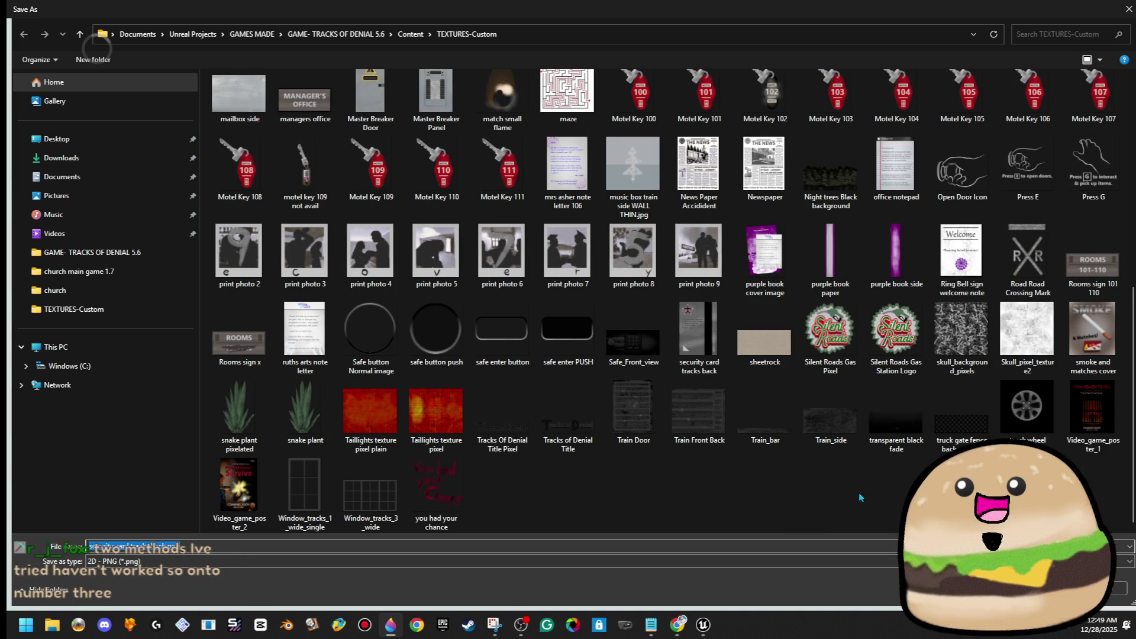
click(685, 316)
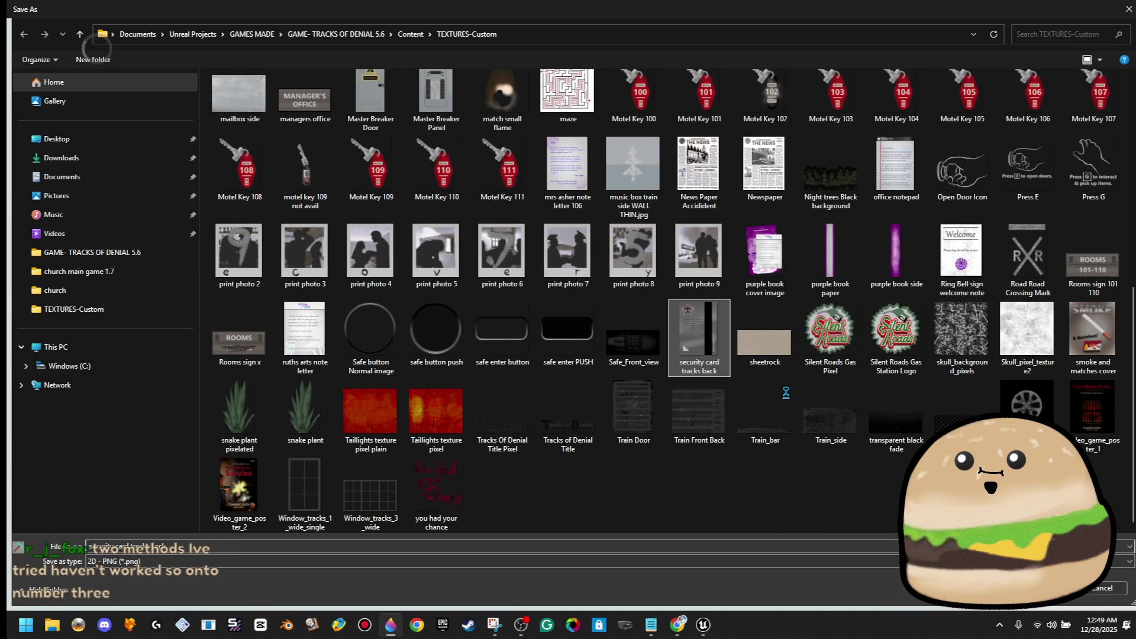
Step: Confirm the security card tracks back.png name and save the PNG over it
key(shift+F10)
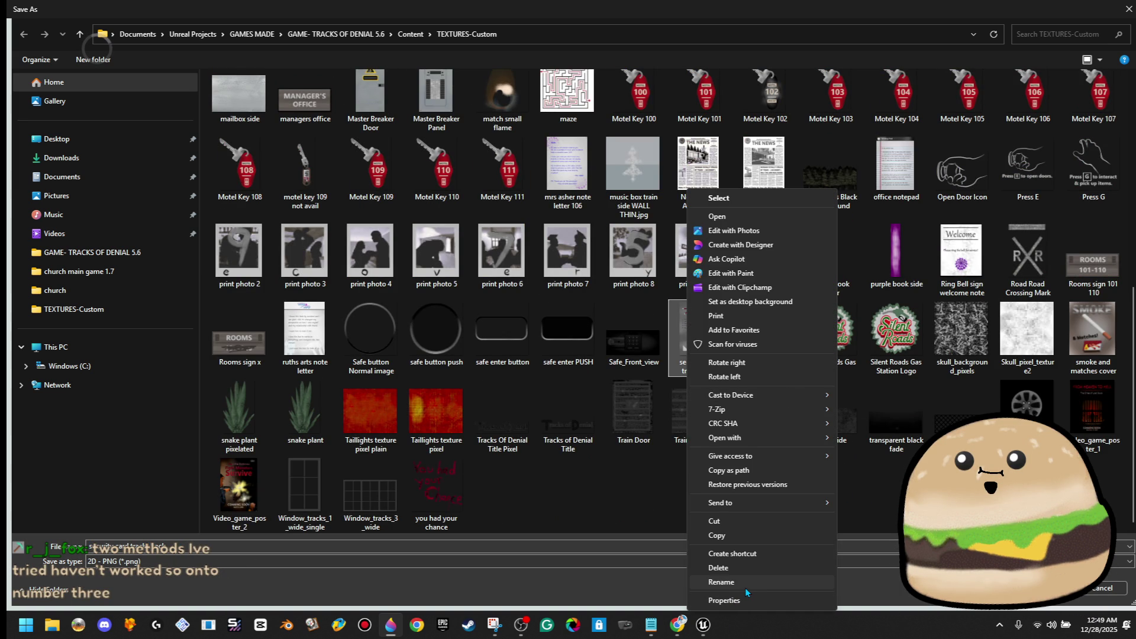
key(Escape)
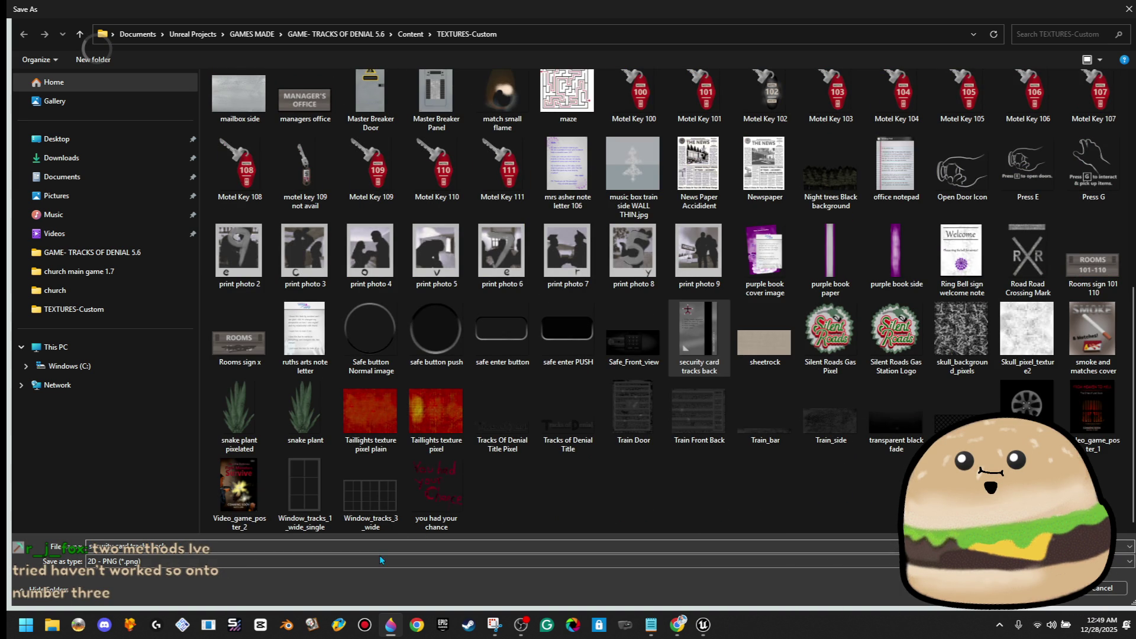
click(373, 544)
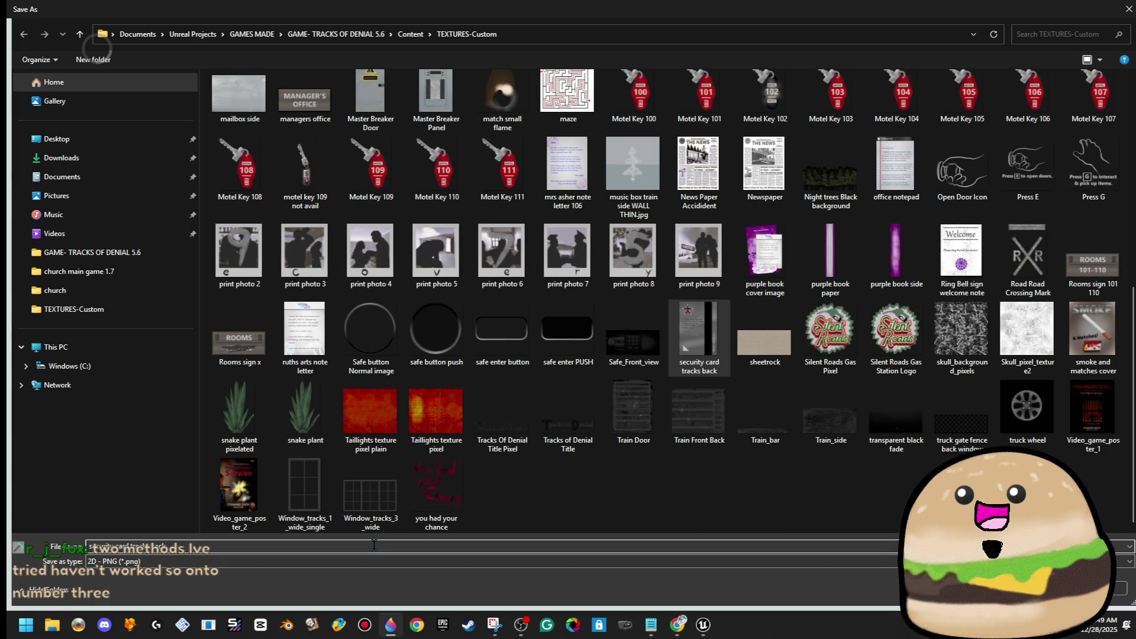
key(BackSpace)
key(Escape)
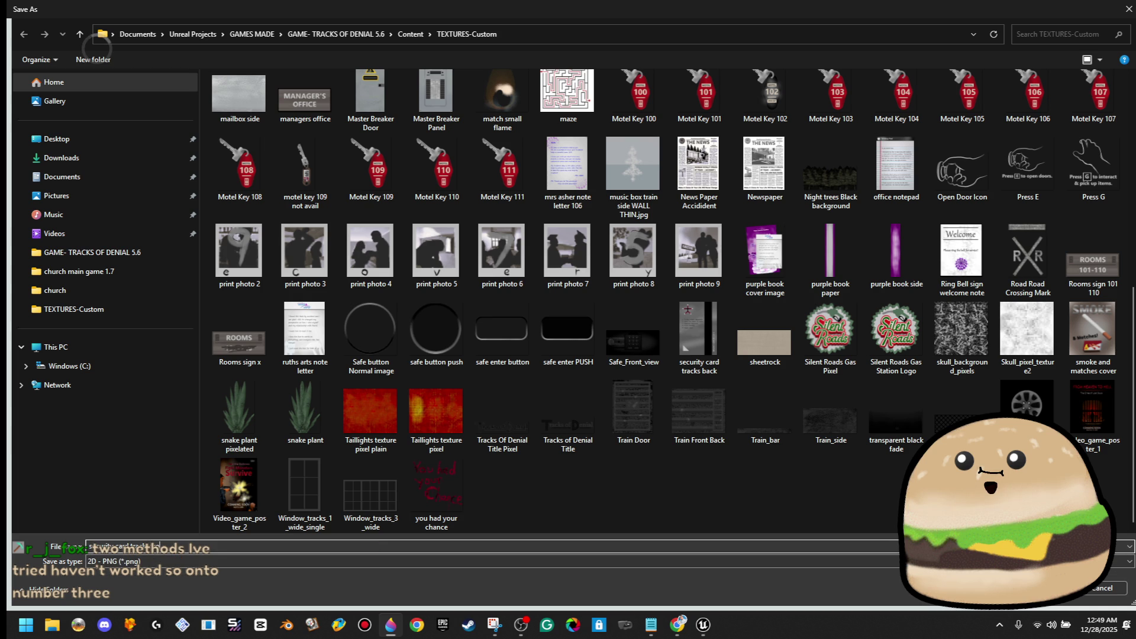
key(Return)
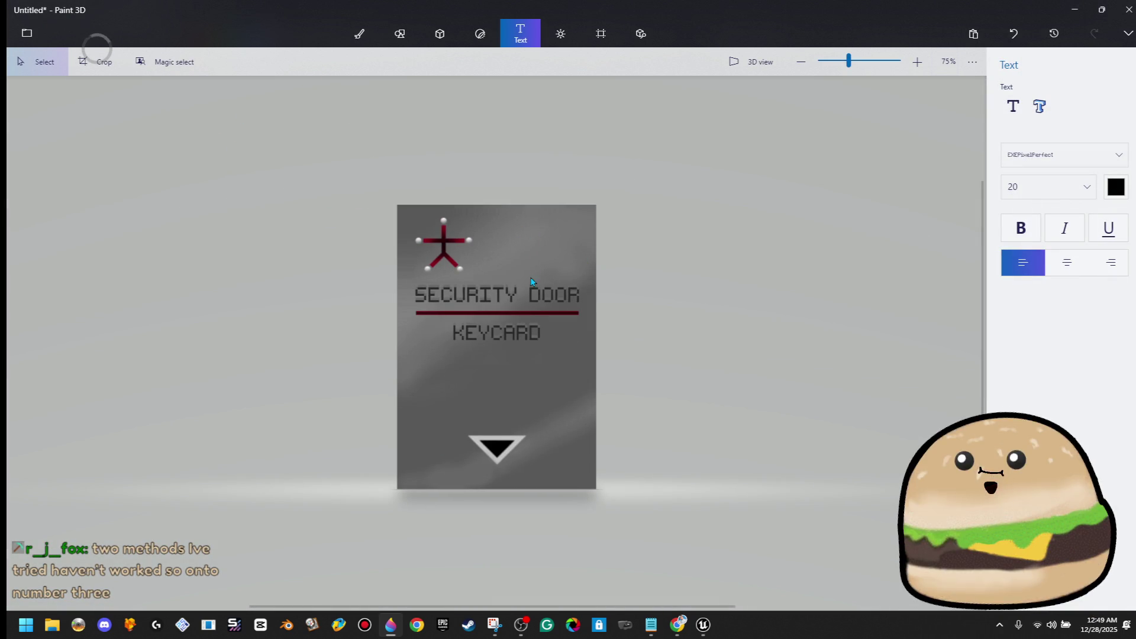
Step: Delete the lettering and red line, and stretch a grey strip over the star and triangle
mouse_move(597, 277)
mouse_down()
mouse_move(347, 380)
mouse_move(389, 376)
mouse_up()
key(Delete)
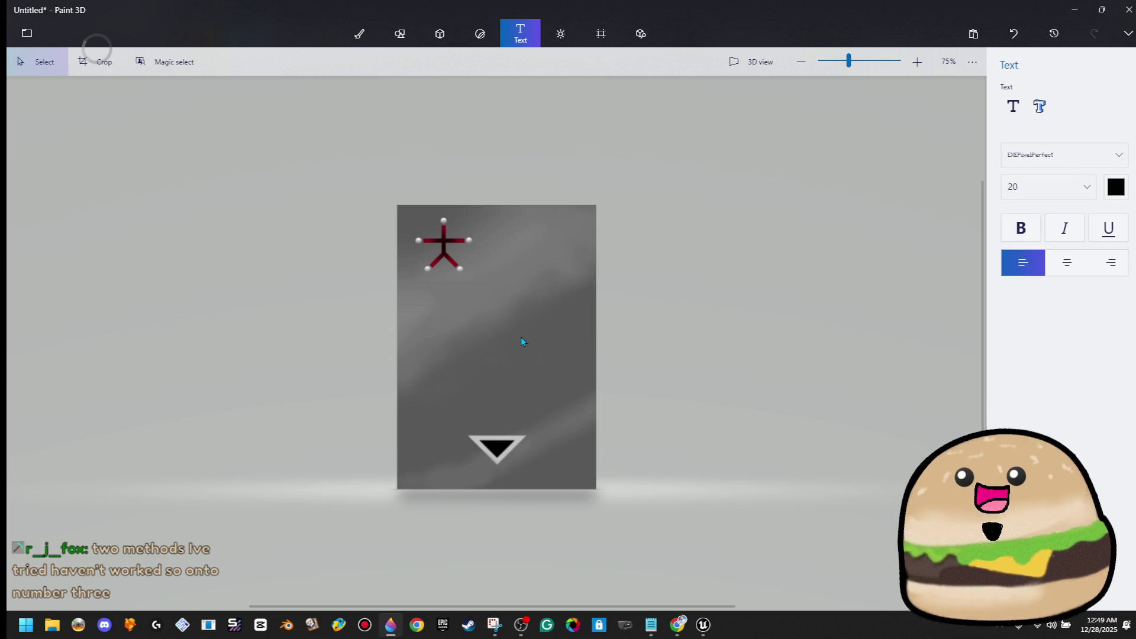
drag(526, 208, 527, 588)
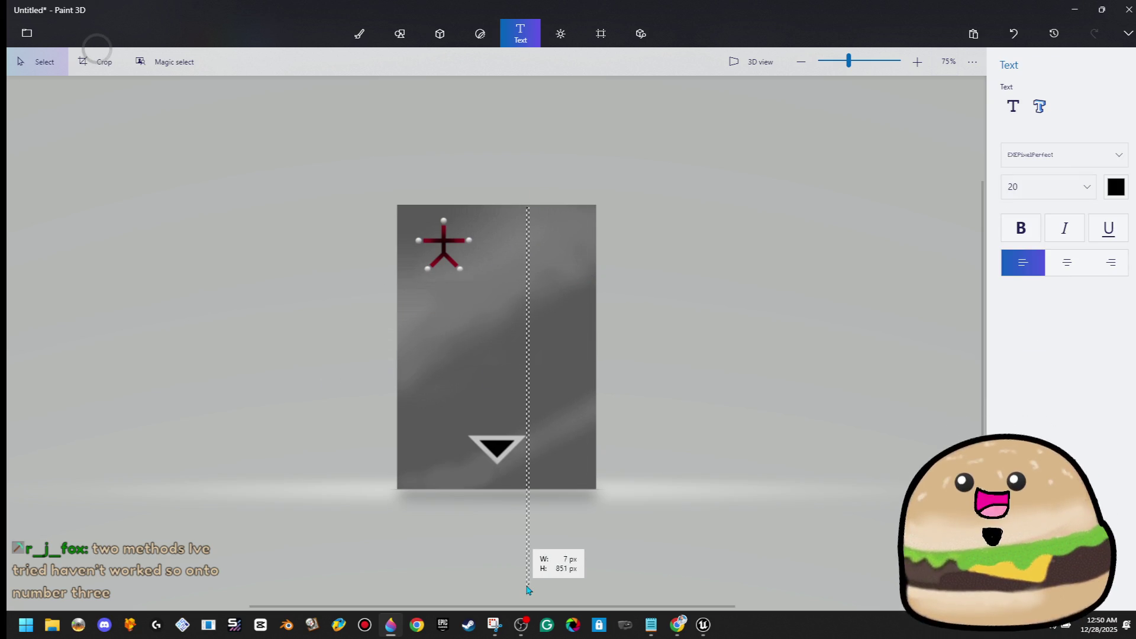
drag(545, 348, 934, 342)
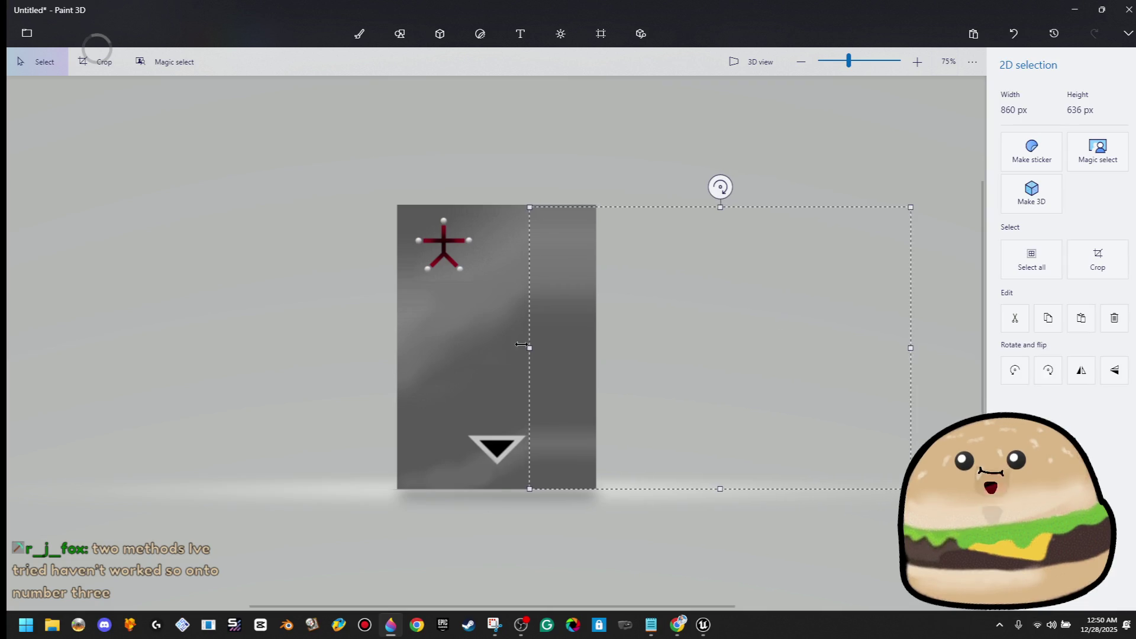
drag(530, 348, 53, 300)
click(93, 277)
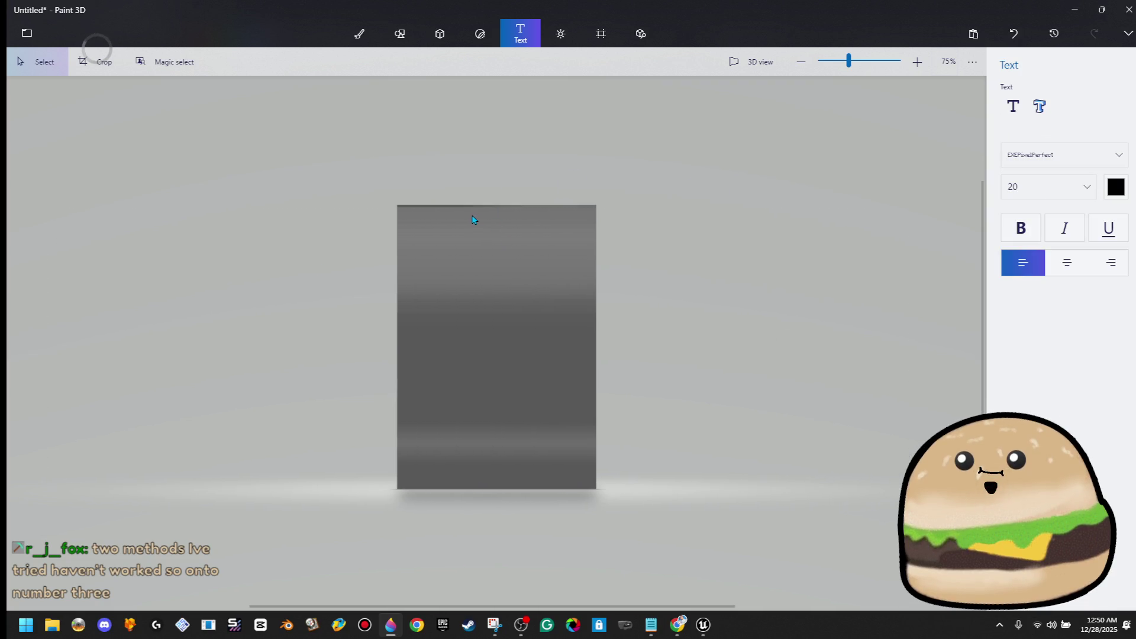
Step: Stretch another grey strip across the card and begin narrowing the canvas to 29 px
drag(534, 249, 598, 204)
drag(527, 204, 111, 202)
click(271, 185)
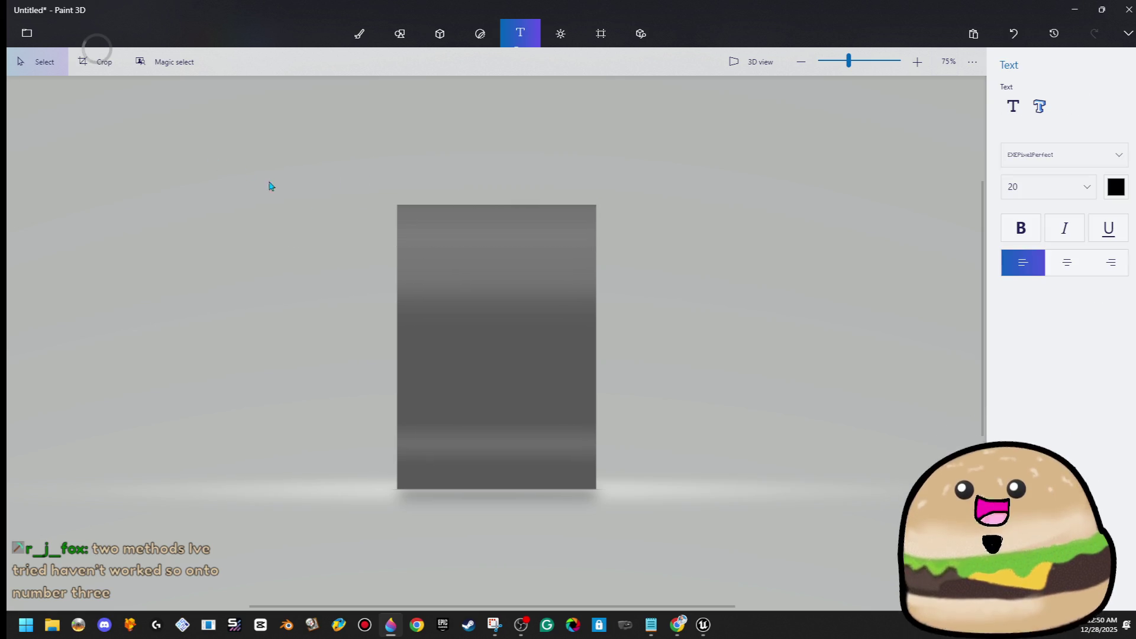
click(601, 34)
drag(402, 364, 407, 364)
Step: Export the 29 px strip as the side-texture PNG, then quit Paint 3D without saving
click(26, 34)
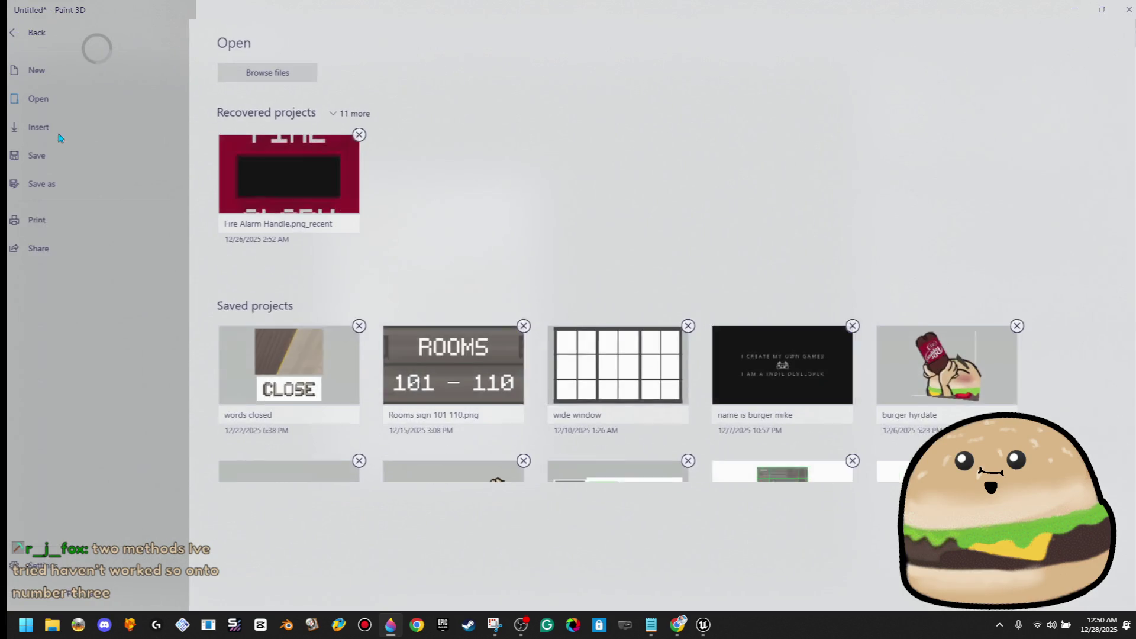
click(49, 182)
click(261, 119)
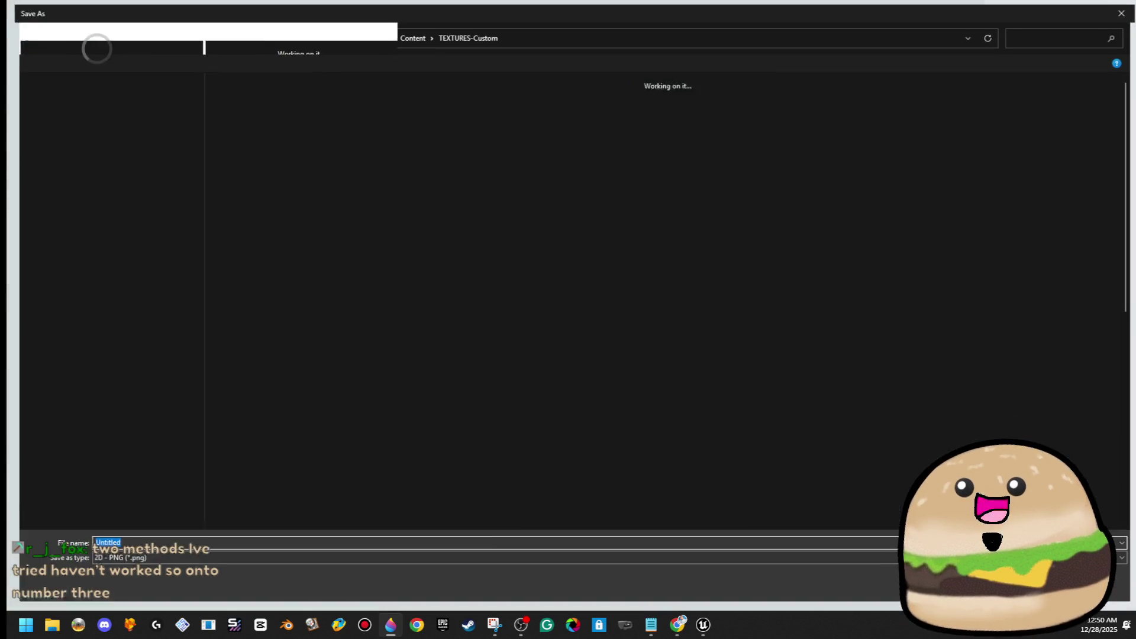
text(securit)
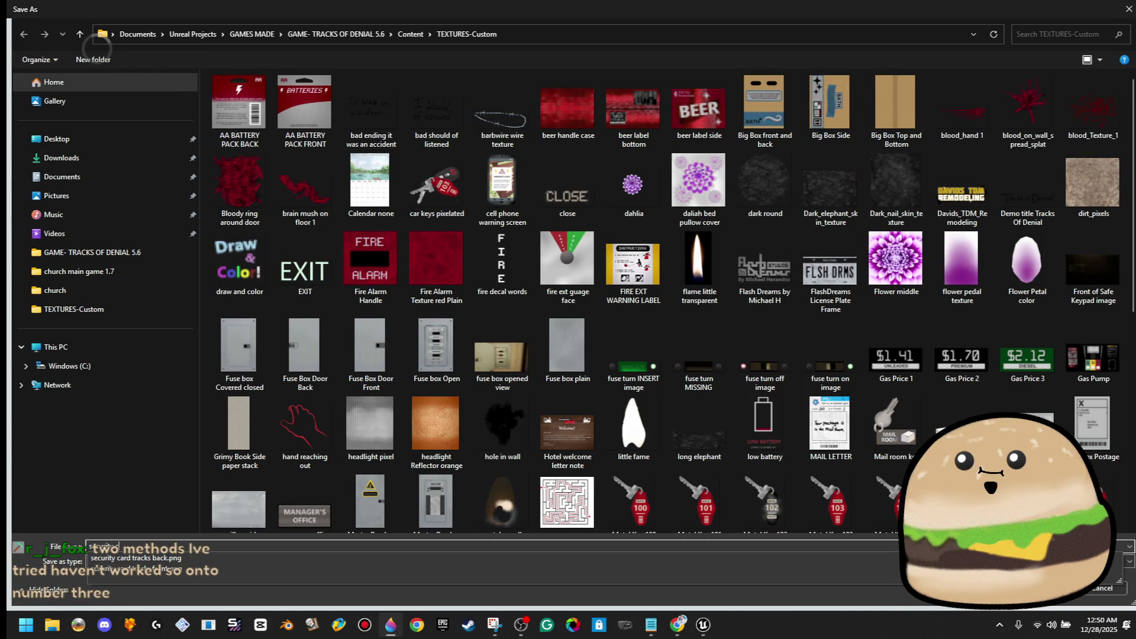
text(sec)
text(cks side)
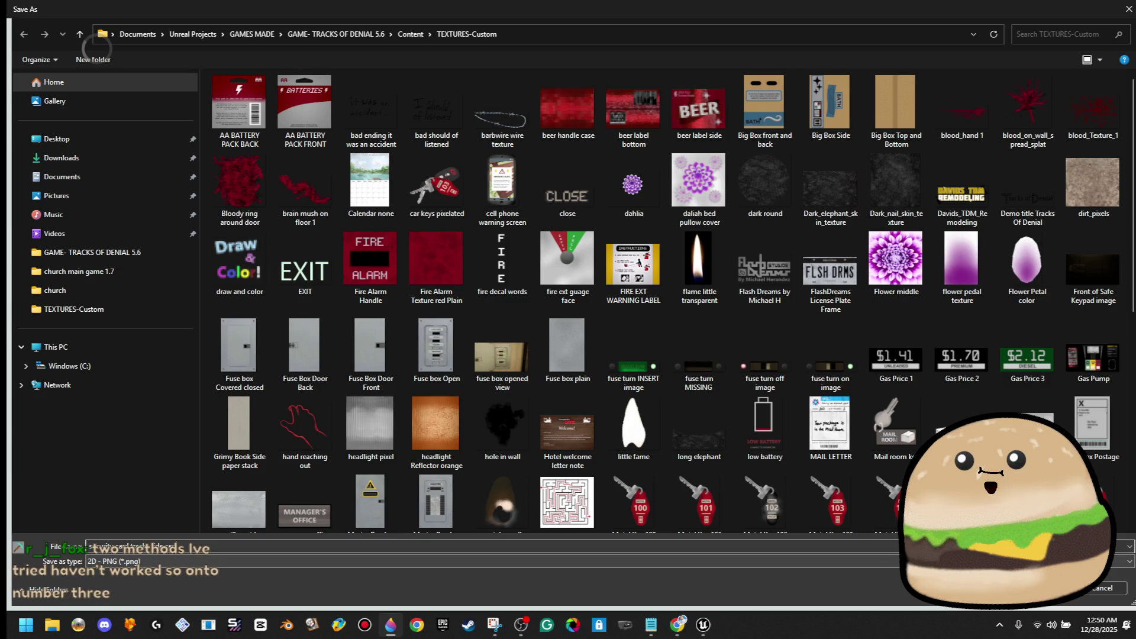
key(Return)
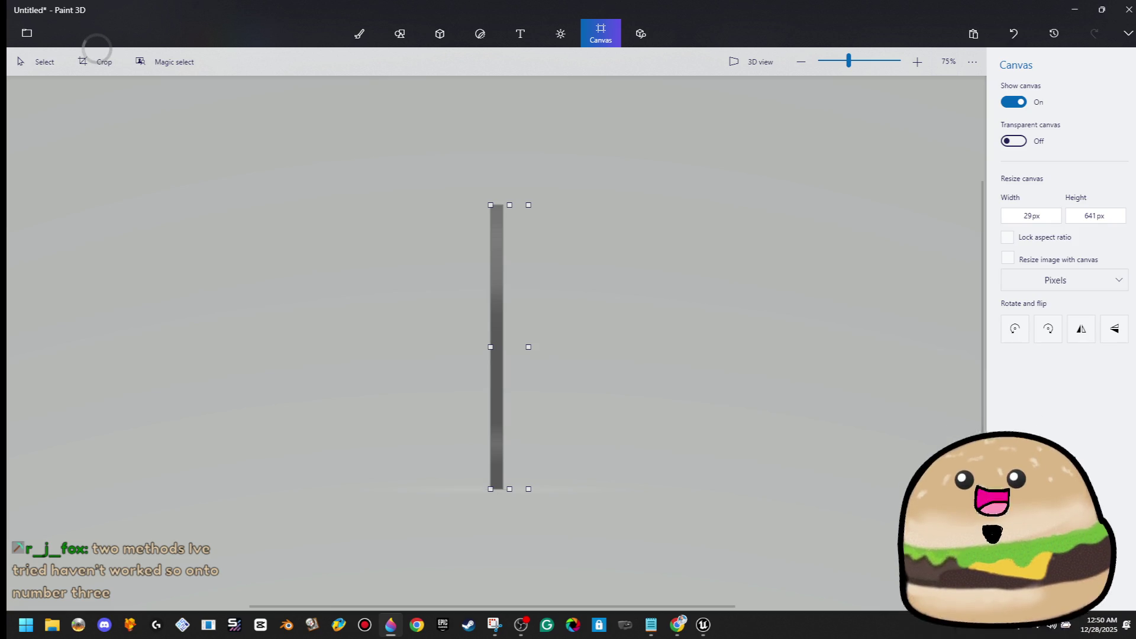
click(1128, 9)
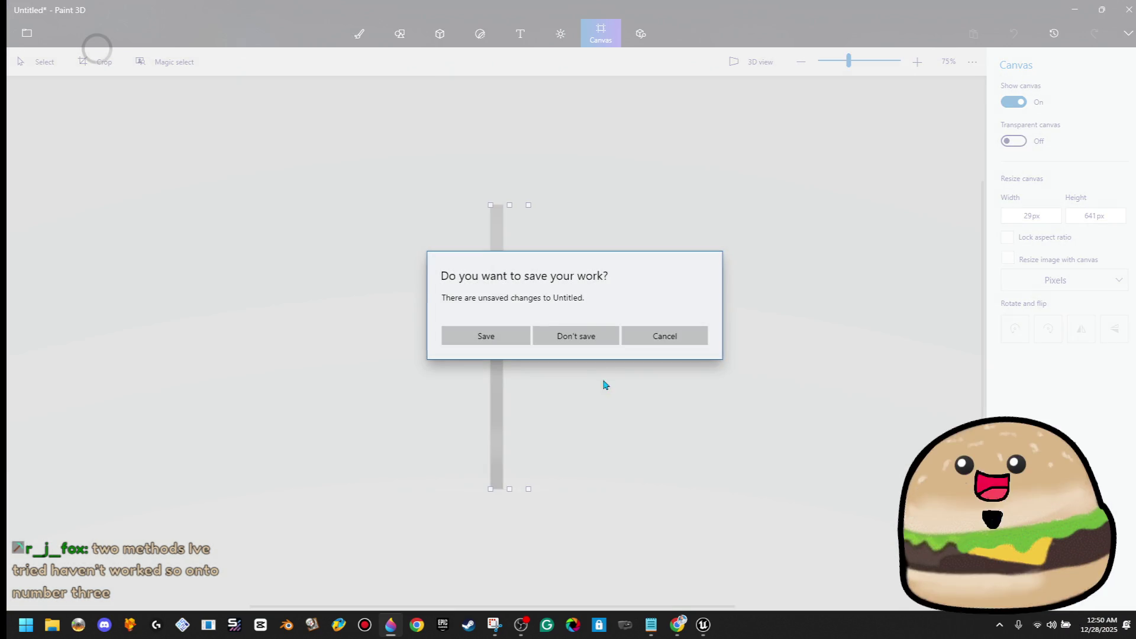
click(579, 338)
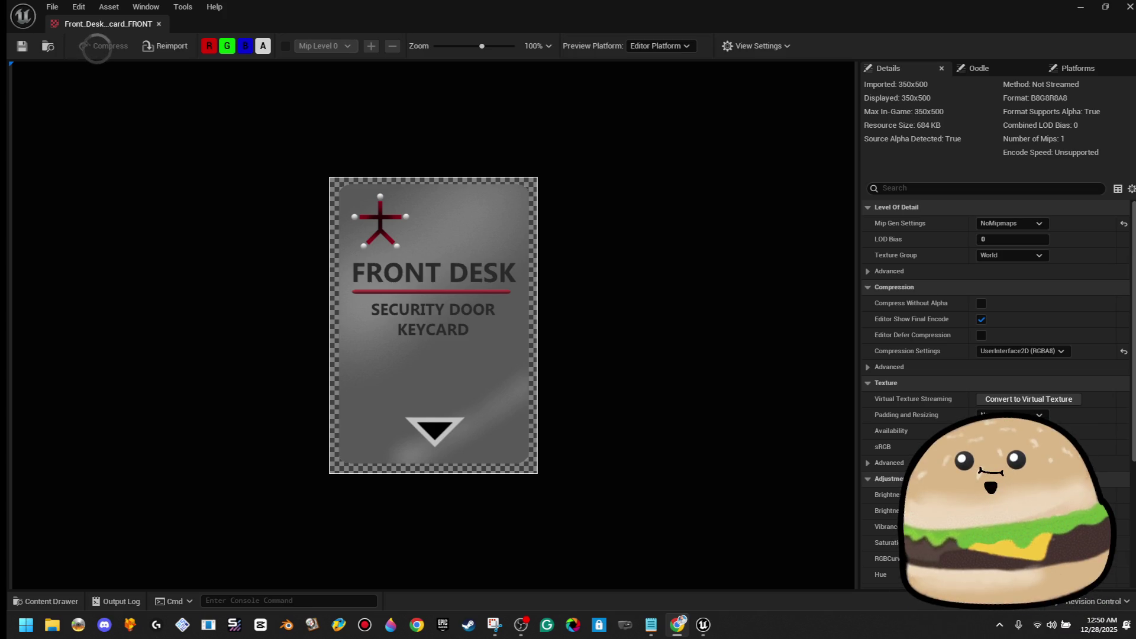
Step: Close the texture viewer and delete the Front_Desk_Keycard_BACK texture
click(157, 26)
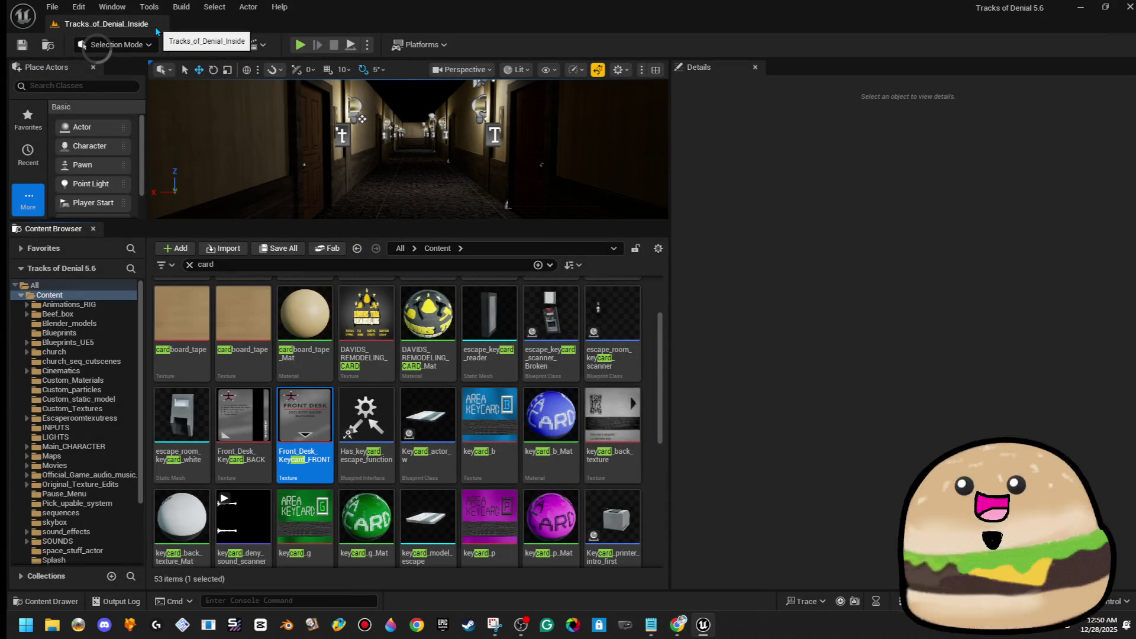
scroll(515, 476, down, 2)
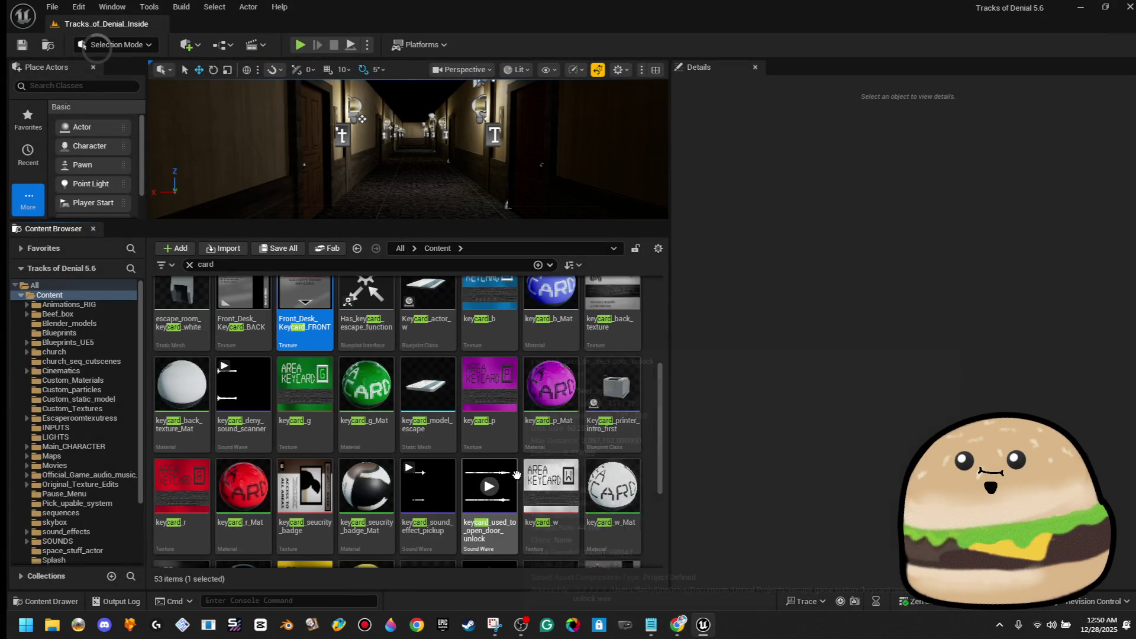
scroll(515, 476, down, 3)
scroll(530, 473, up, 3)
scroll(530, 473, up, 2)
click(242, 419)
key(Delete)
click(471, 500)
Step: Delete the Front_Desk_Keycard_FRONT texture and select security_card_tracks_front
click(270, 427)
key(Delete)
click(467, 503)
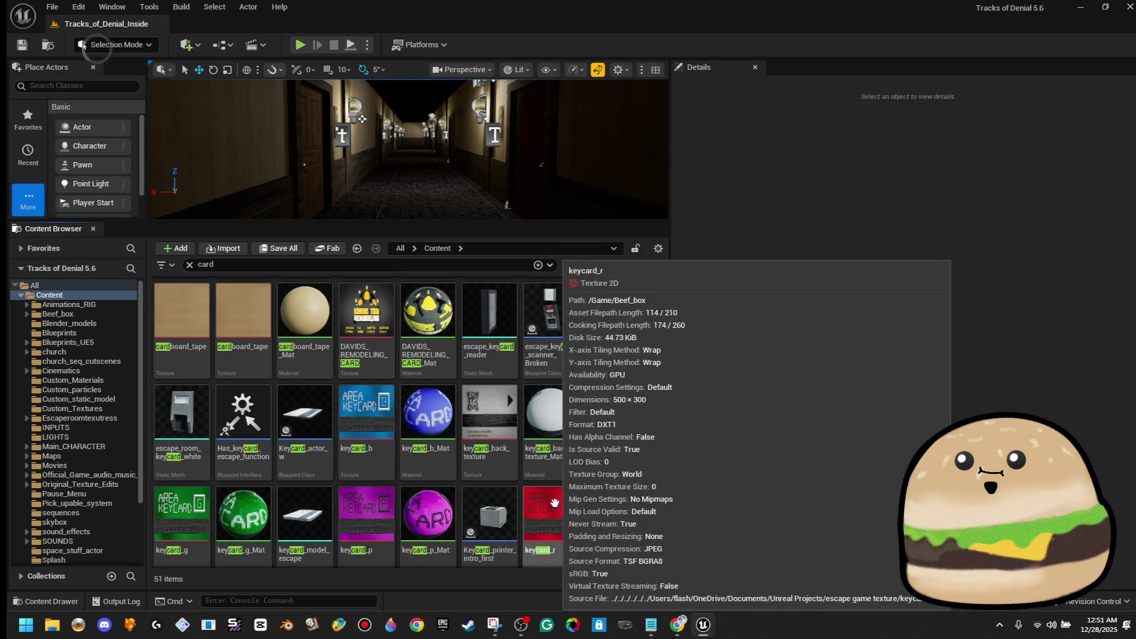
scroll(649, 490, down, 5)
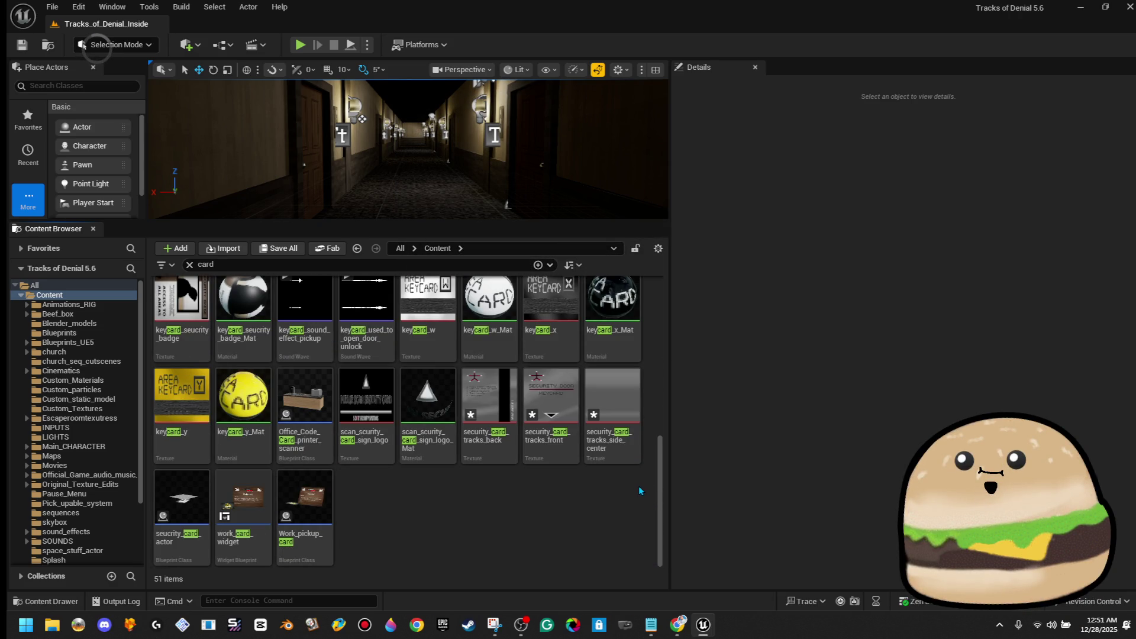
click(553, 414)
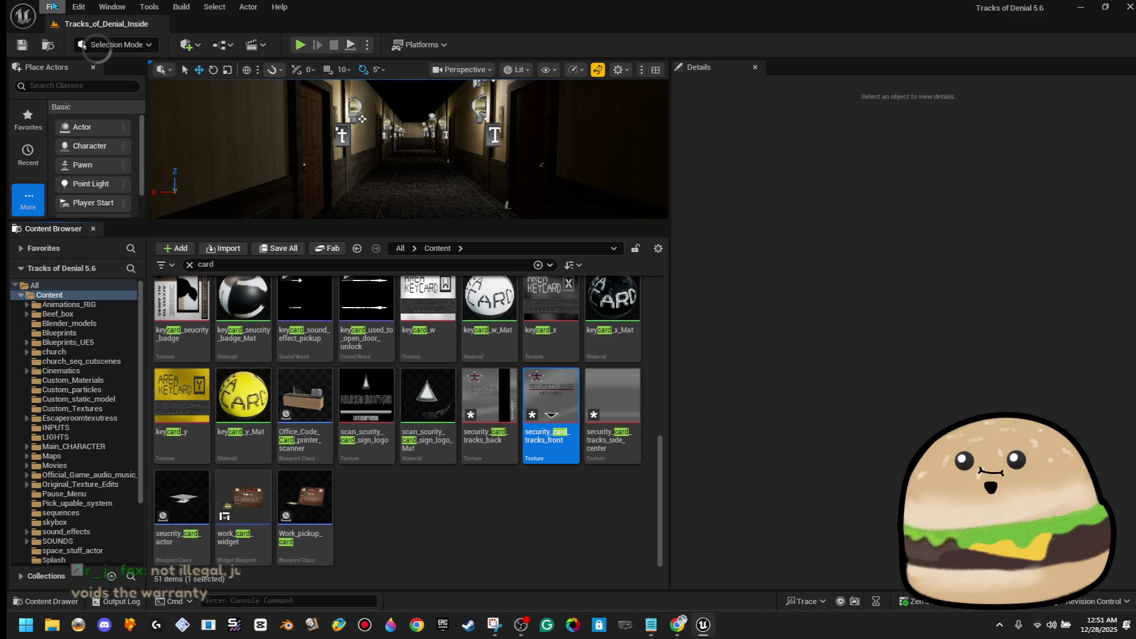
Step: Open the Open Level dialog and close it without loading anything
click(52, 6)
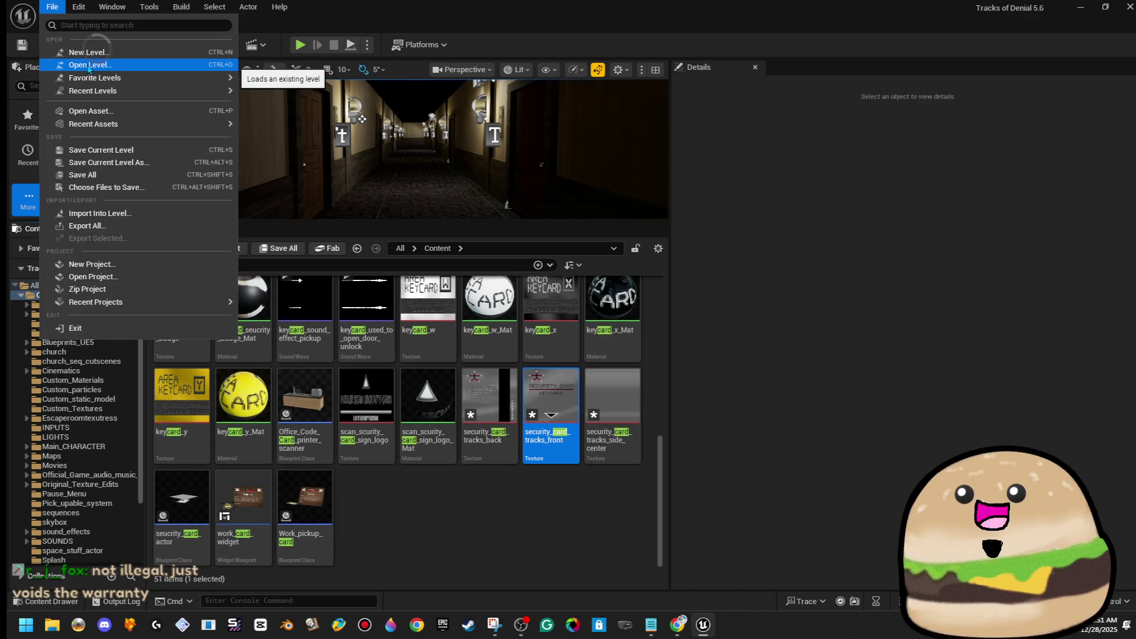
click(89, 64)
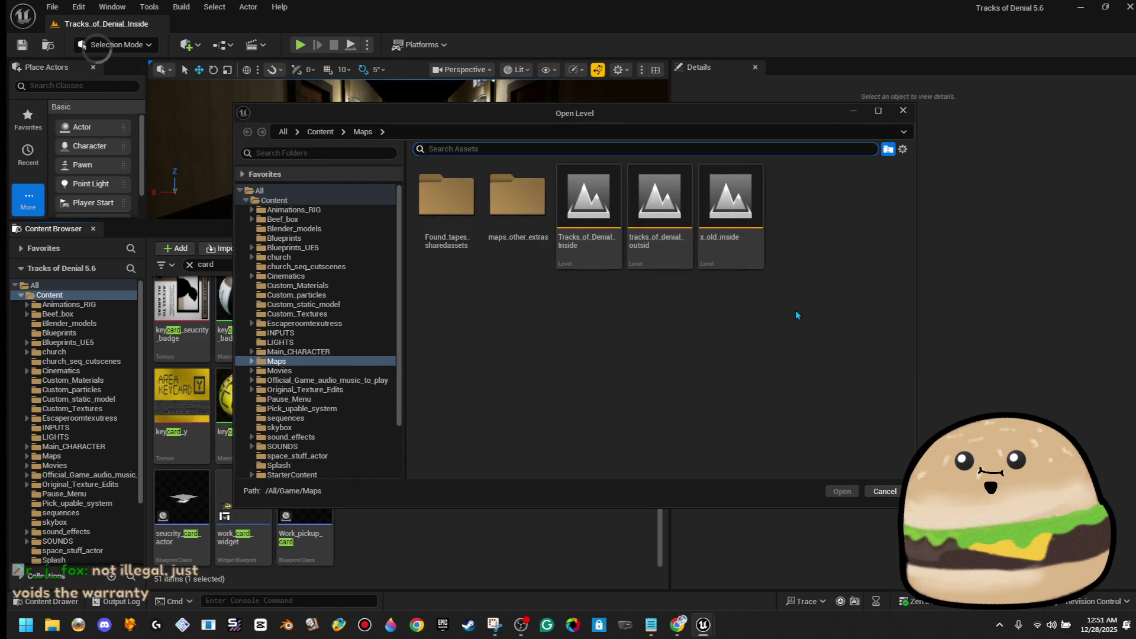
click(904, 110)
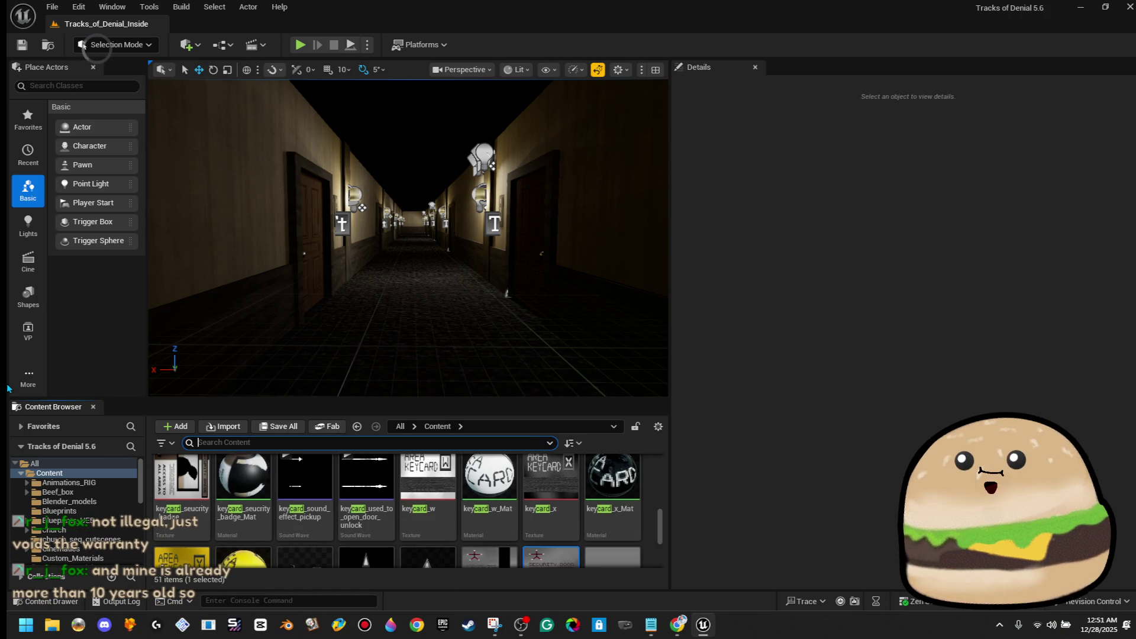
Step: Search the Content Browser for 'keycard', then place and remove Keycard_actor_w
key(ctrl+a)
text(keycard)
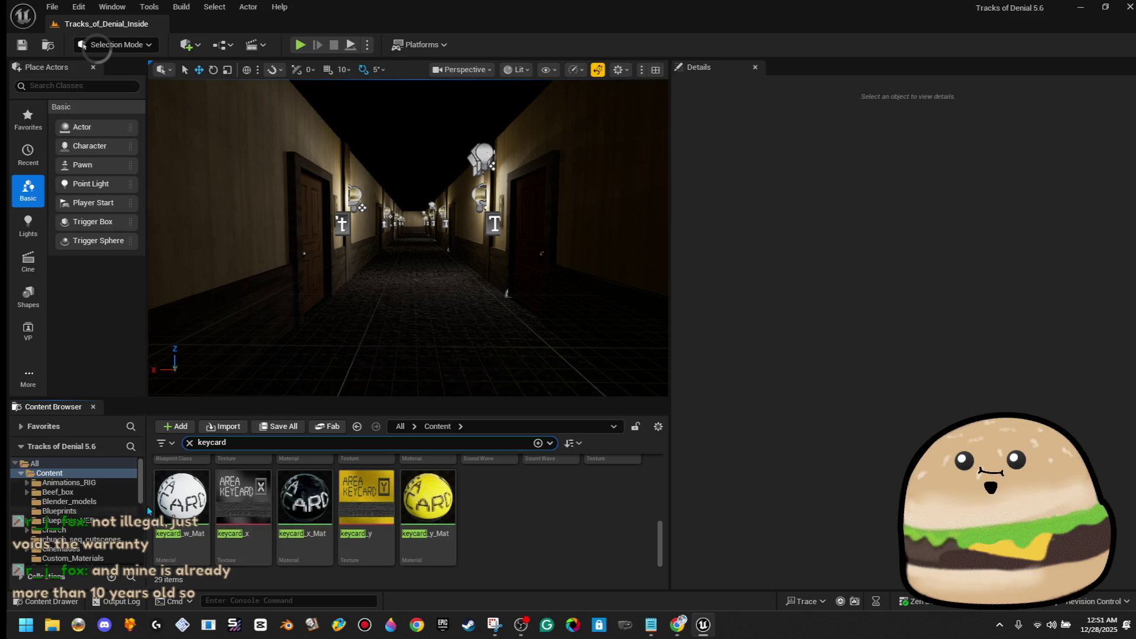
scroll(496, 501, up, 5)
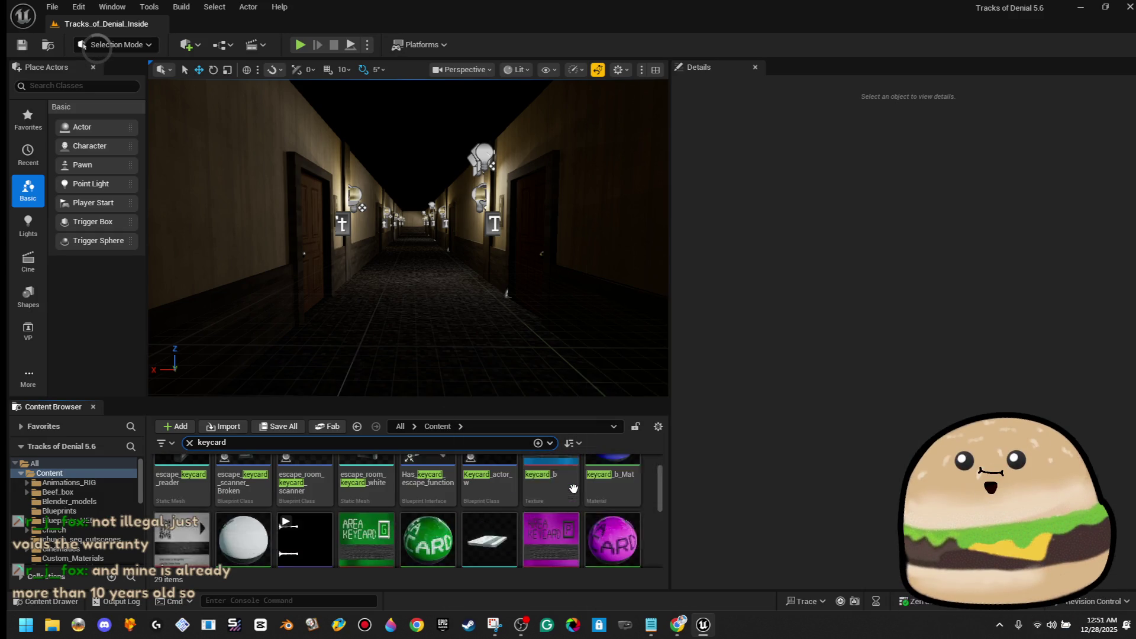
drag(488, 485, 434, 275)
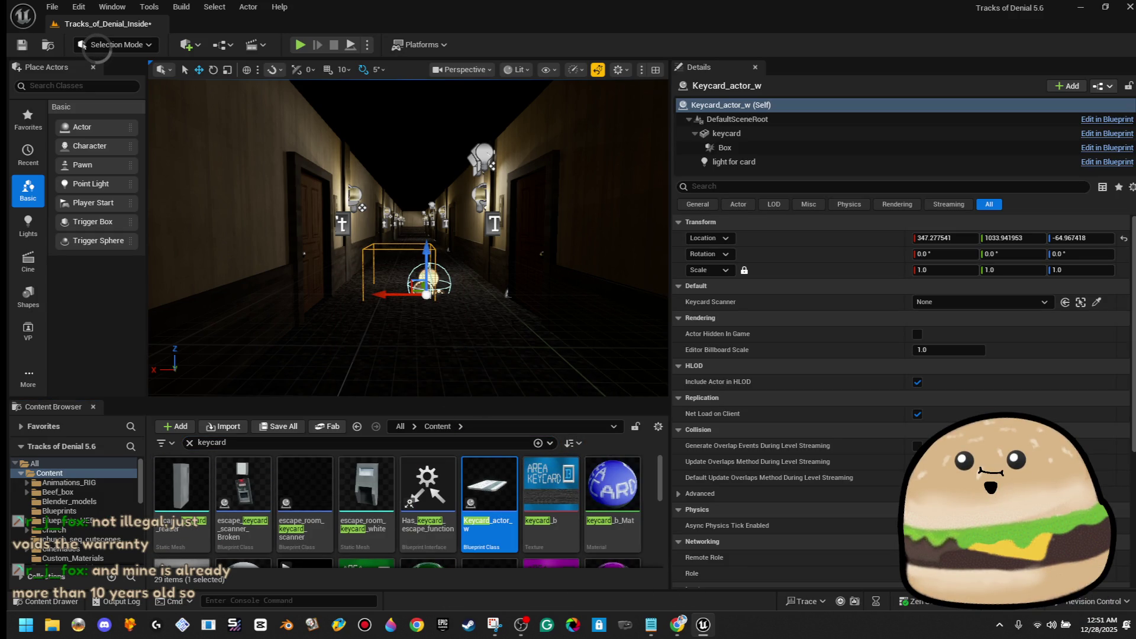
key(Delete)
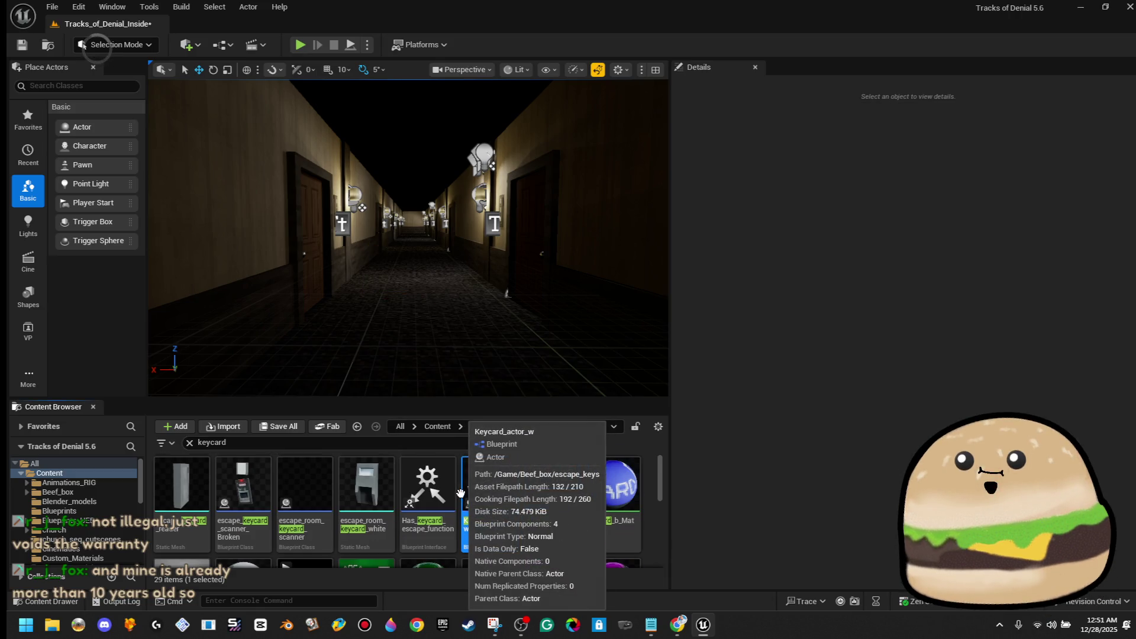
Step: Drop keycard_model_escape on the corridor floor, focus on it, and rotate it over
scroll(484, 492, down, 1)
scroll(562, 509, down, 3)
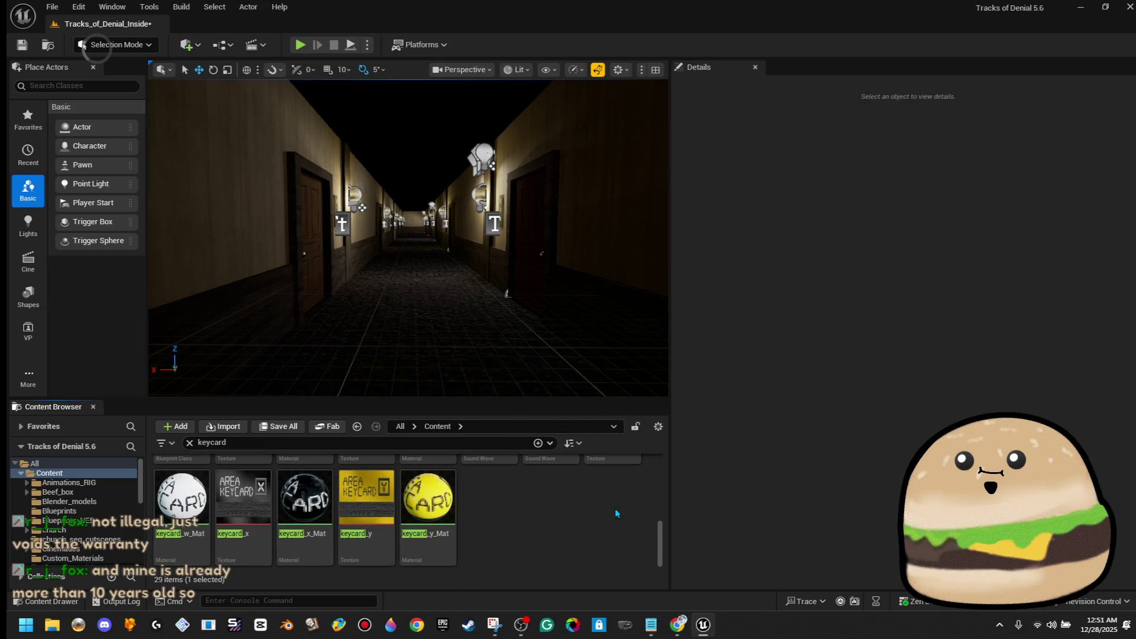
scroll(577, 530, up, 2)
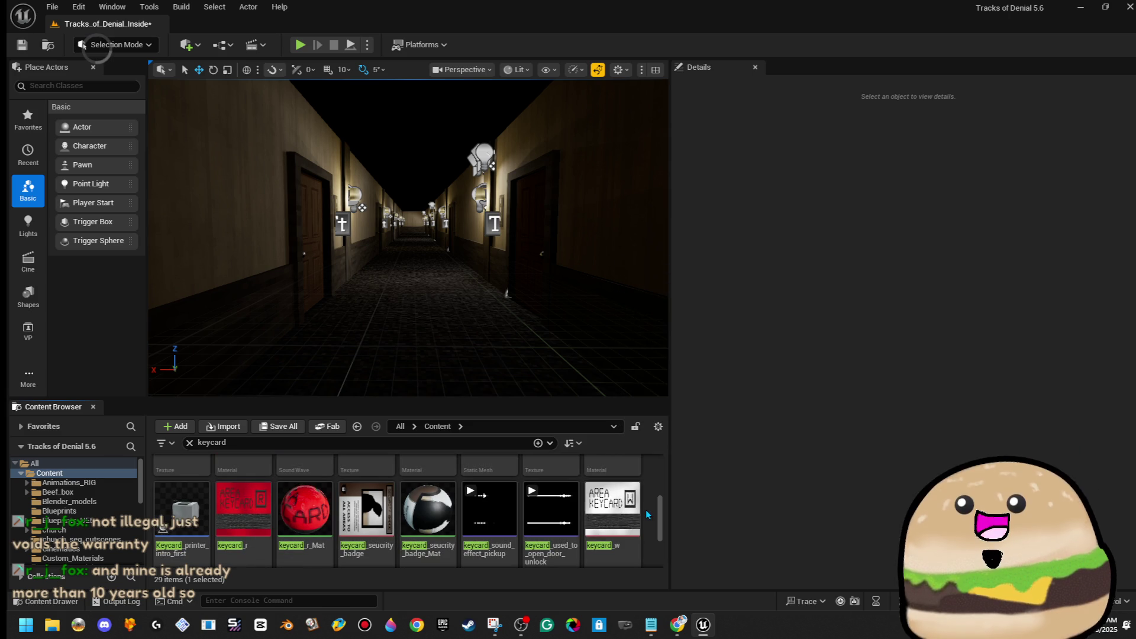
scroll(645, 510, up, 2)
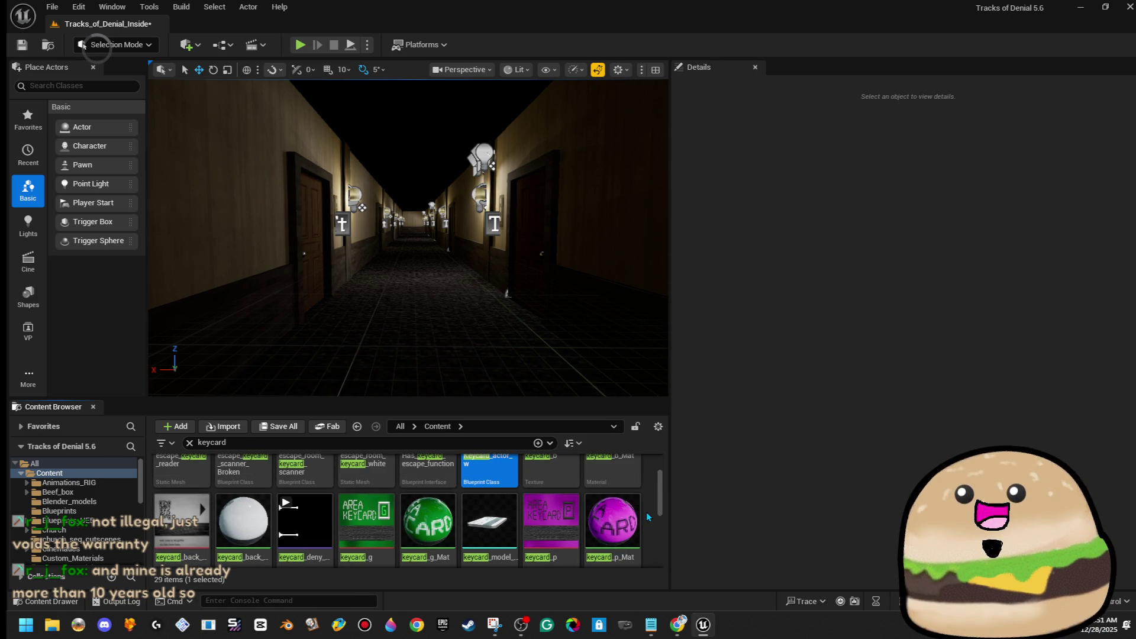
mouse_move(490, 520)
mouse_down()
mouse_move(482, 473)
mouse_move(402, 299)
mouse_move(437, 285)
mouse_move(432, 103)
mouse_move(458, 264)
mouse_move(480, 203)
mouse_up()
key(f)
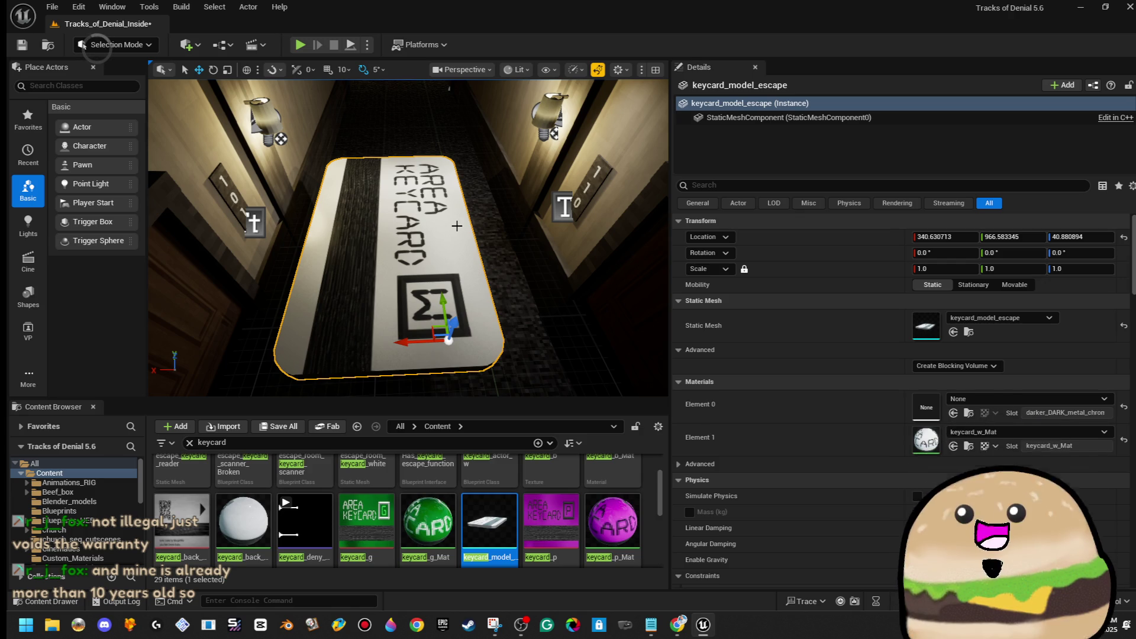
drag(430, 343, 429, 261)
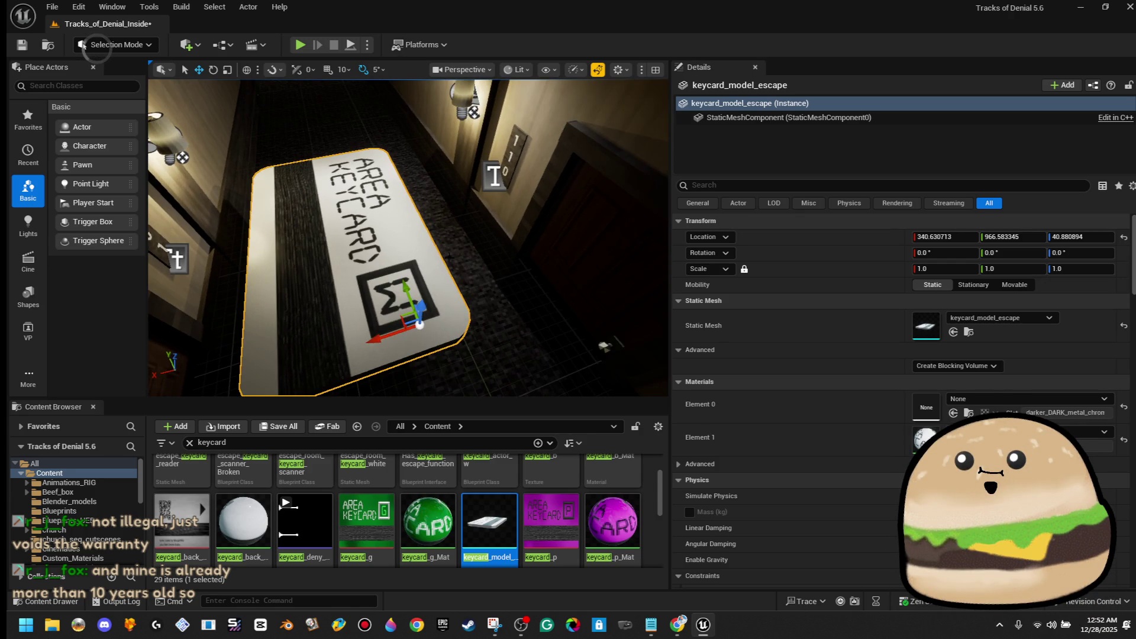
key(e)
mouse_move(368, 339)
mouse_down()
mouse_move(382, 328)
mouse_move(359, 327)
mouse_move(375, 323)
mouse_up()
Step: Delete the reference keycard, open Testing_area from maps_other_extras, and save the pending changes
key(Delete)
click(59, 6)
click(82, 66)
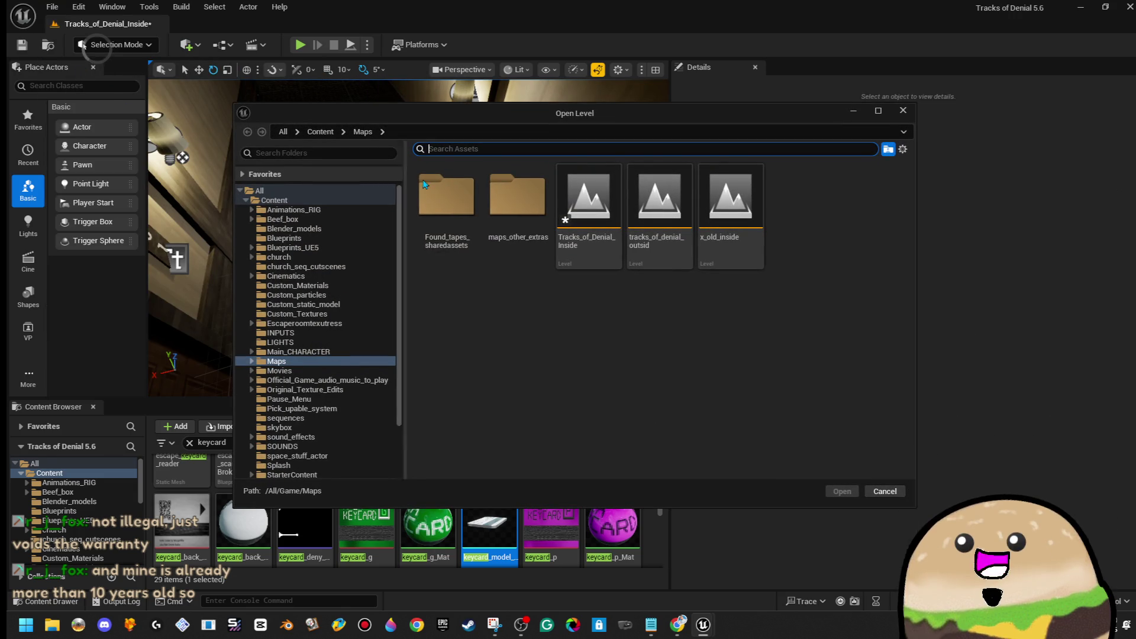
double_click(492, 239)
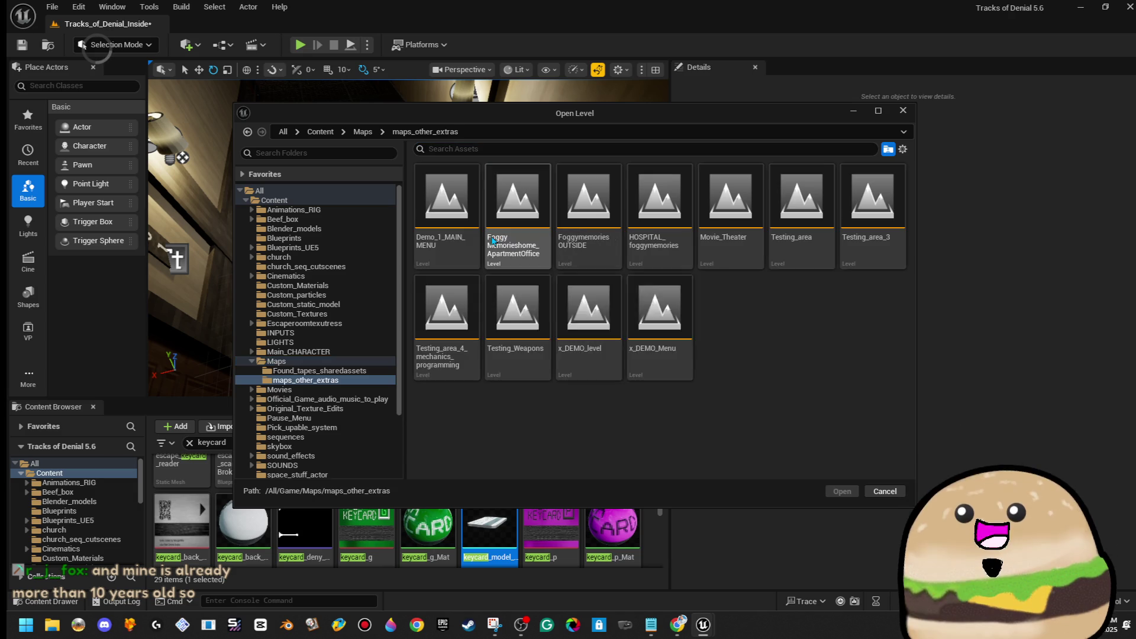
click(446, 314)
double_click(788, 227)
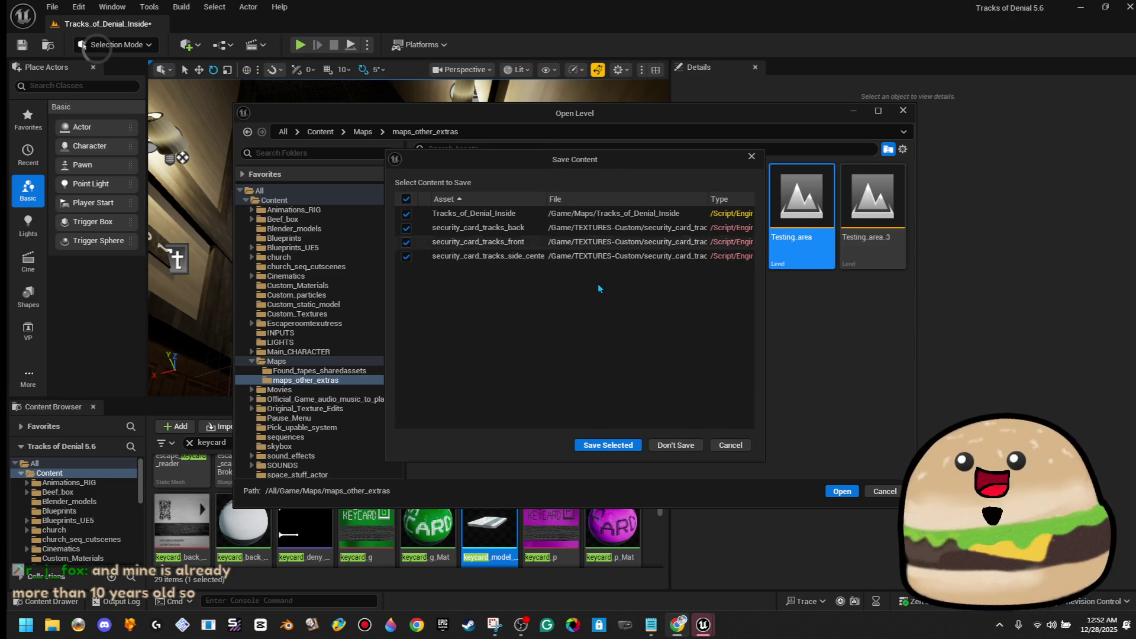
click(607, 446)
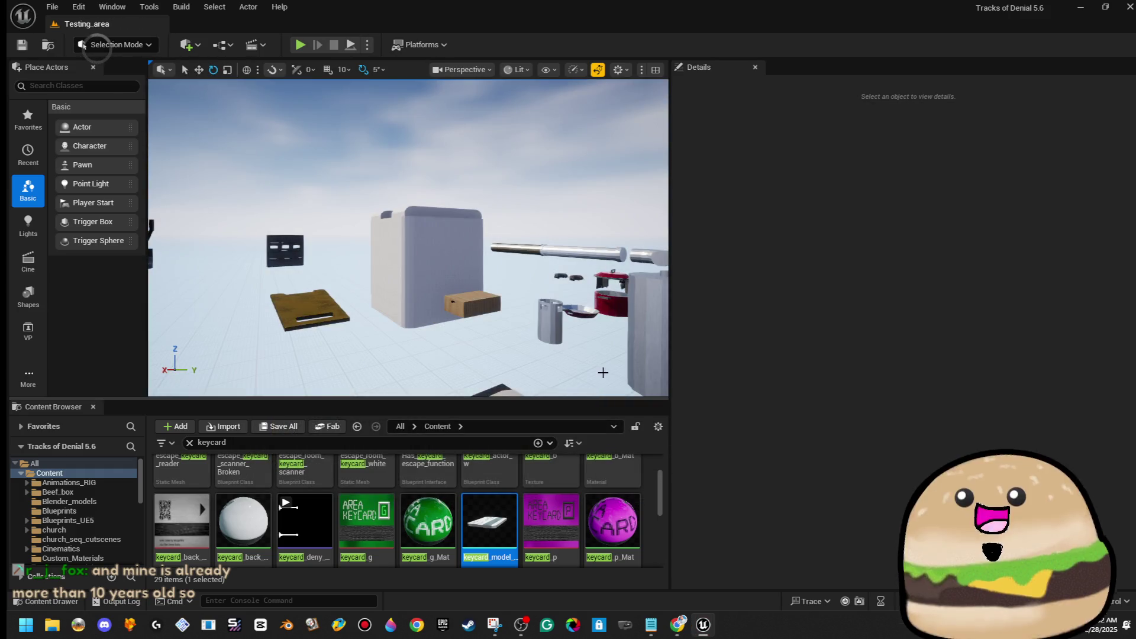
Step: Fly to the grey box, select Cylinder Brush185, check the Edit and File menus, then duplicate it
key(Up)
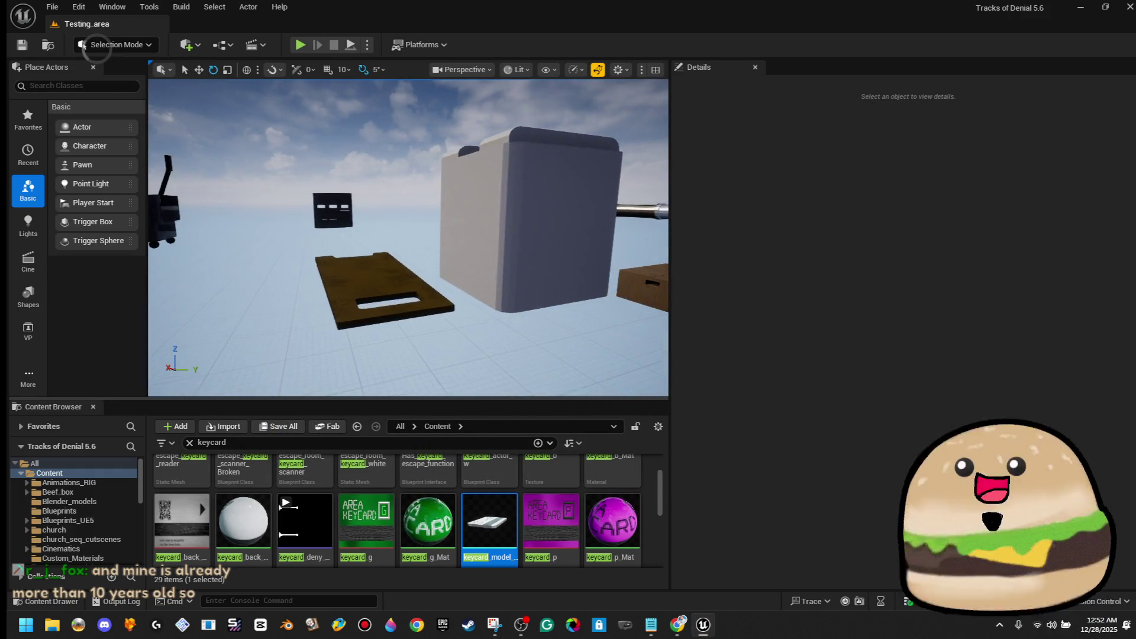
key(Left)
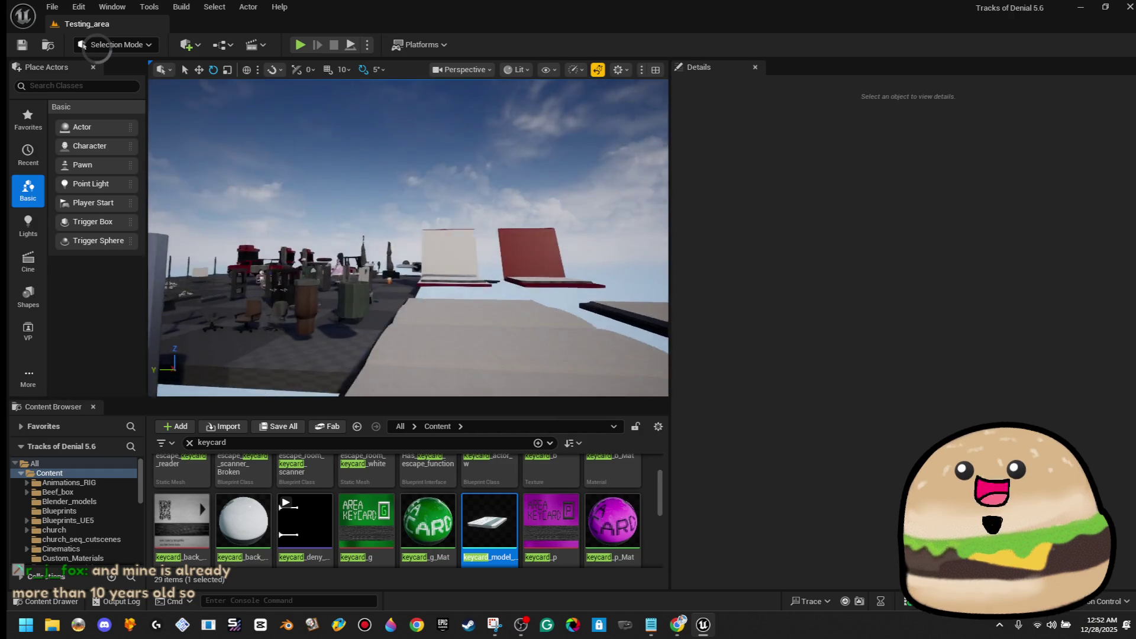
key(Left)
click(413, 216)
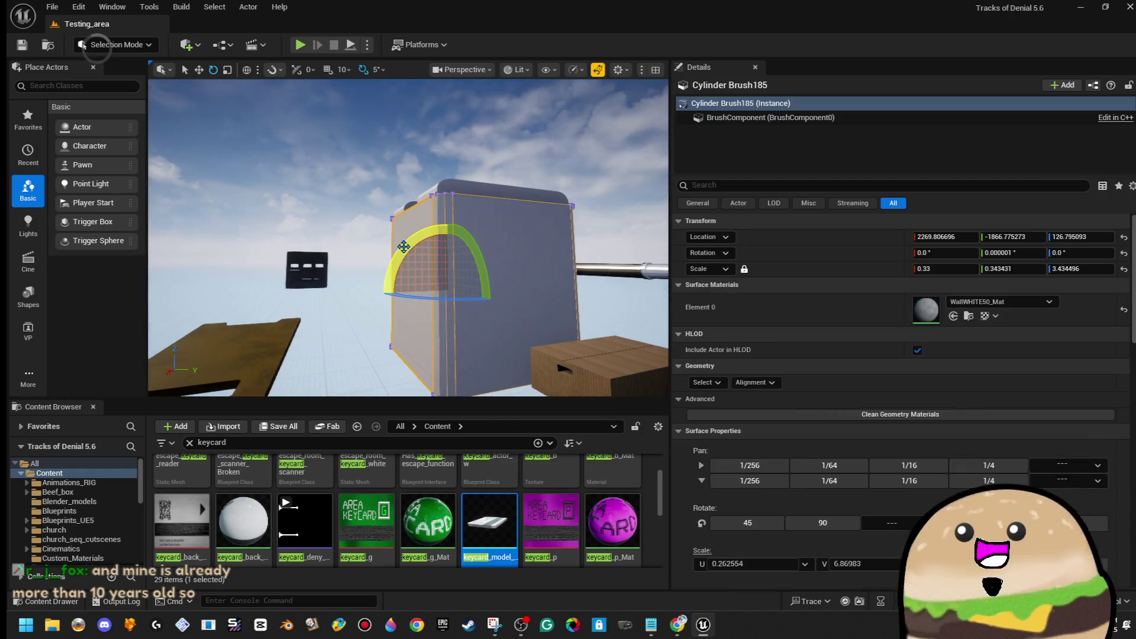
click(72, 14)
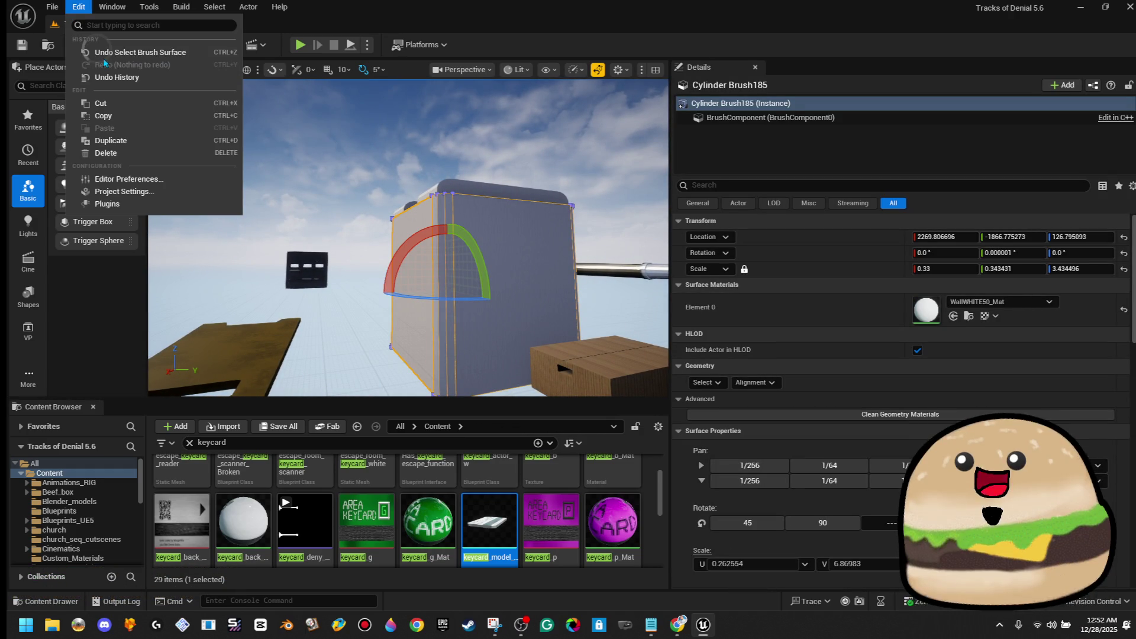
click(104, 115)
click(52, 7)
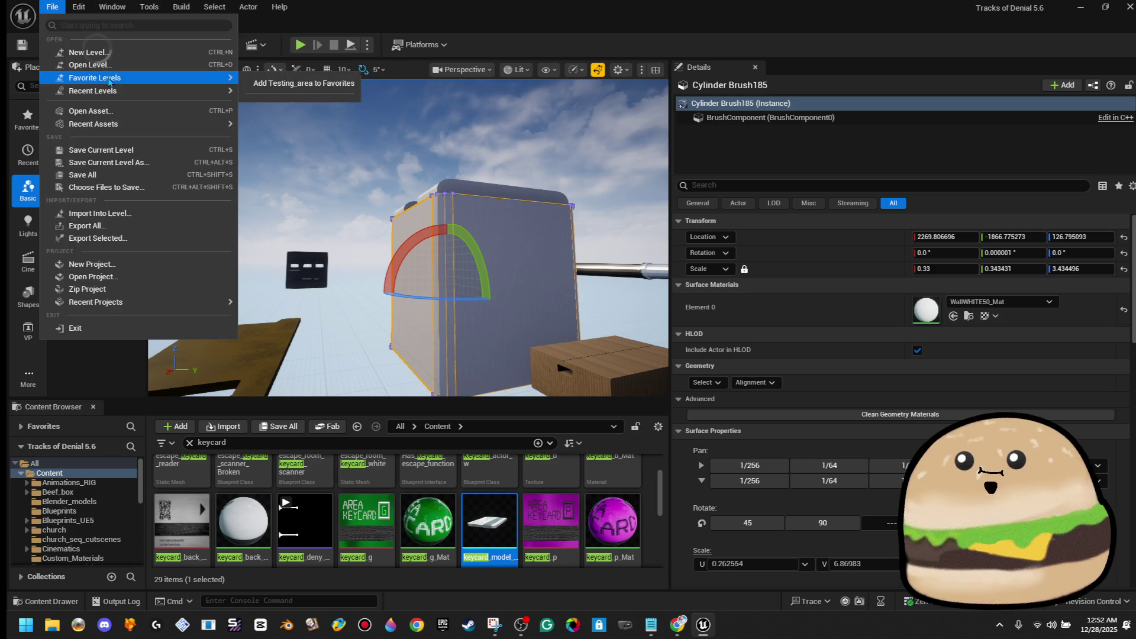
mouse_move(95, 78)
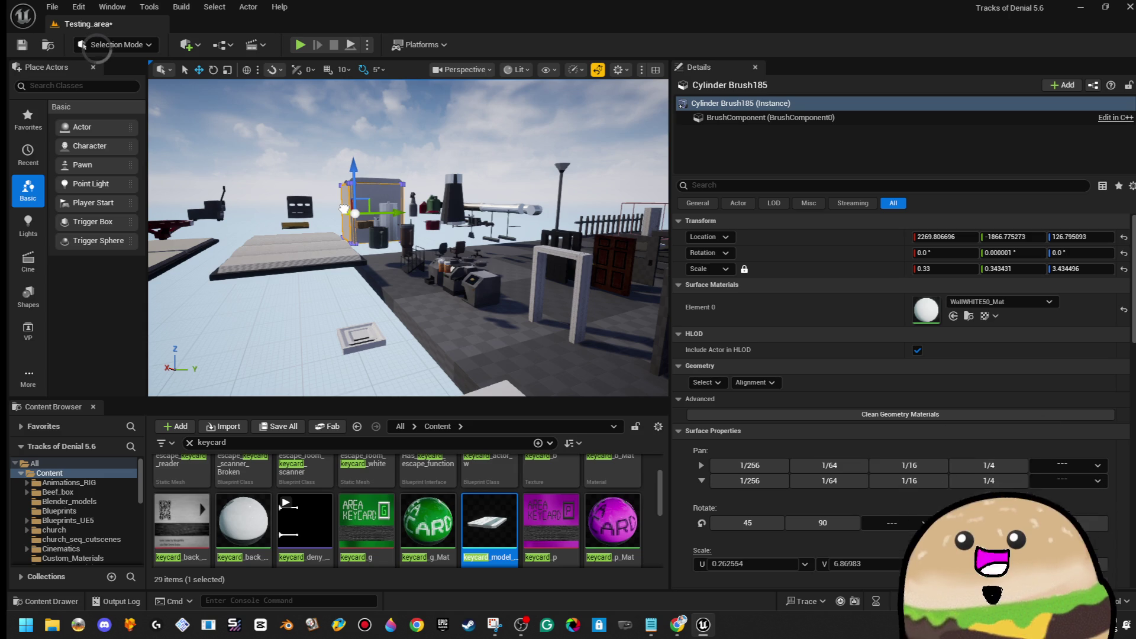
key(ctrl+z)
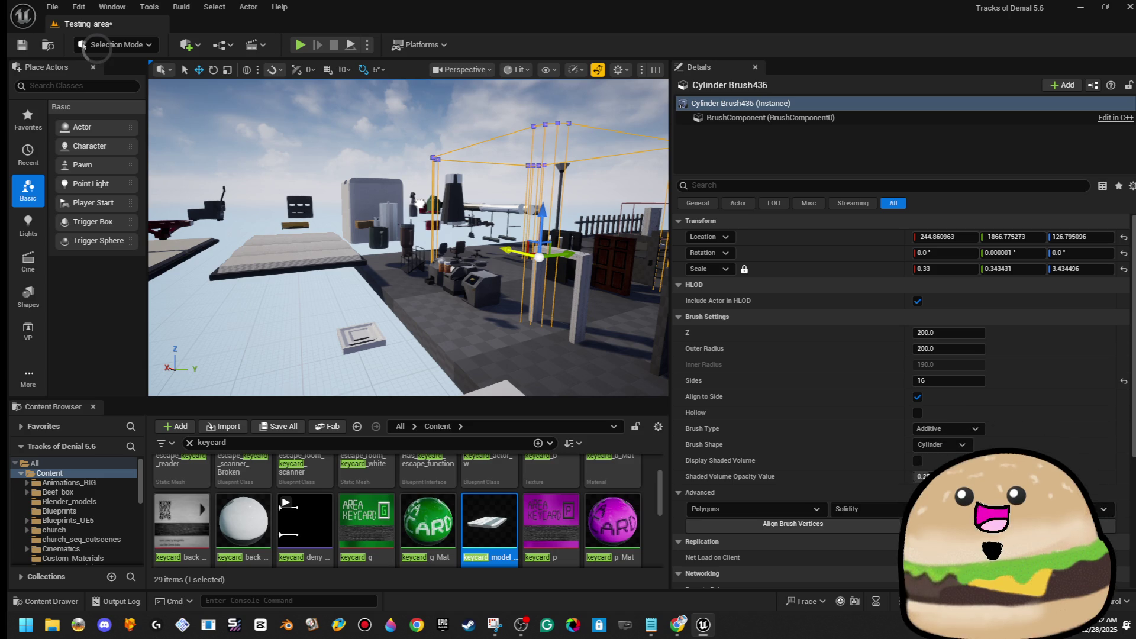
Step: Look down on the copied brush and flatten it to Z scale 0.166605
drag(559, 206, 558, 272)
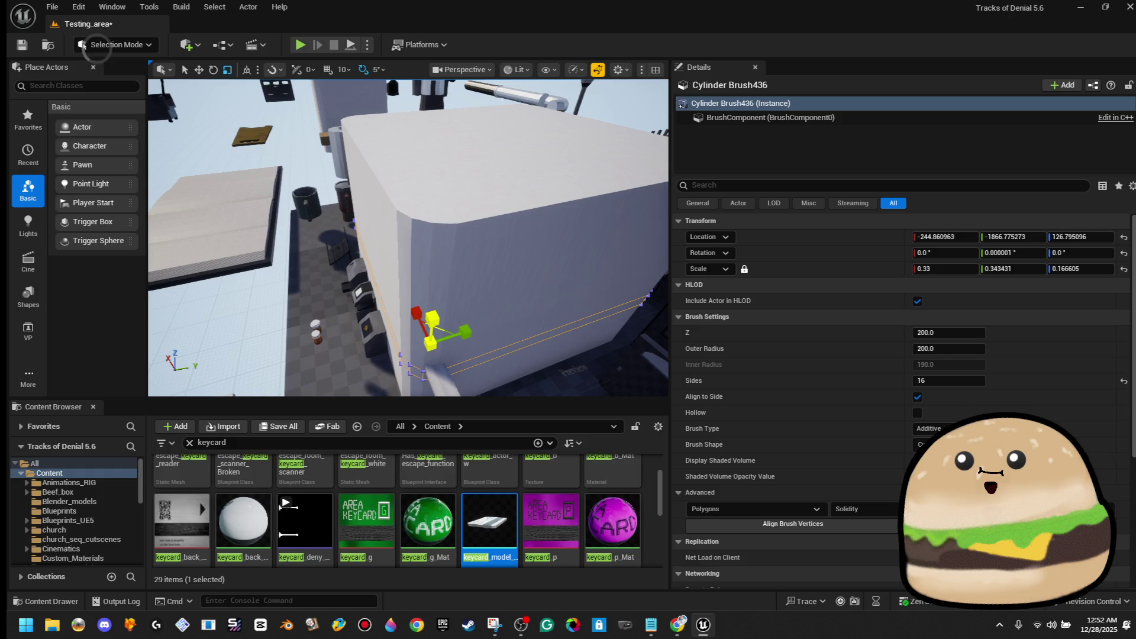
scroll(937, 329, down, 4)
scroll(502, 510, down, 1)
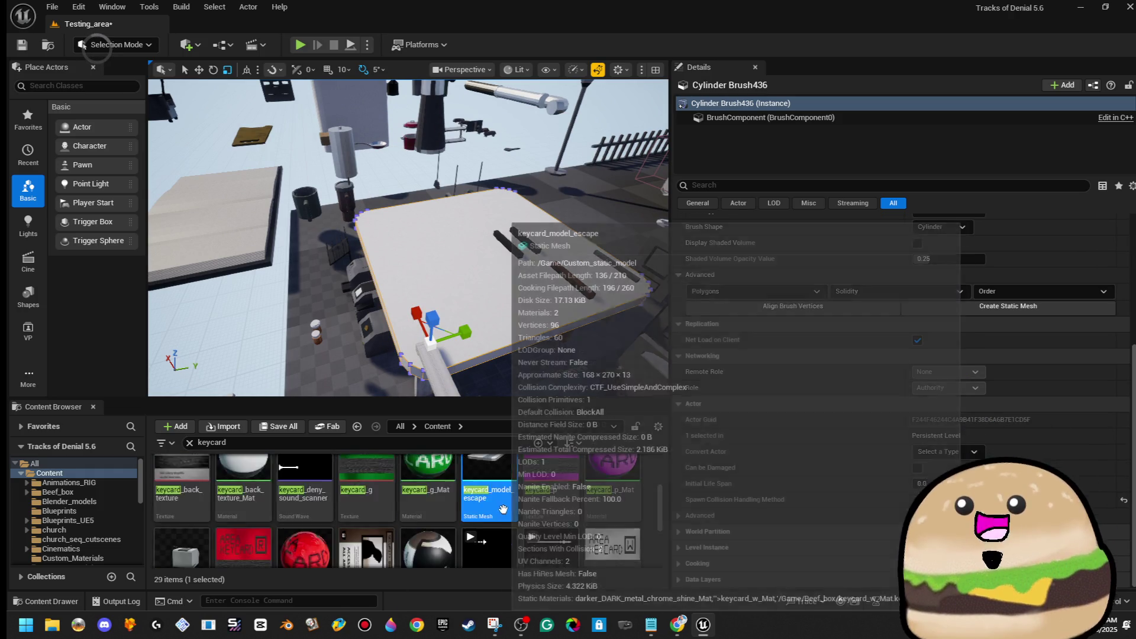
scroll(512, 507, down, 2)
scroll(532, 497, up, 3)
scroll(385, 485, up, 1)
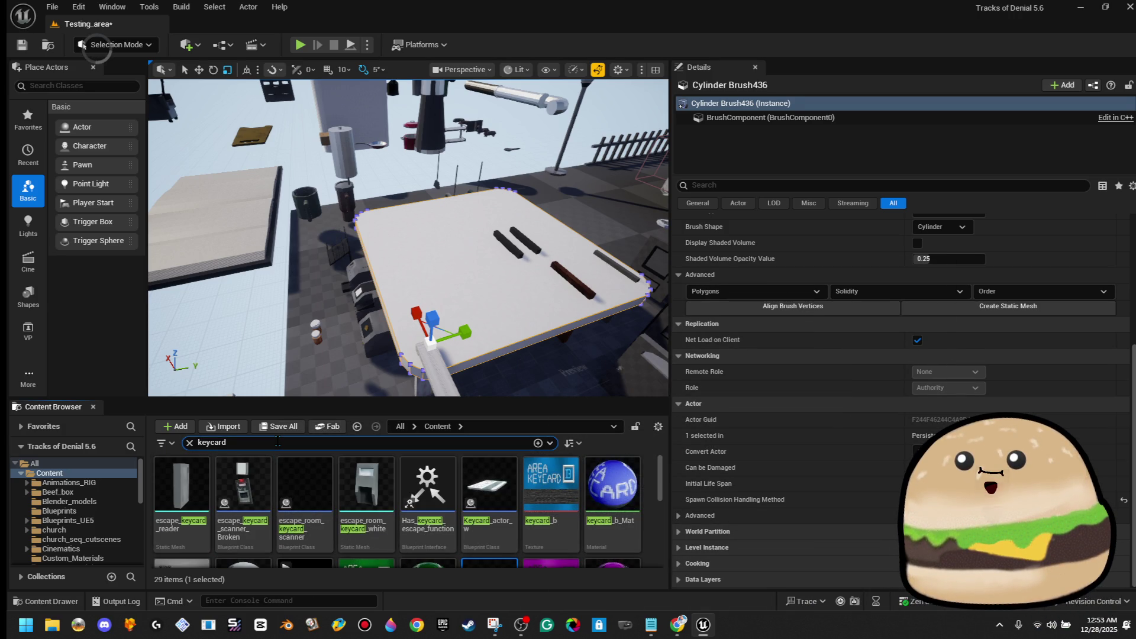
Step: Search 'card' and drag the side_center, front and back textures onto the brush faces
text(card)
scroll(509, 504, down, 5)
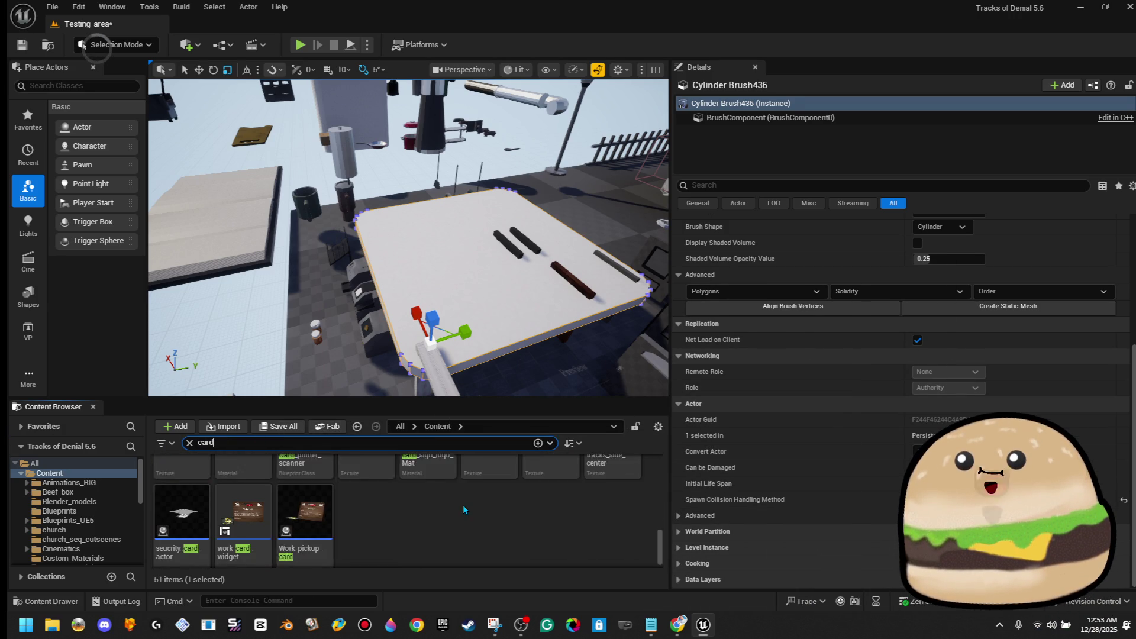
scroll(511, 506, up, 2)
drag(612, 515, 540, 320)
mouse_move(550, 512)
mouse_down()
mouse_move(547, 468)
mouse_move(486, 297)
mouse_up()
mouse_move(489, 514)
mouse_down()
mouse_move(512, 411)
mouse_move(488, 304)
mouse_up()
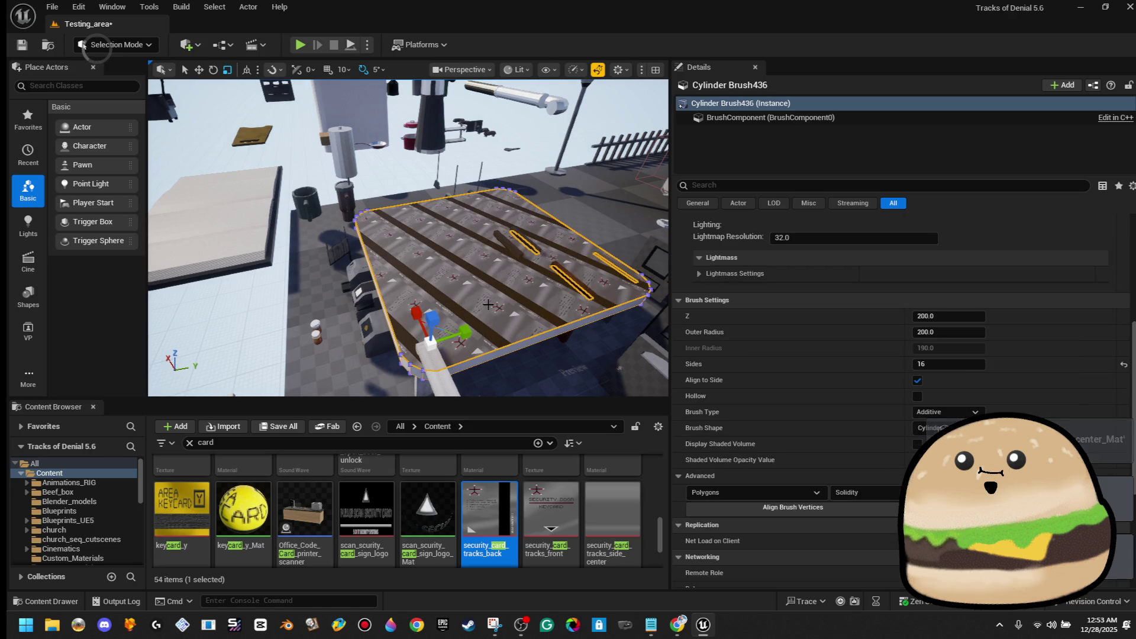
Step: Apply the grey side_center material, select all matching brush faces, and realign the texture
mouse_move(611, 545)
mouse_down()
mouse_move(539, 325)
mouse_move(520, 302)
mouse_up()
scroll(758, 289, up, 5)
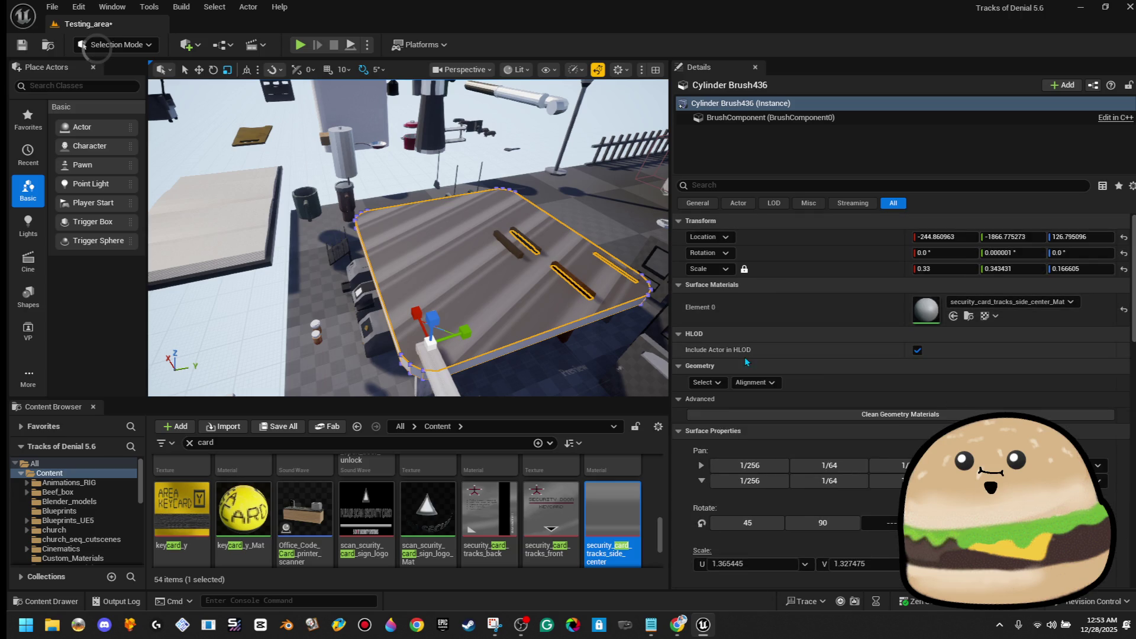
click(706, 382)
click(758, 398)
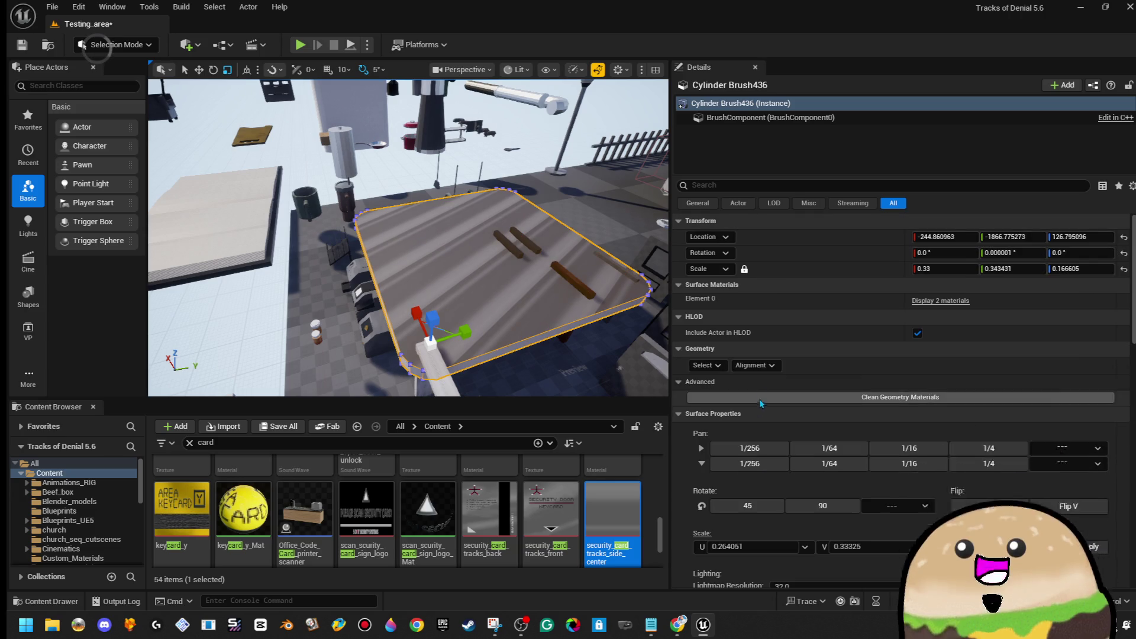
click(764, 368)
click(773, 445)
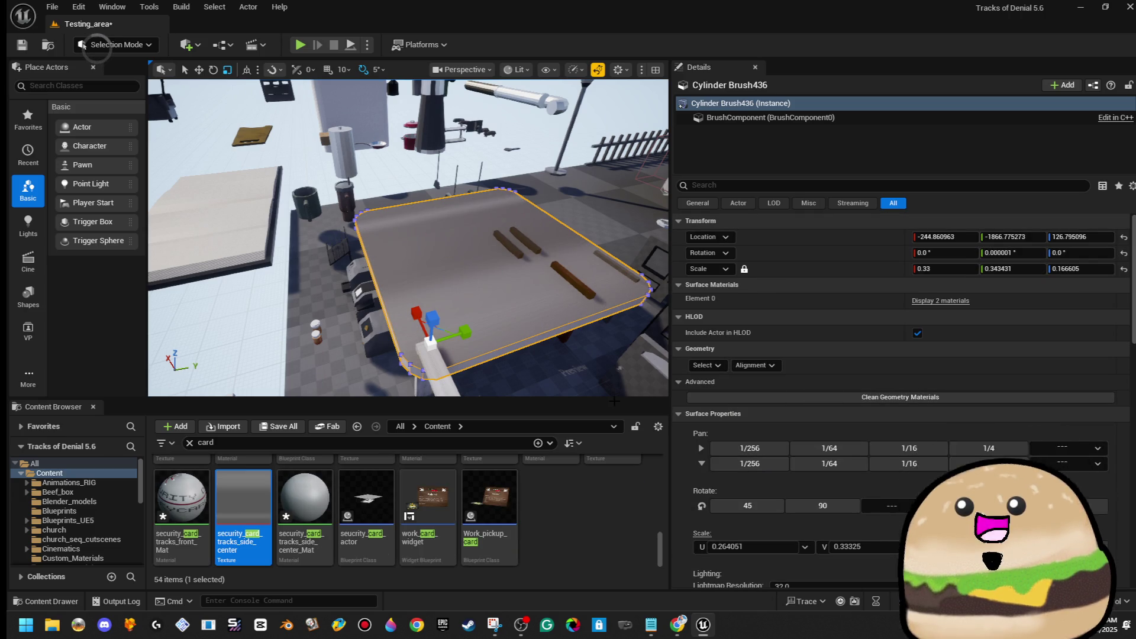
Step: Put security_card_tracks_front on the top face and view the card from above
scroll(533, 512, up, 3)
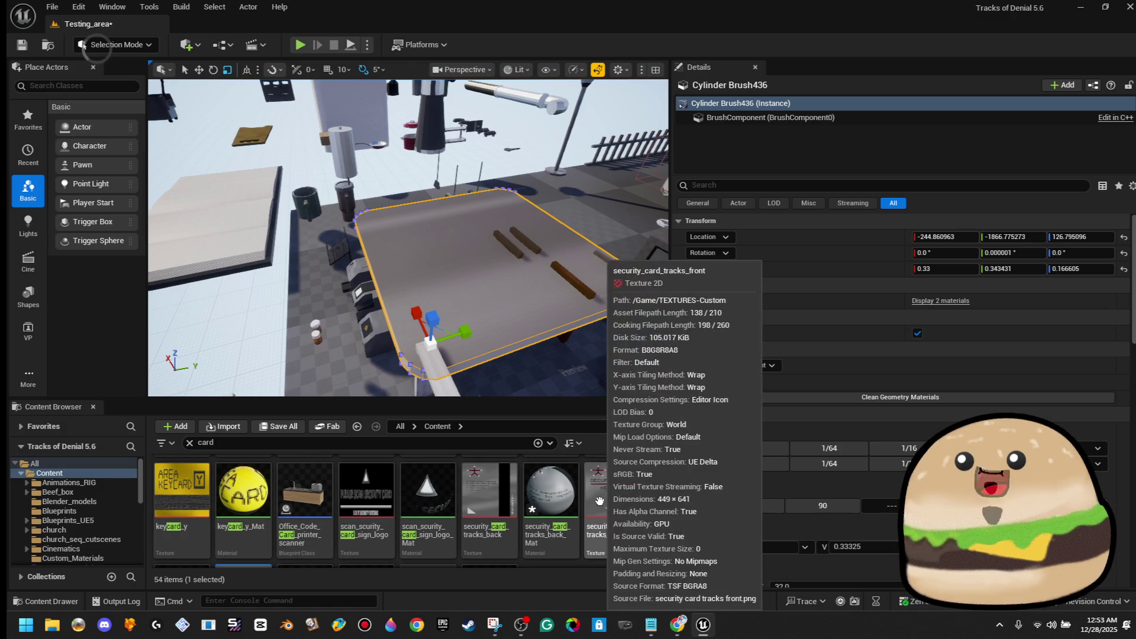
mouse_move(599, 501)
mouse_down()
mouse_move(609, 503)
mouse_move(592, 284)
mouse_move(610, 321)
mouse_move(569, 256)
mouse_up()
drag(497, 250, 362, 256)
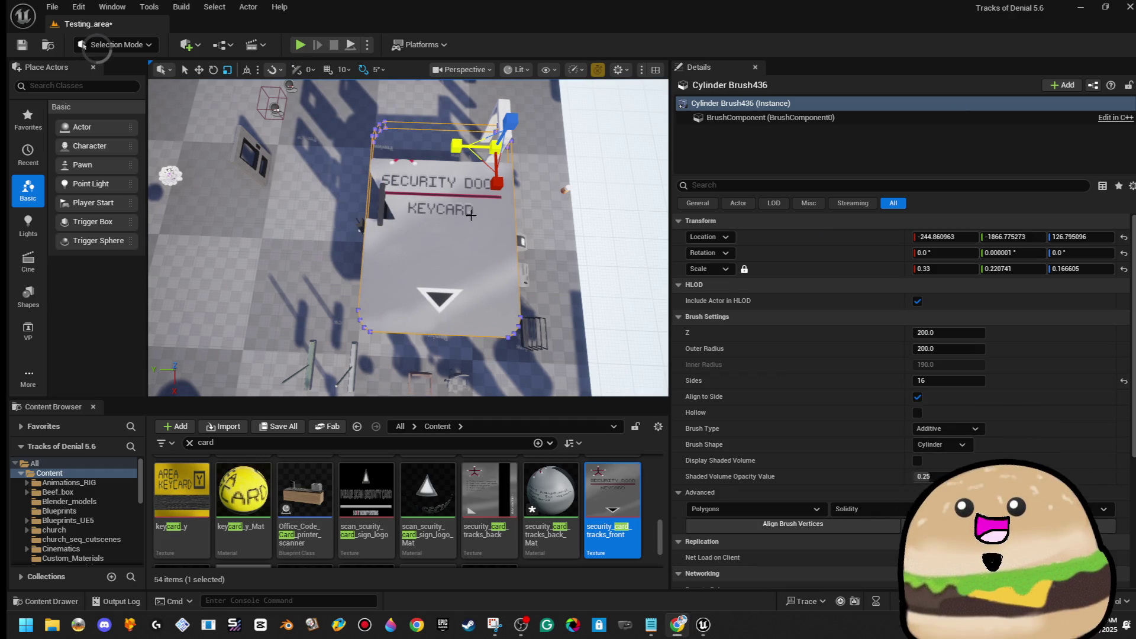
Step: Shrink the brush to 0.1 X scale and give its side faces the grey side material
drag(486, 239, 465, 234)
text(.1)
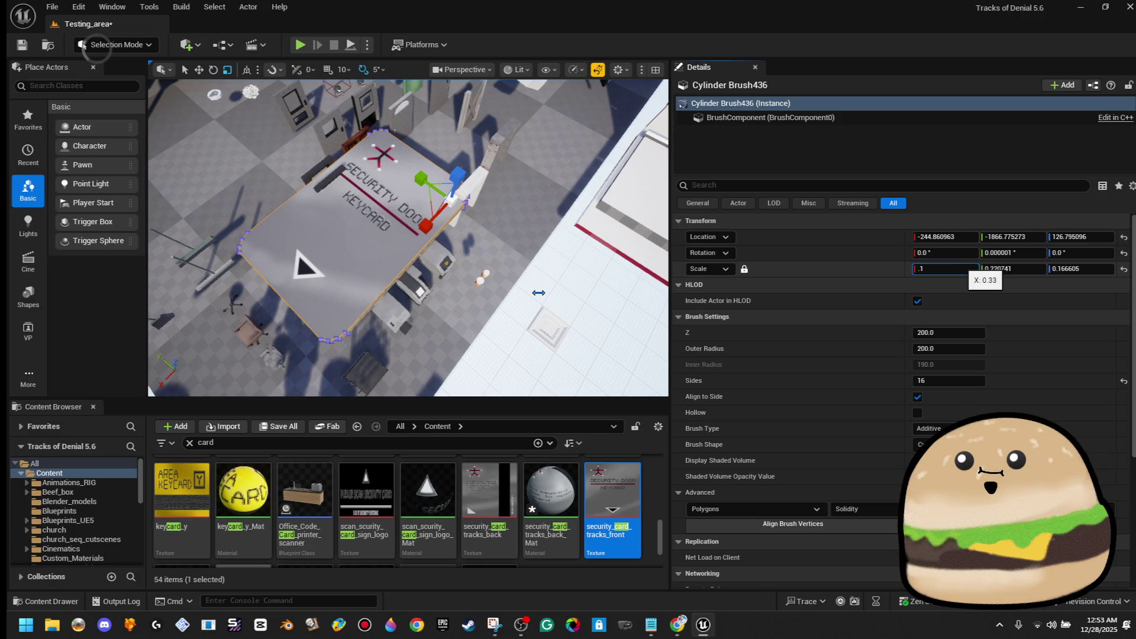
key(Return)
mouse_move(538, 292)
mouse_down()
mouse_move(538, 272)
mouse_move(509, 284)
mouse_move(467, 235)
mouse_up()
mouse_move(476, 340)
mouse_down()
mouse_move(463, 307)
mouse_move(473, 275)
mouse_up()
click(473, 275)
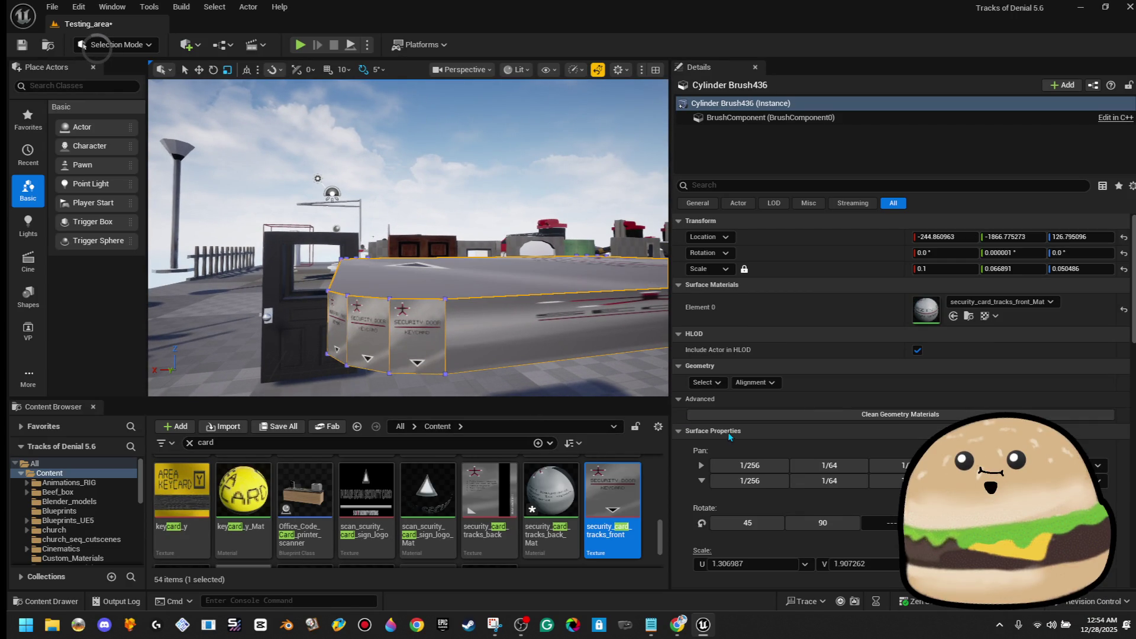
click(717, 382)
click(741, 417)
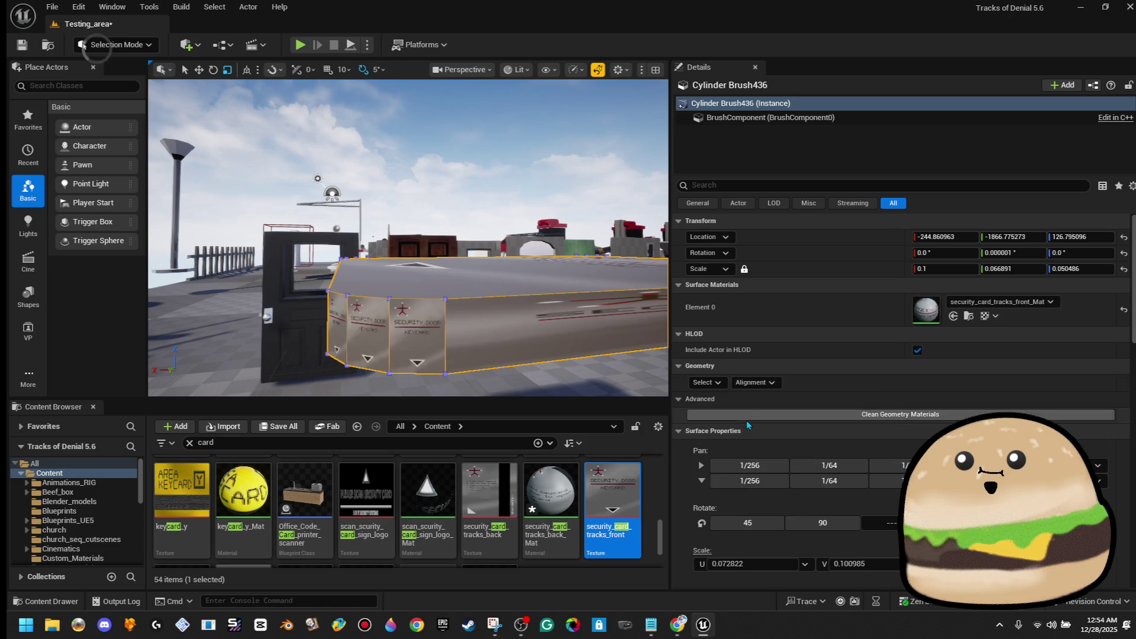
scroll(521, 508, down, 1)
drag(304, 535, 1006, 307)
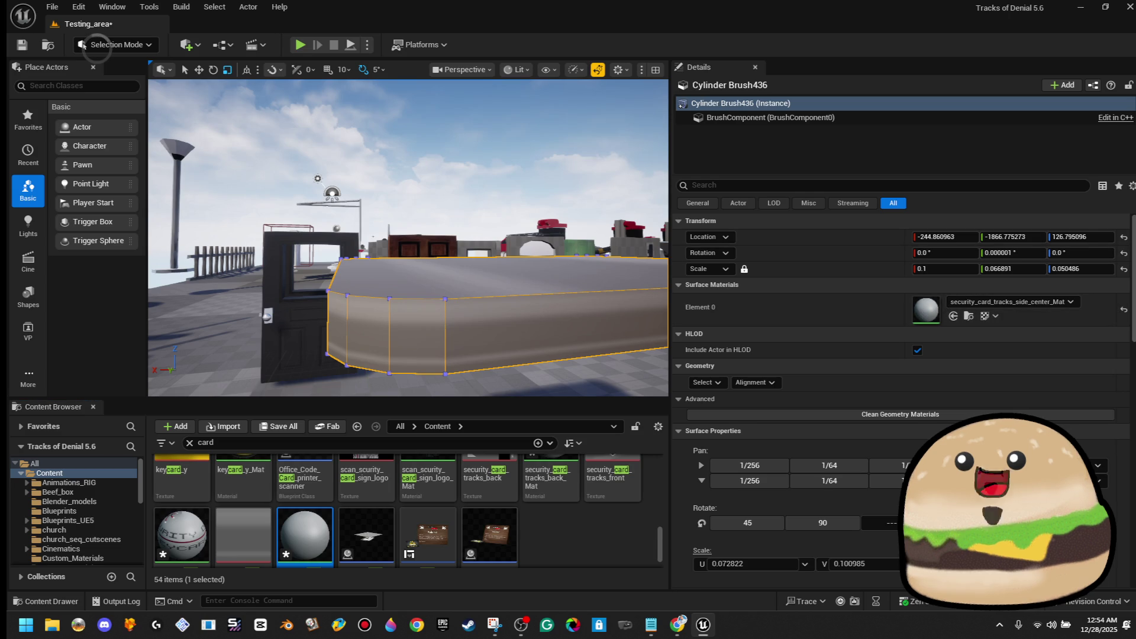
click(408, 136)
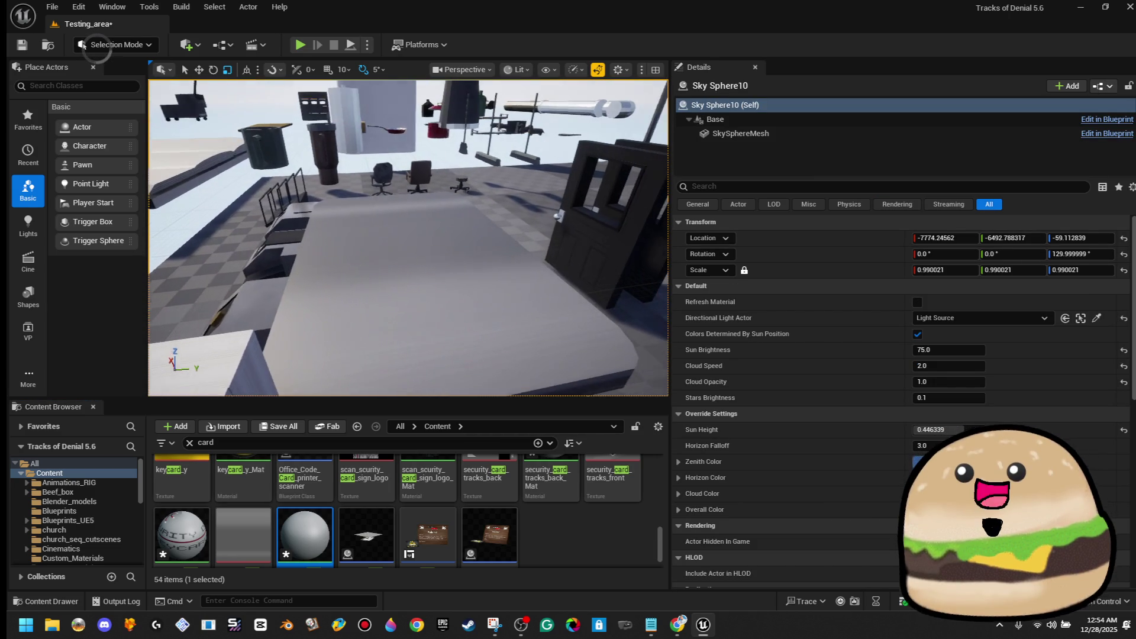
Step: Apply security_card_tracks_back to the rear face and slide the card along X to -104.417545
scroll(414, 514, up, 1)
drag(612, 520, 508, 299)
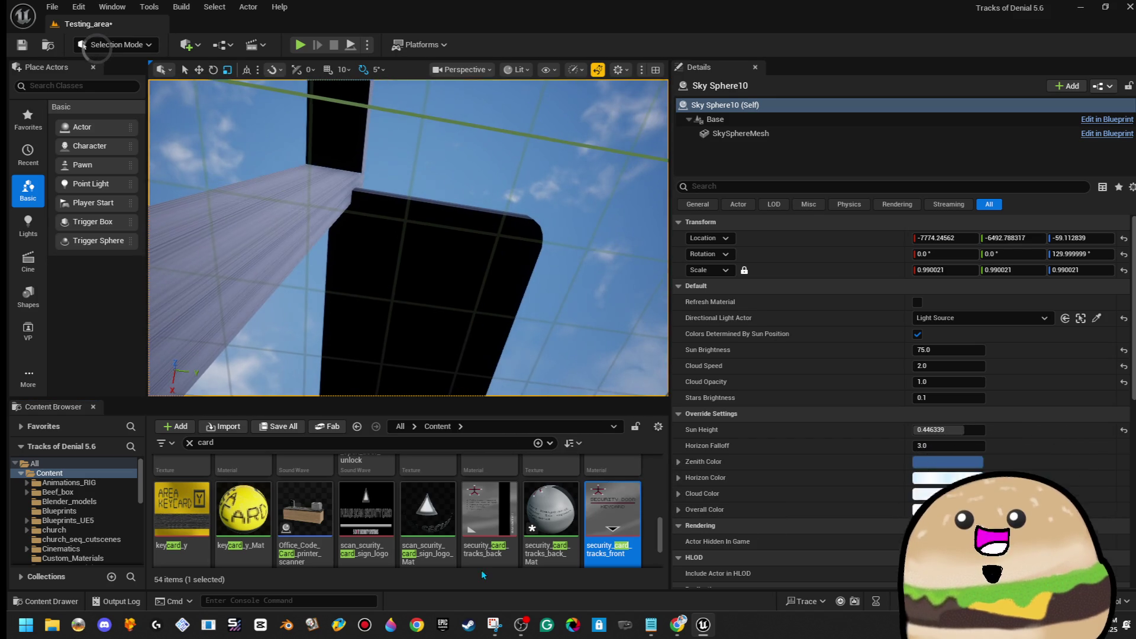
drag(490, 514, 446, 338)
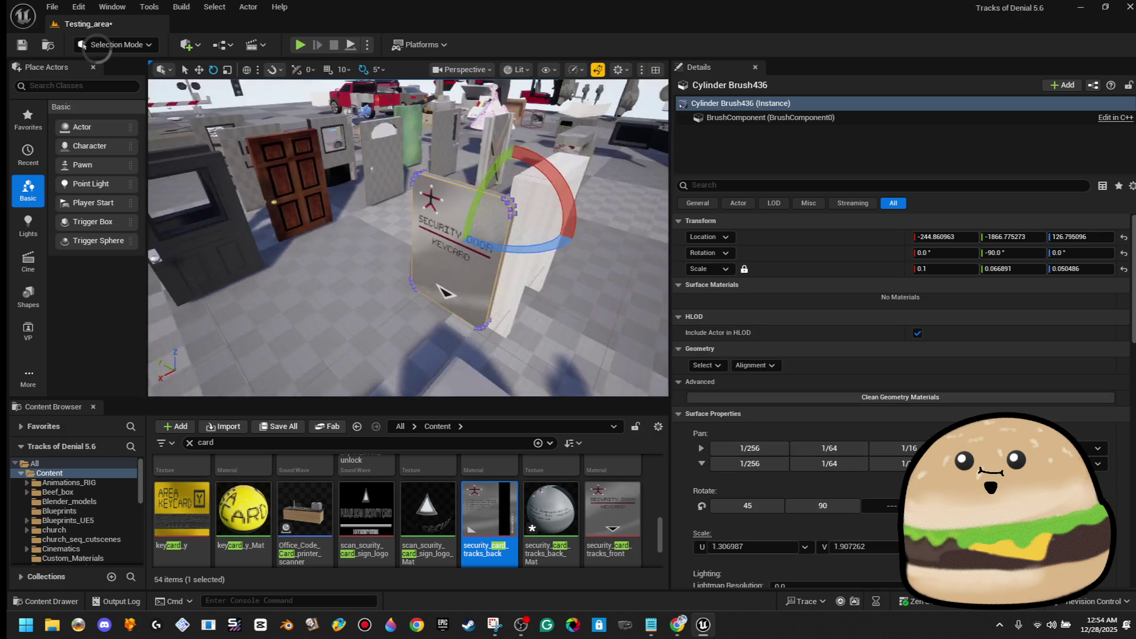
key(w)
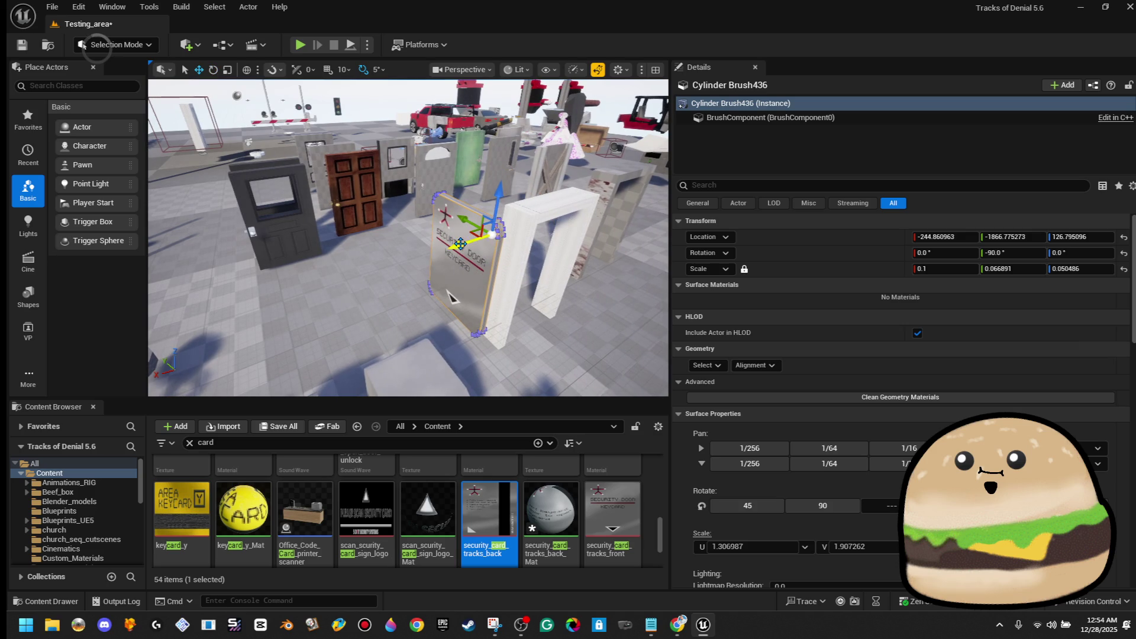
drag(346, 267, 336, 270)
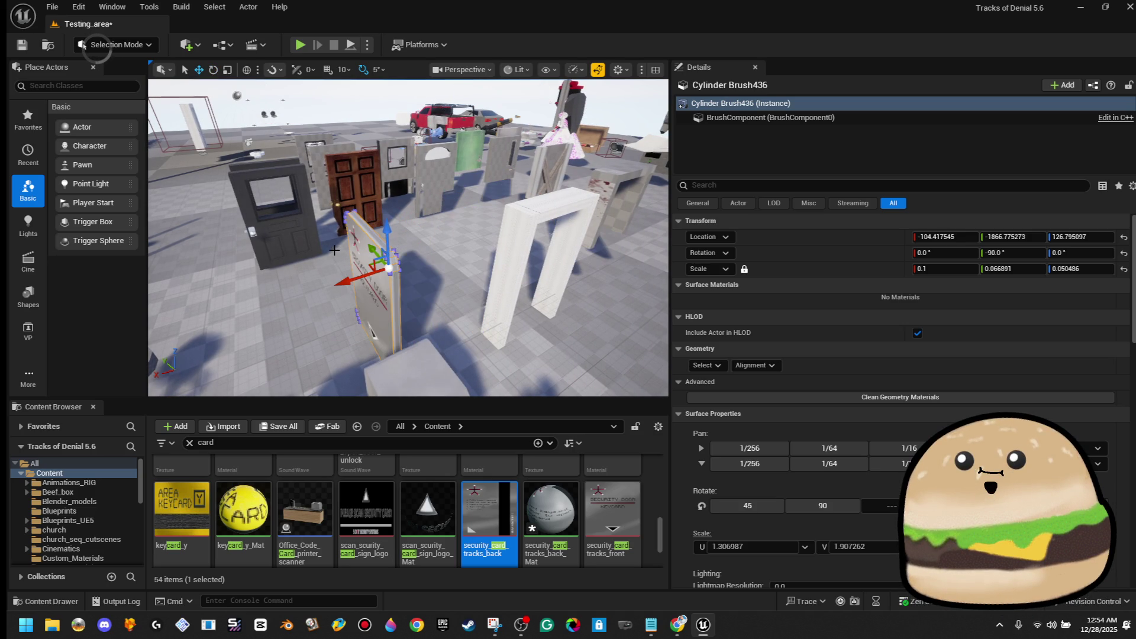
key(f)
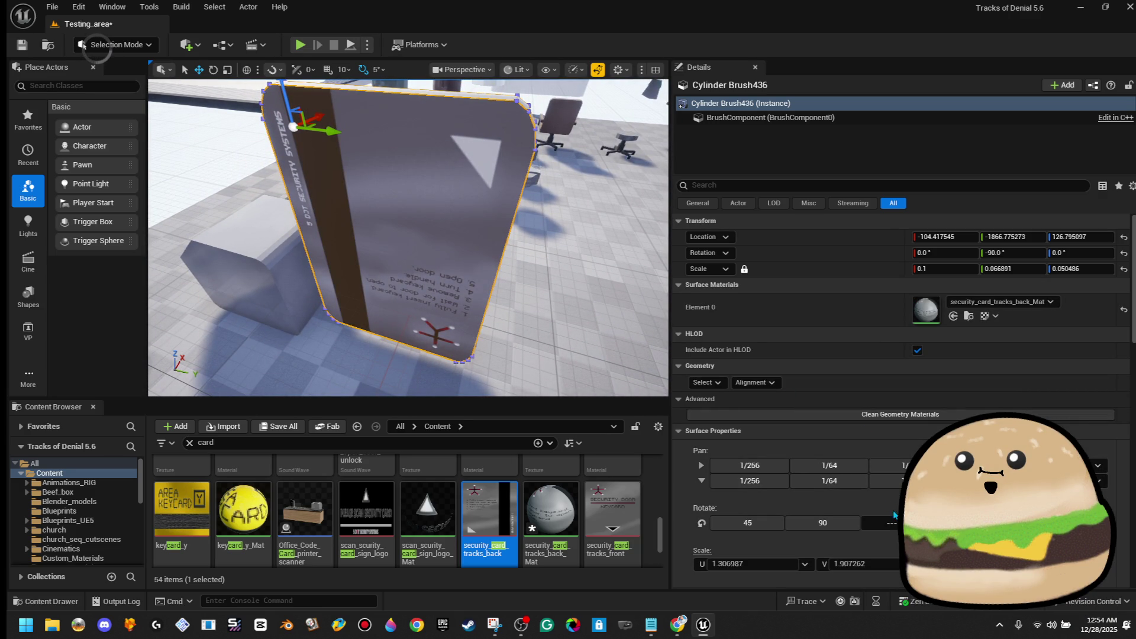
Step: Rotate the back-face texture by 90 degrees
click(815, 531)
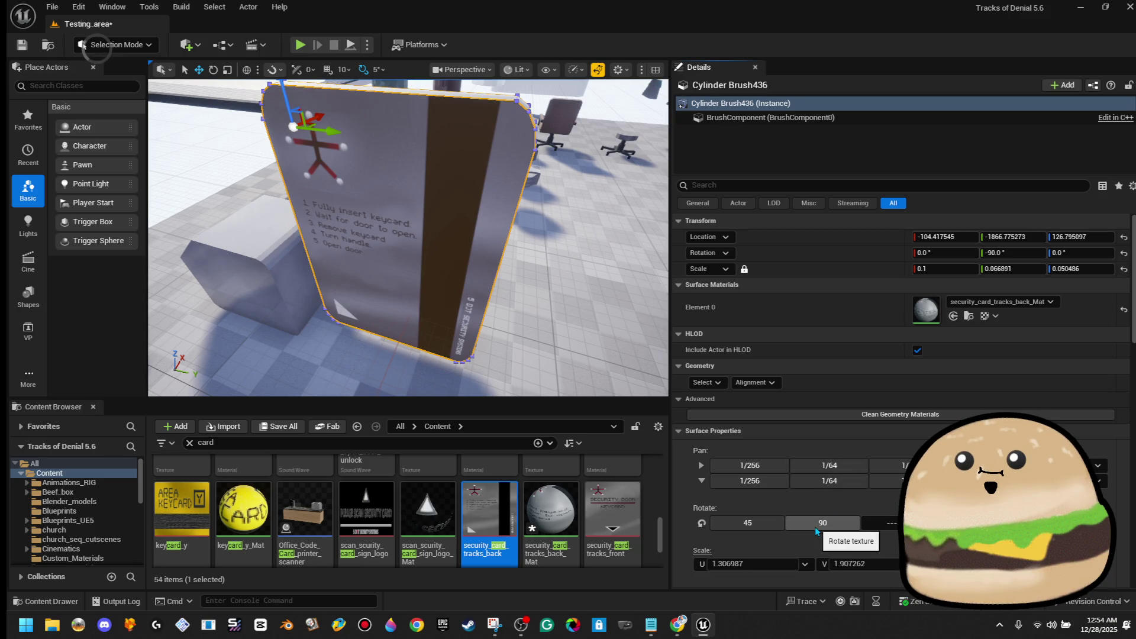
mouse_move(520, 244)
mouse_down()
mouse_move(533, 263)
mouse_move(519, 244)
mouse_move(467, 249)
mouse_move(349, 294)
mouse_move(396, 283)
mouse_up()
click(520, 244)
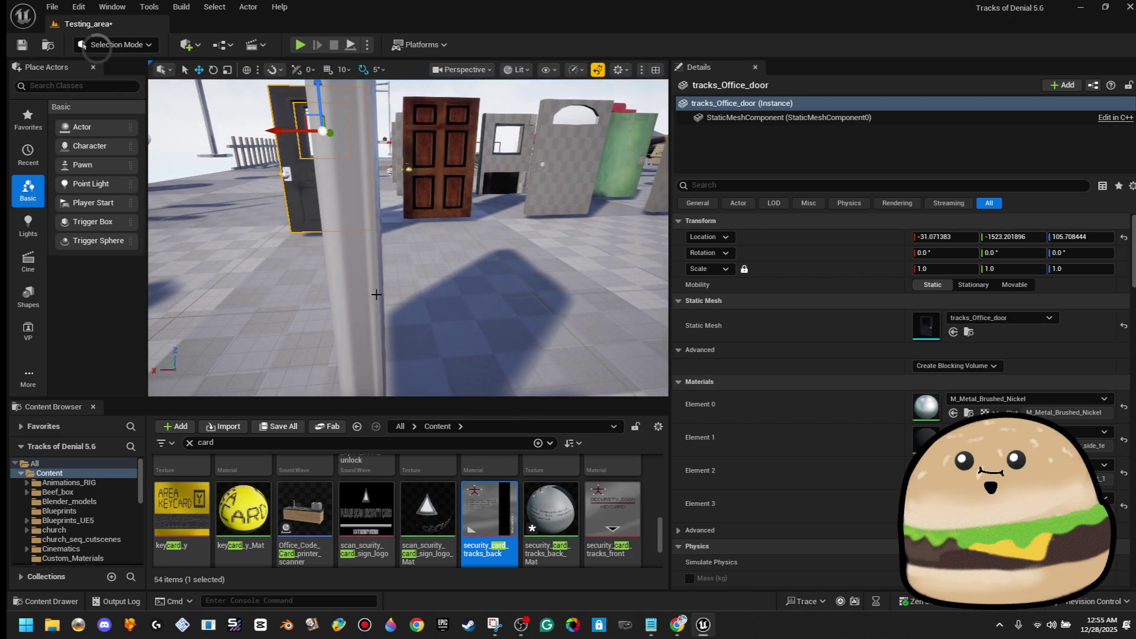
Step: Reselect the keycard, select all matching brush faces, and move closer to select the card
click(355, 278)
click(710, 384)
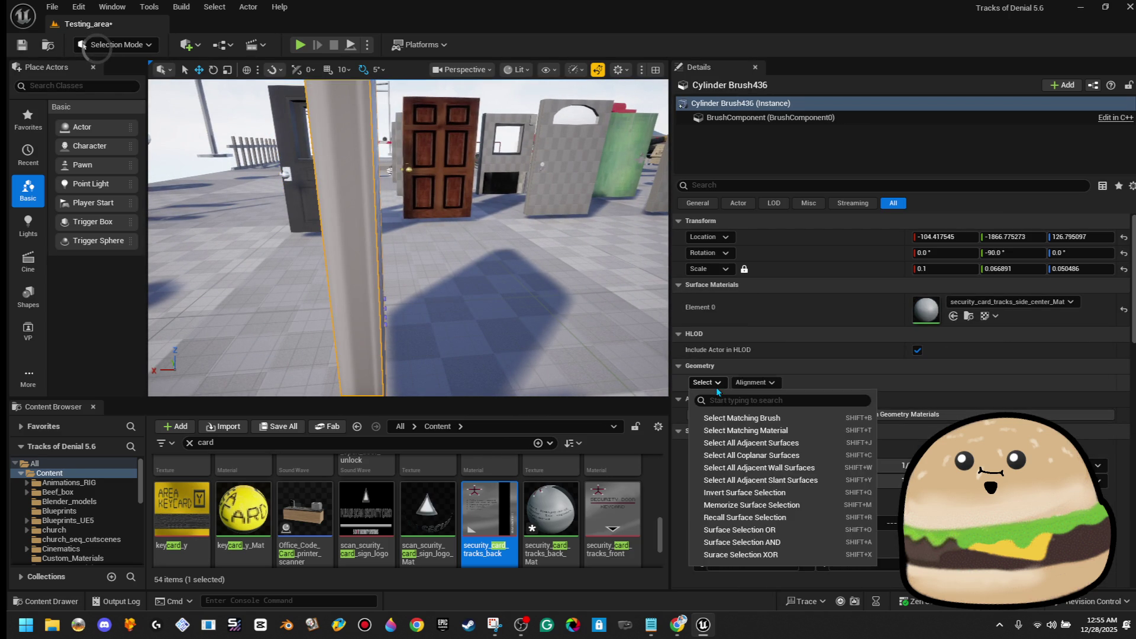
click(739, 418)
scroll(816, 509, down, 1)
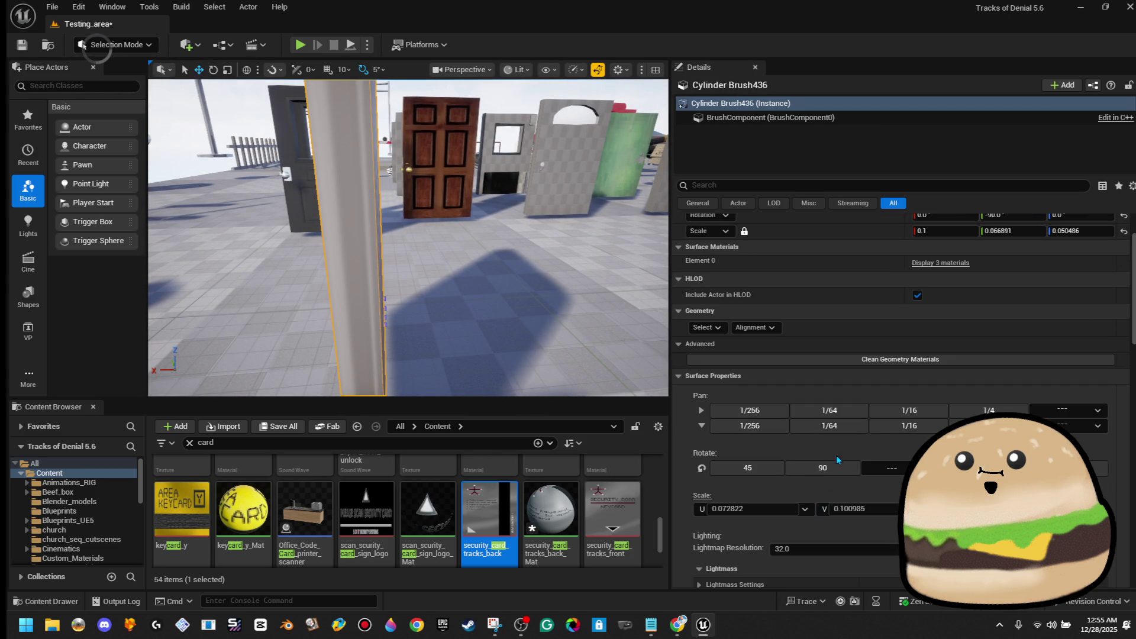
mouse_move(414, 267)
mouse_down()
mouse_move(414, 287)
mouse_move(522, 334)
mouse_up()
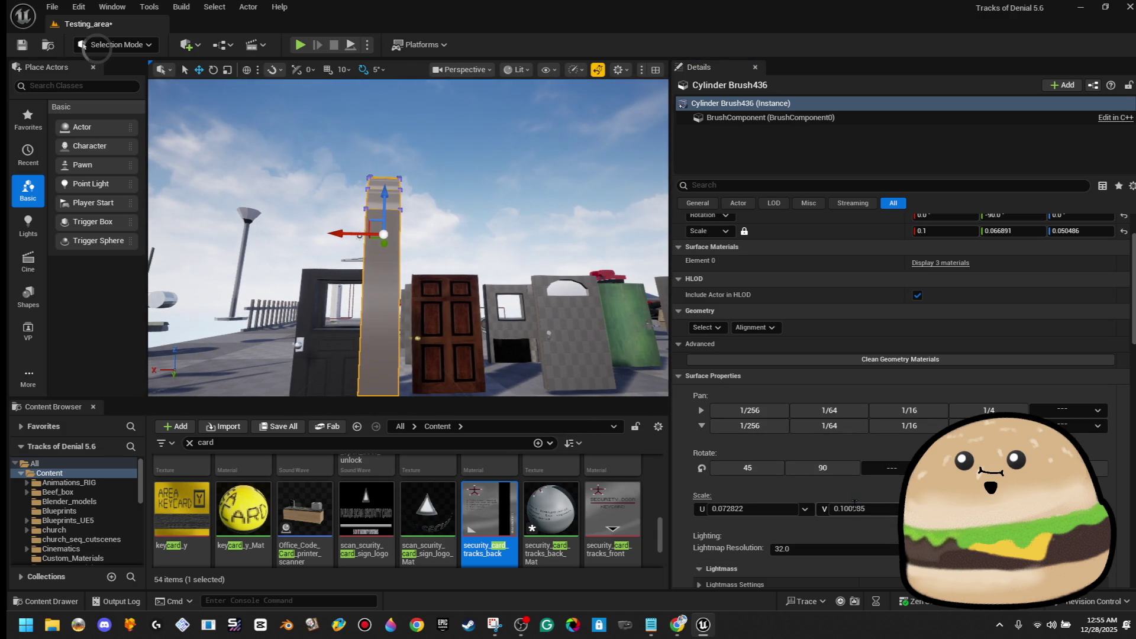
click(522, 334)
mouse_move(522, 334)
mouse_down()
mouse_move(497, 295)
mouse_move(408, 290)
mouse_move(360, 211)
mouse_up()
click(382, 201)
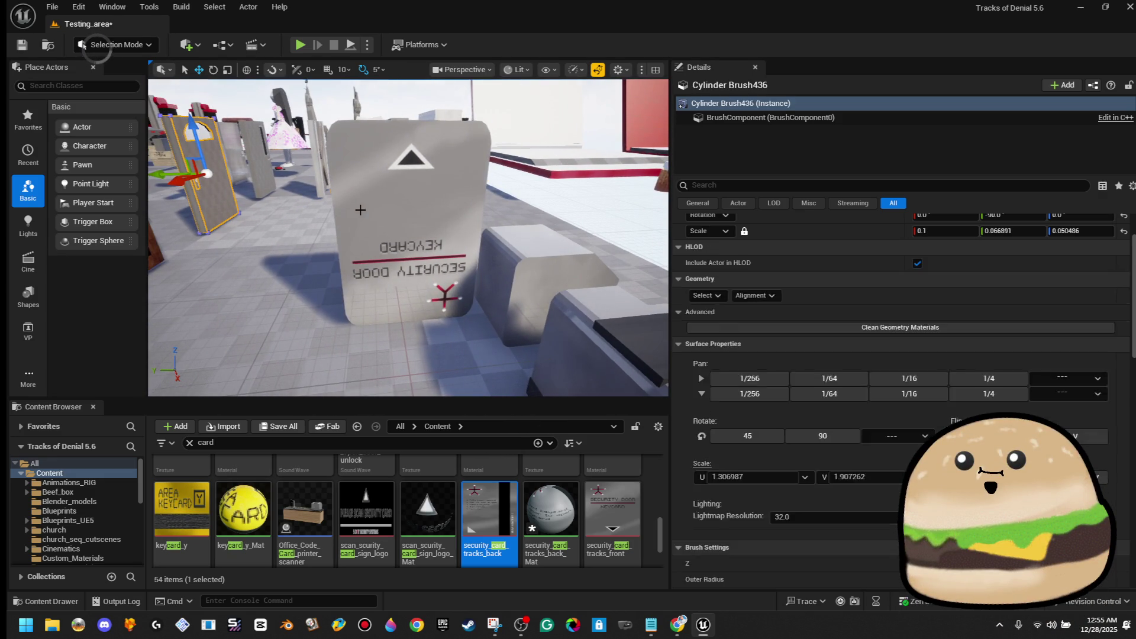
Step: Turn the card 180 degrees so its text is upright and set X scale to 0.01
drag(434, 108, 428, 121)
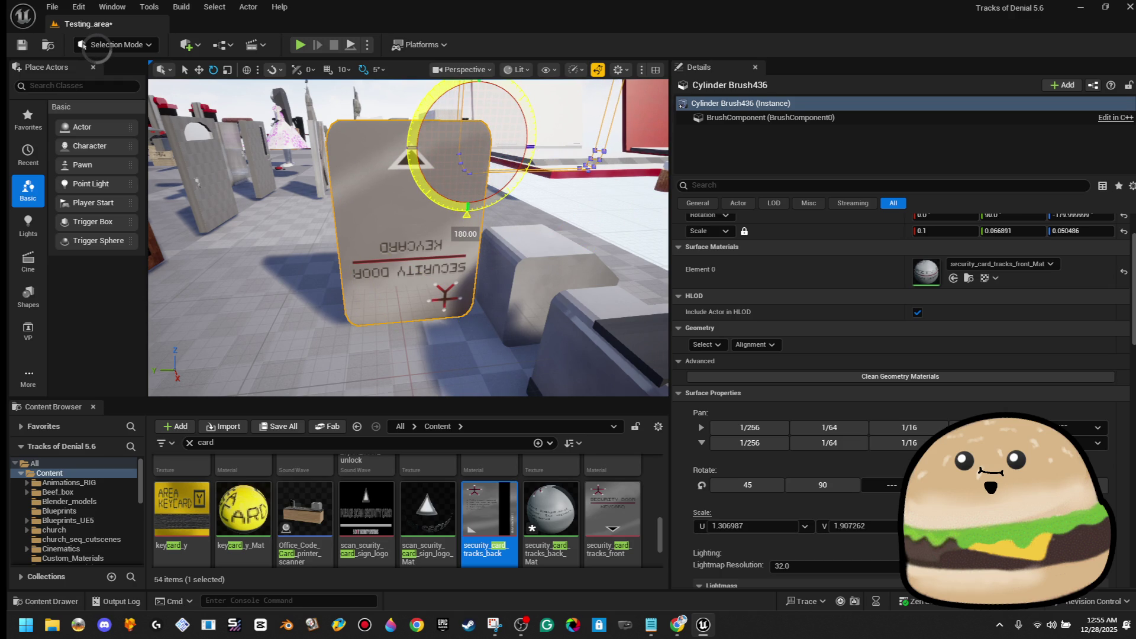
mouse_move(422, 105)
mouse_down()
mouse_move(396, 136)
mouse_move(390, 124)
mouse_move(414, 130)
mouse_move(402, 196)
mouse_move(367, 220)
mouse_move(400, 216)
mouse_up()
scroll(947, 254, up, 1)
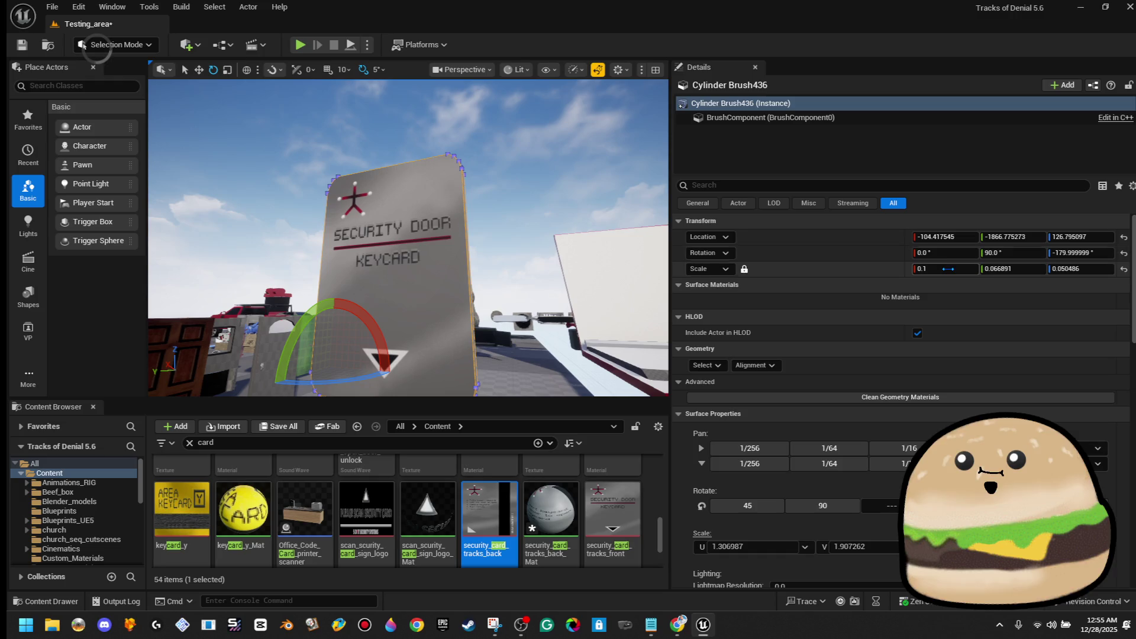
click(947, 268)
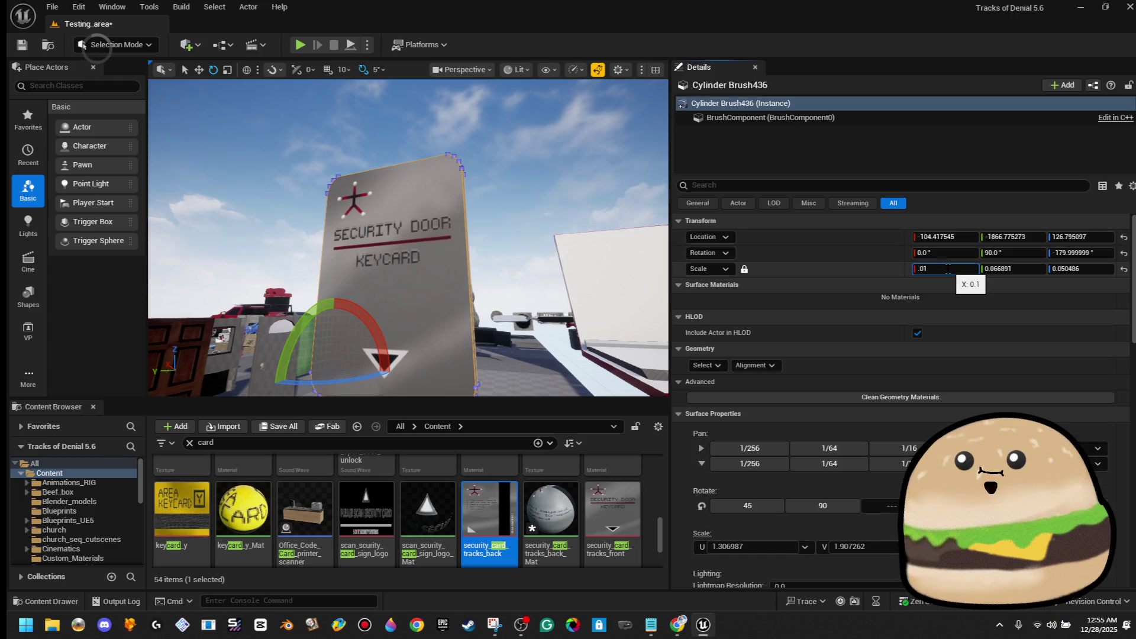
text(.01)
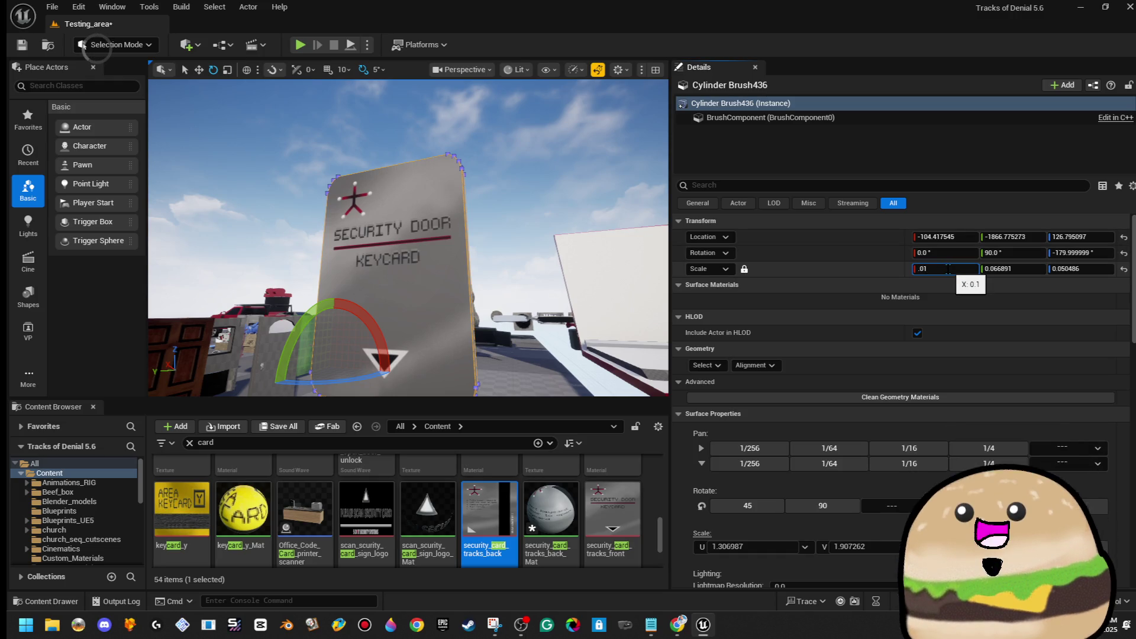
key(Return)
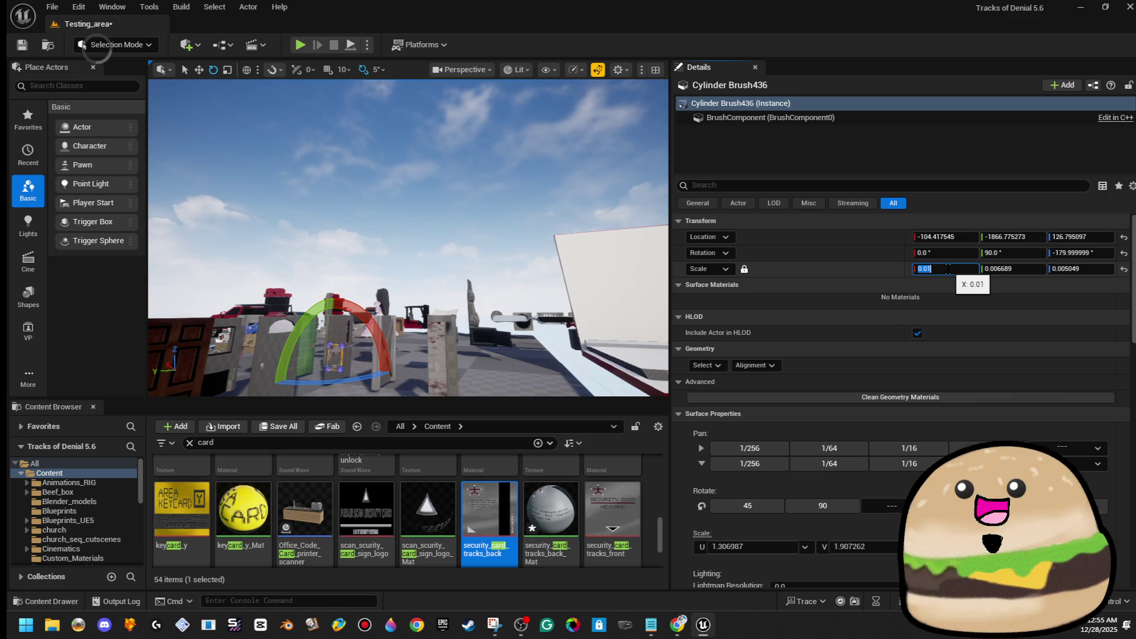
Step: Focus the view on the shrunken keycard and open security_card_tracks_back_Mat for editing
drag(610, 308, 609, 260)
drag(436, 295, 437, 284)
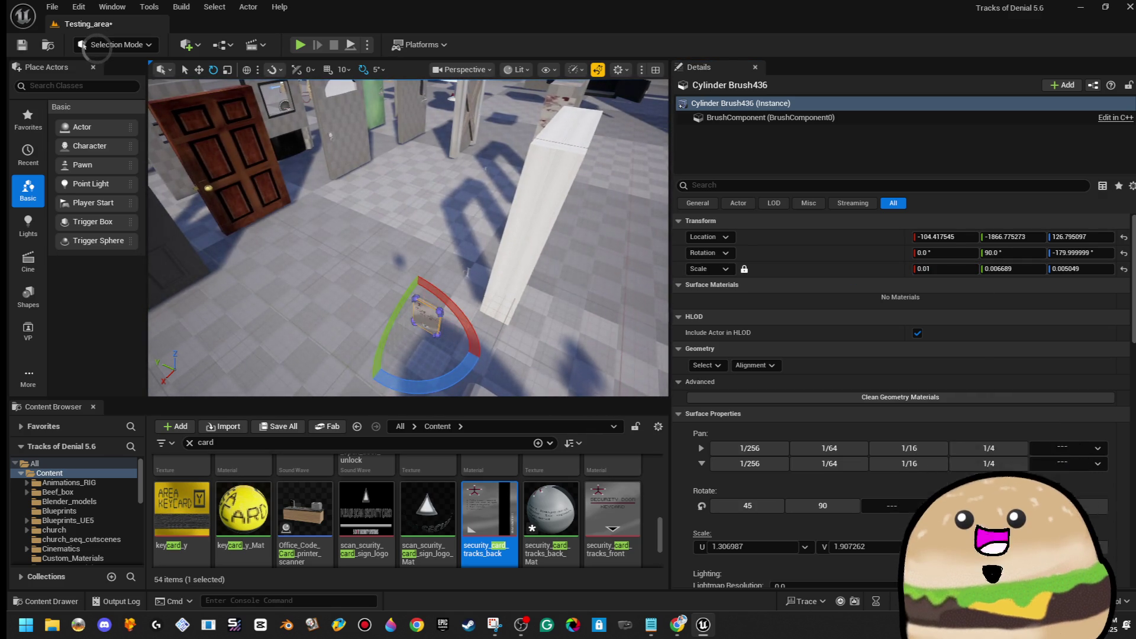
click(532, 225)
mouse_move(533, 225)
mouse_down()
mouse_move(438, 304)
mouse_move(473, 302)
mouse_up()
click(486, 257)
mouse_move(487, 257)
mouse_down()
mouse_move(461, 272)
mouse_move(507, 260)
mouse_move(482, 267)
mouse_up()
key(f)
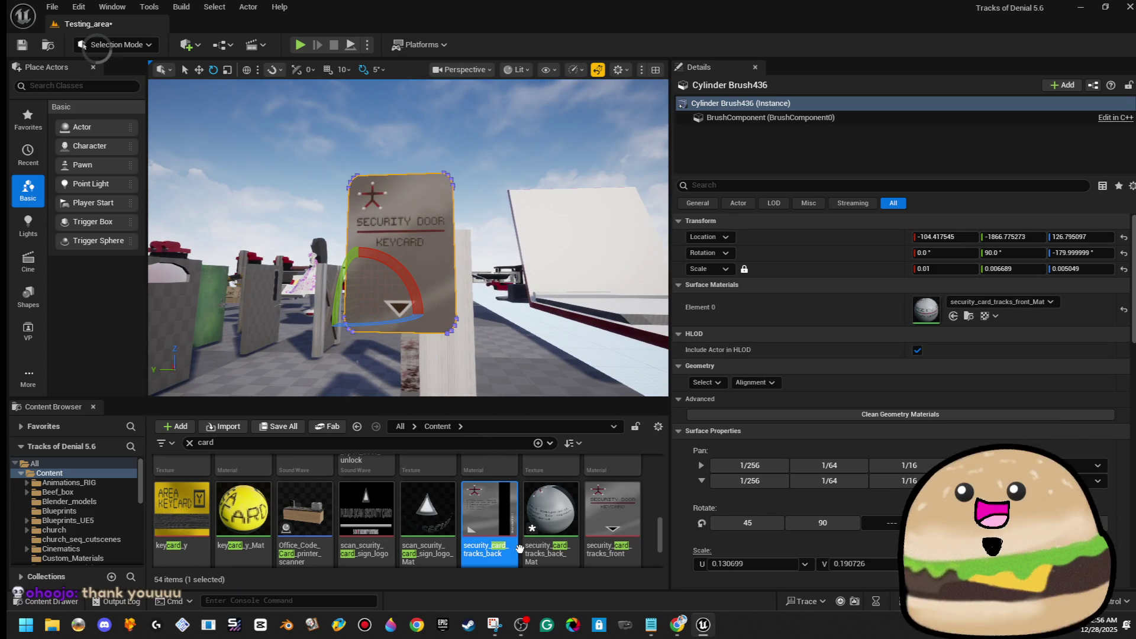
double_click(559, 505)
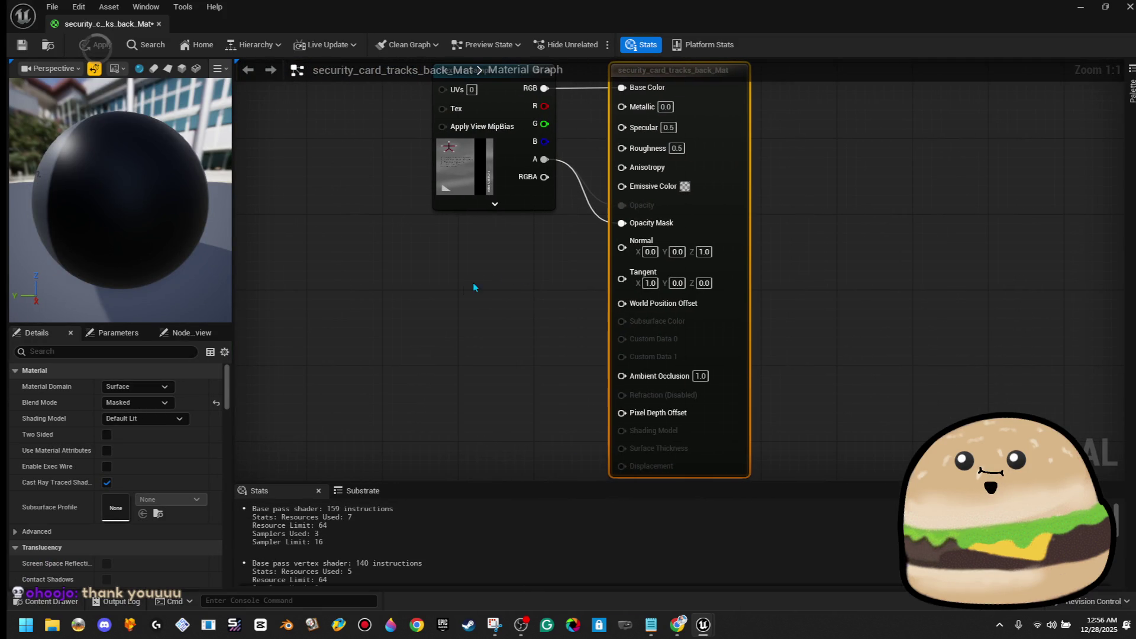
Step: Wire a 0.5 Constant into the back material's Roughness
click(463, 286)
click(463, 286)
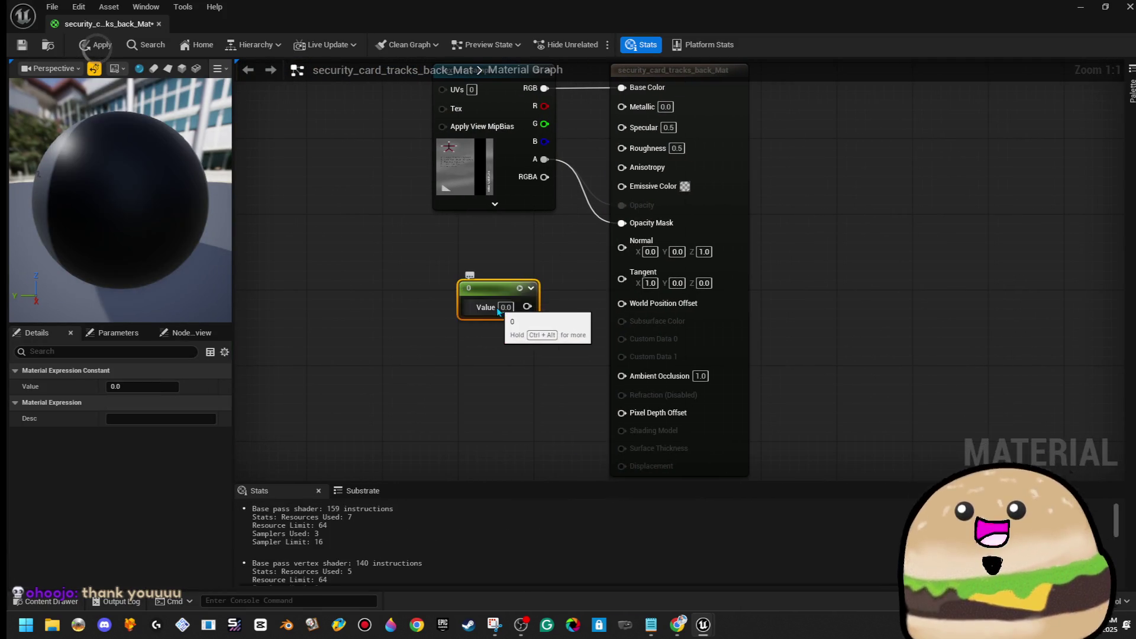
text(1)
key(Return)
mouse_move(527, 305)
mouse_down()
mouse_move(625, 129)
mouse_move(622, 146)
mouse_up()
mouse_move(118, 201)
mouse_down()
mouse_move(59, 181)
mouse_move(221, 302)
mouse_up()
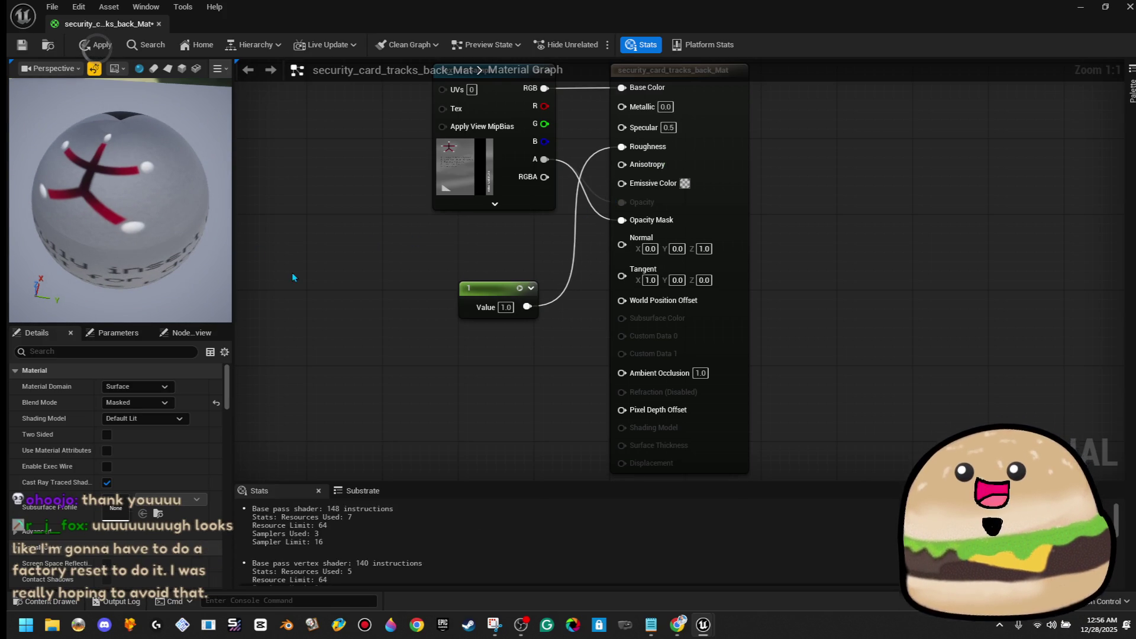
click(503, 307)
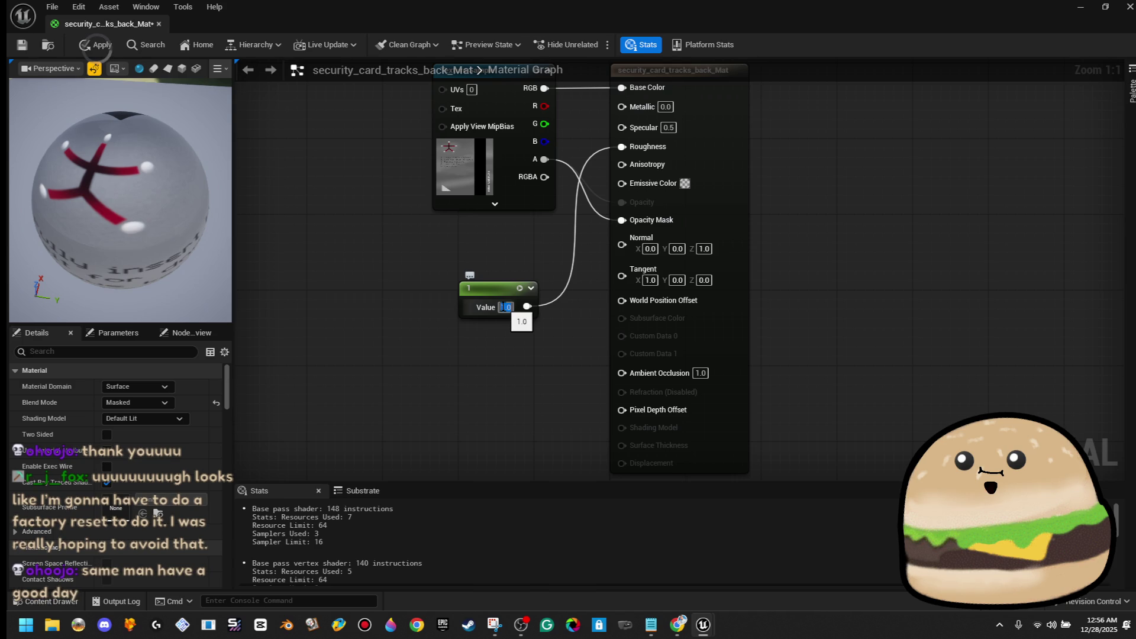
text(10.5)
key(Return)
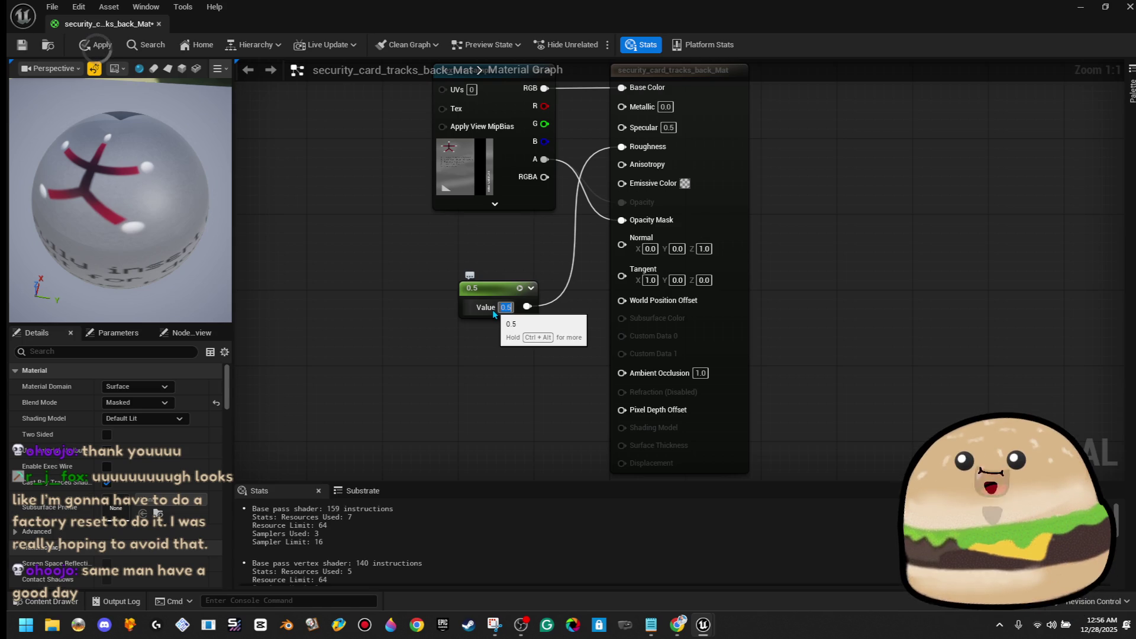
key(alt+Tab)
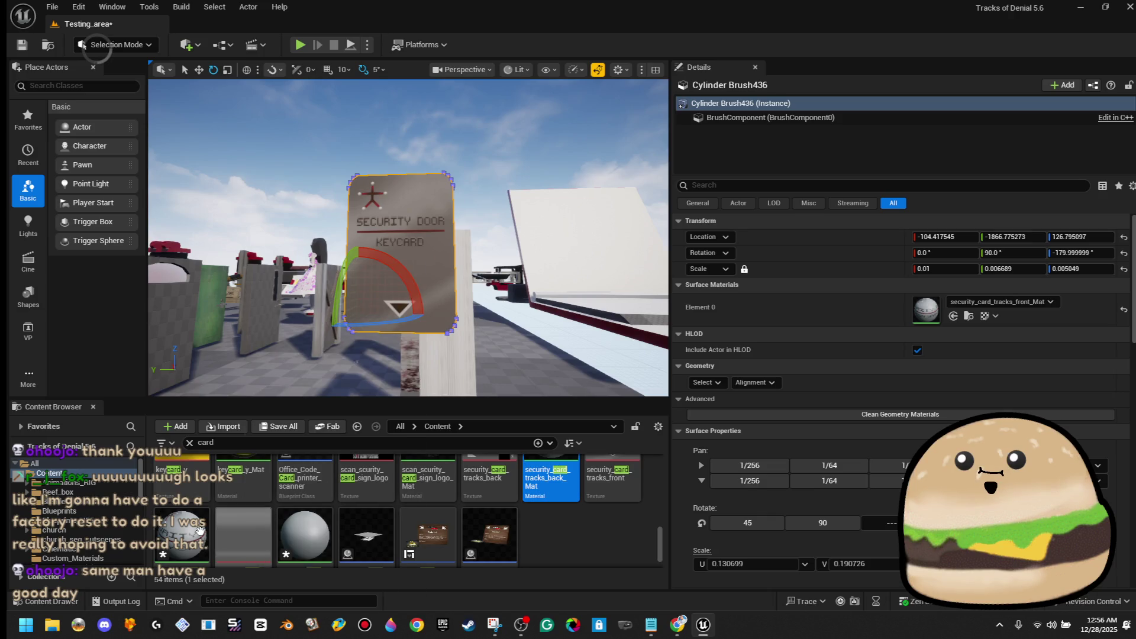
Step: Give the front material a 0.1 Constant on Roughness, apply it, and close the editor
double_click(182, 528)
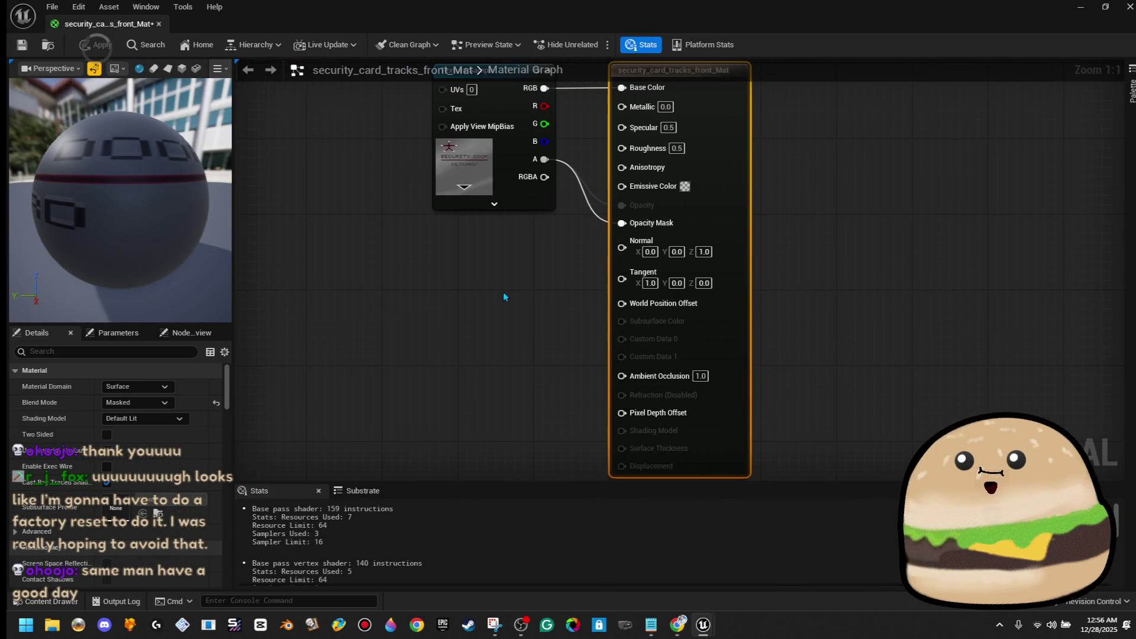
click(502, 292)
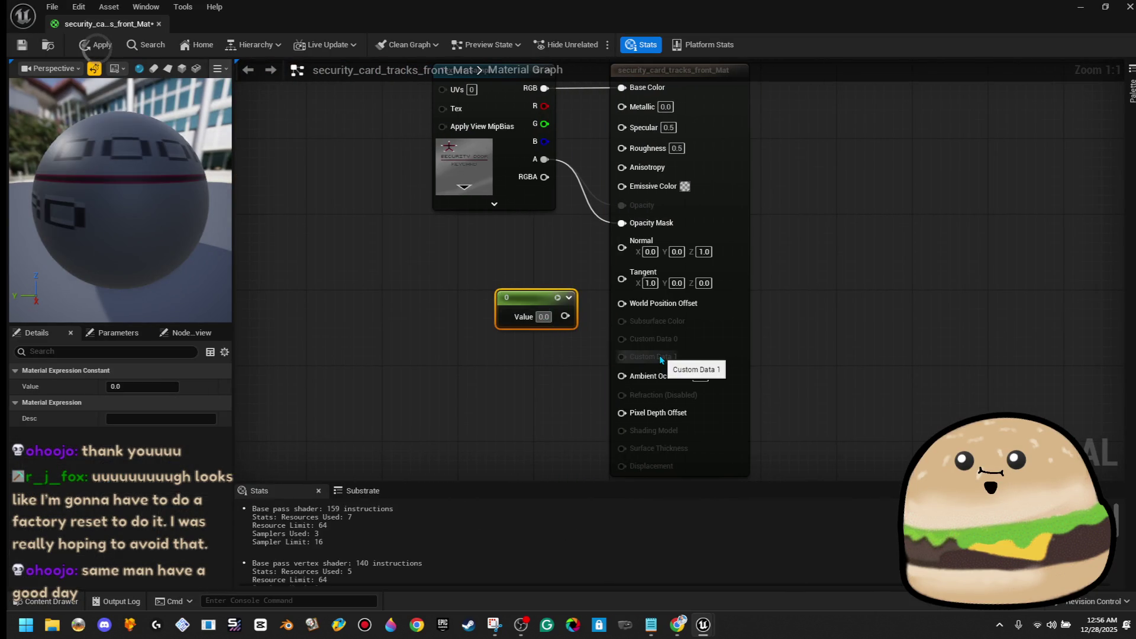
text(0.01)
key(Return)
key(BackSpace)
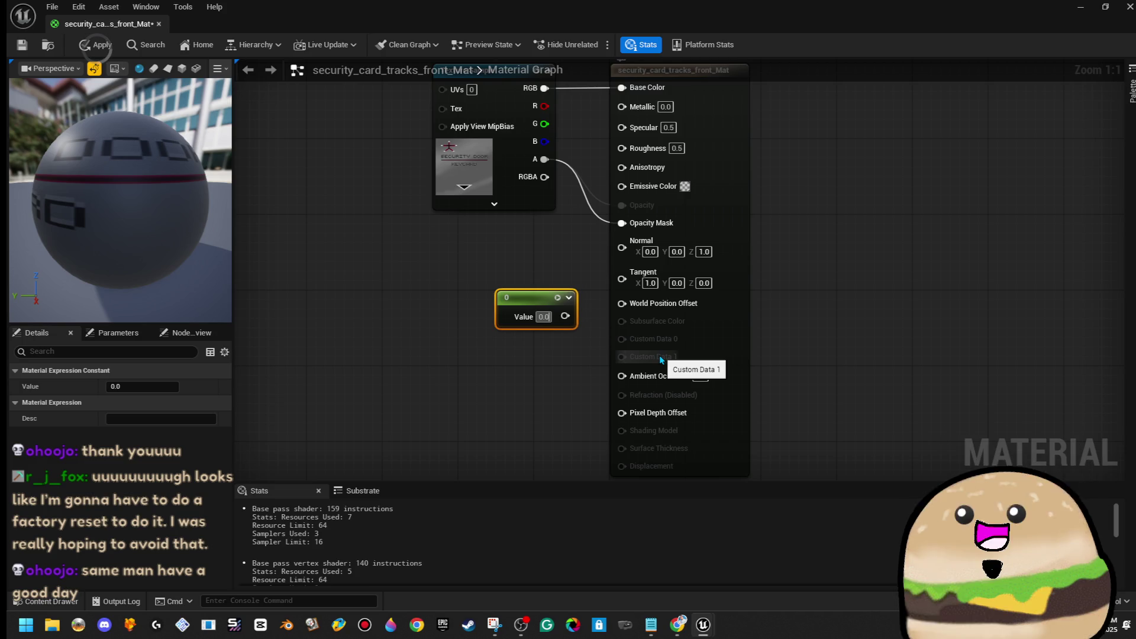
click(462, 263)
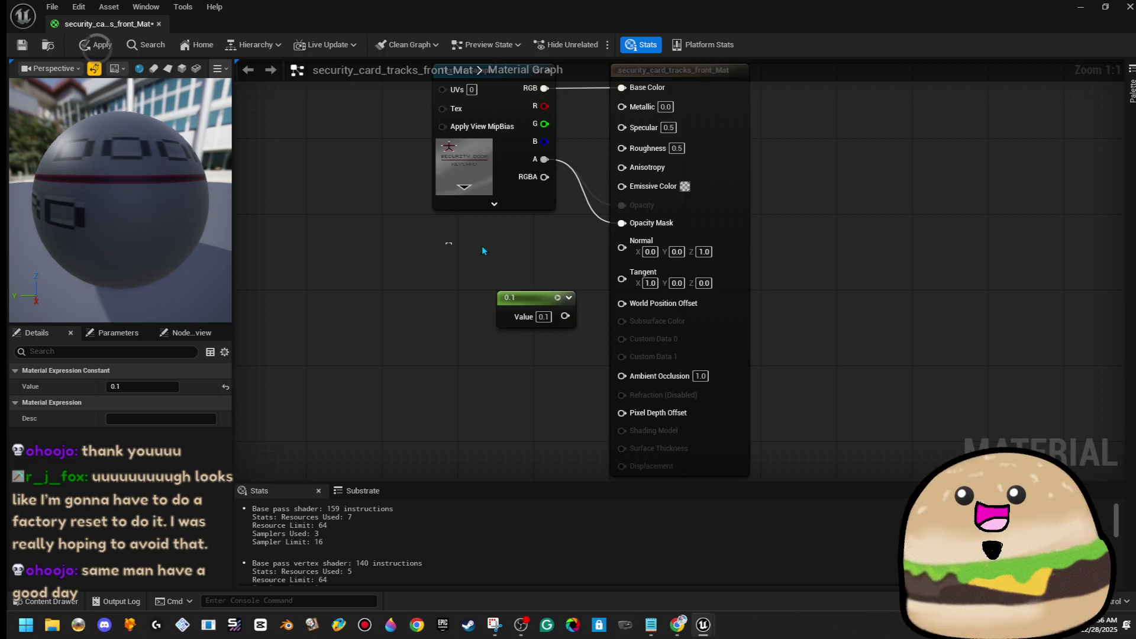
drag(667, 161, 666, 151)
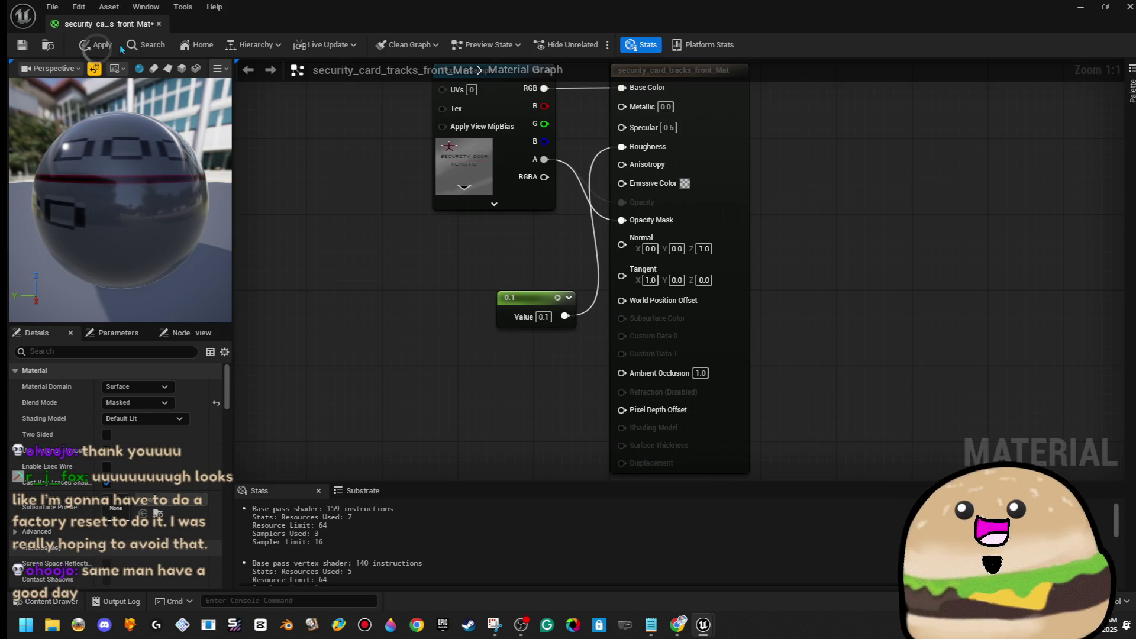
click(97, 45)
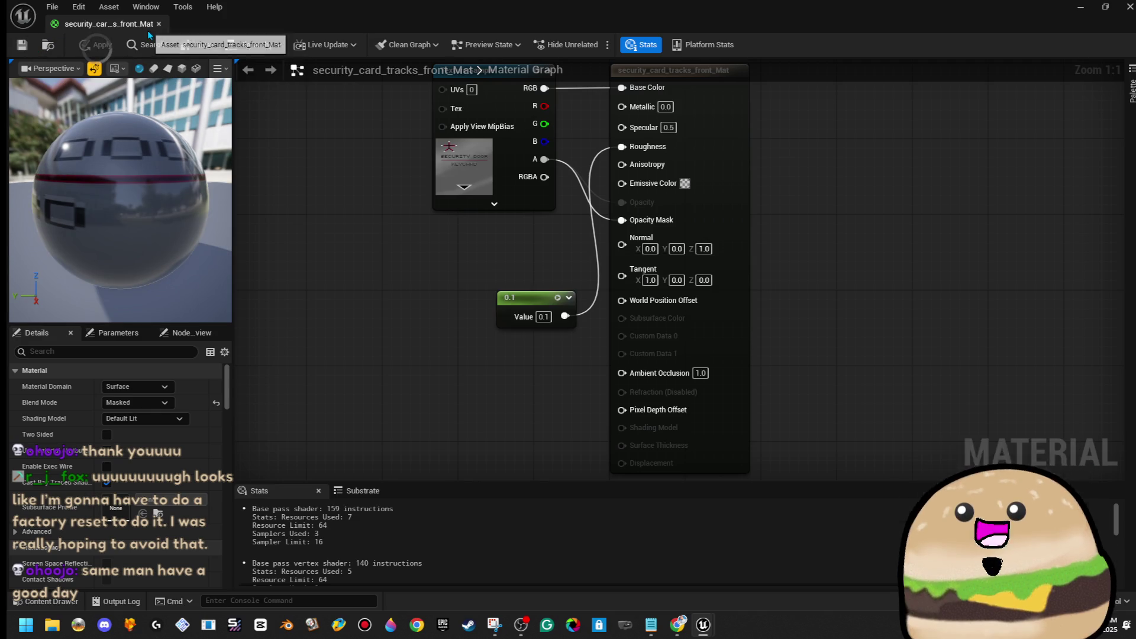
click(159, 25)
Step: Give the side_center material a 0.1 Constant on Roughness, apply it, and close the editor
double_click(303, 537)
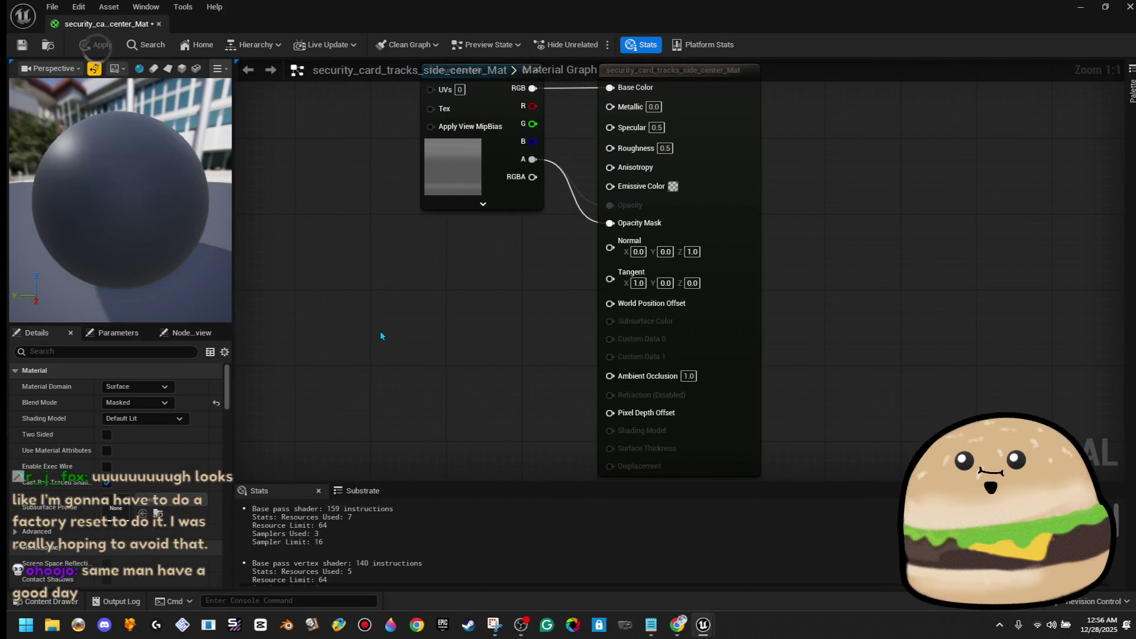
click(380, 335)
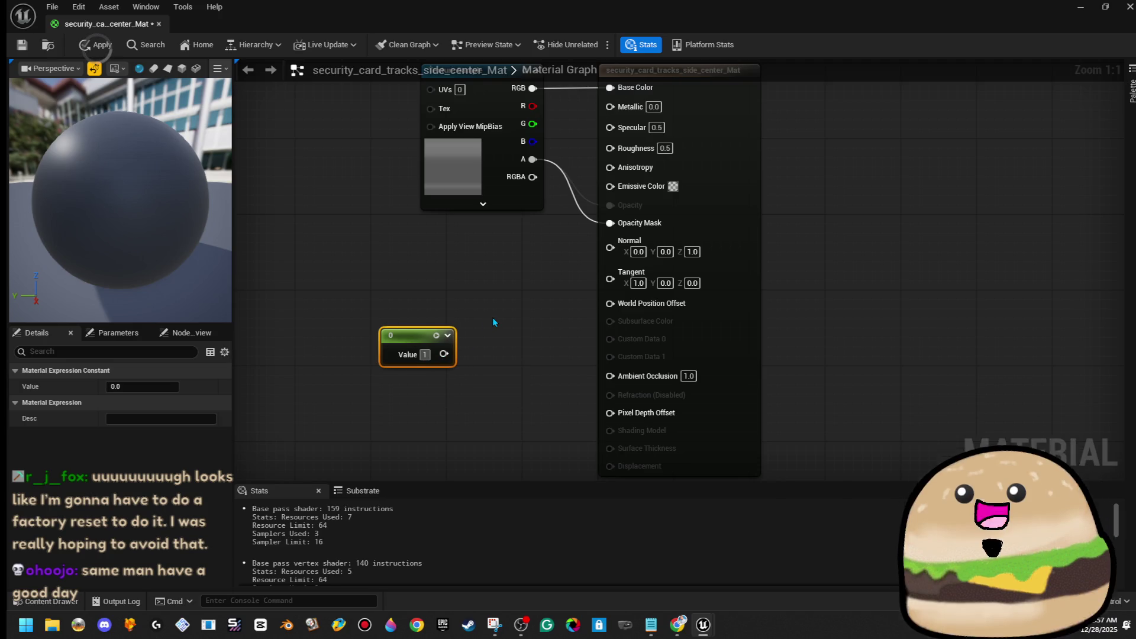
text(0.1)
key(Return)
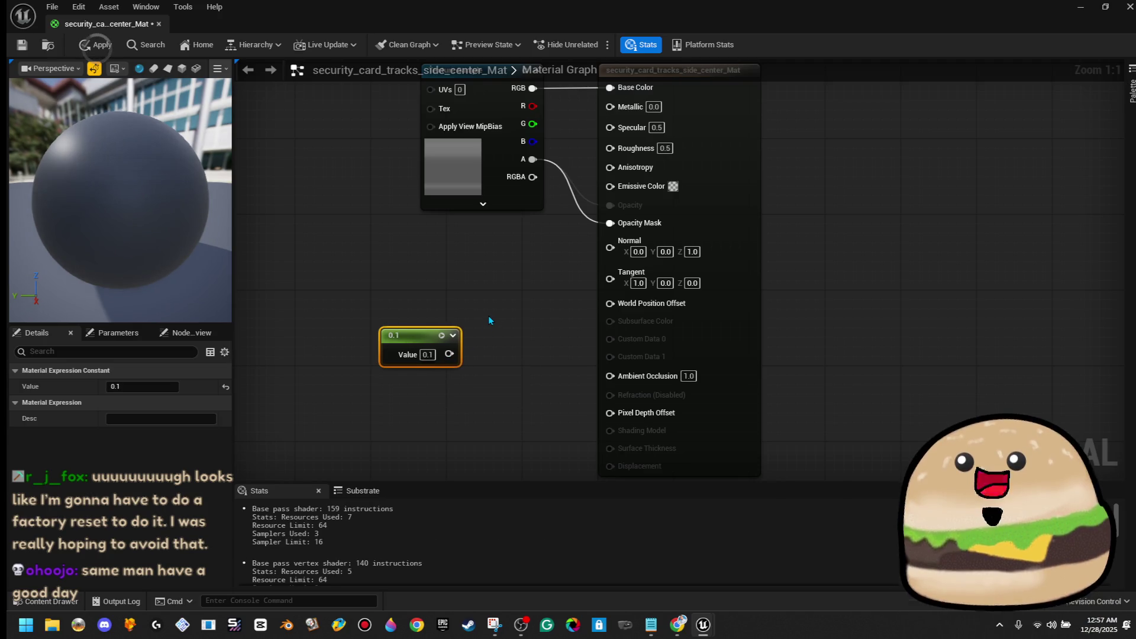
click(489, 317)
mouse_move(449, 354)
mouse_down()
mouse_move(524, 319)
mouse_move(610, 148)
mouse_up()
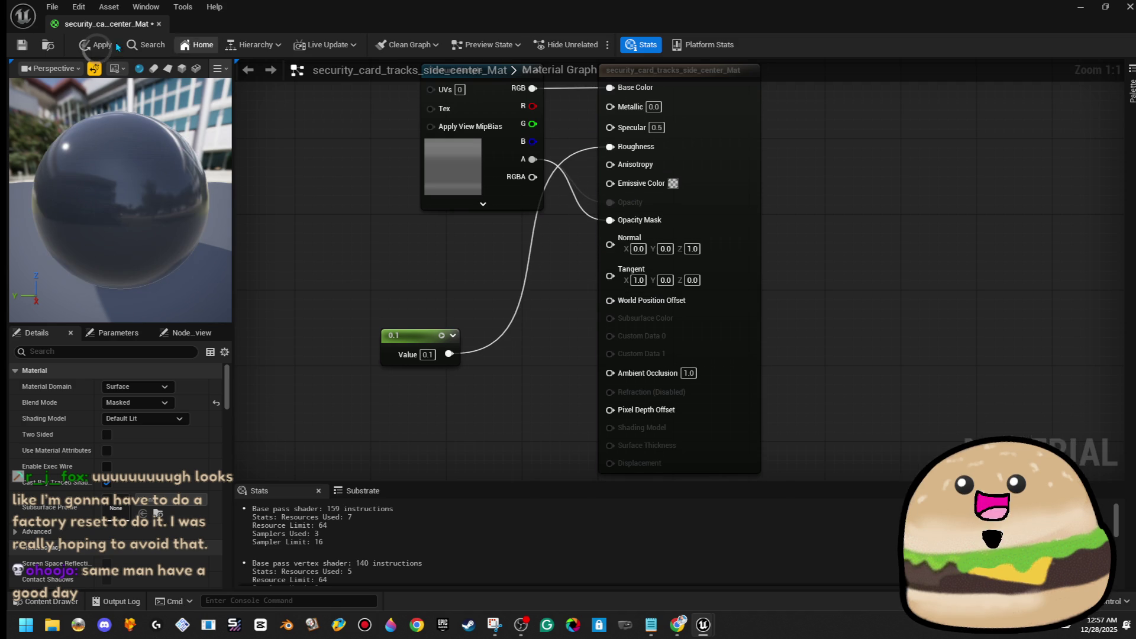
click(104, 47)
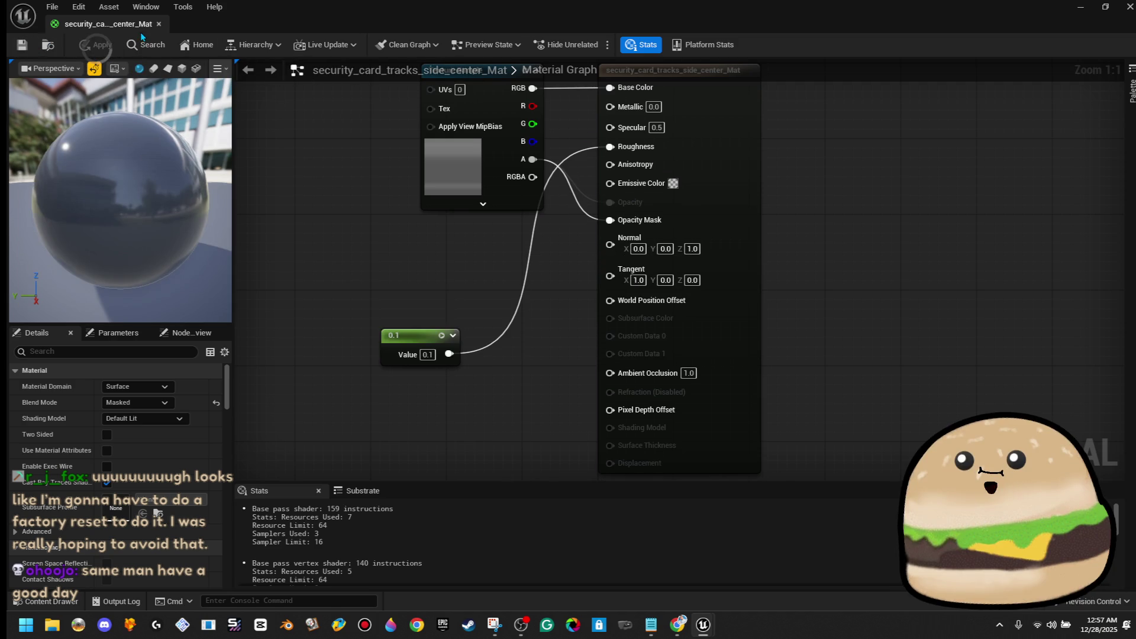
click(160, 24)
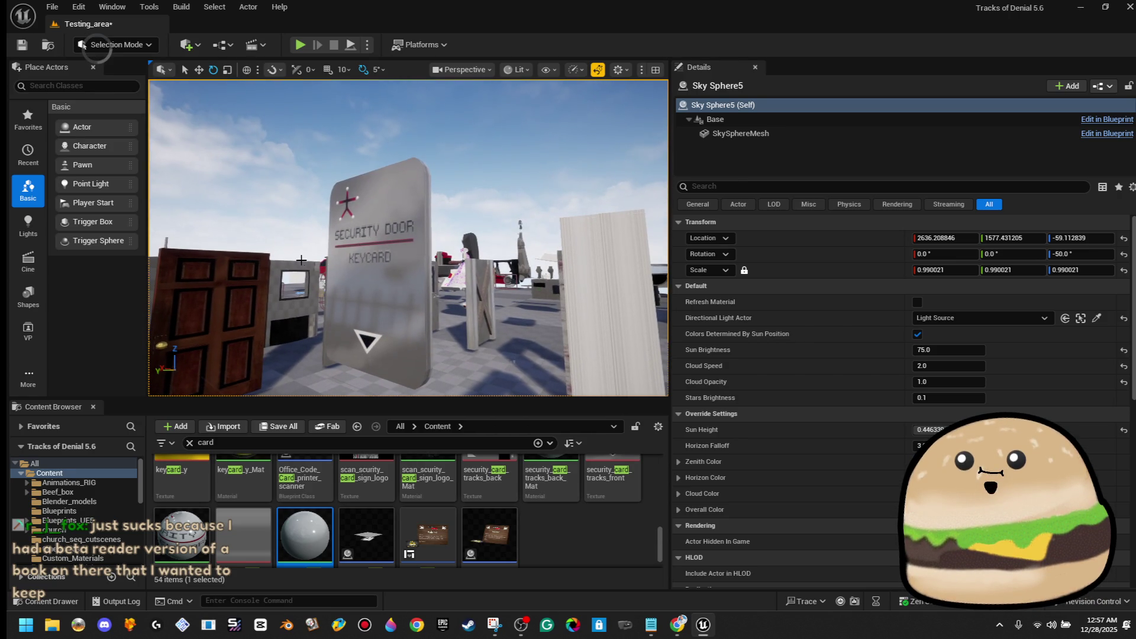
Step: Select the keycard cylinder brush and begin converting it with Create Static Mesh
click(373, 272)
scroll(875, 348, down, 5)
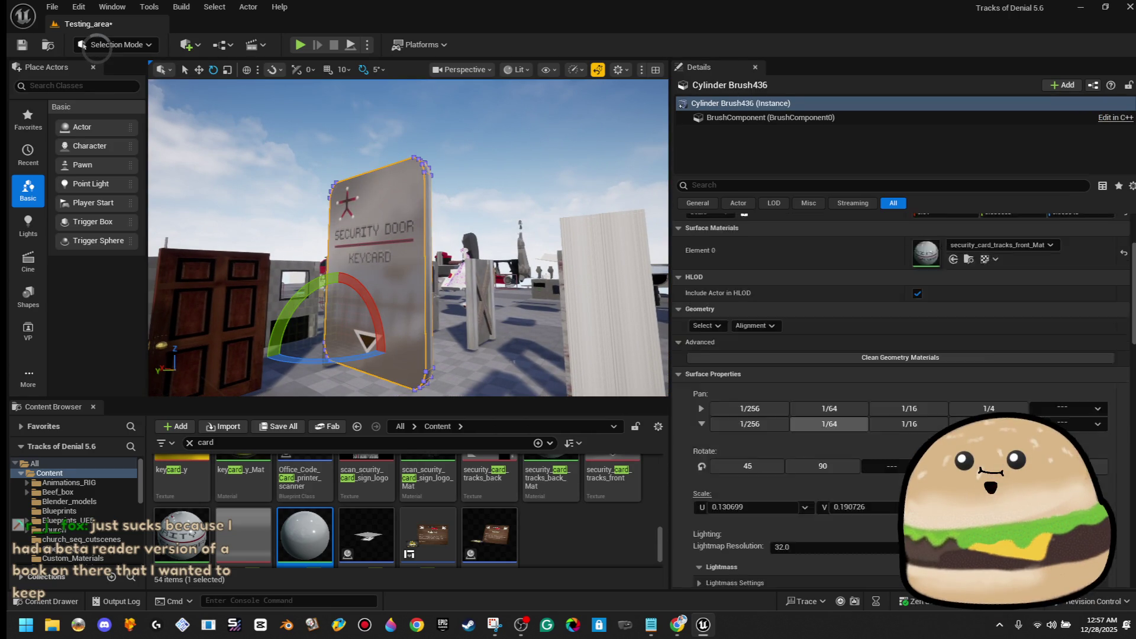
scroll(899, 414, down, 3)
scroll(899, 355, down, 2)
click(1007, 306)
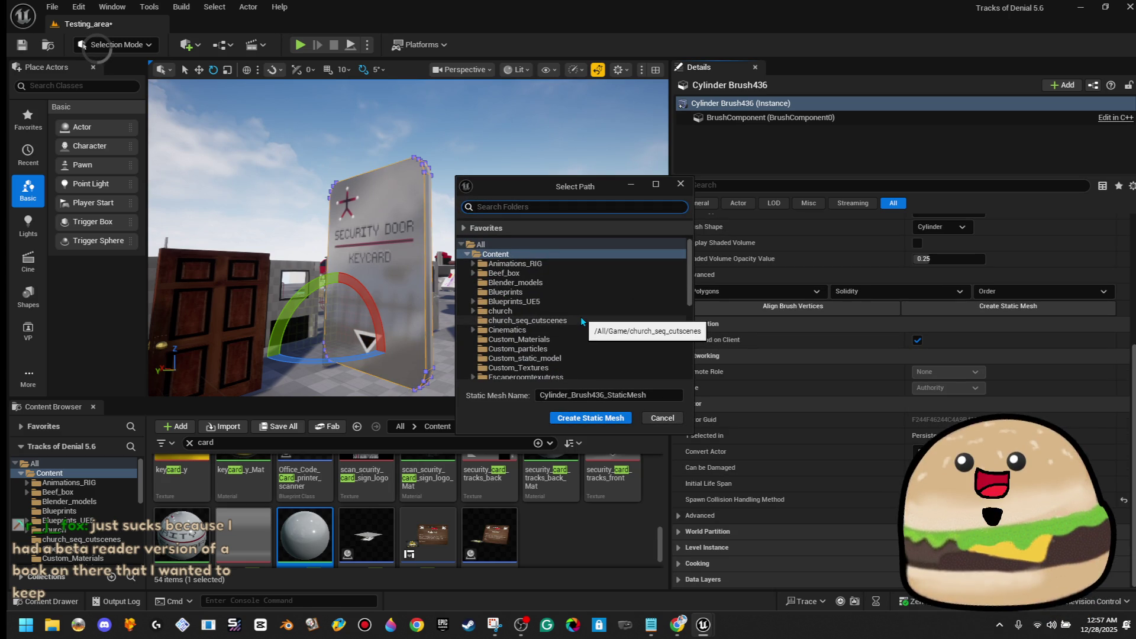
Step: Choose the tracks_of_denial_new folder and name the new static mesh security_key
scroll(584, 303, down, 6)
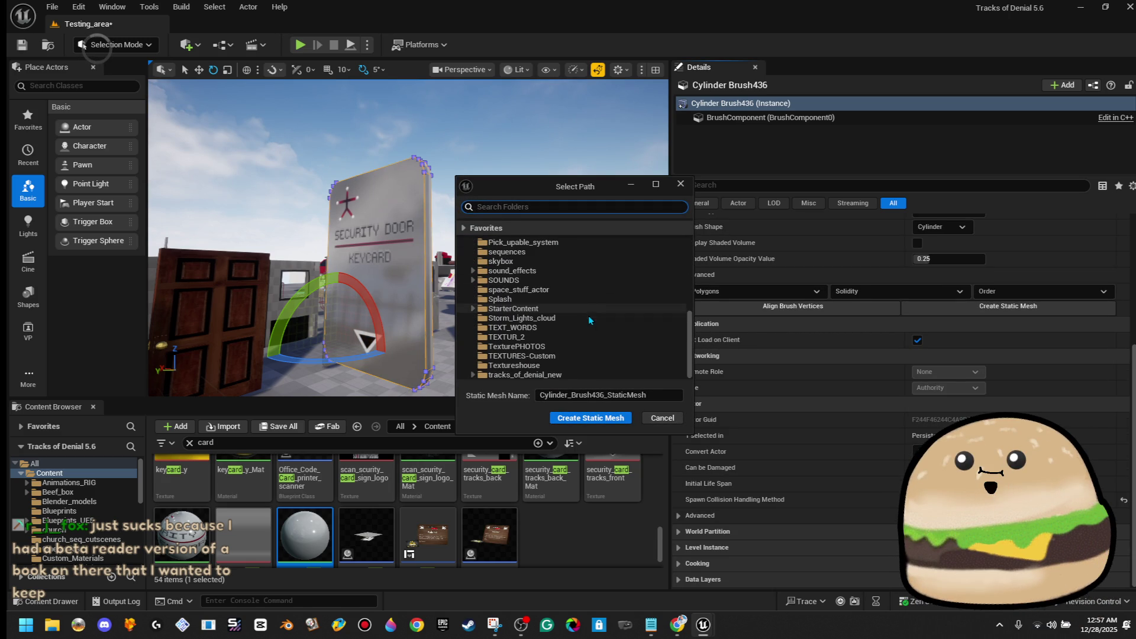
click(580, 376)
click(591, 395)
text(se)
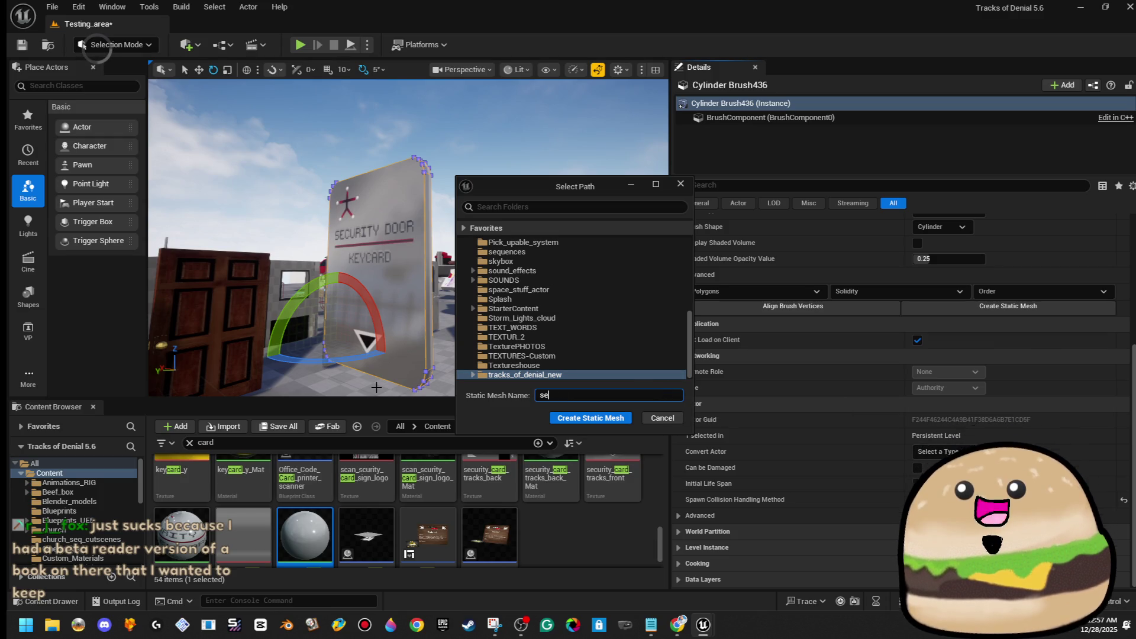
text( card)
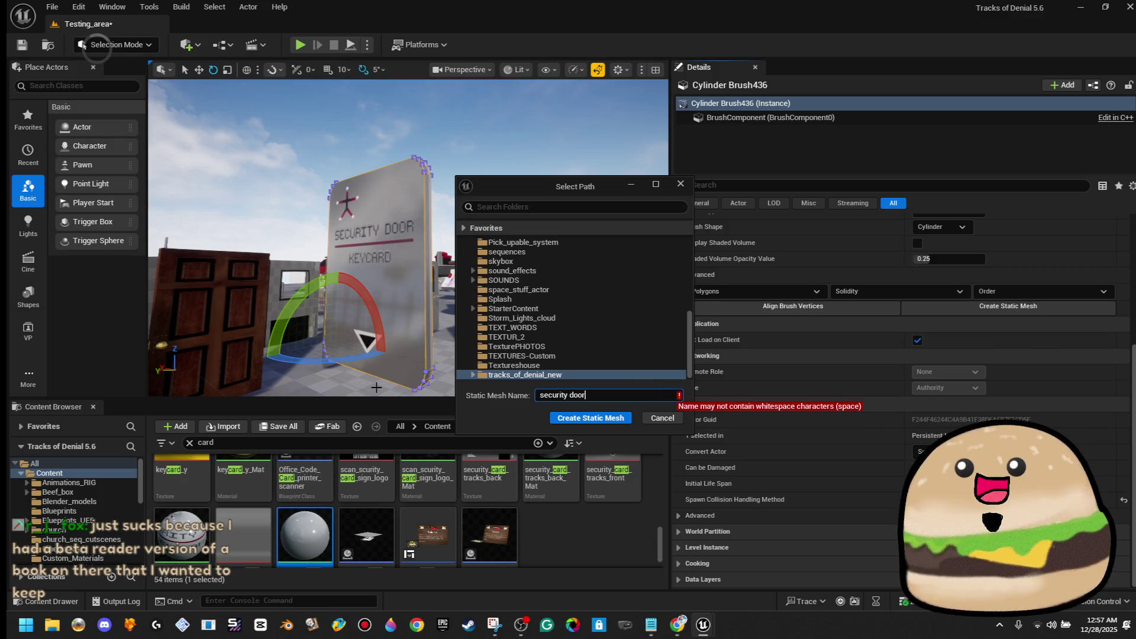
key(BackSpace)
key(BackSpace)
key(BackSpace)
text(_key)
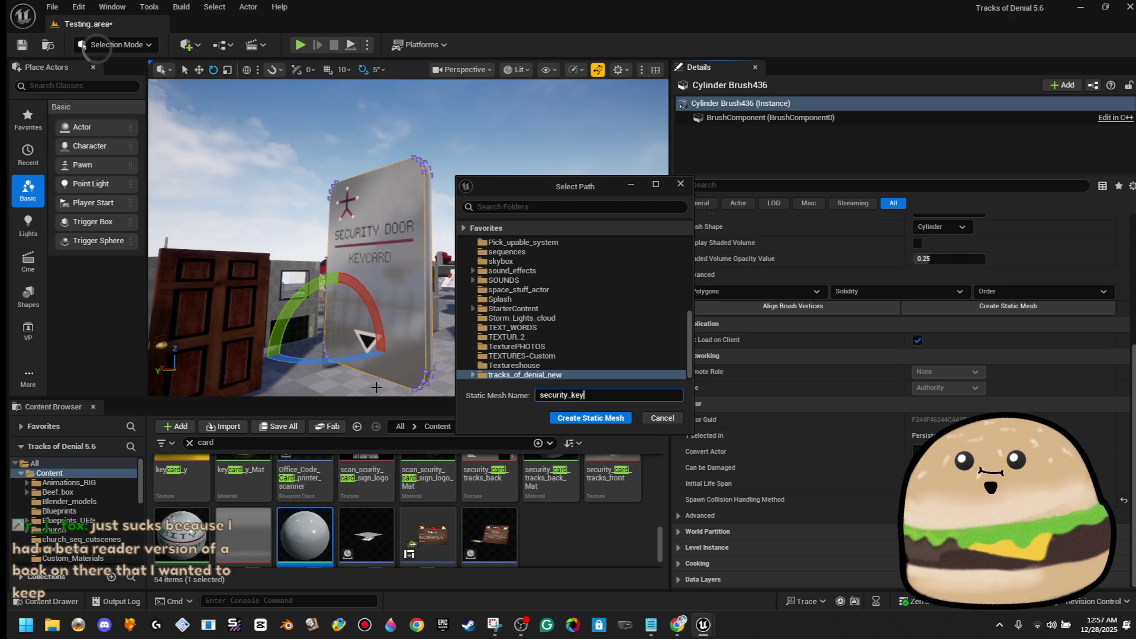
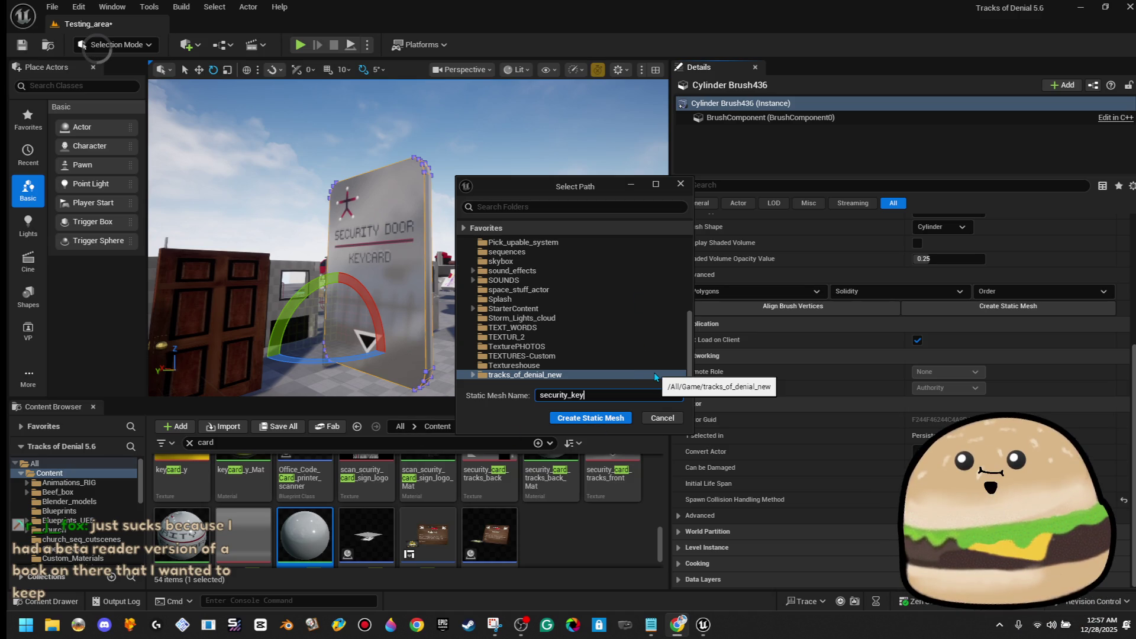
Step: Create static mesh security_key_card_new_updated_tracks from the brush, then delete the keycard panel
click(620, 392)
text(_n)
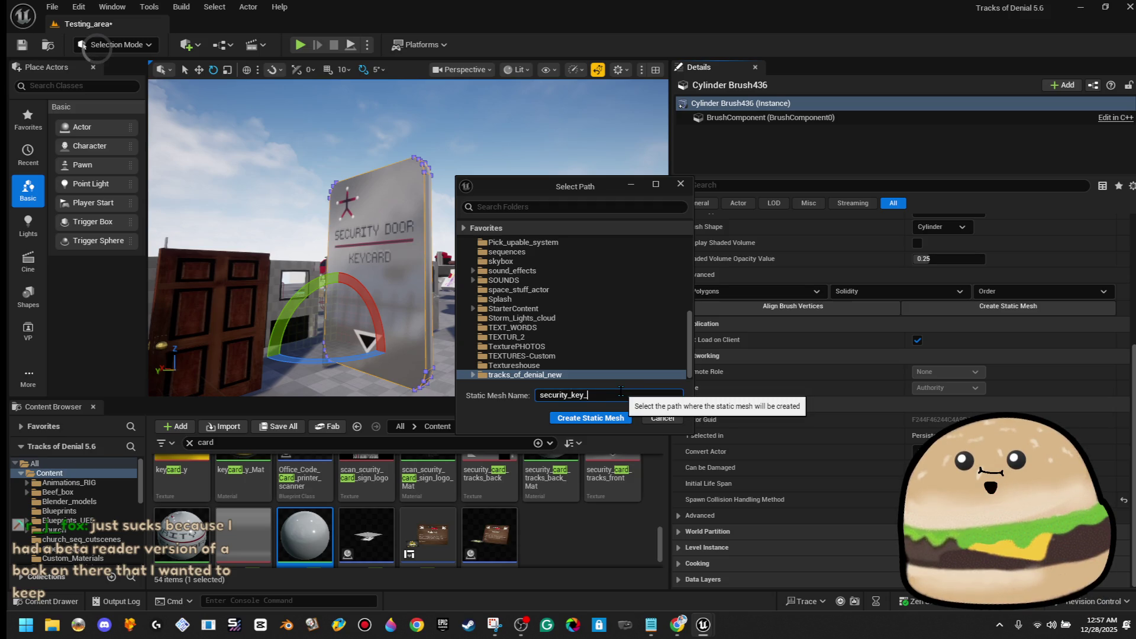
text(ew_)
text(updated_tracks)
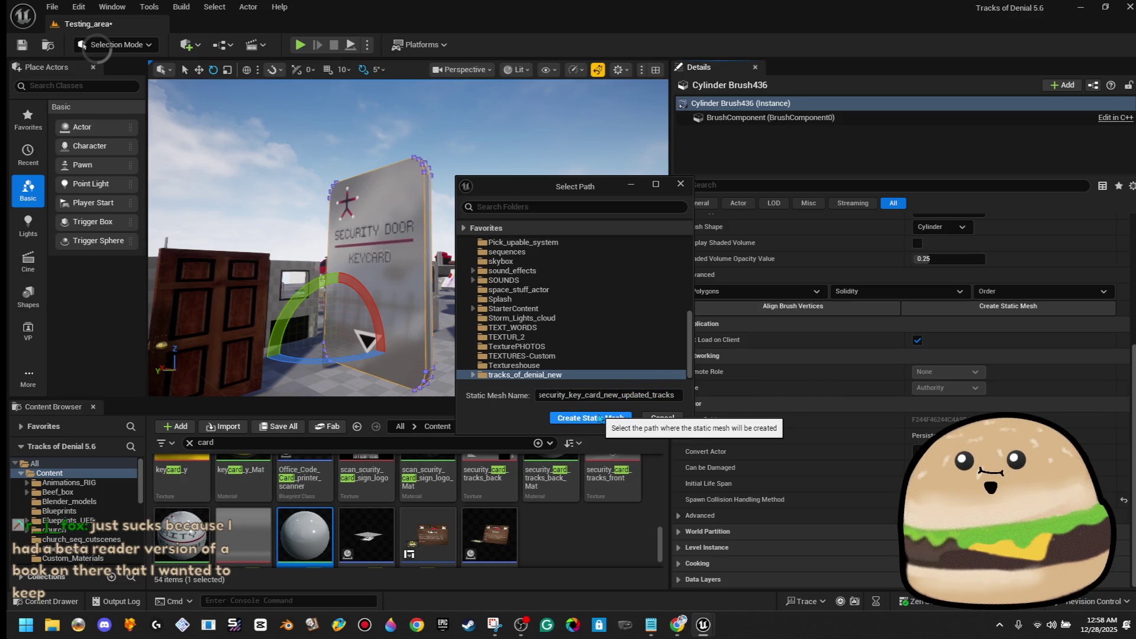
click(598, 418)
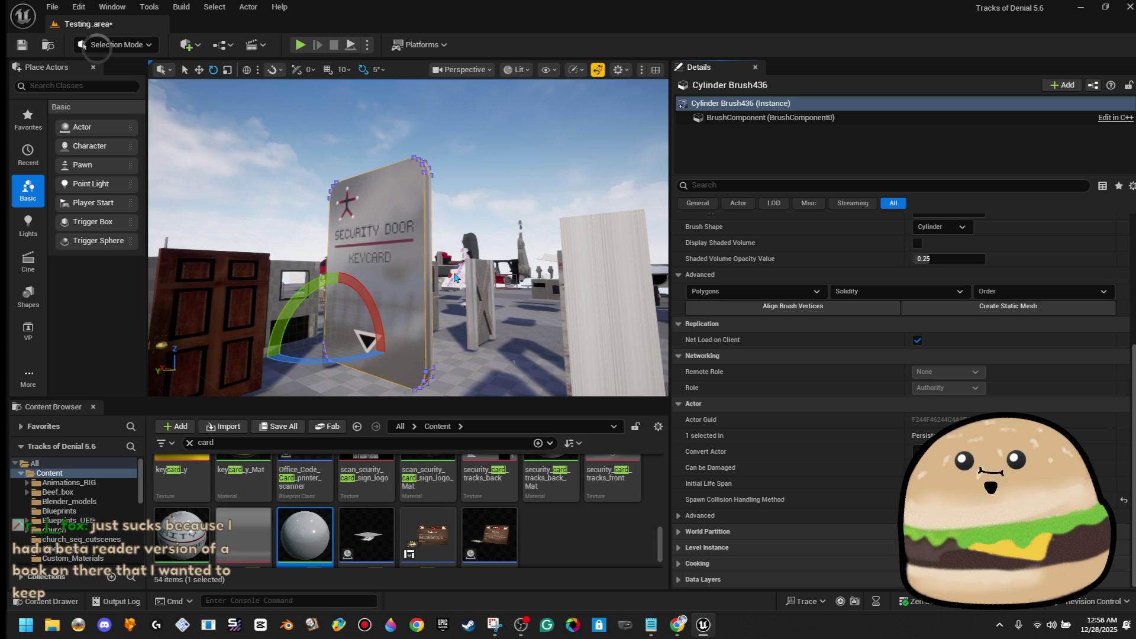
drag(454, 277, 419, 312)
key(Delete)
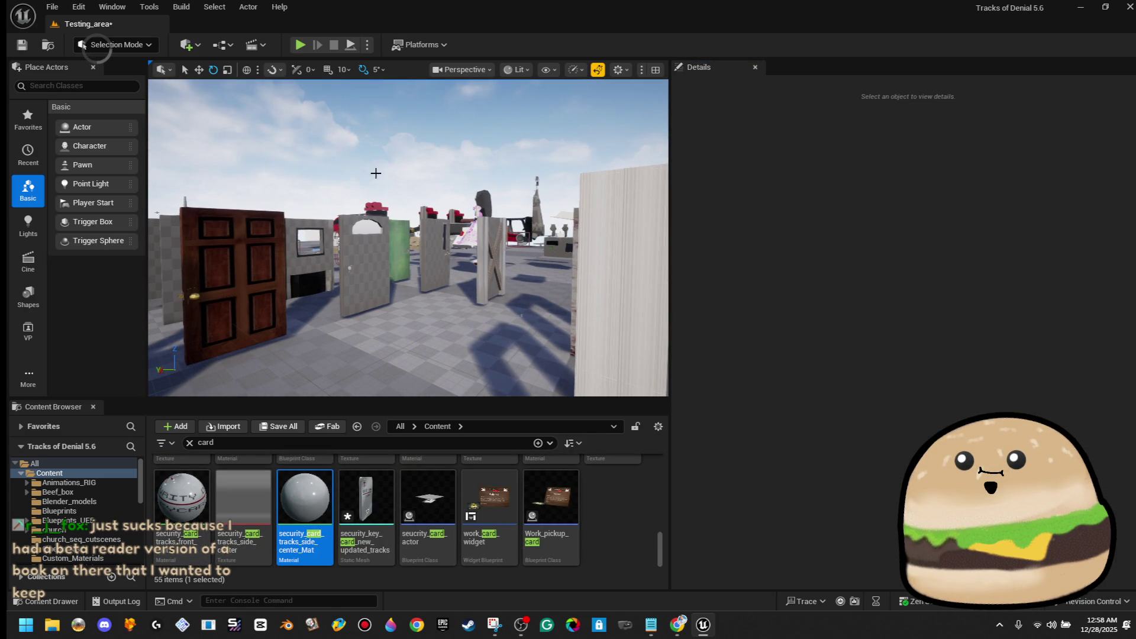
Step: Open Maps/Tracks_of_Denial_Inside via File > Open Level, saving the selected content first
click(52, 6)
click(101, 71)
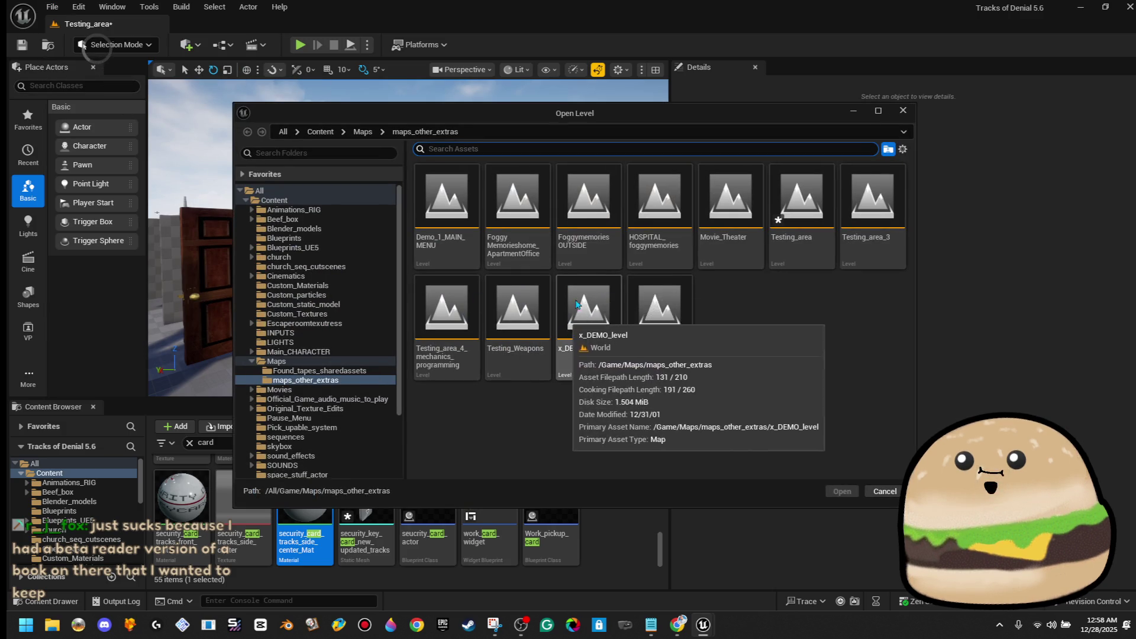
click(362, 131)
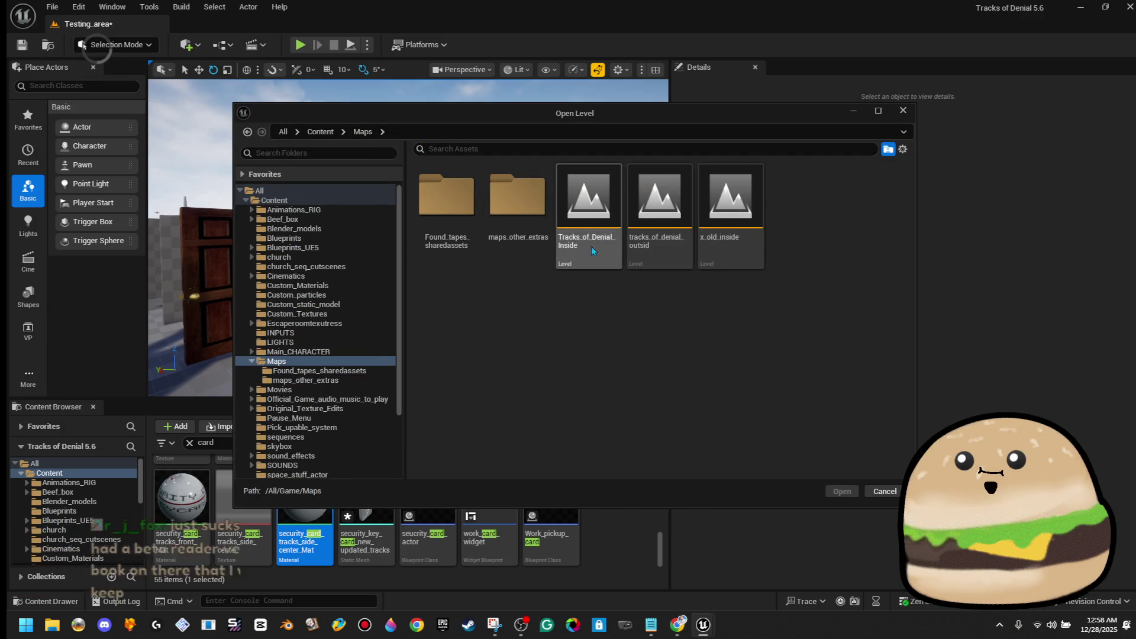
double_click(590, 245)
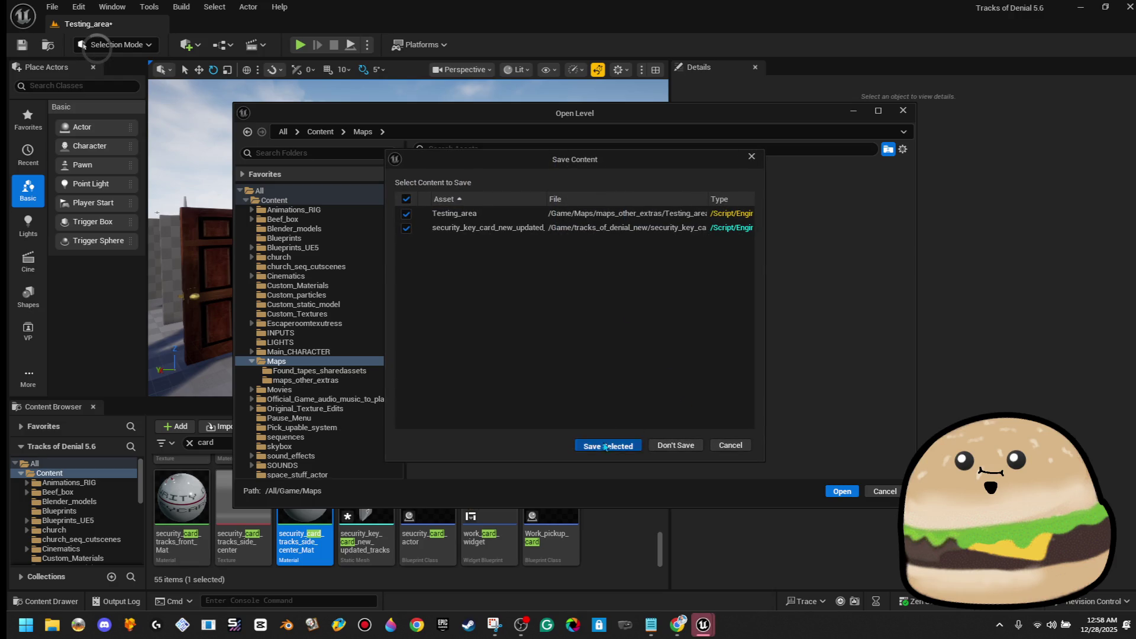
click(602, 444)
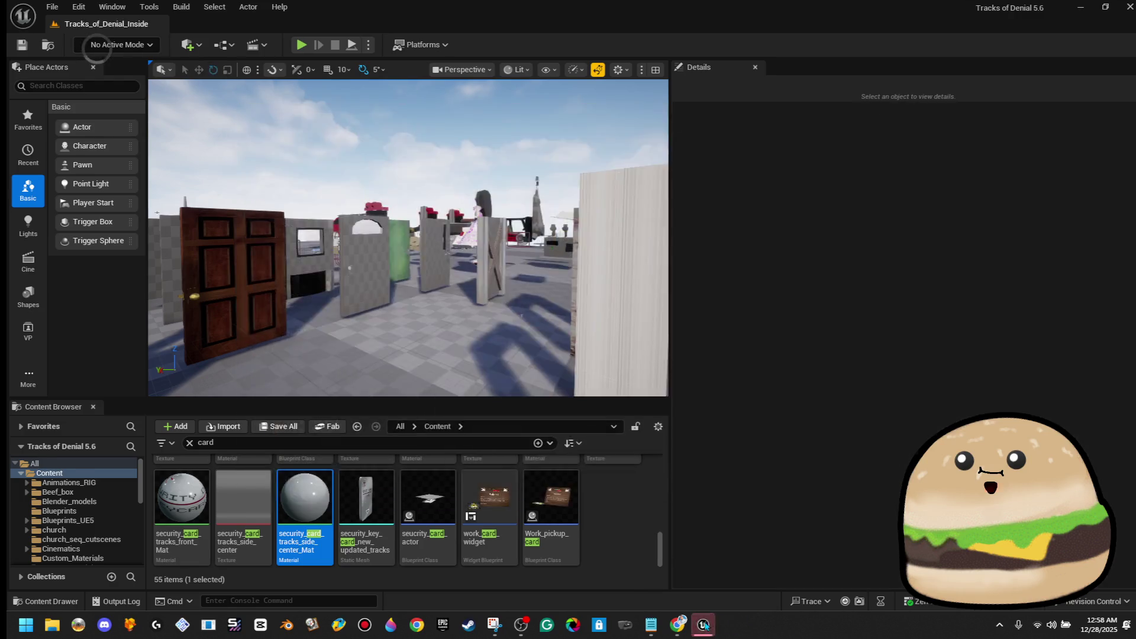
click(704, 626)
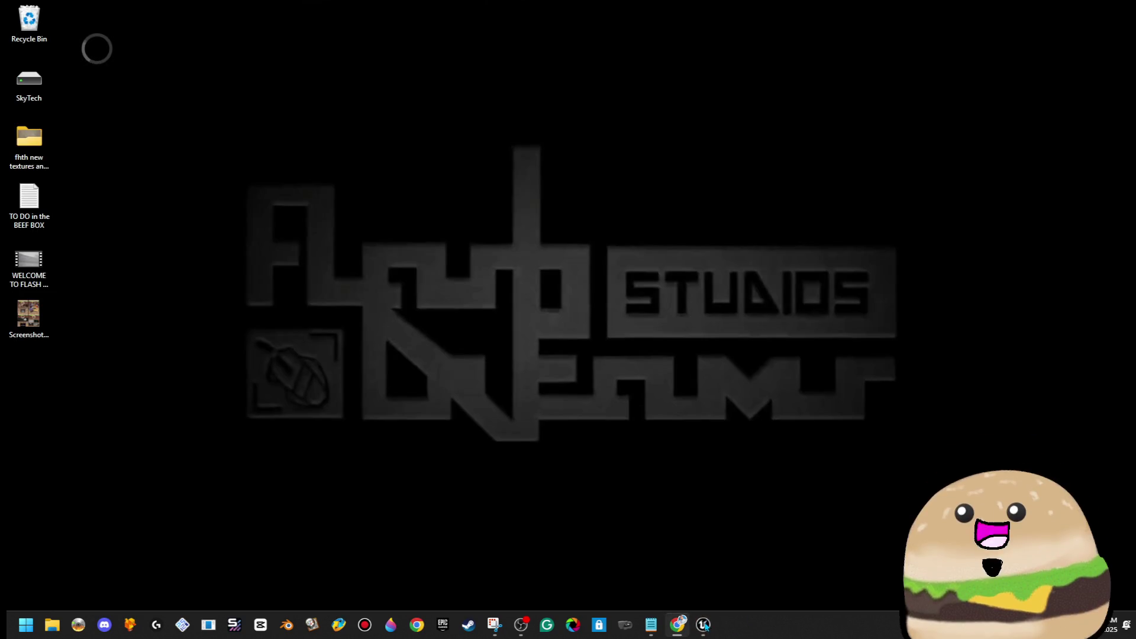
click(704, 626)
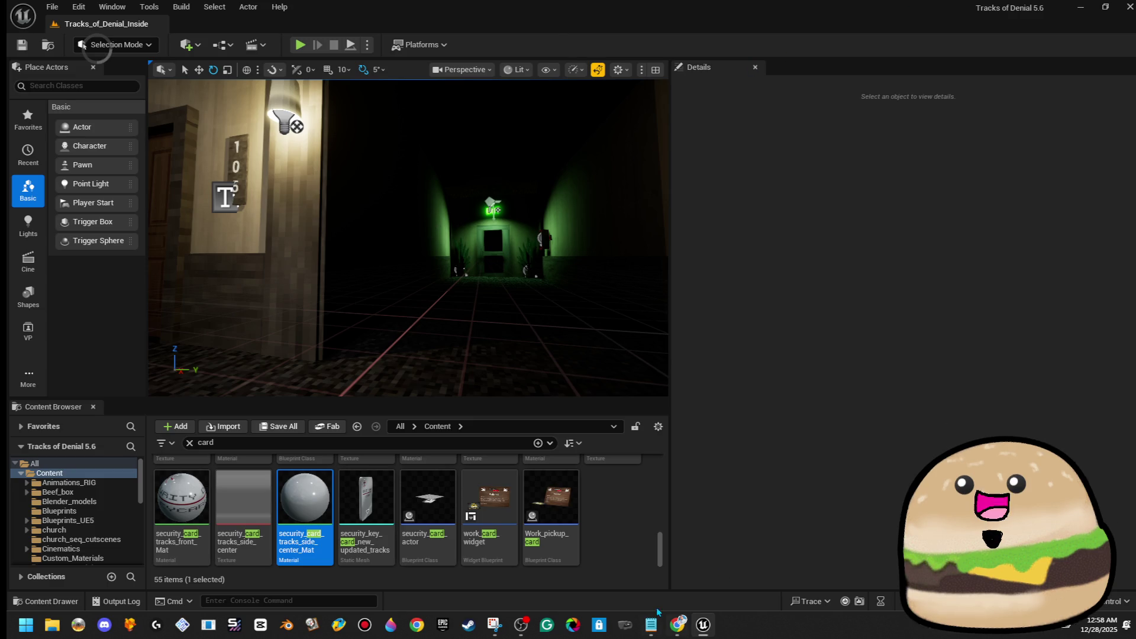
Step: Bring Steam forward and scroll through the game library
click(471, 627)
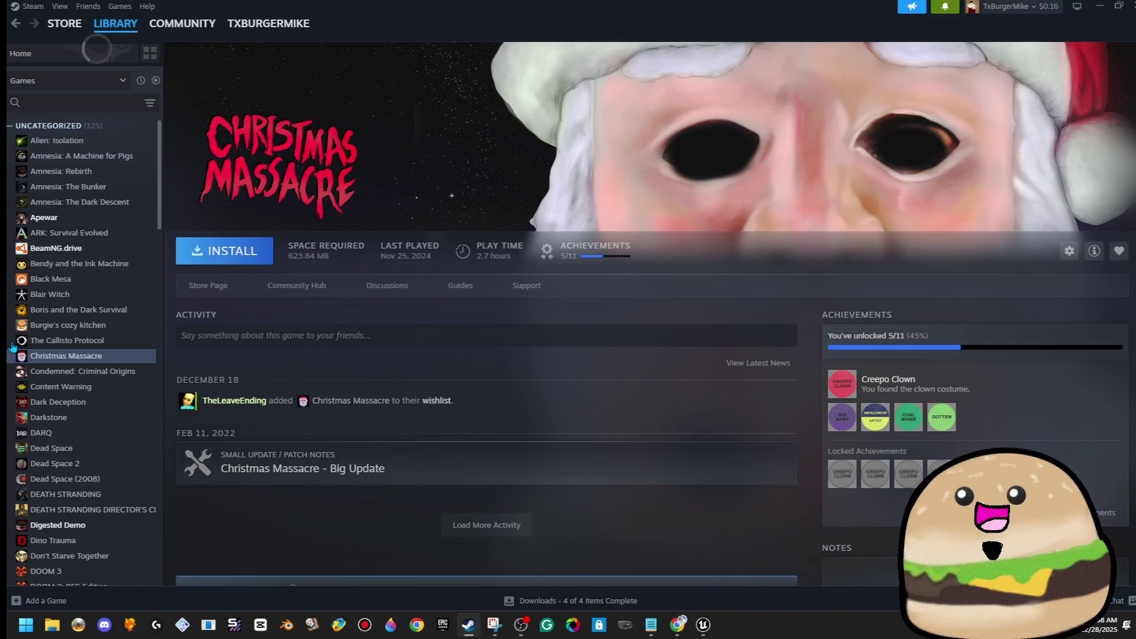
scroll(117, 409, down, 4)
scroll(118, 409, down, 4)
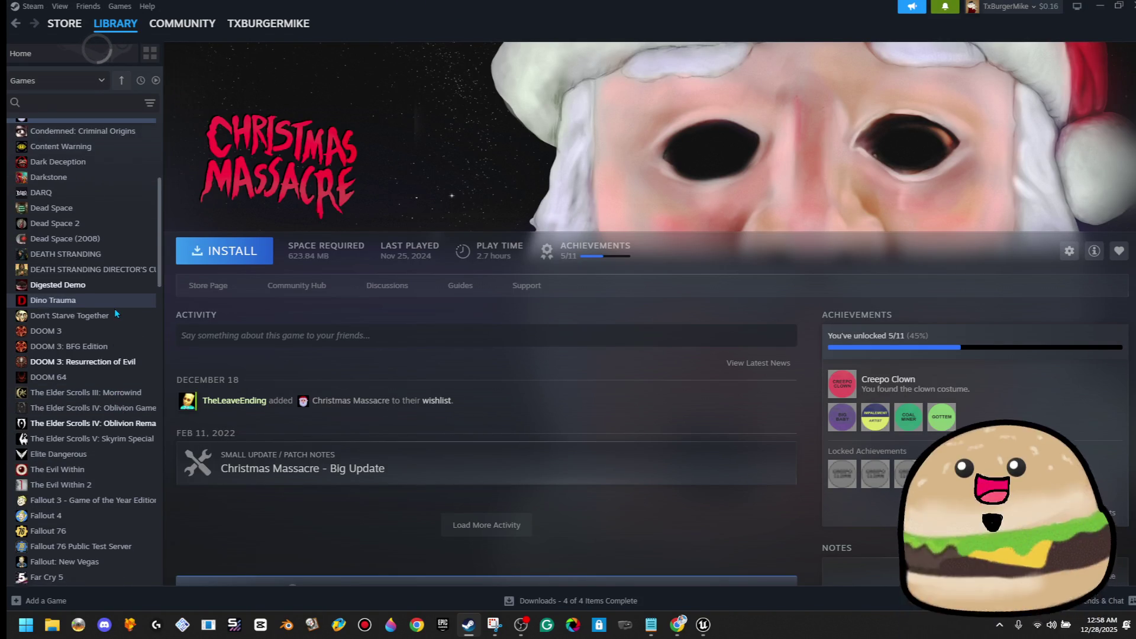
scroll(129, 385, down, 6)
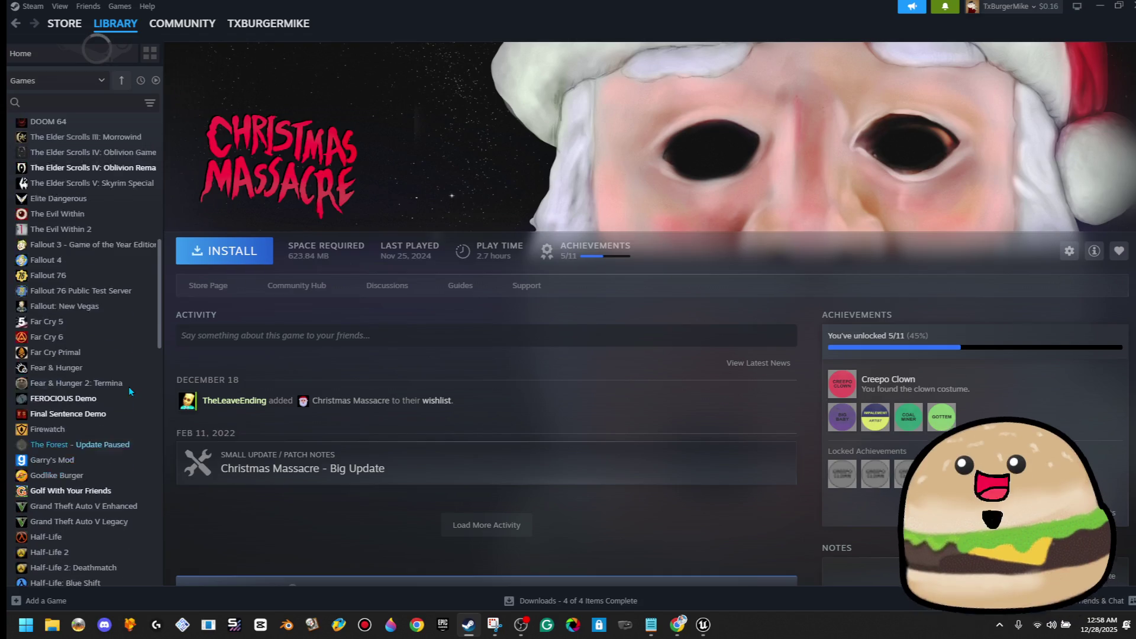
scroll(114, 466, down, 4)
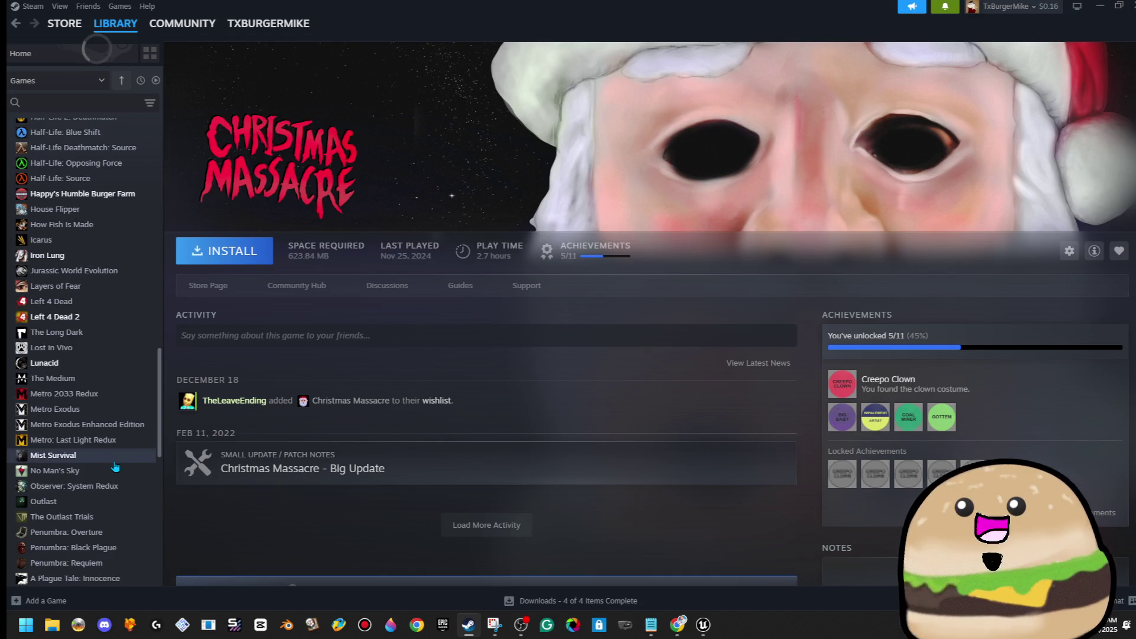
scroll(117, 424, down, 5)
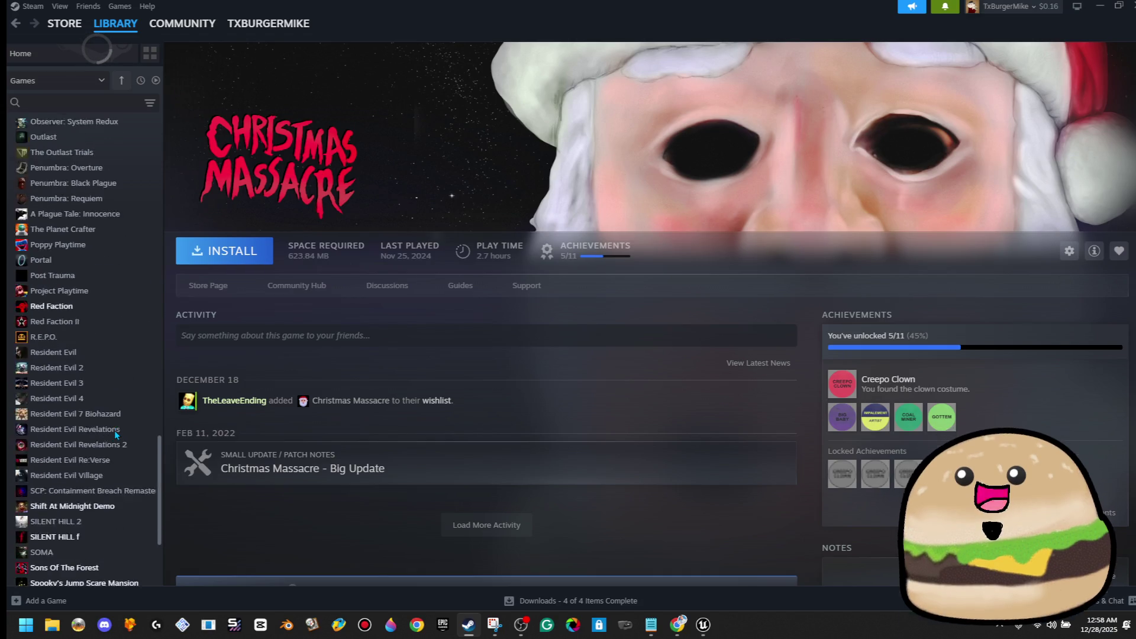
Step: Open Red Faction's store page, then go to Store > Wishlist
click(112, 256)
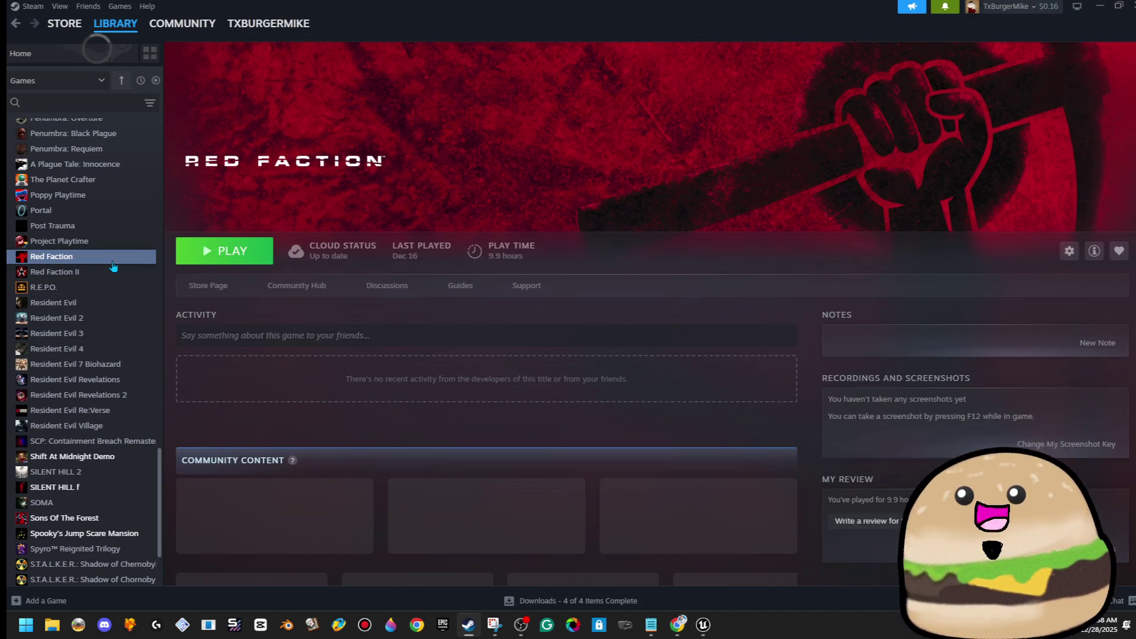
click(200, 286)
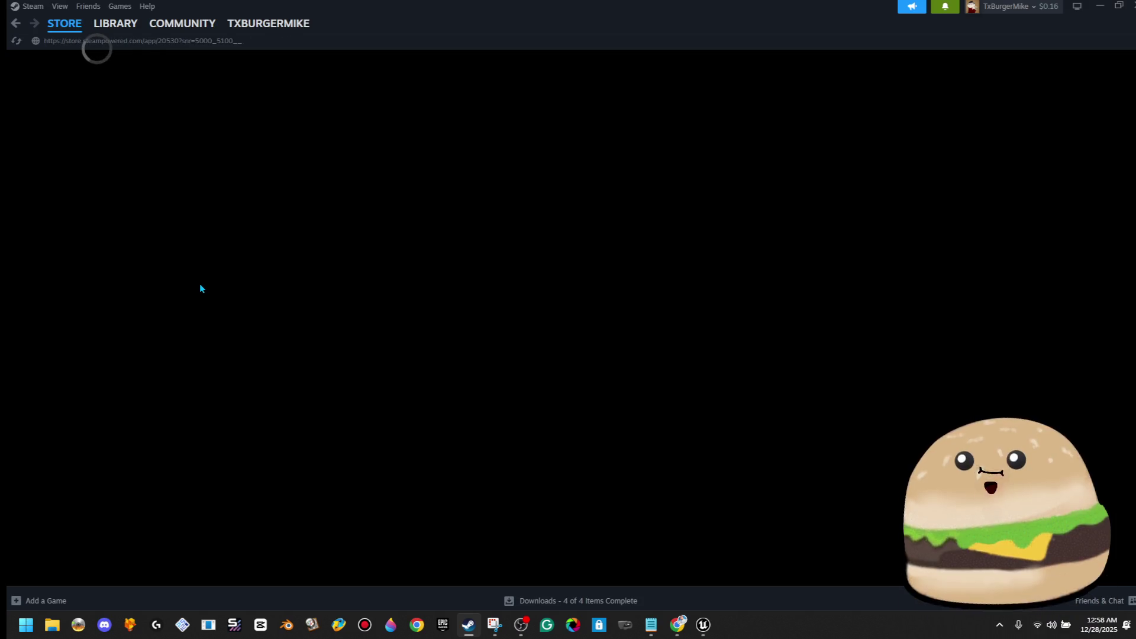
scroll(199, 301, down, 8)
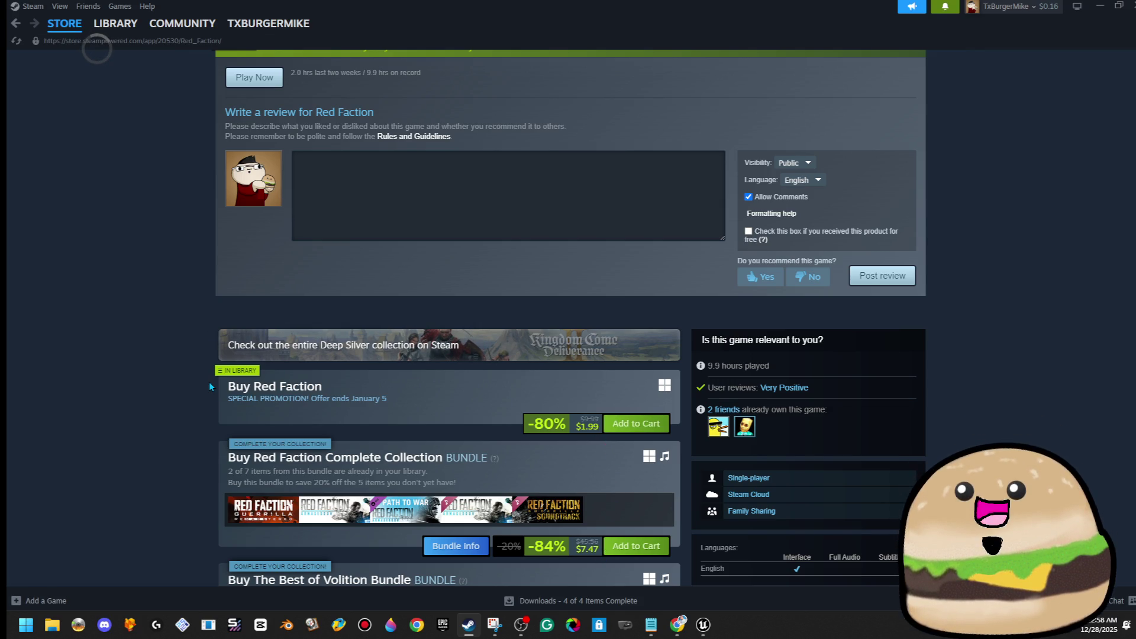
scroll(197, 398, down, 5)
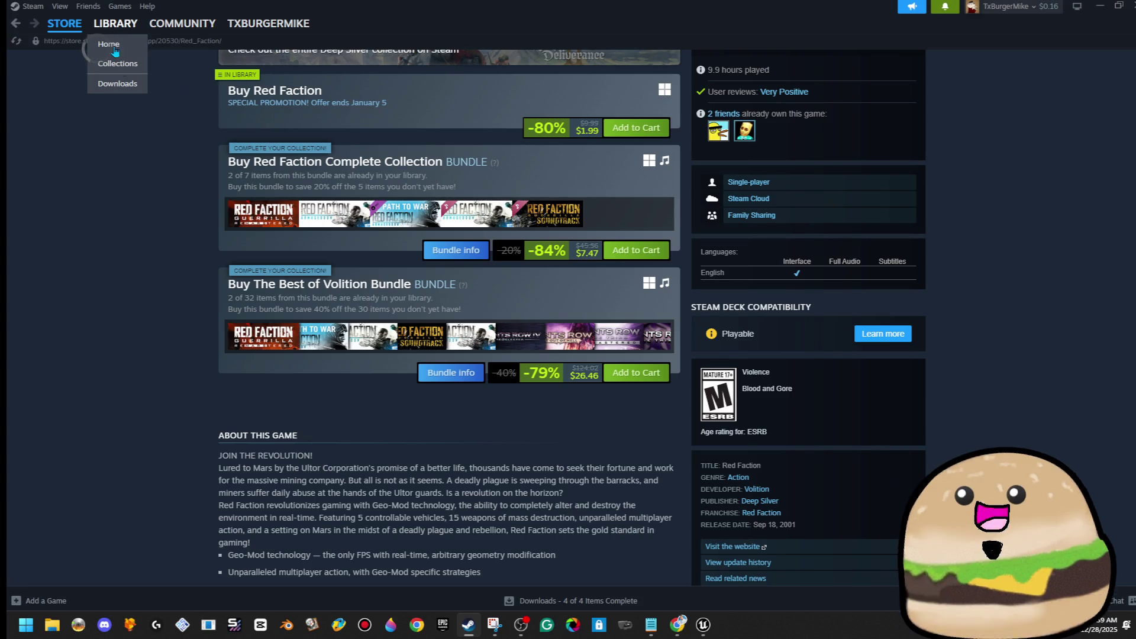
mouse_move(65, 23)
click(76, 86)
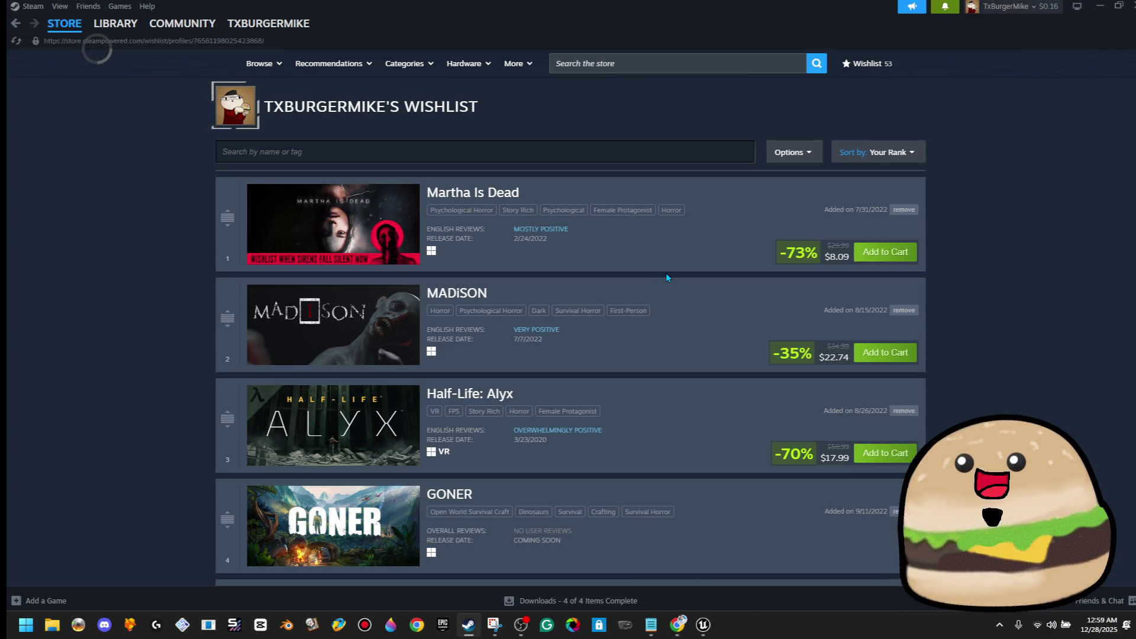
Step: Open Deathground from the wishlist and browse through its screenshots
scroll(668, 275, down, 10)
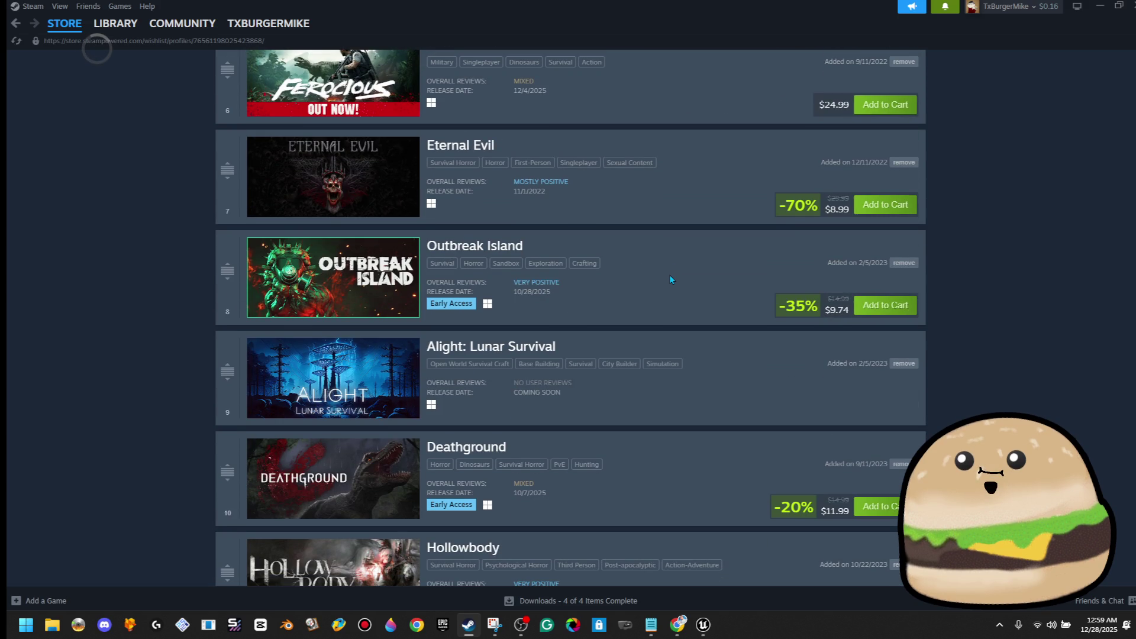
scroll(669, 275, down, 4)
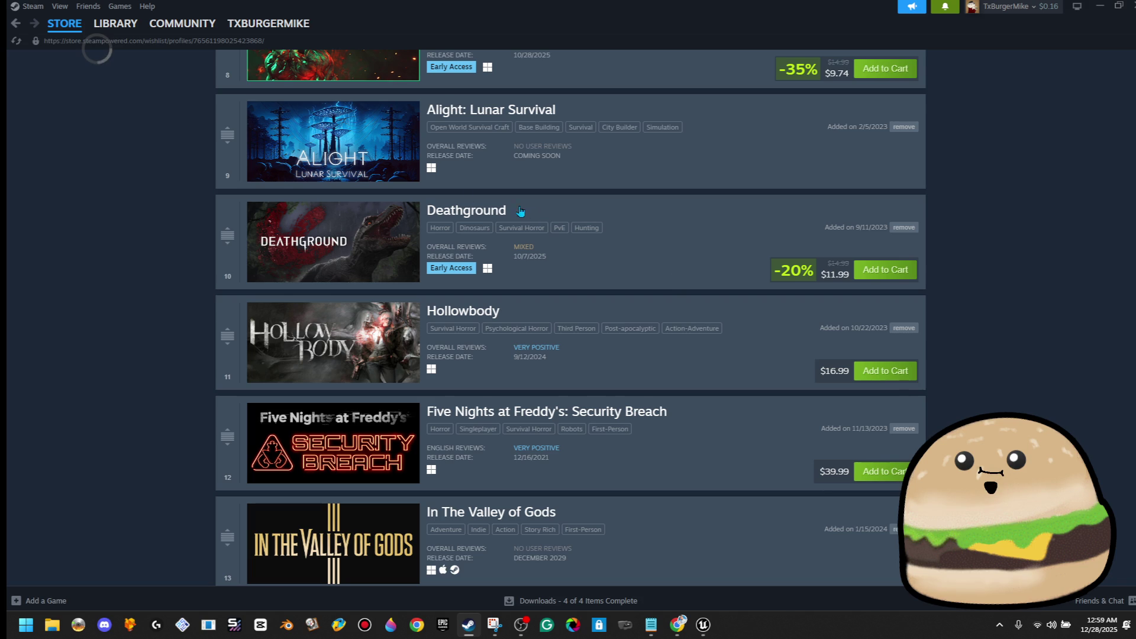
click(405, 224)
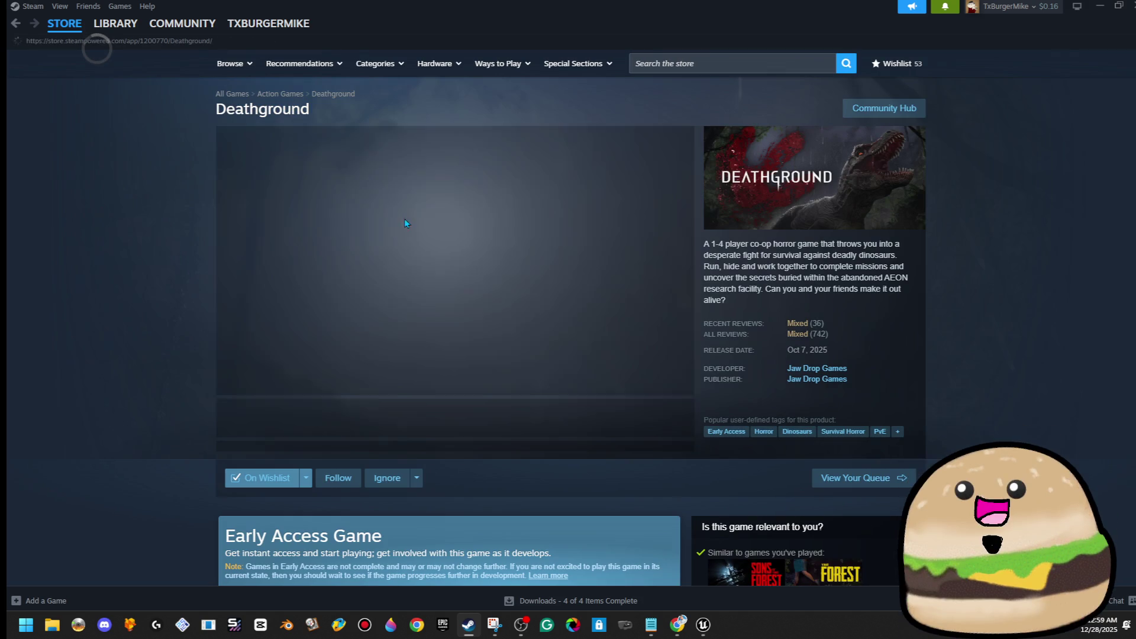
click(452, 410)
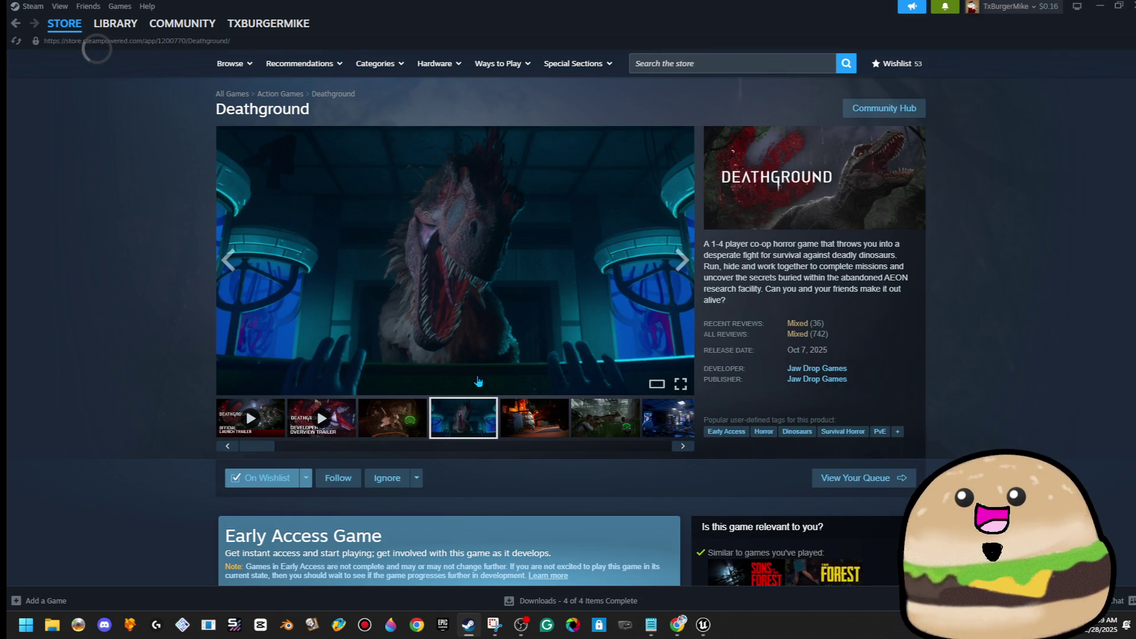
click(533, 407)
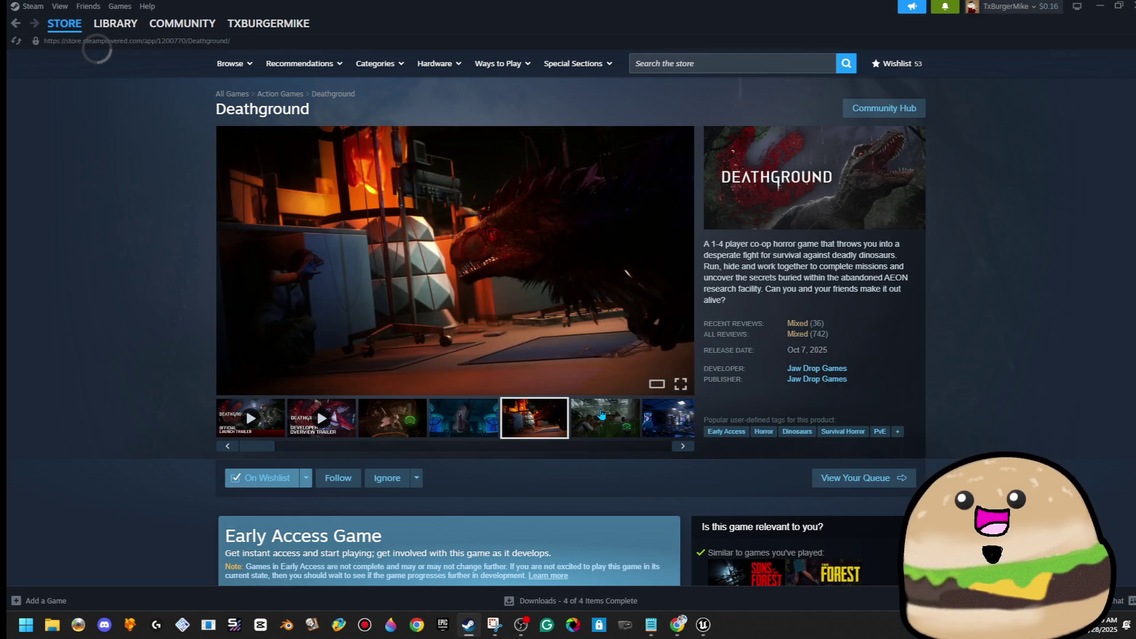
click(625, 416)
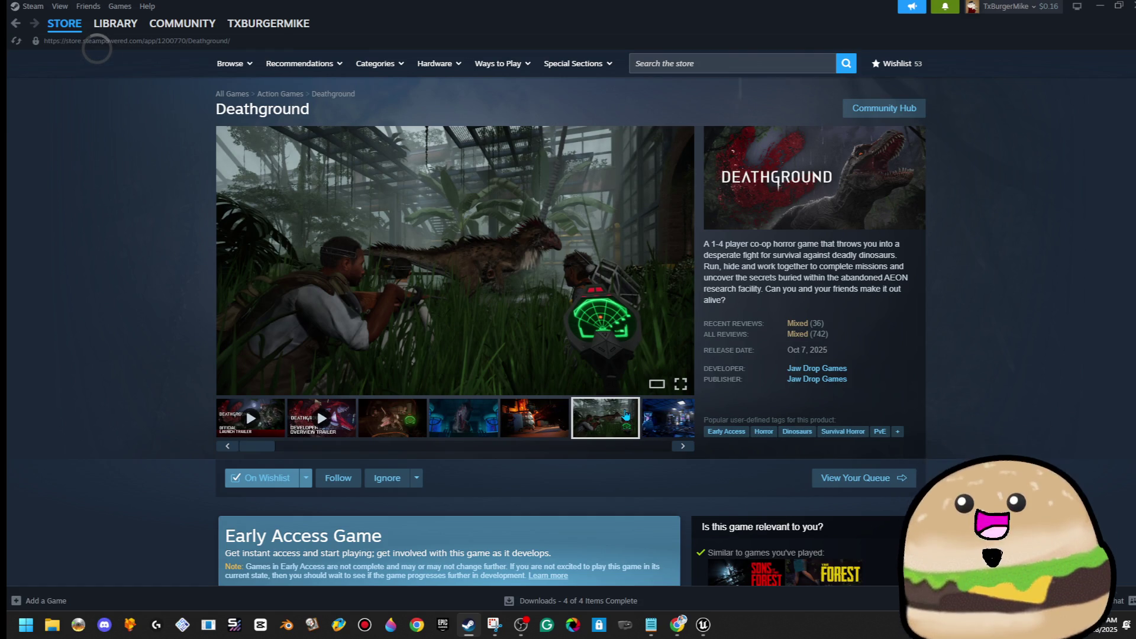
click(654, 415)
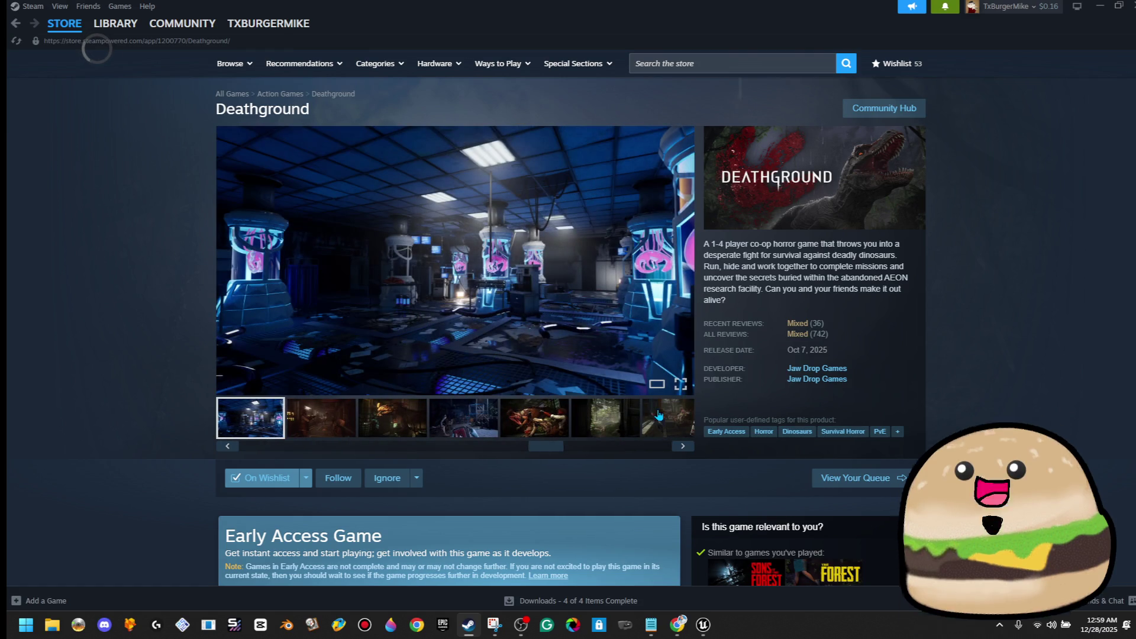
click(597, 413)
click(510, 415)
click(448, 416)
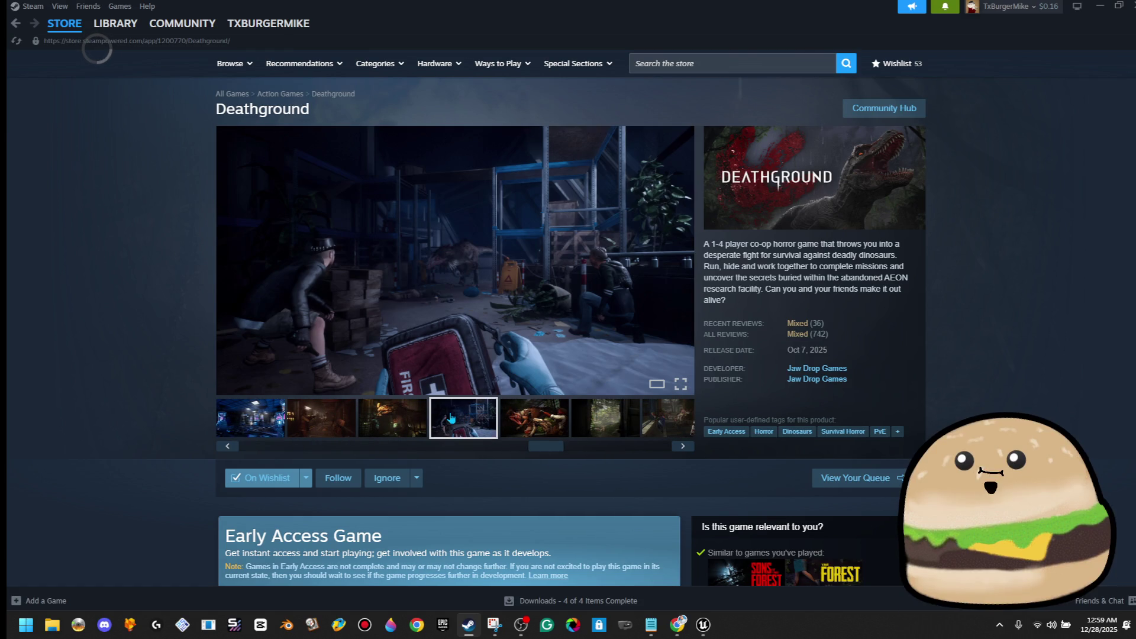
Step: Scroll down the page and back up to the trailer and game summary
scroll(383, 426, down, 8)
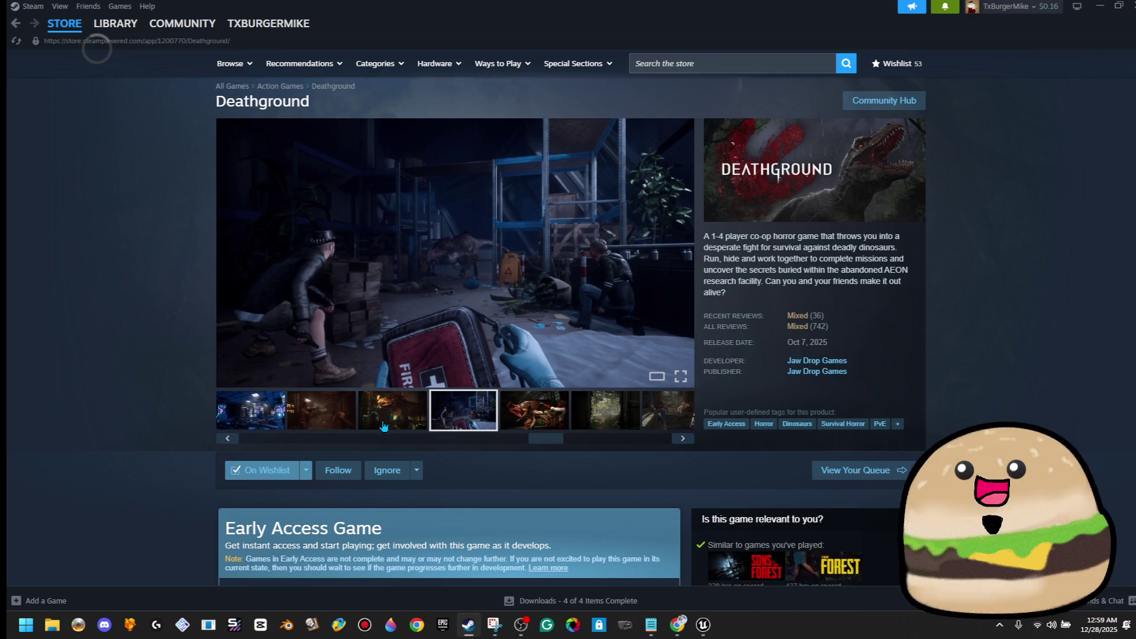
scroll(383, 421, down, 7)
scroll(384, 416, down, 15)
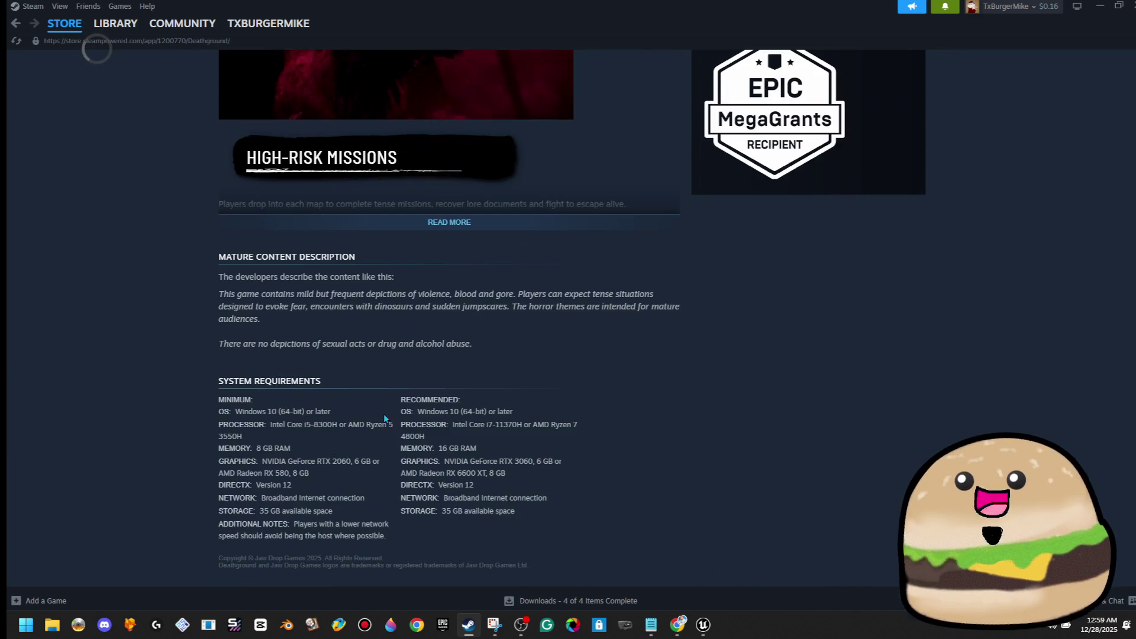
scroll(387, 411, up, 15)
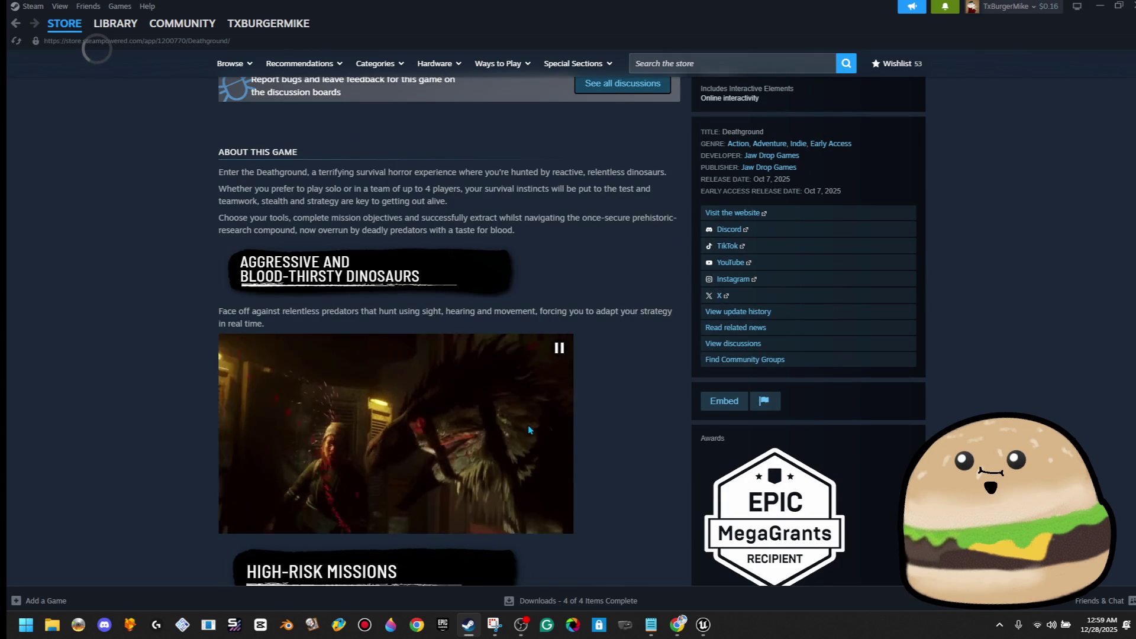
scroll(530, 429, up, 5)
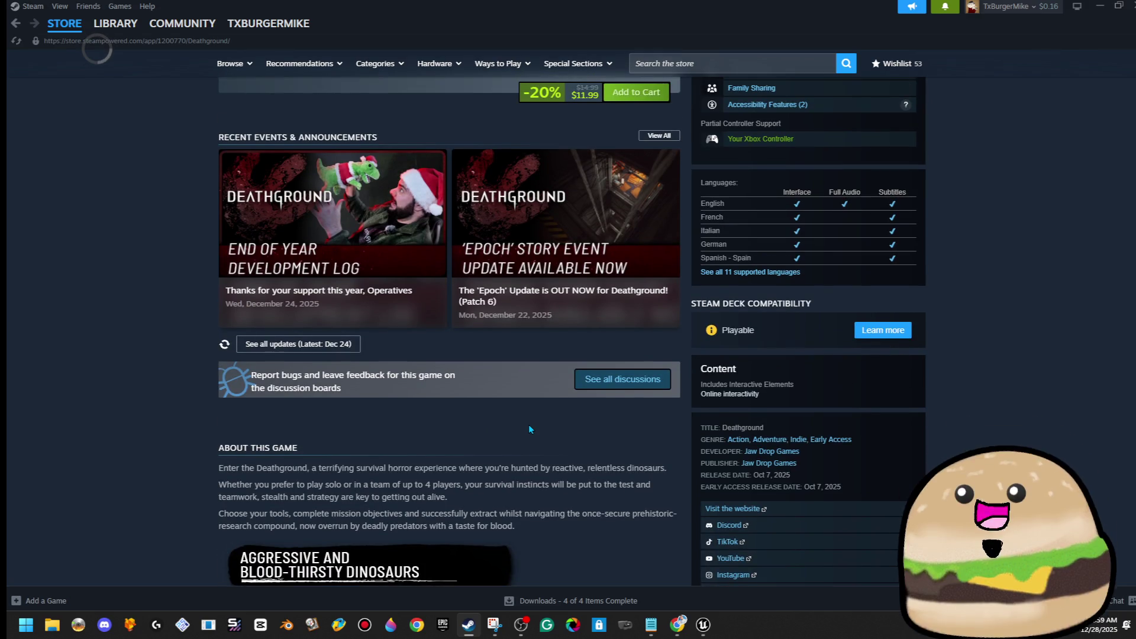
scroll(528, 429, up, 5)
scroll(529, 430, up, 5)
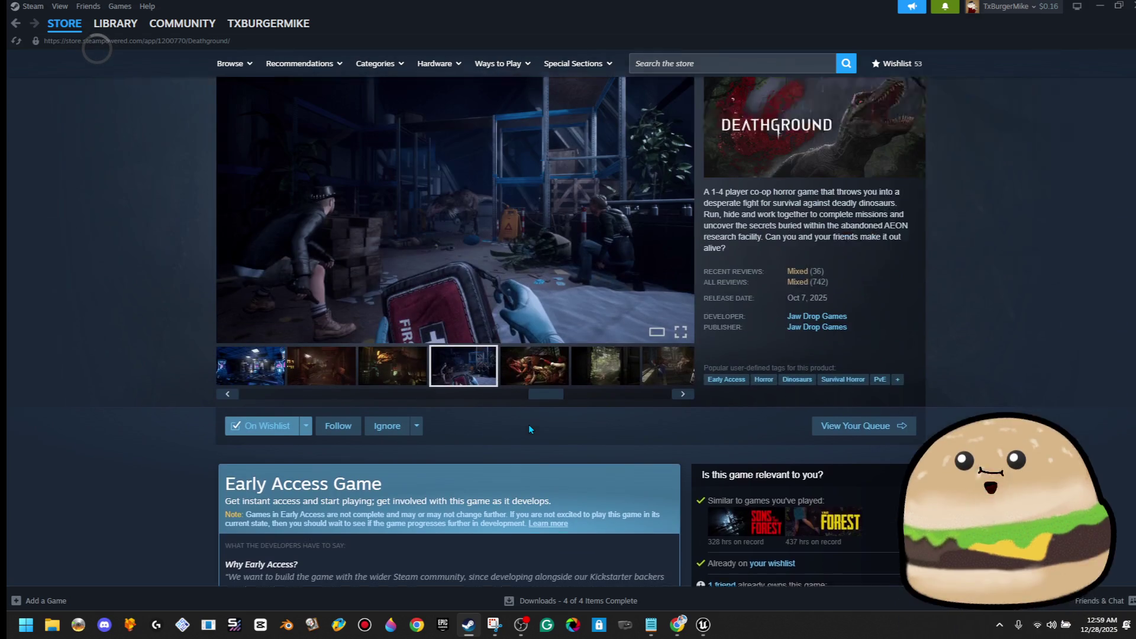
Step: Read through Deathground's customer reviews, then switch back to the Unreal Editor
click(802, 331)
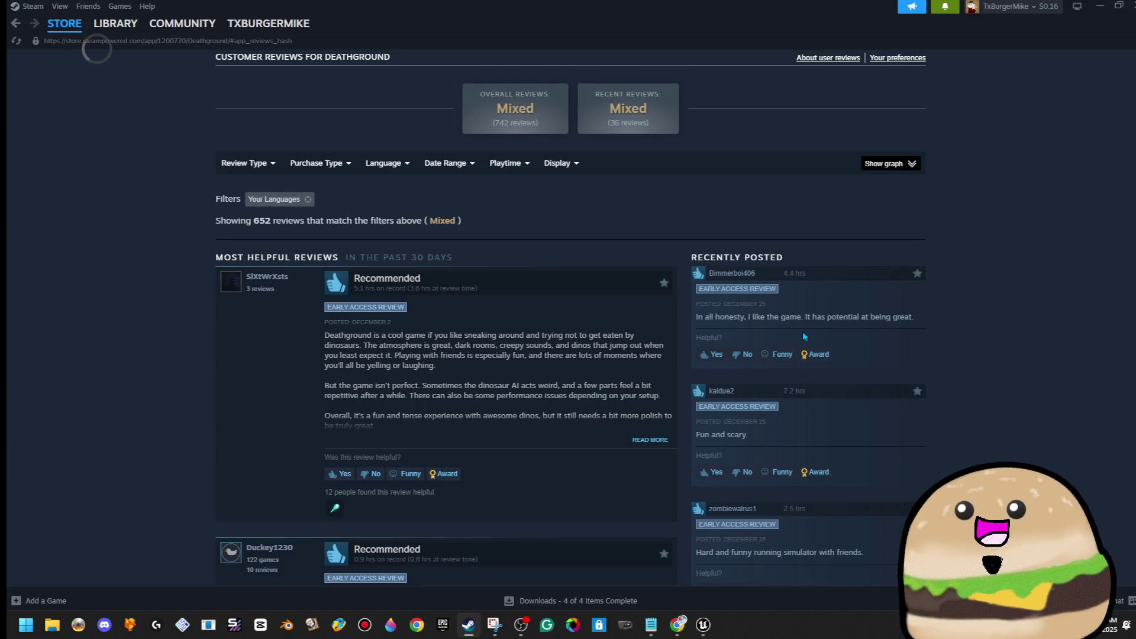
scroll(802, 333, down, 7)
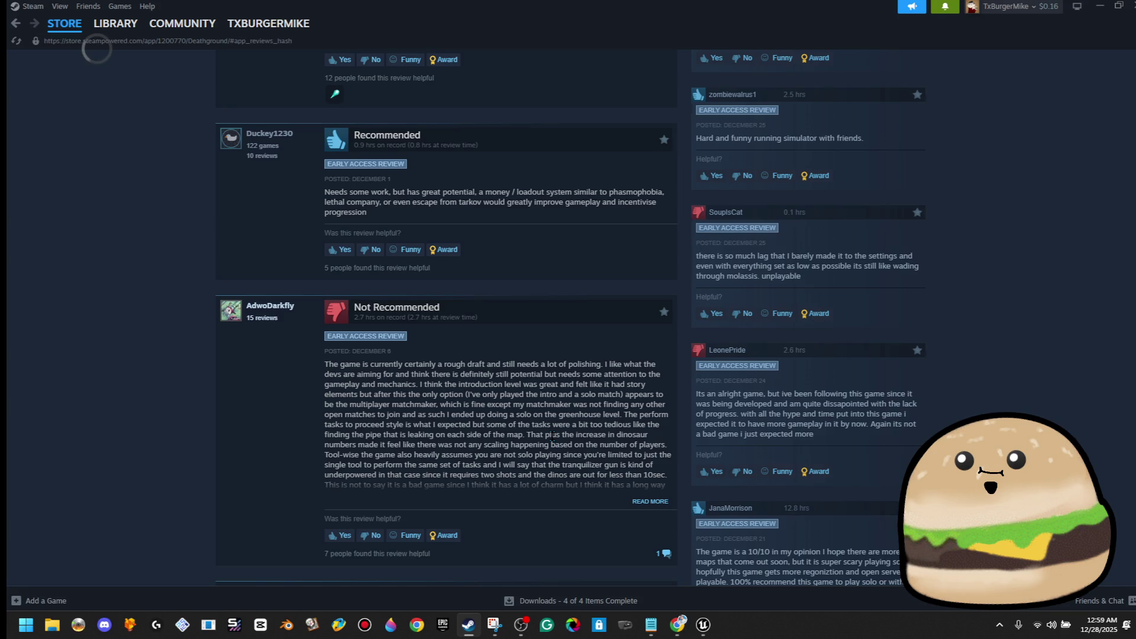
scroll(553, 436, down, 7)
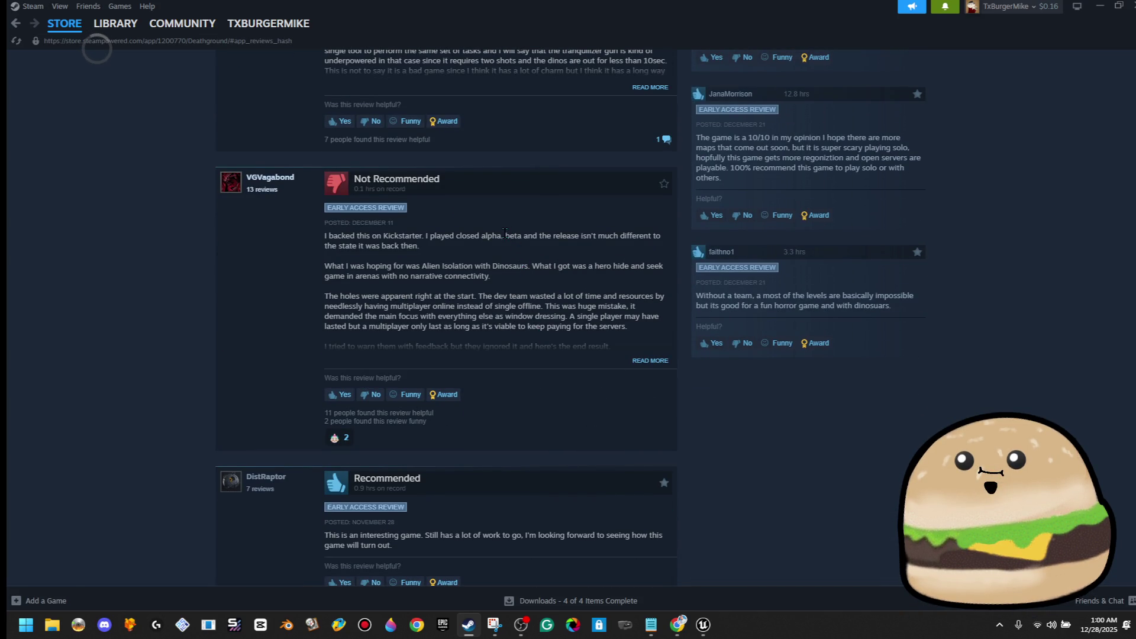
drag(504, 234, 501, 251)
click(501, 250)
scroll(495, 296, up, 15)
key(ctrl+a)
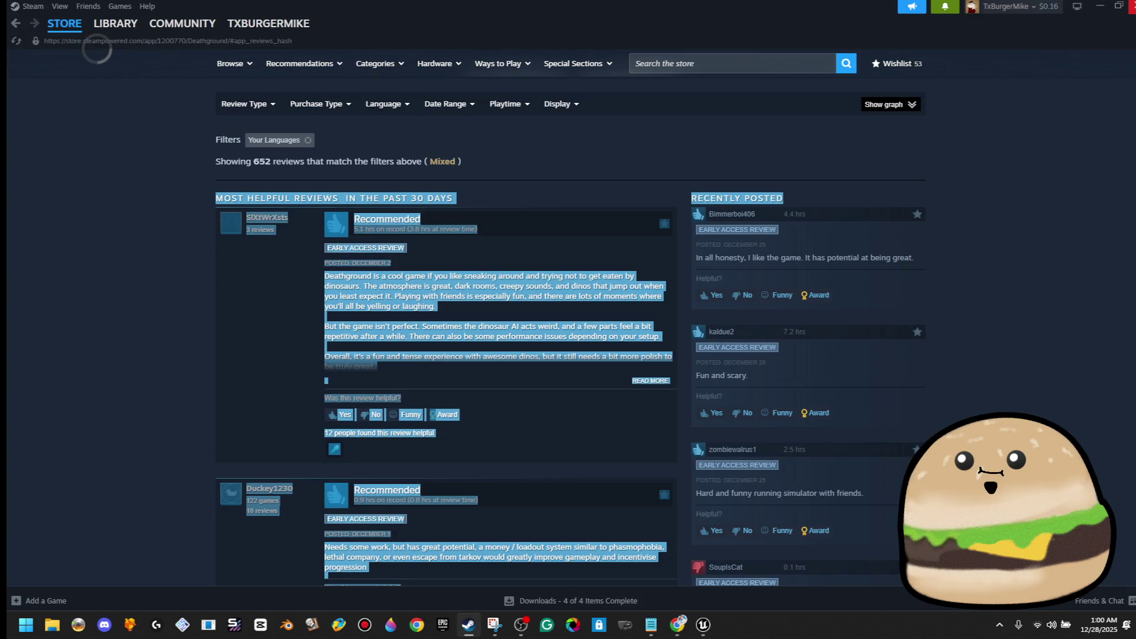
key(alt+Tab)
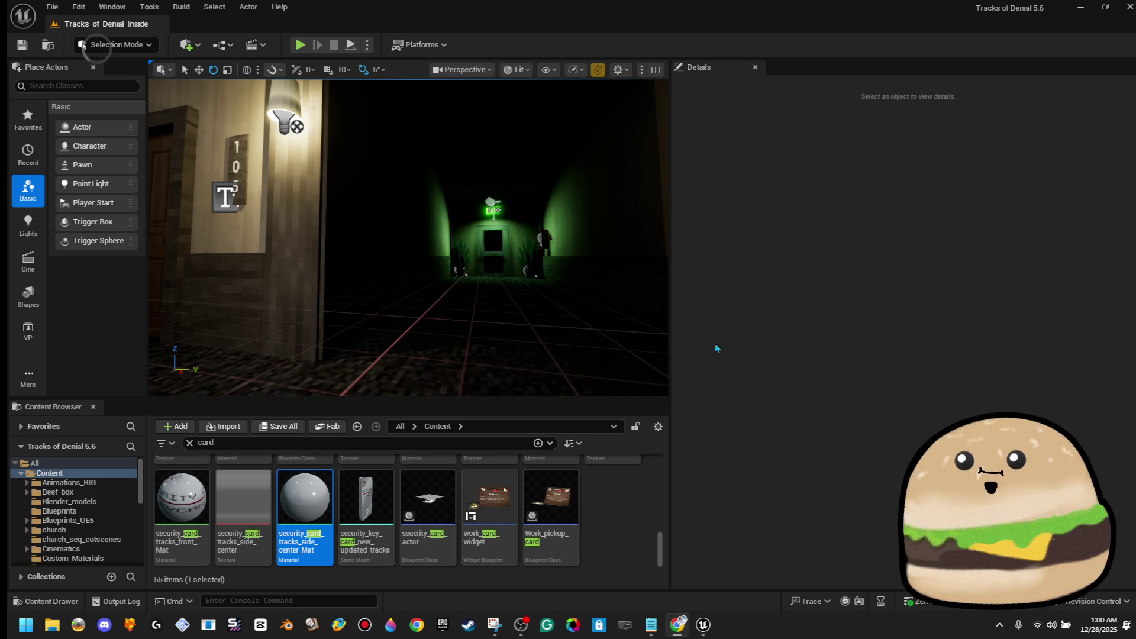
key(w)
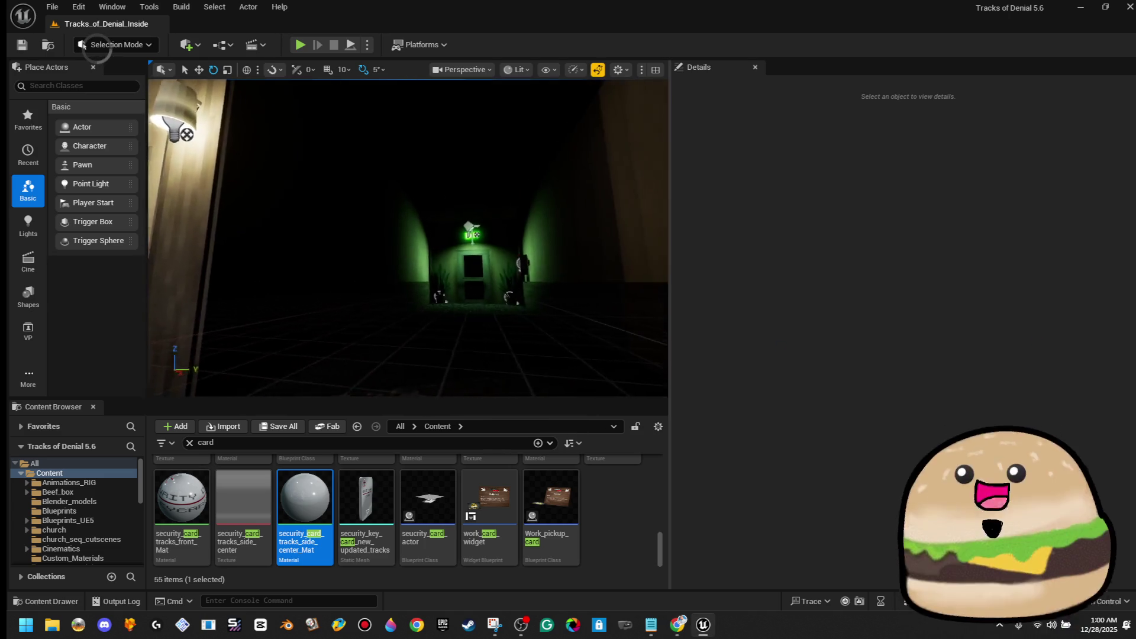
key(w)
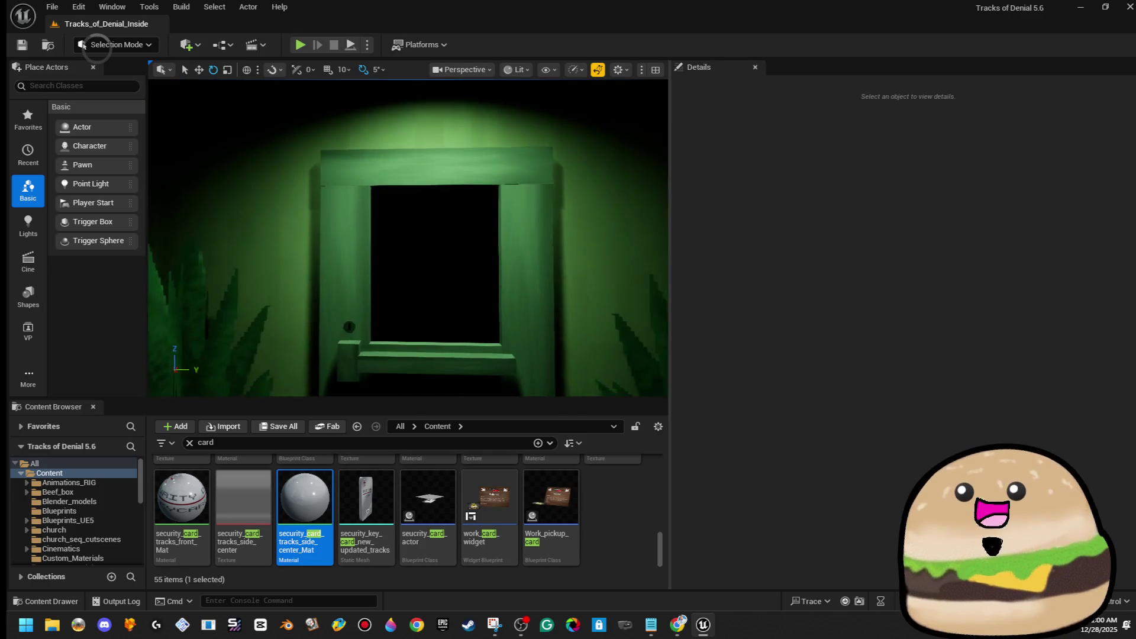
key(s)
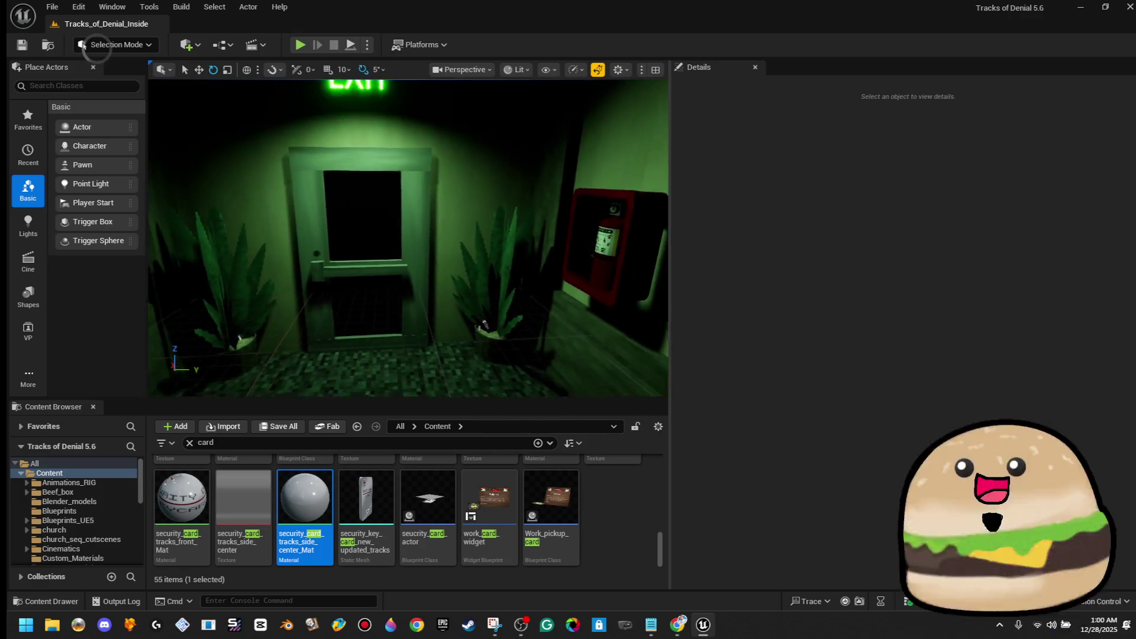
key(w)
key(w)
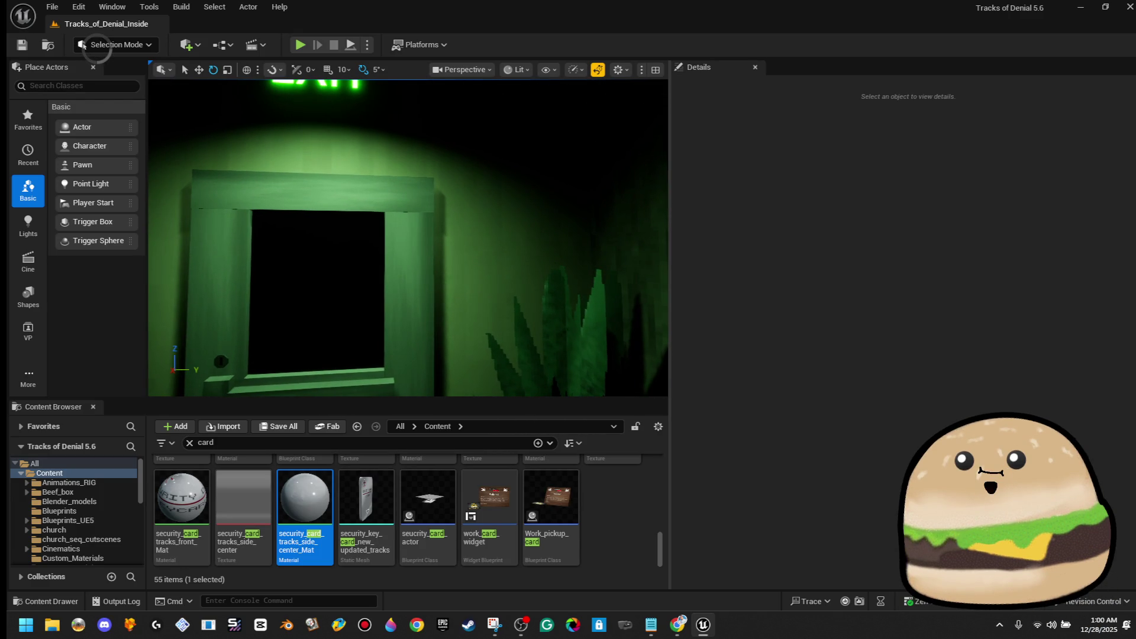
key(s)
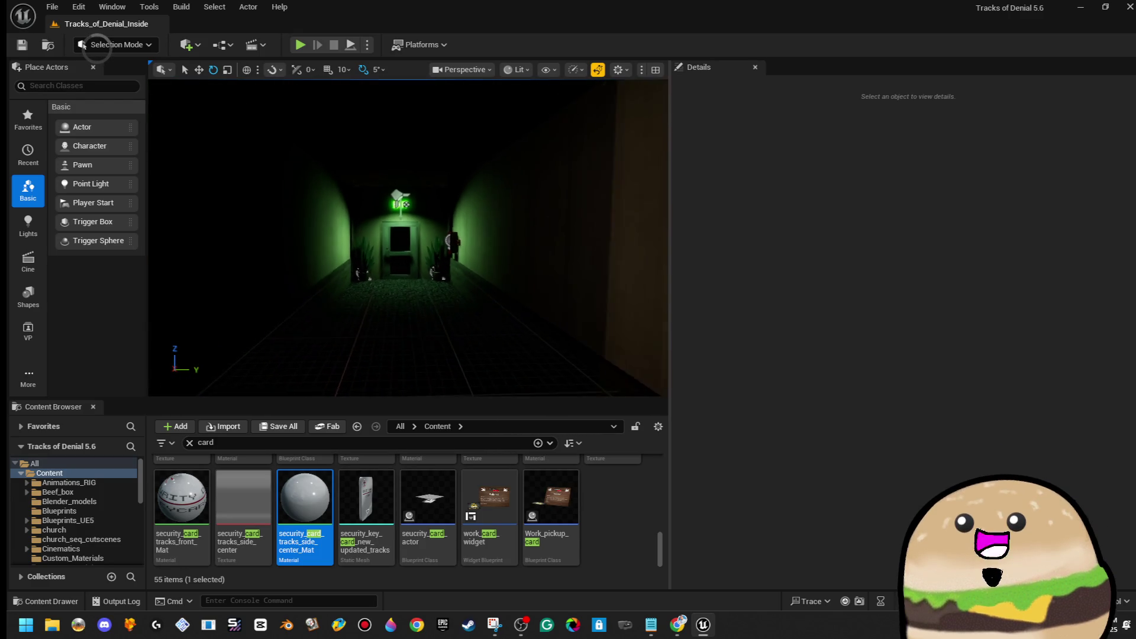
key(w)
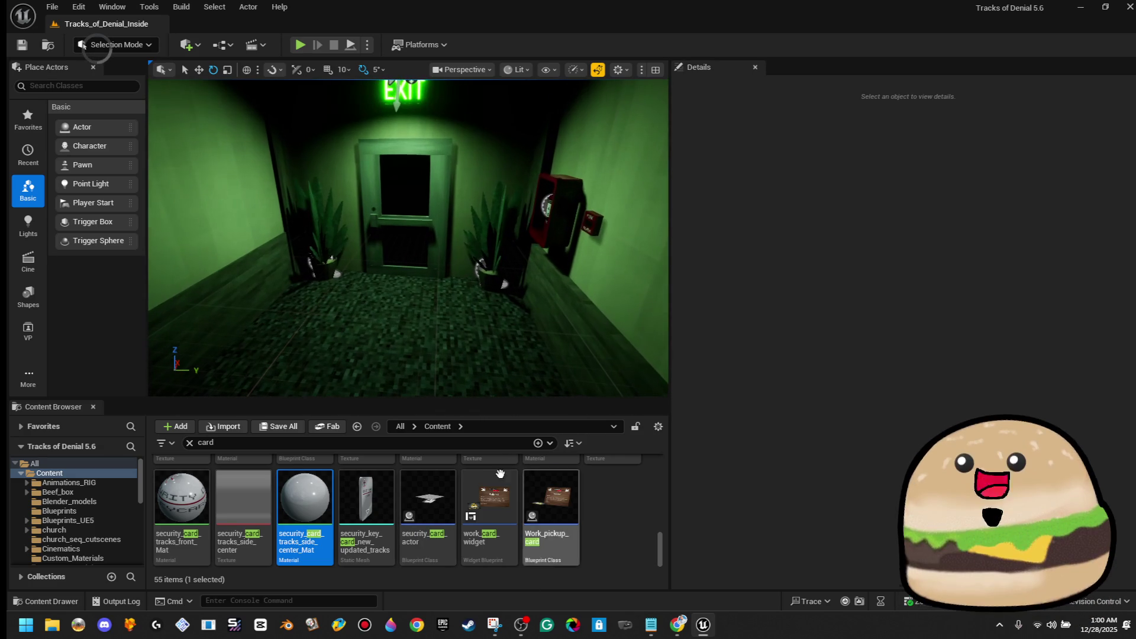
Step: Clear the card filter and create a new Actor Blueprint in tracks_of_denial_new
click(189, 443)
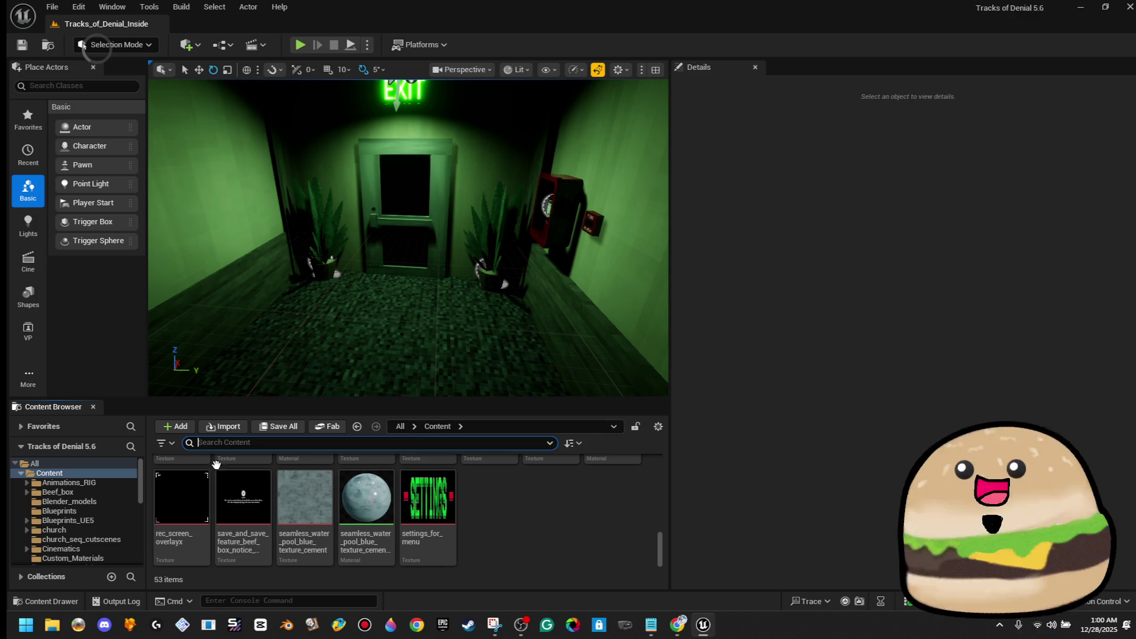
scroll(120, 527, down, 10)
scroll(120, 527, down, 2)
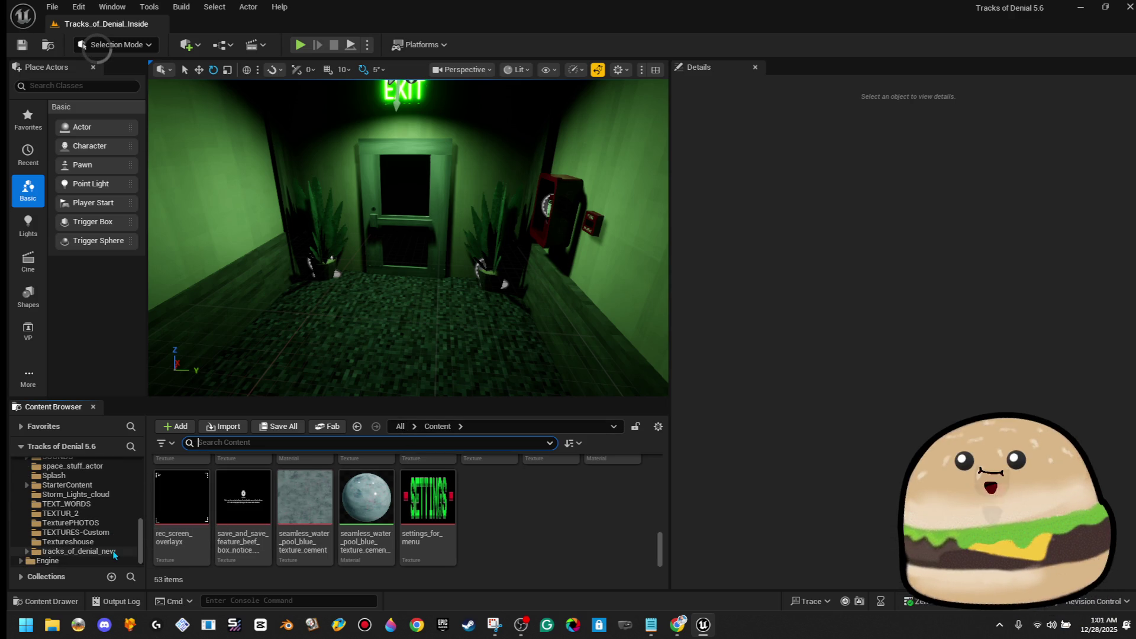
click(119, 550)
scroll(219, 551, down, 2)
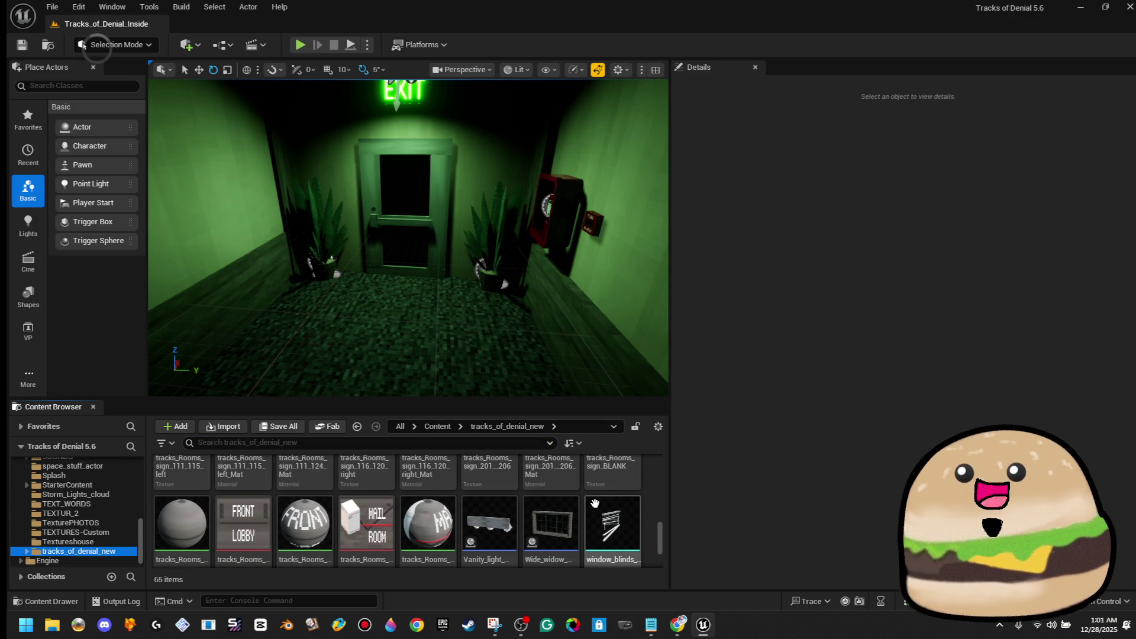
right_click(650, 507)
click(714, 157)
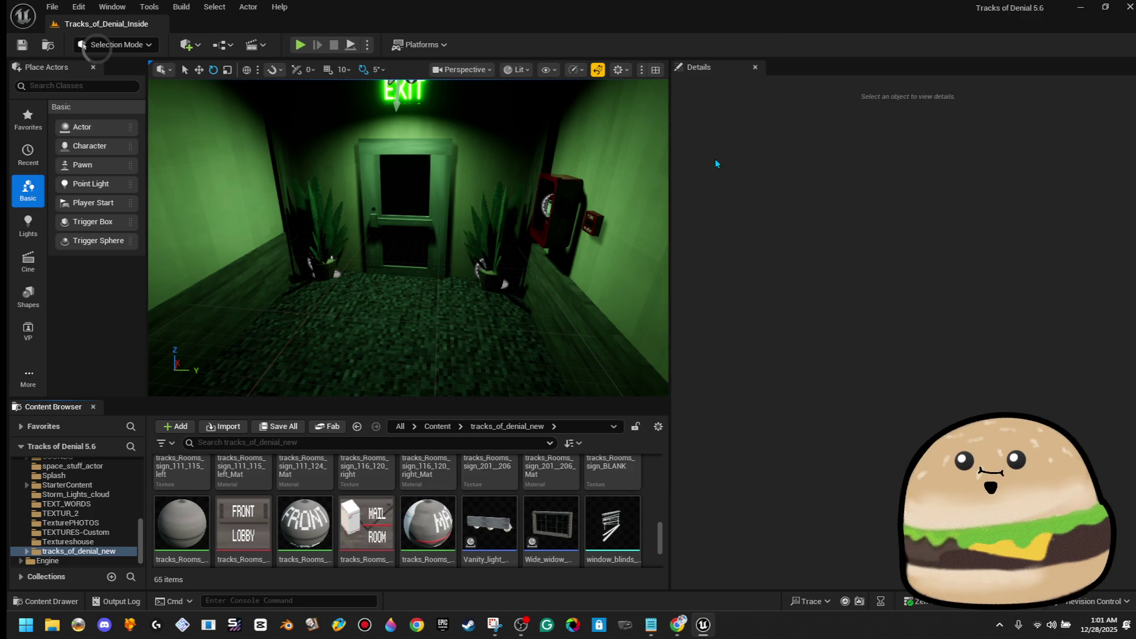
click(478, 228)
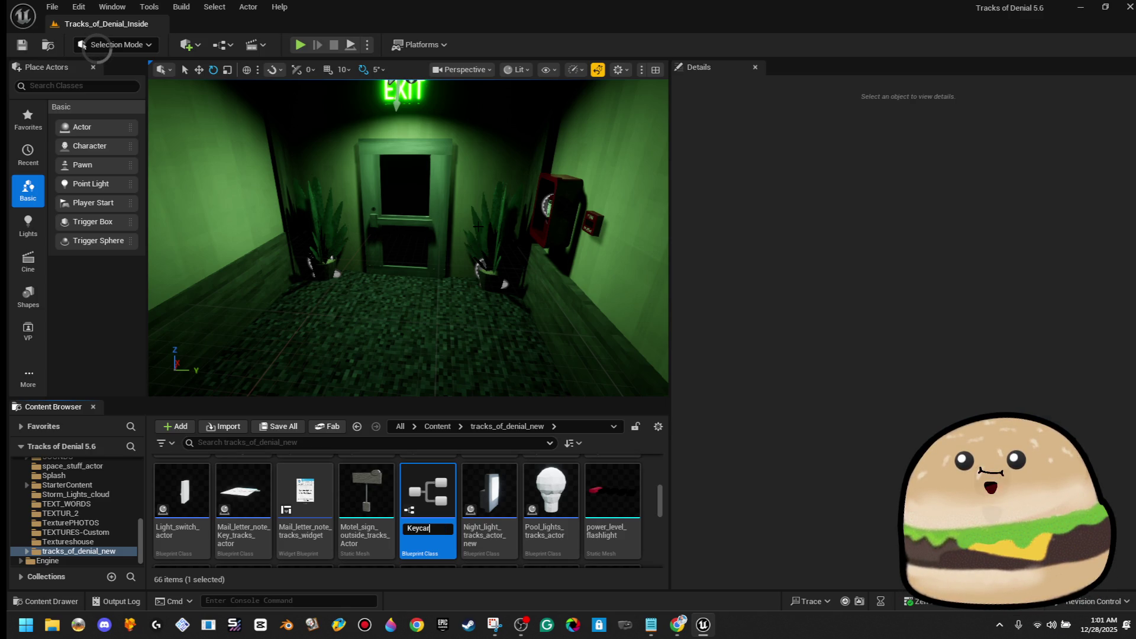
key(BackSpace)
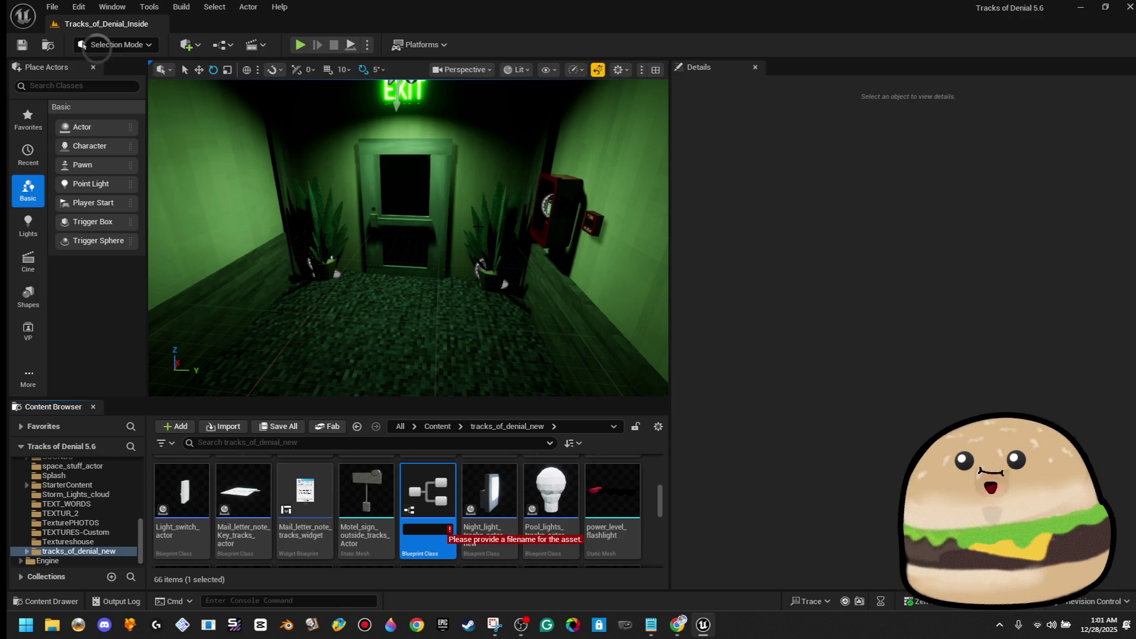
text(Ke)
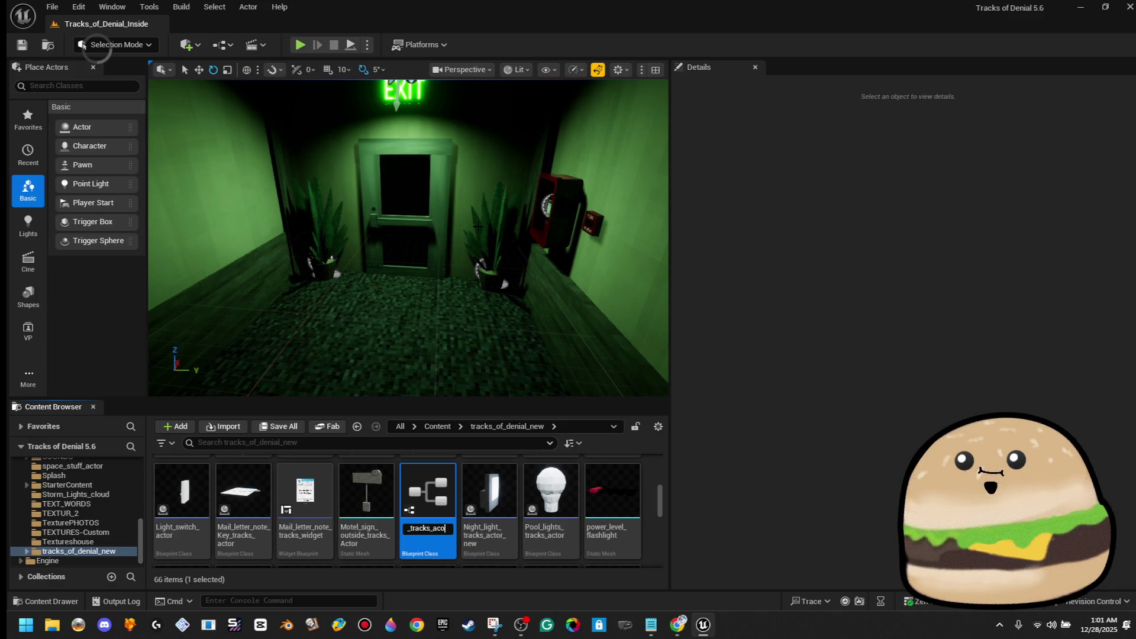
text(tr)
key(Return)
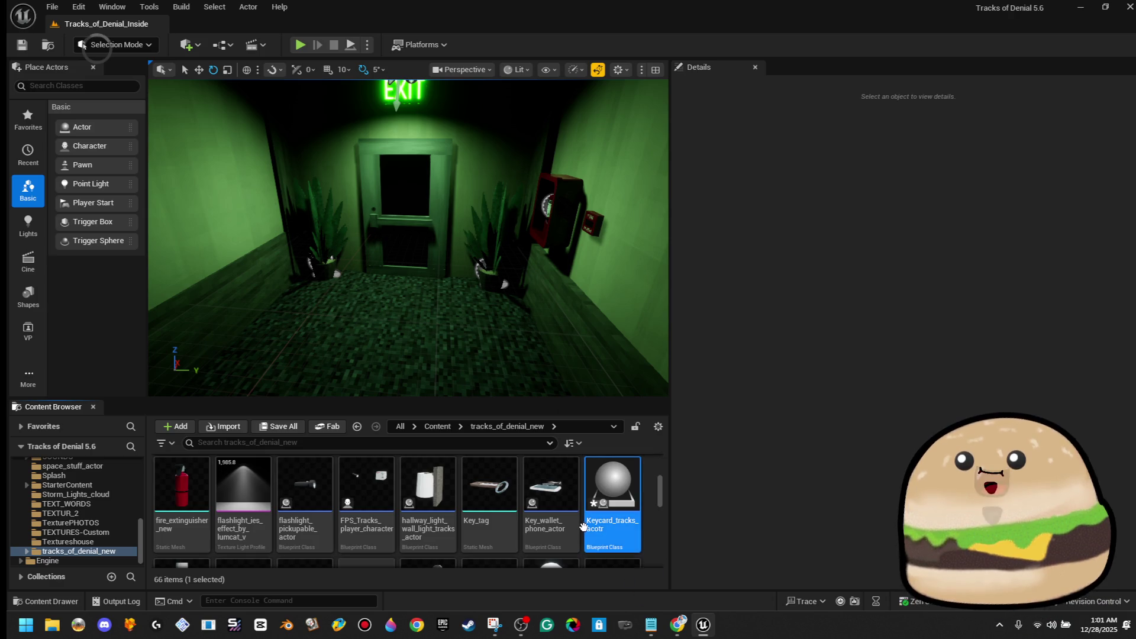
Step: Fix the name typo to Keycard_tracks_actor and open the blueprint
right_click(626, 523)
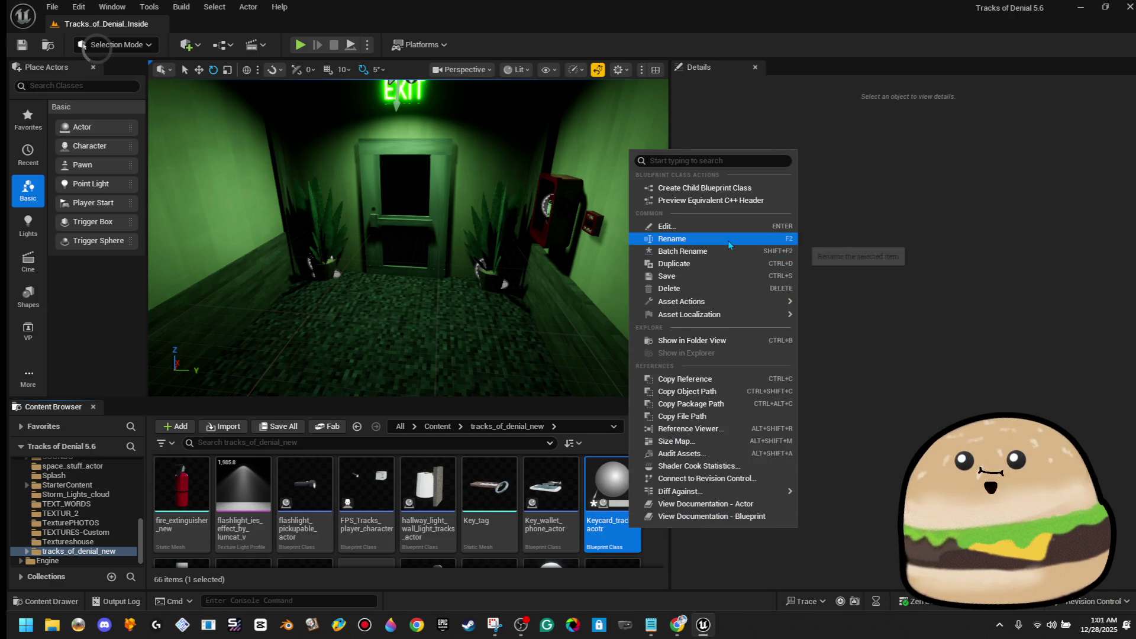
click(728, 240)
key(BackSpace)
key(BackSpace)
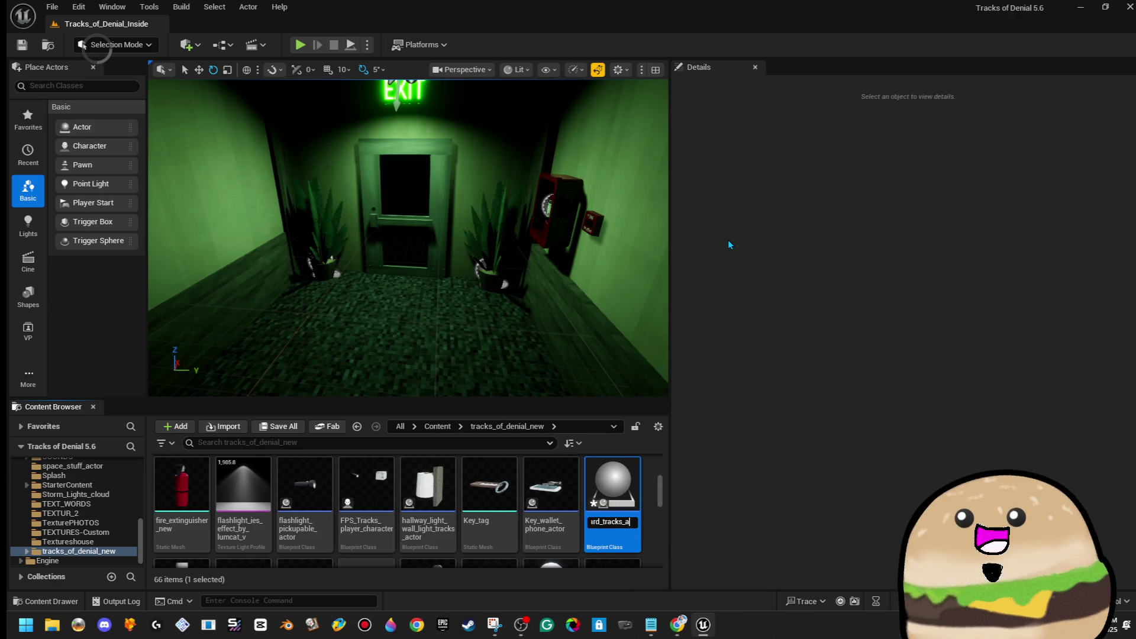
text(tor)
key(Return)
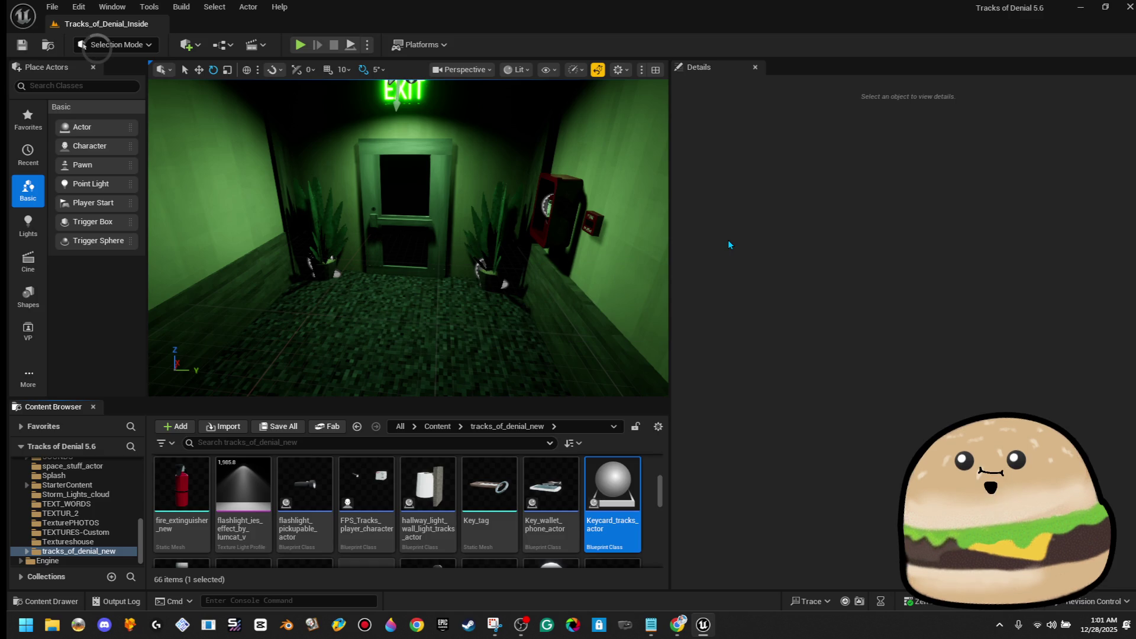
double_click(602, 499)
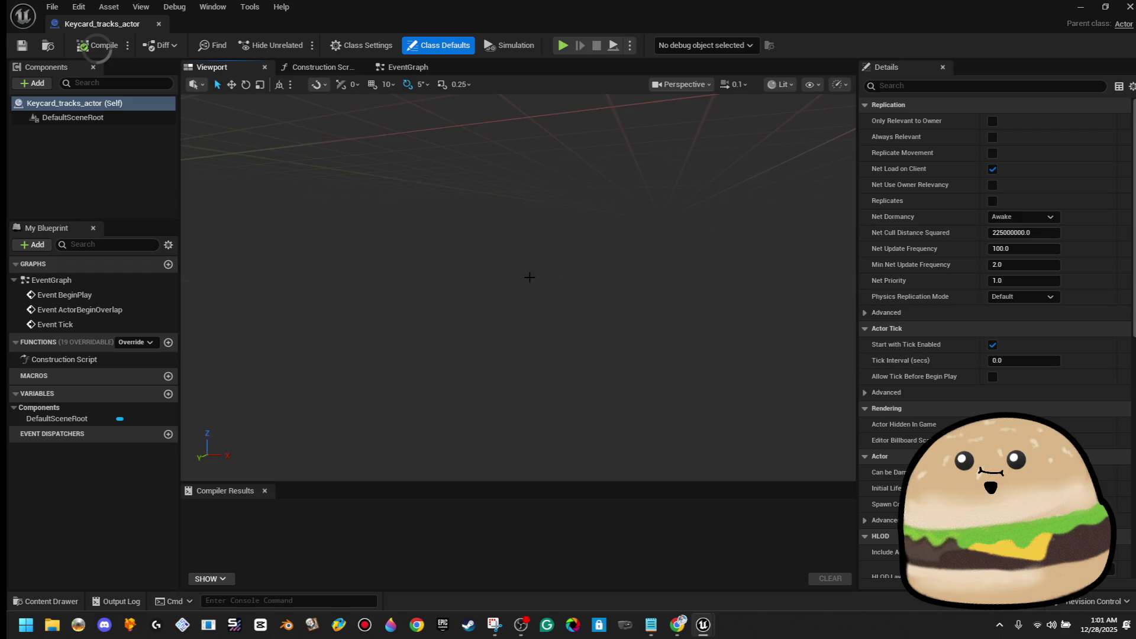
Step: Copy the interactable_object(tag) tag from the jammed hospital door
double_click(731, 6)
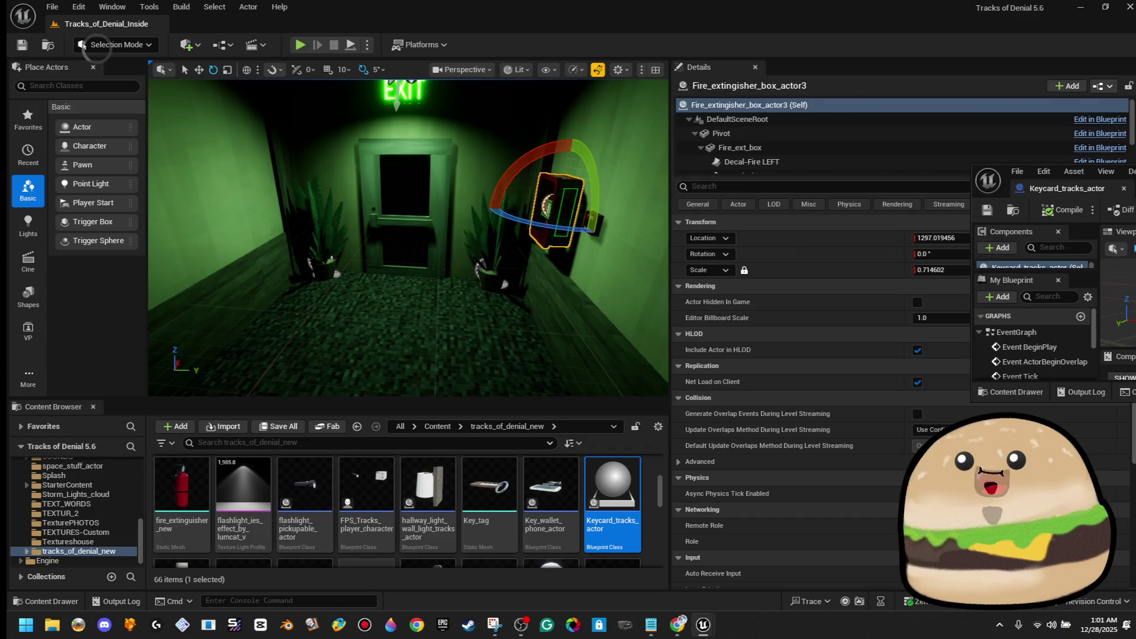
drag(568, 213, 617, 200)
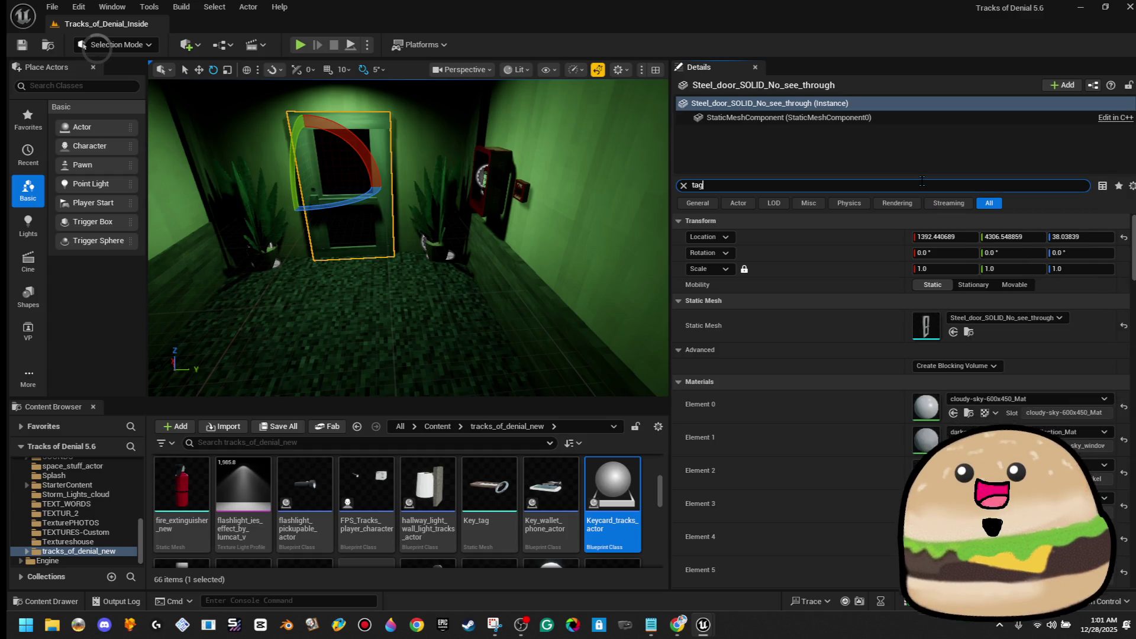
drag(414, 248, 331, 239)
key(f)
click(420, 319)
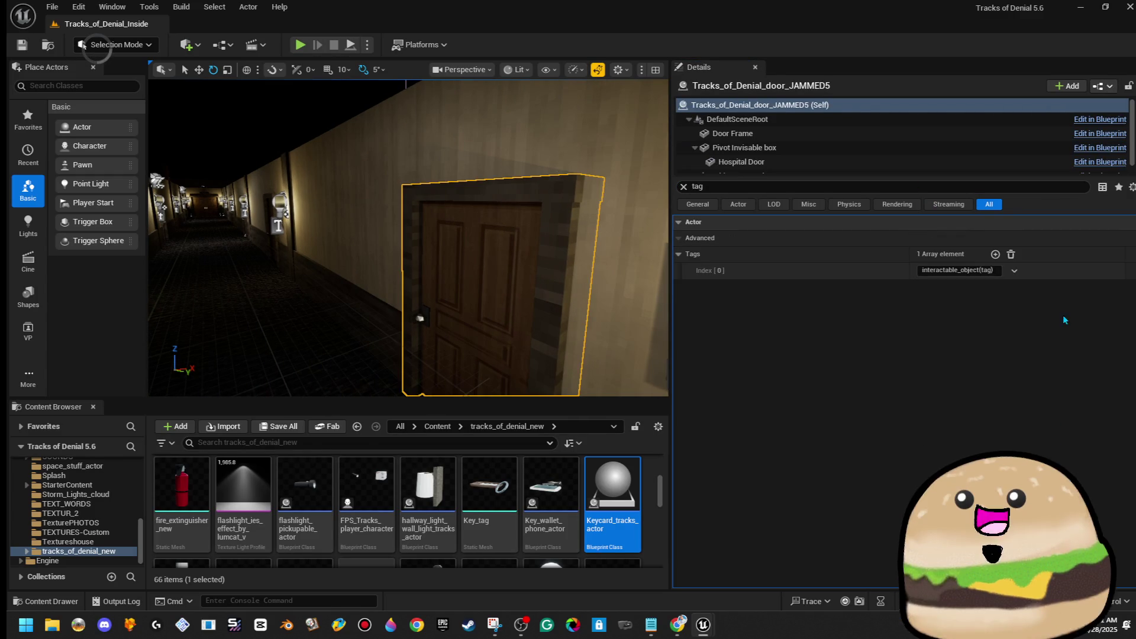
right_click(978, 271)
click(1049, 353)
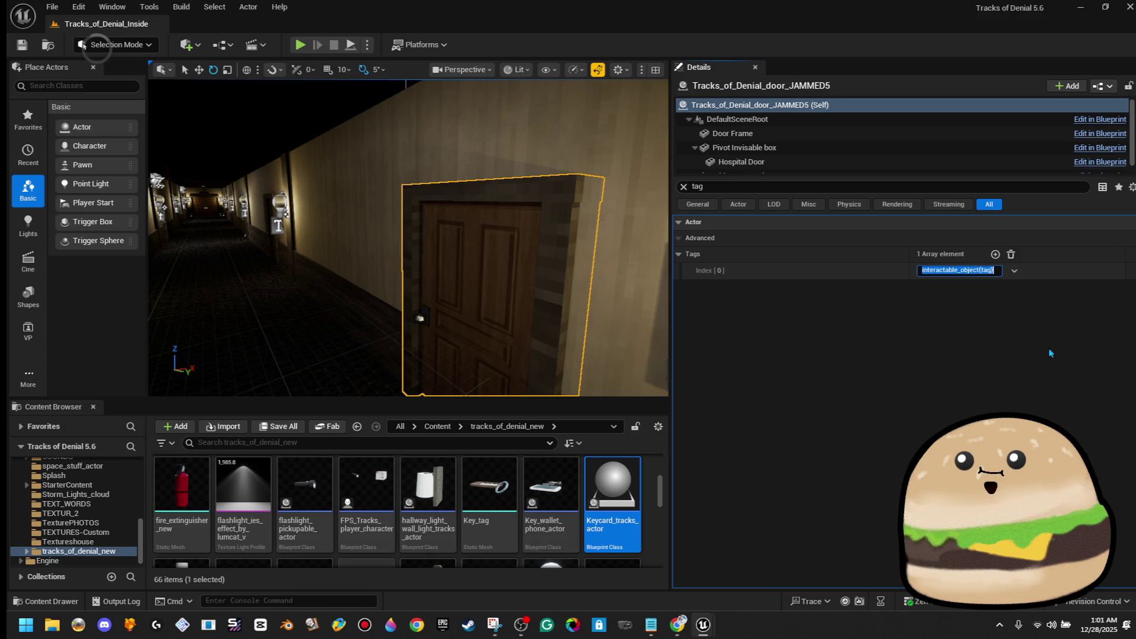
right_click(977, 273)
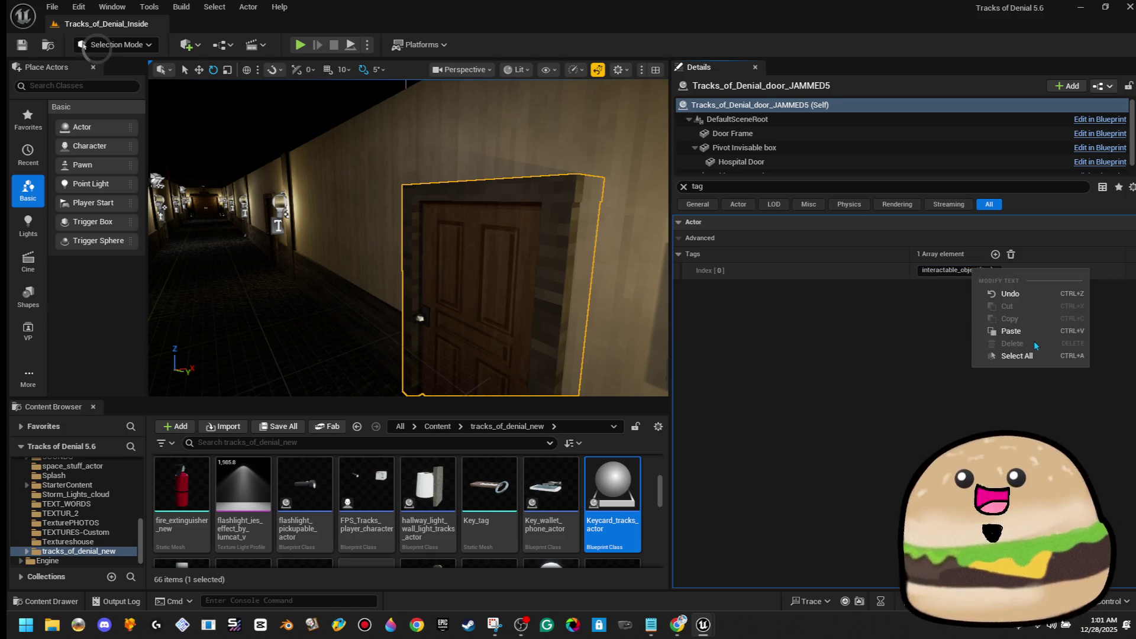
click(1032, 355)
right_click(973, 272)
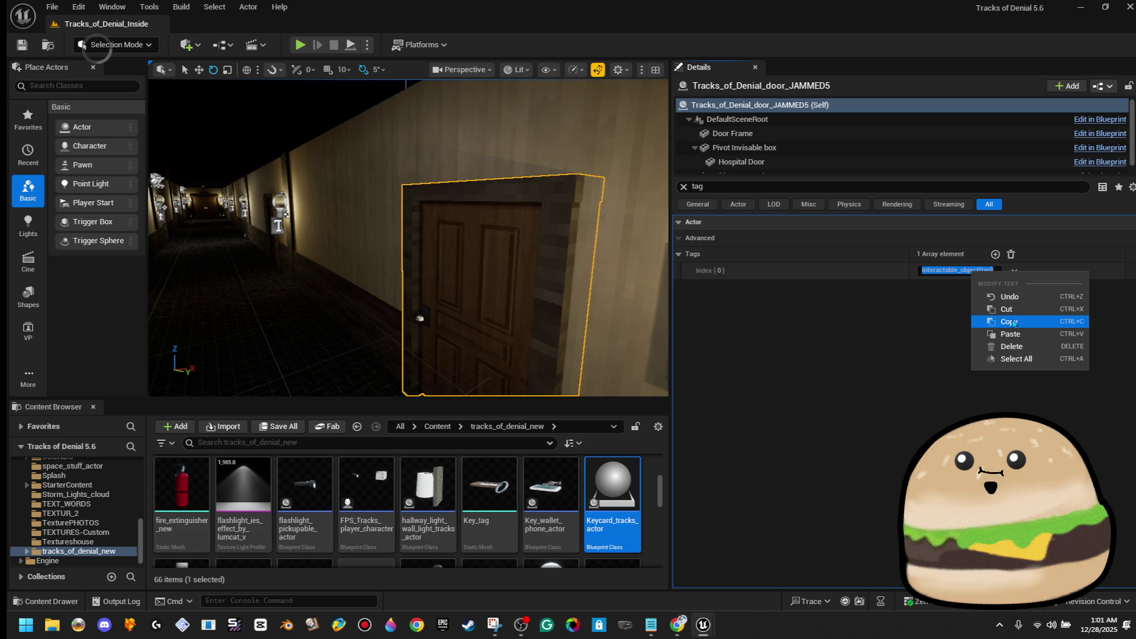
click(1015, 323)
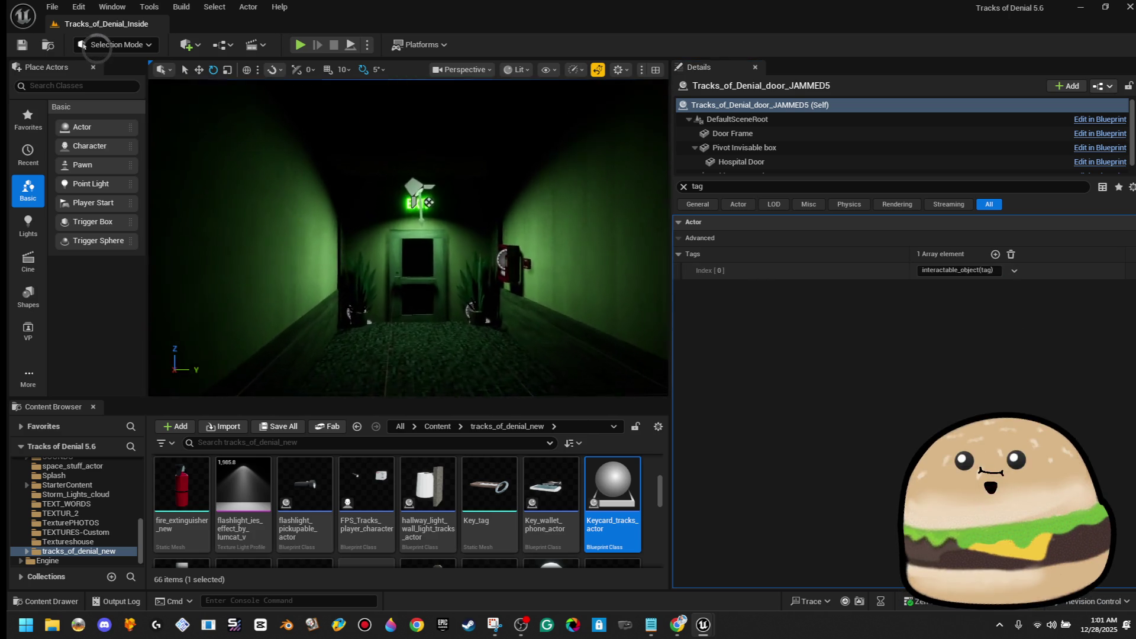
Step: Add interactable_object(tag) to the Tags of the steel exit door and fire-extinguisher box
right_click(367, 236)
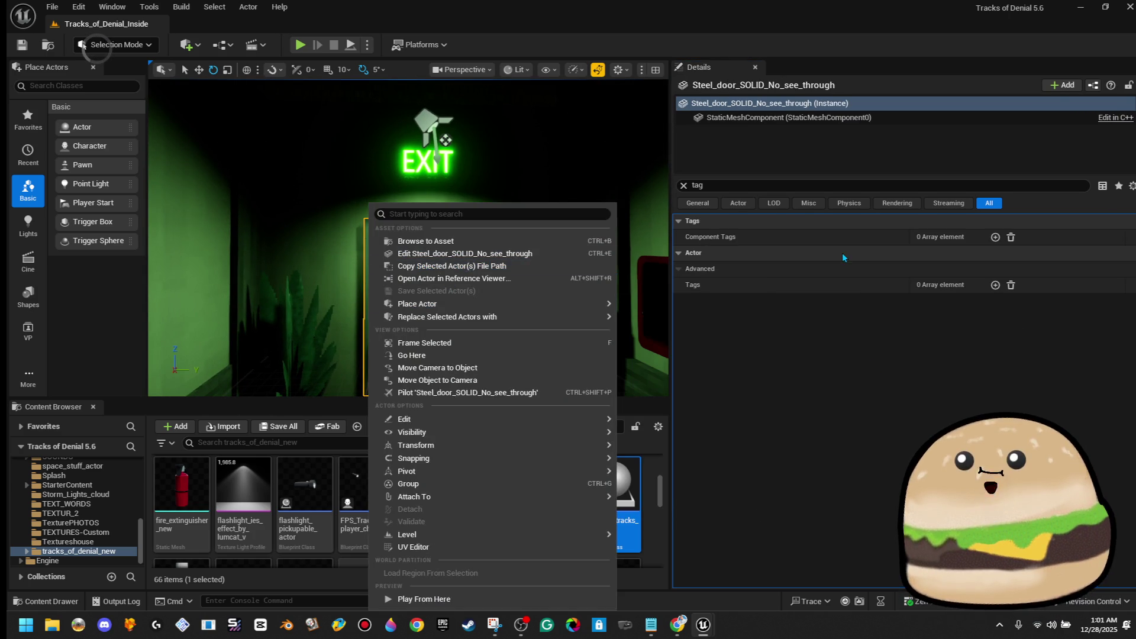
click(932, 320)
click(995, 284)
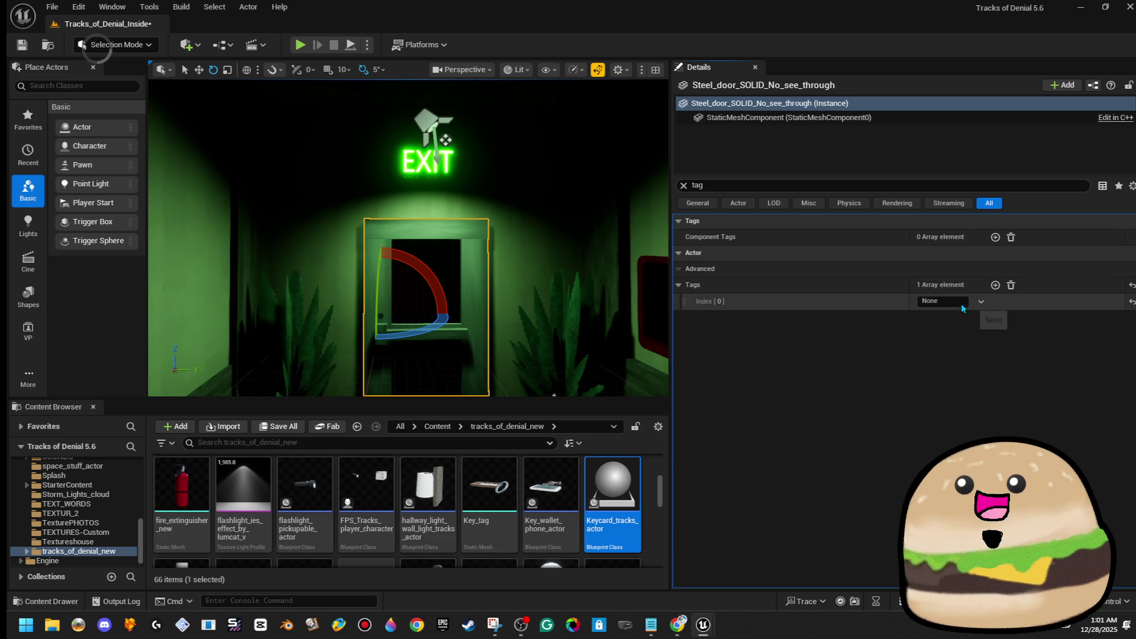
key(ctrl+v)
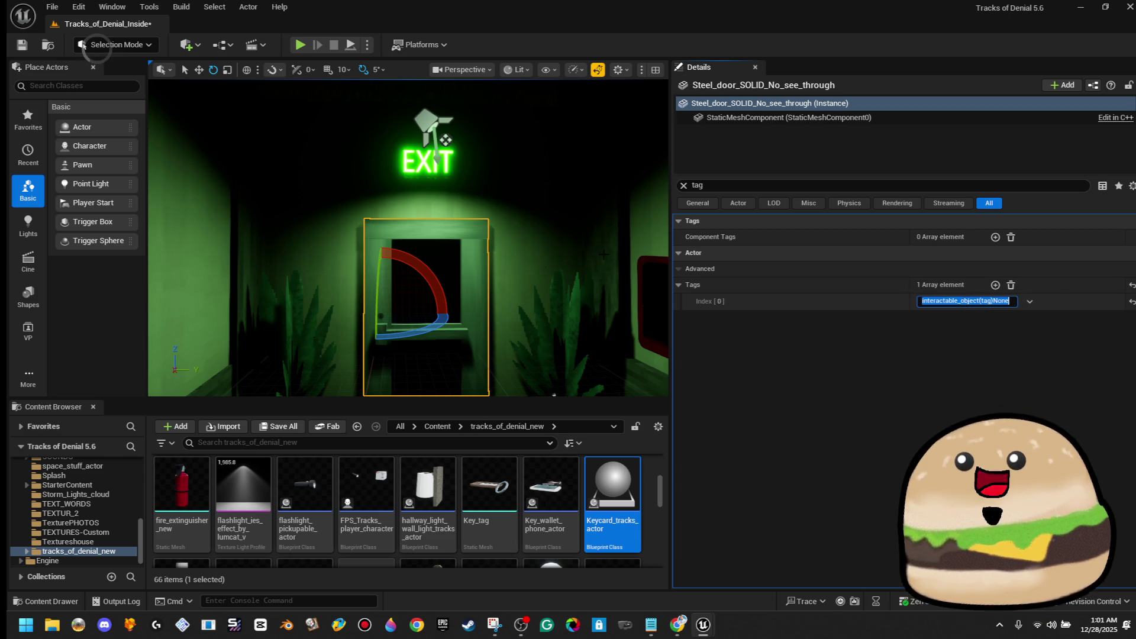
click(565, 189)
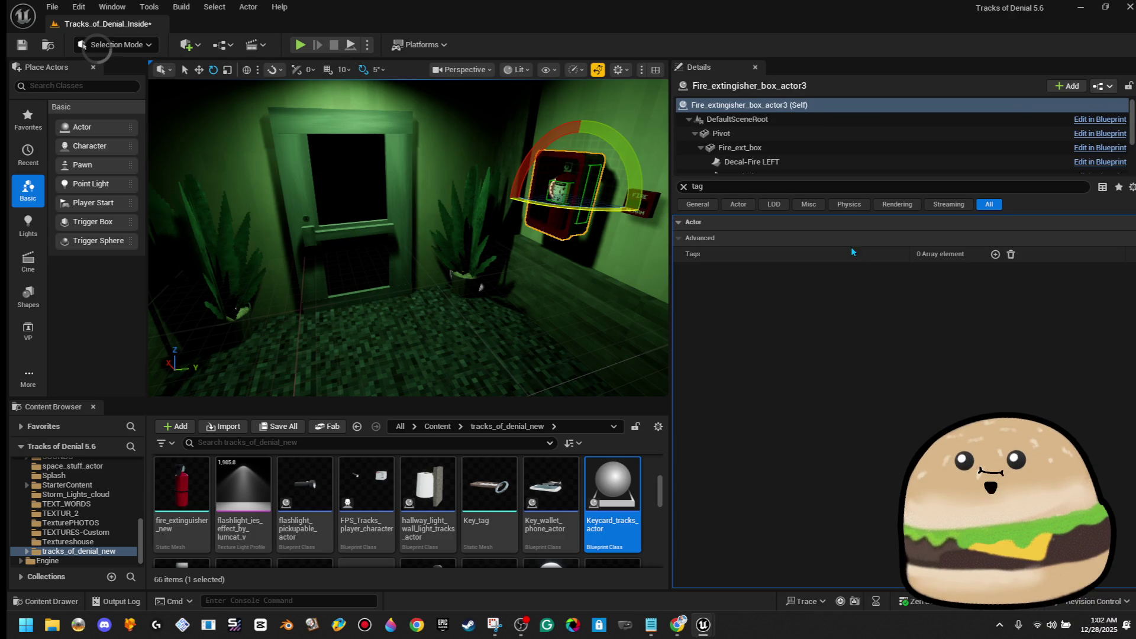
click(993, 255)
click(956, 273)
key(ctrl+v)
key(Return)
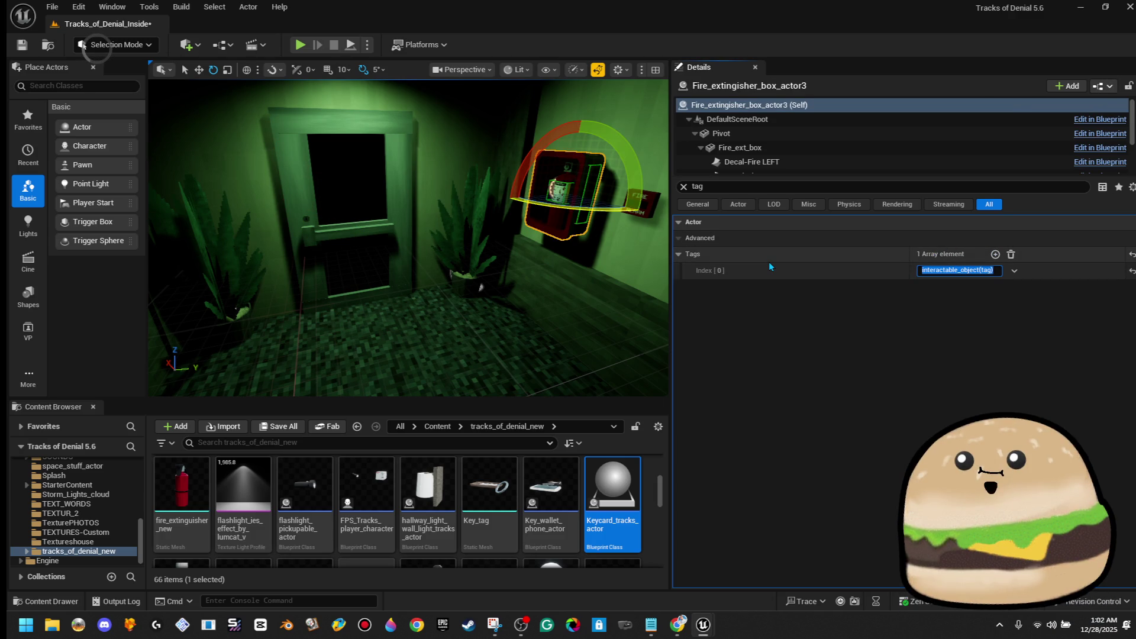
Step: Reopen the Keycard_tracks_actor blueprint for editing
drag(450, 266, 420, 233)
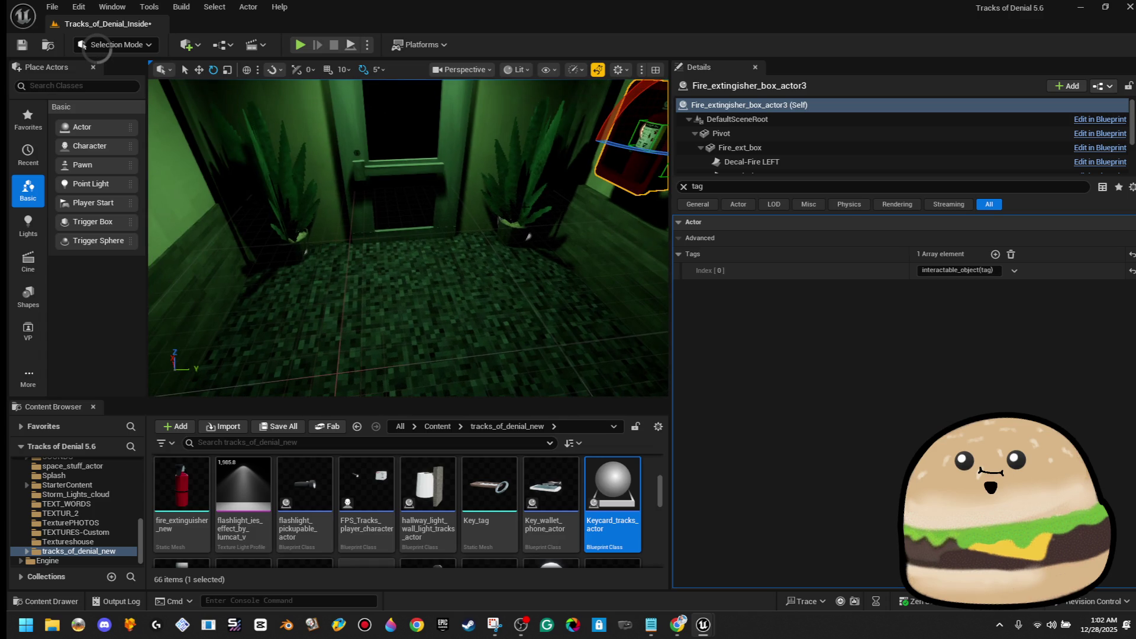
double_click(612, 491)
double_click(687, 199)
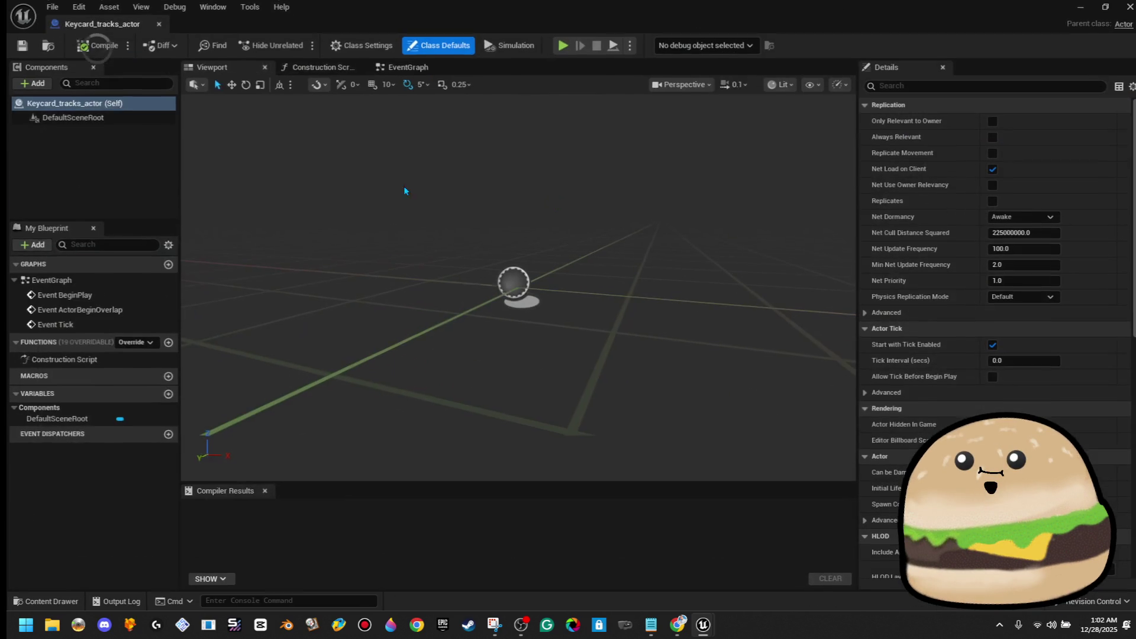
Step: Add the interactable_object(tag) actor tag to the keycard blueprint
click(1053, 86)
text(tag)
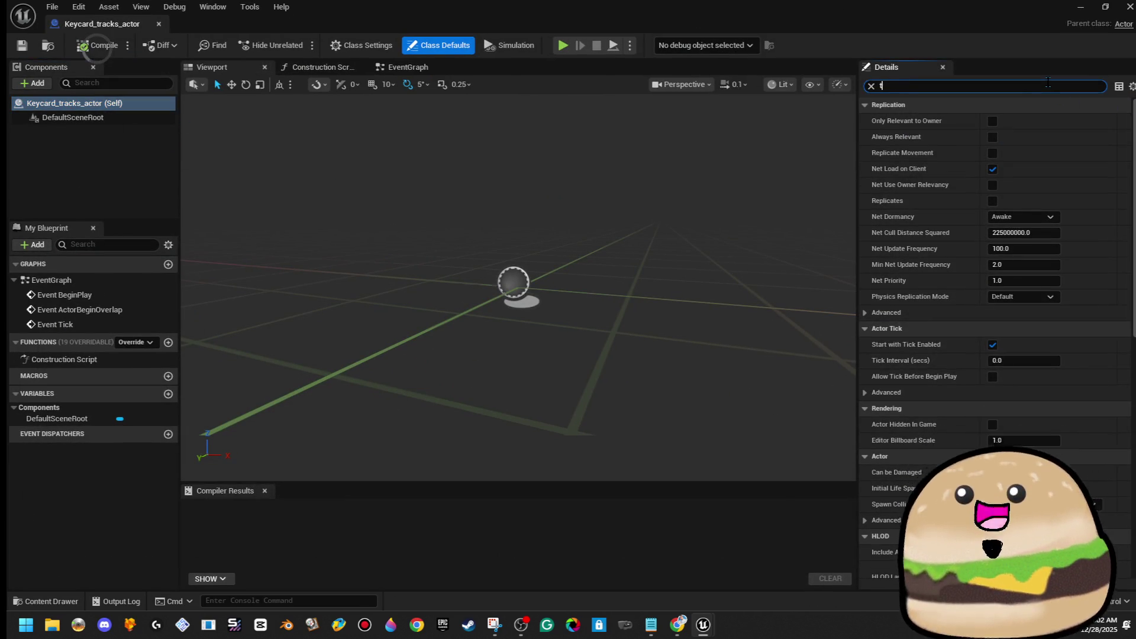
click(1069, 137)
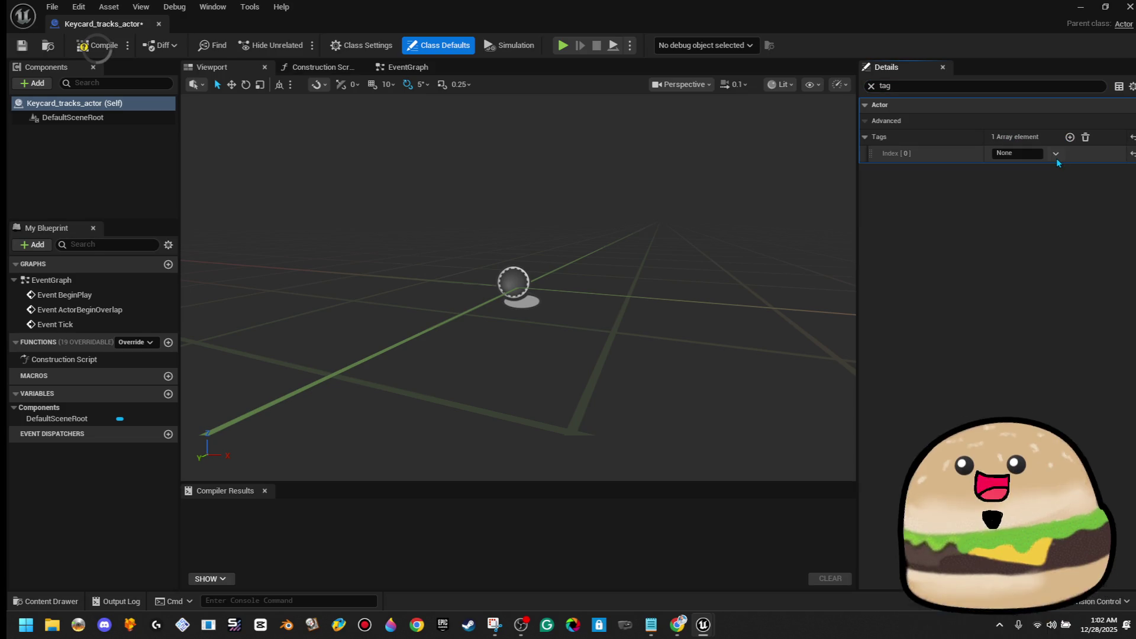
key(ctrl+a)
key(ctrl+v)
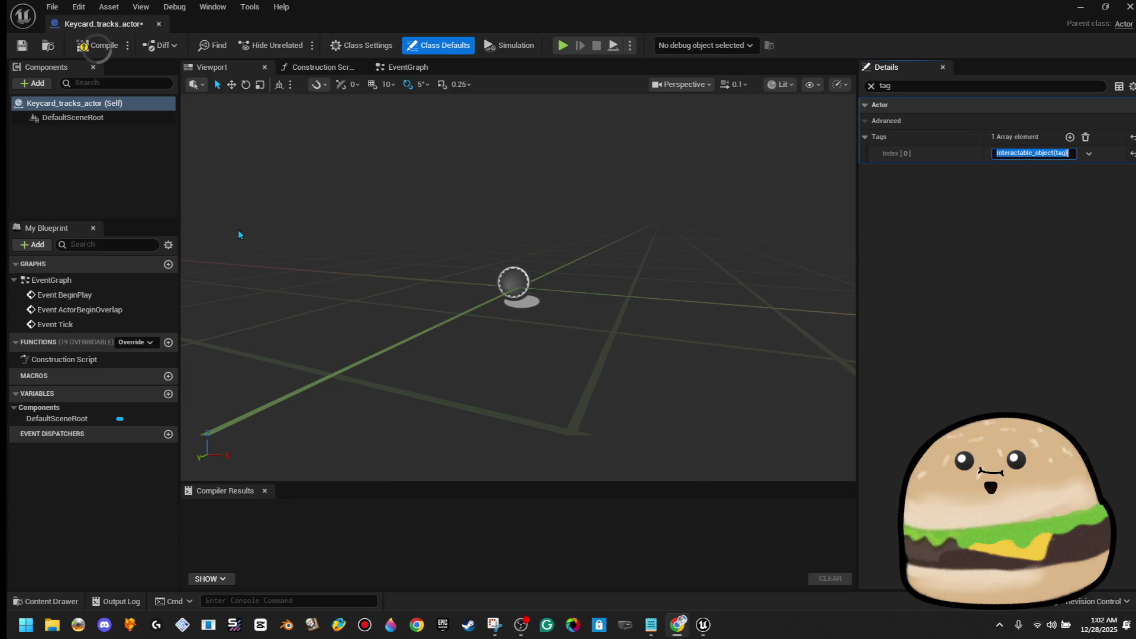
Step: Add a Static Mesh component named keycard and clear the tag filter
click(42, 86)
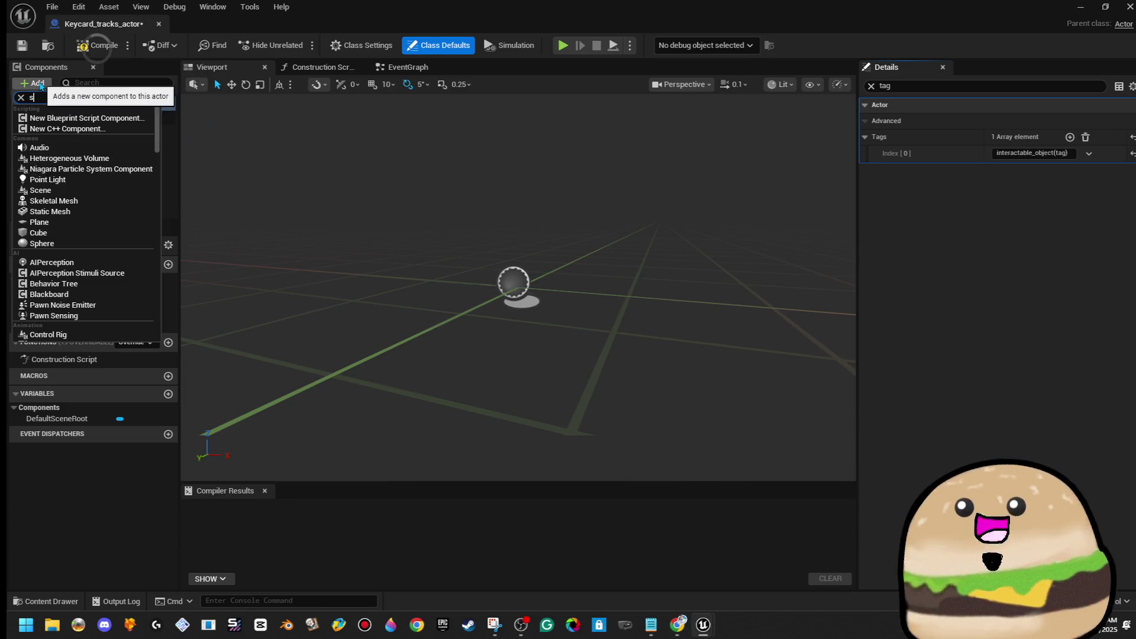
text(stat)
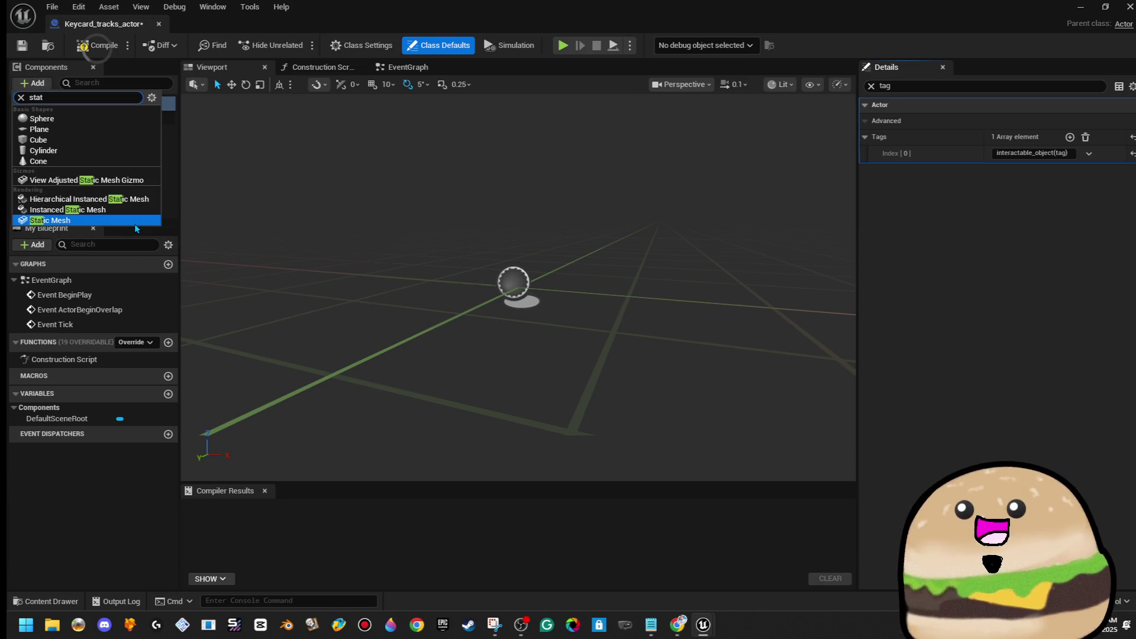
click(133, 220)
text(keycard)
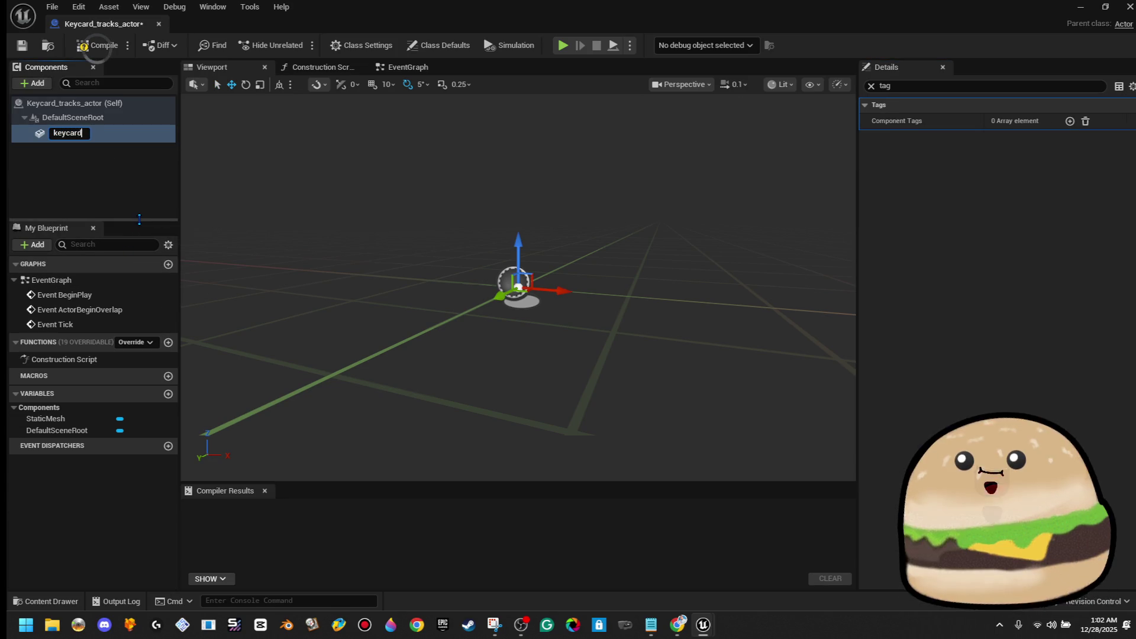
key(Return)
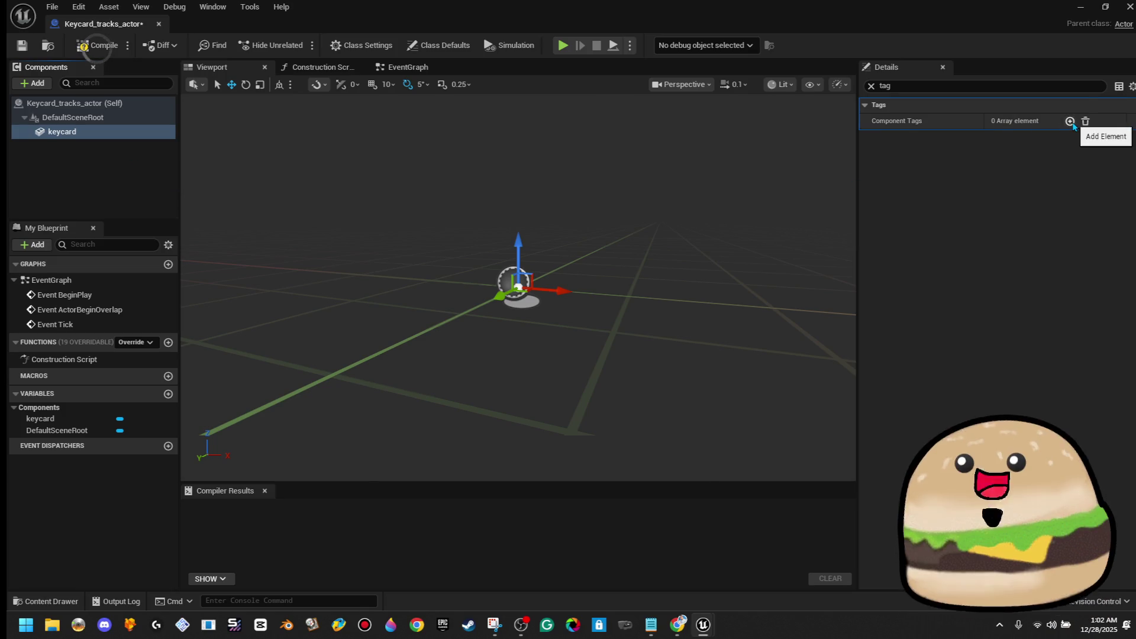
click(870, 85)
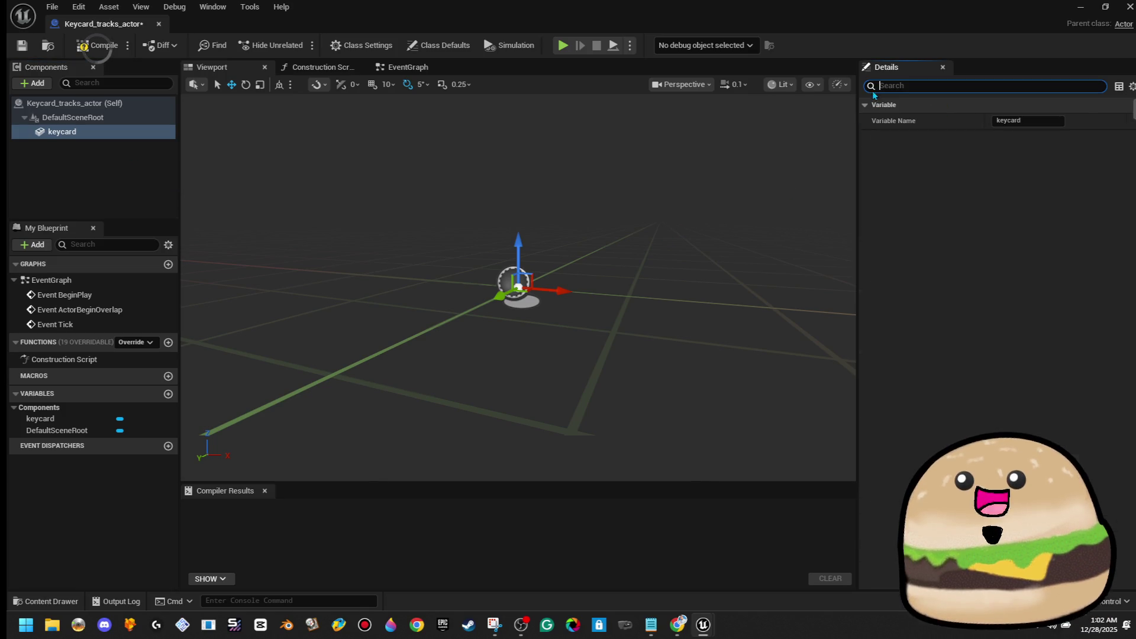
Step: Assign the security key card tracks mesh to the keycard component
click(1068, 313)
text(keycard)
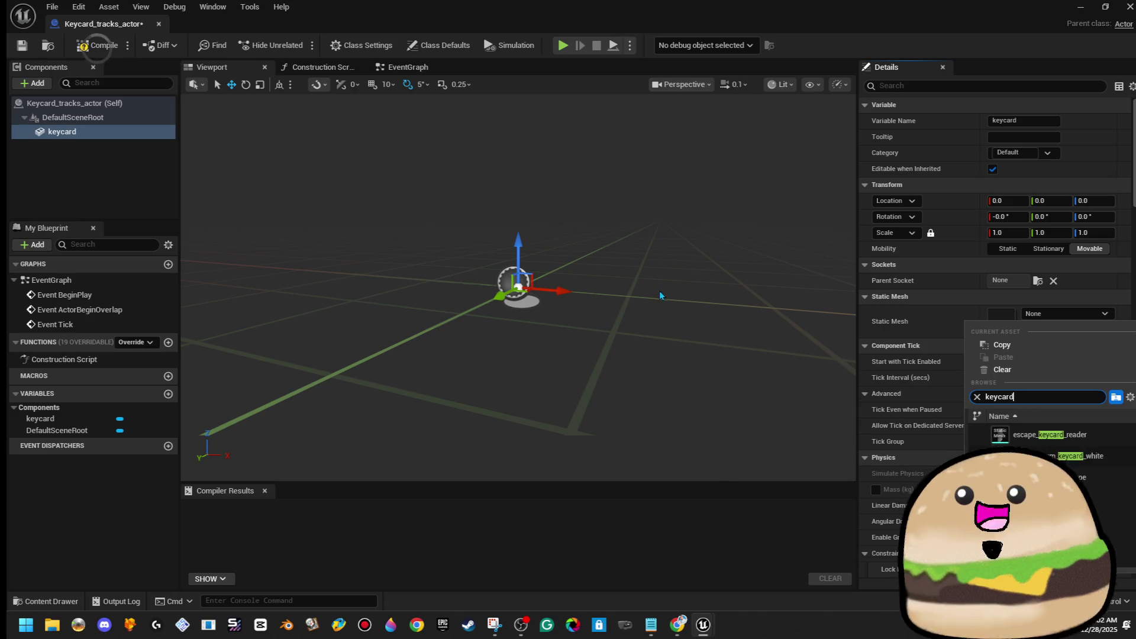
click(945, 363)
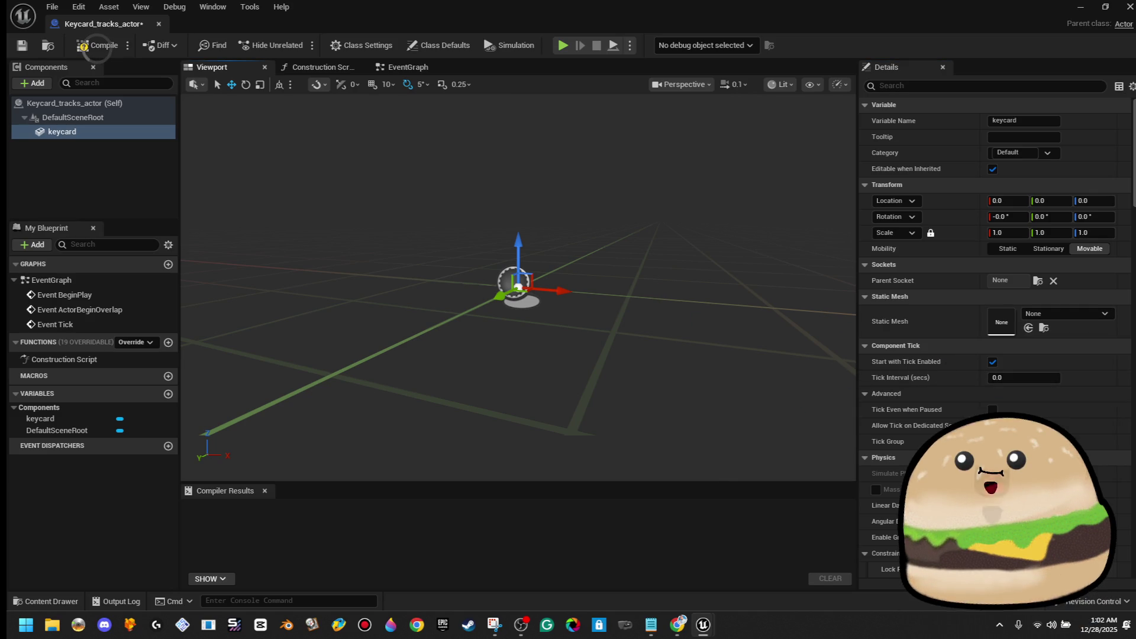
click(1103, 314)
text(s)
key(BackSpace)
text(card)
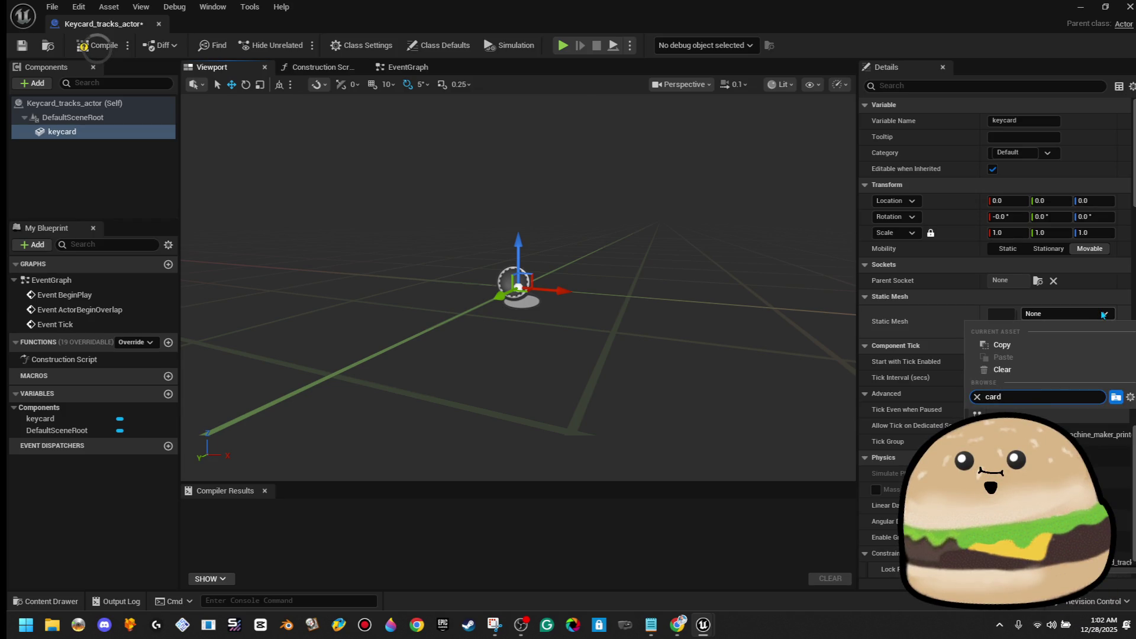
text( tra)
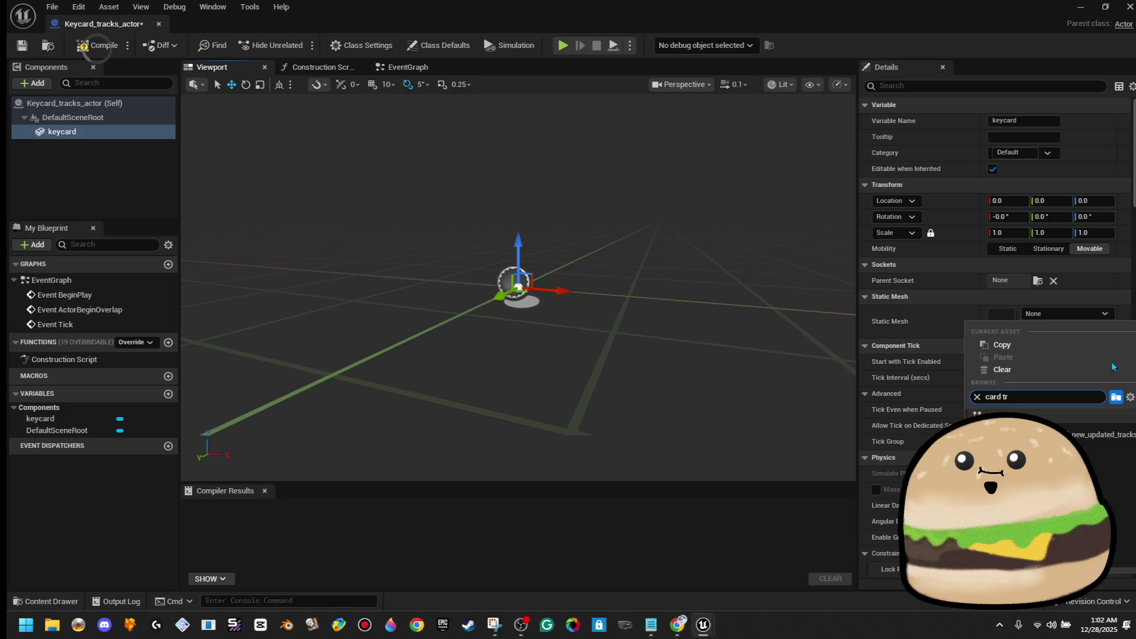
click(1094, 434)
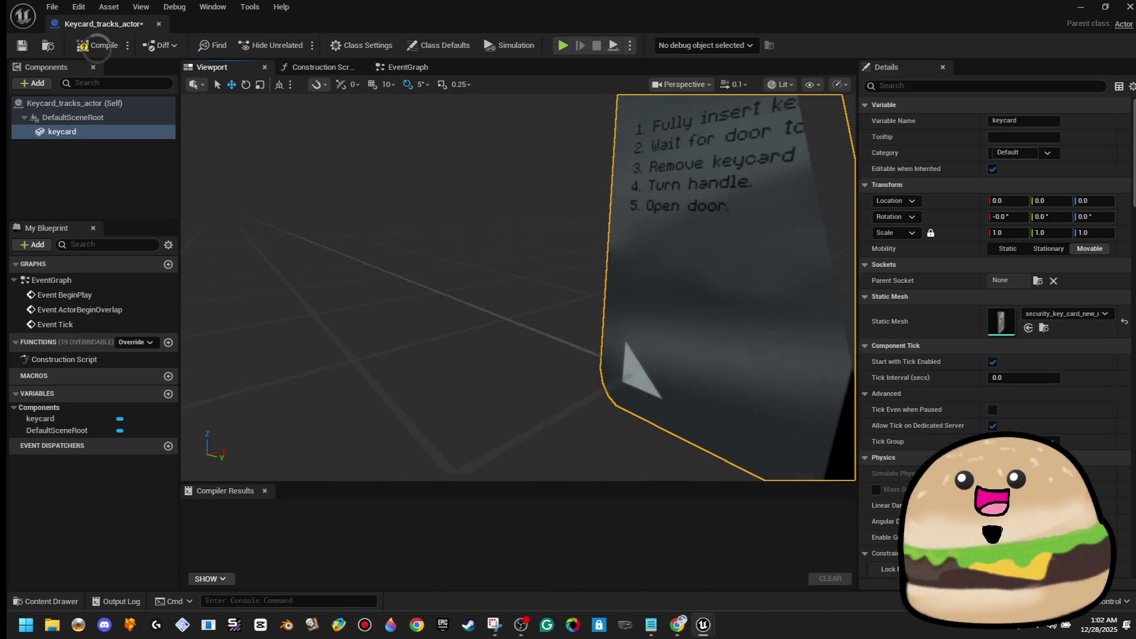
Step: Shift the keycard along Y, compile, and drag the actor into the level
drag(565, 342, 609, 342)
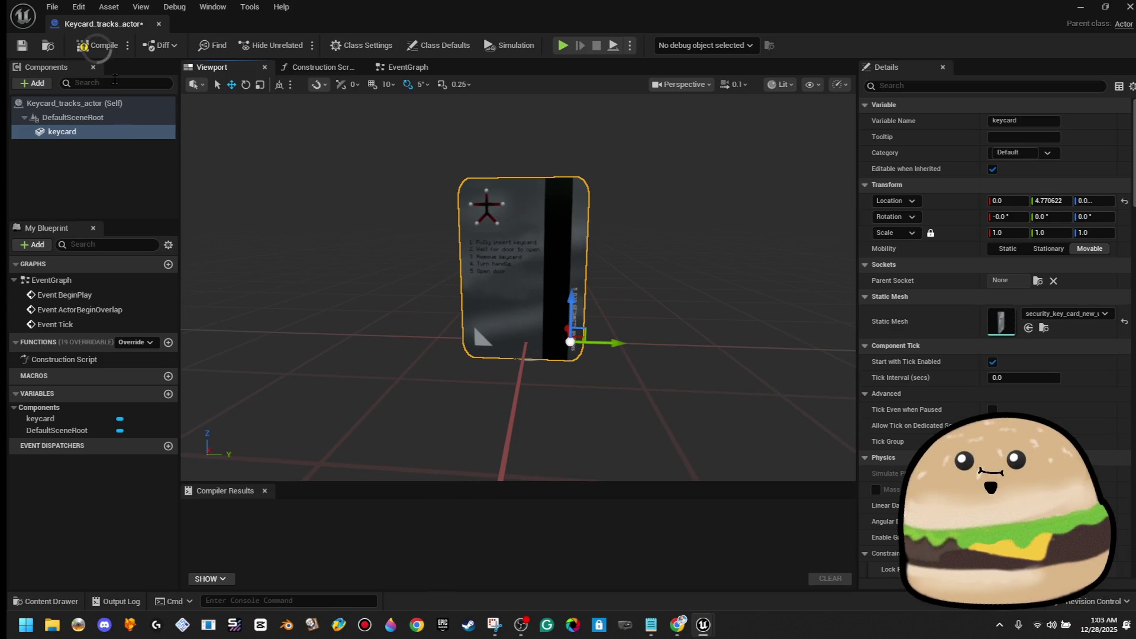
click(96, 48)
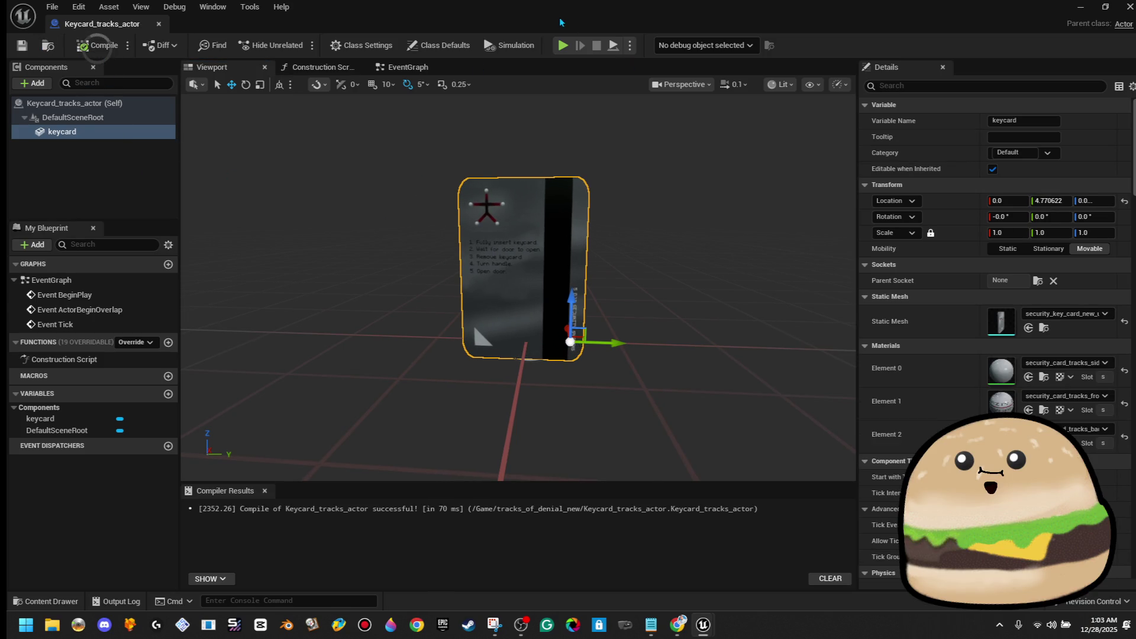
key(alt+Tab)
drag(613, 491, 430, 273)
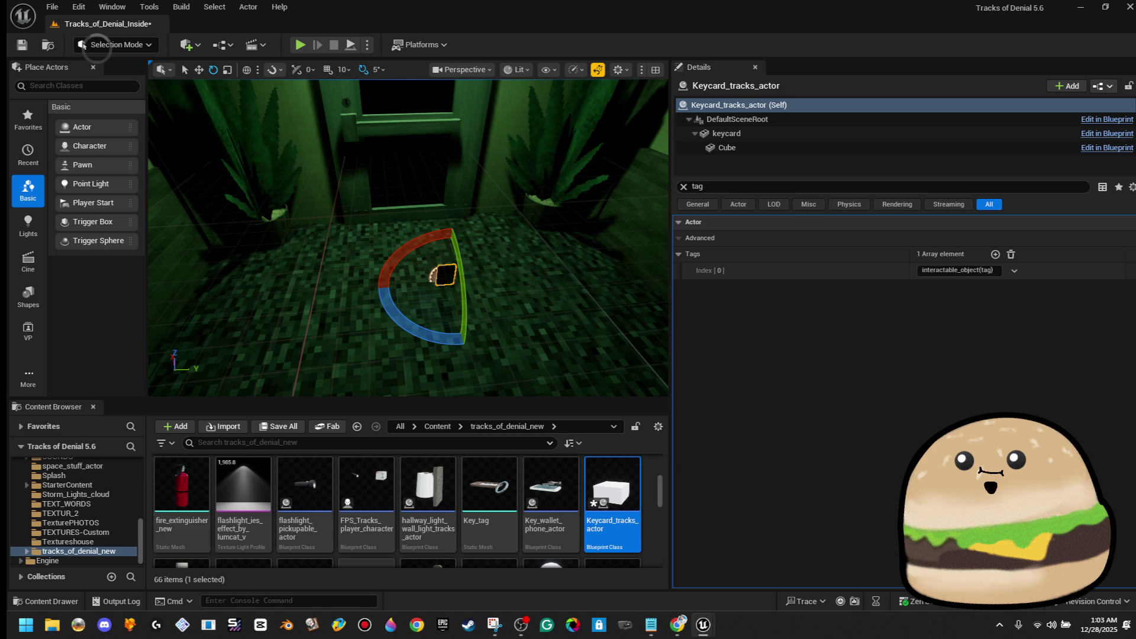
Step: Rotate the placed keycard by -70 degrees and around its vertical axis to lie on the floor
key(f)
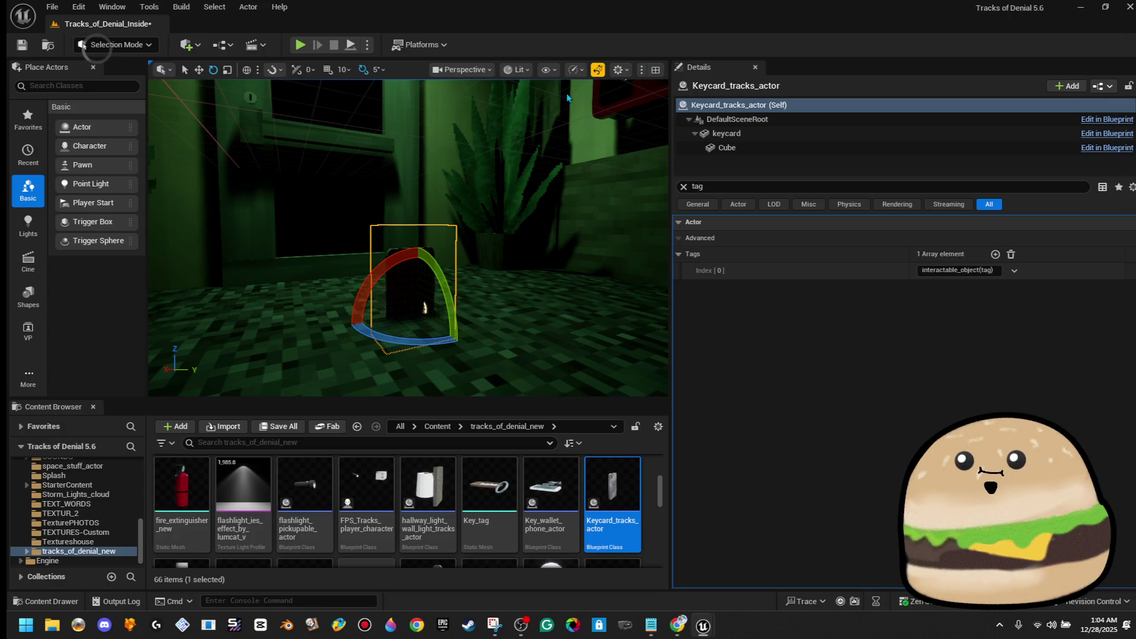
scroll(503, 187, up, 3)
drag(437, 331, 513, 273)
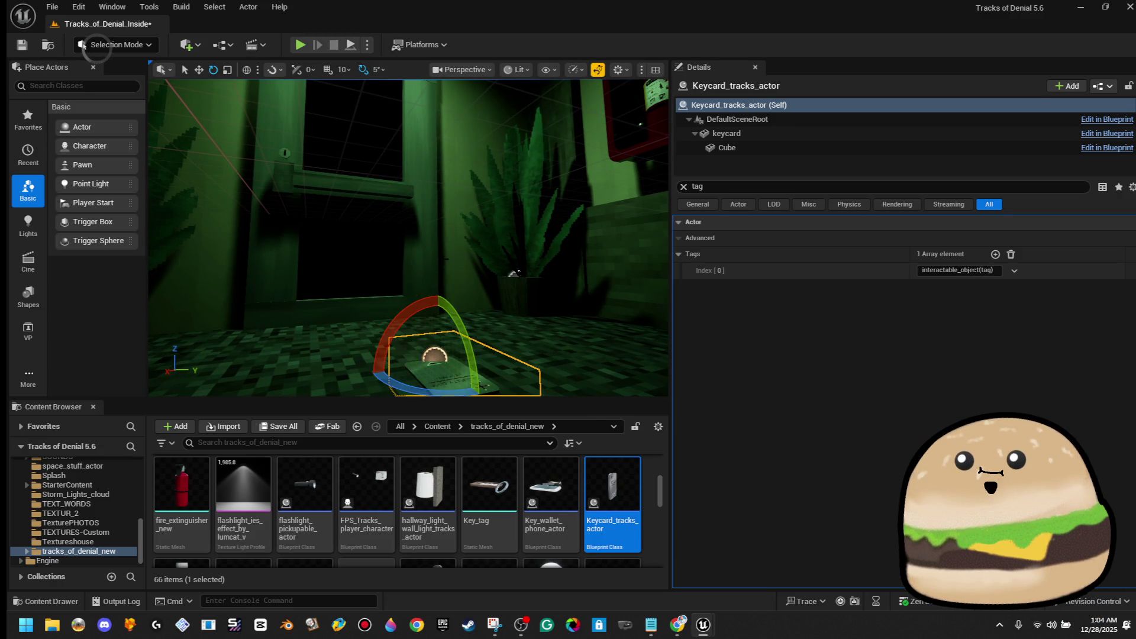
key(f)
drag(375, 306, 391, 306)
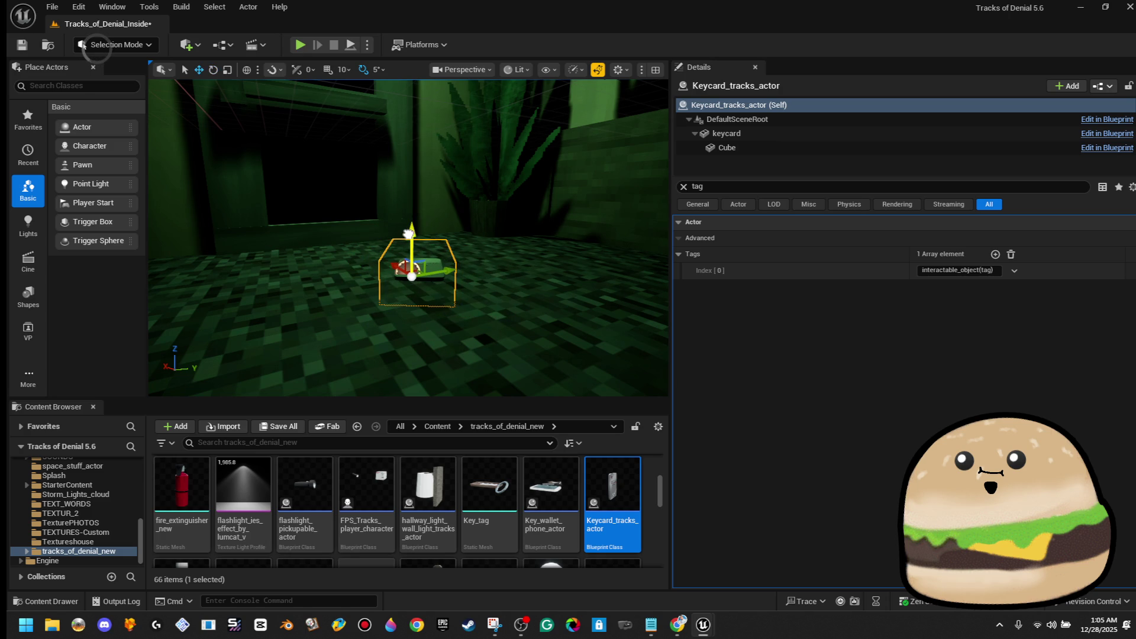
mouse_move(416, 227)
mouse_down()
mouse_move(403, 248)
mouse_move(414, 254)
mouse_up()
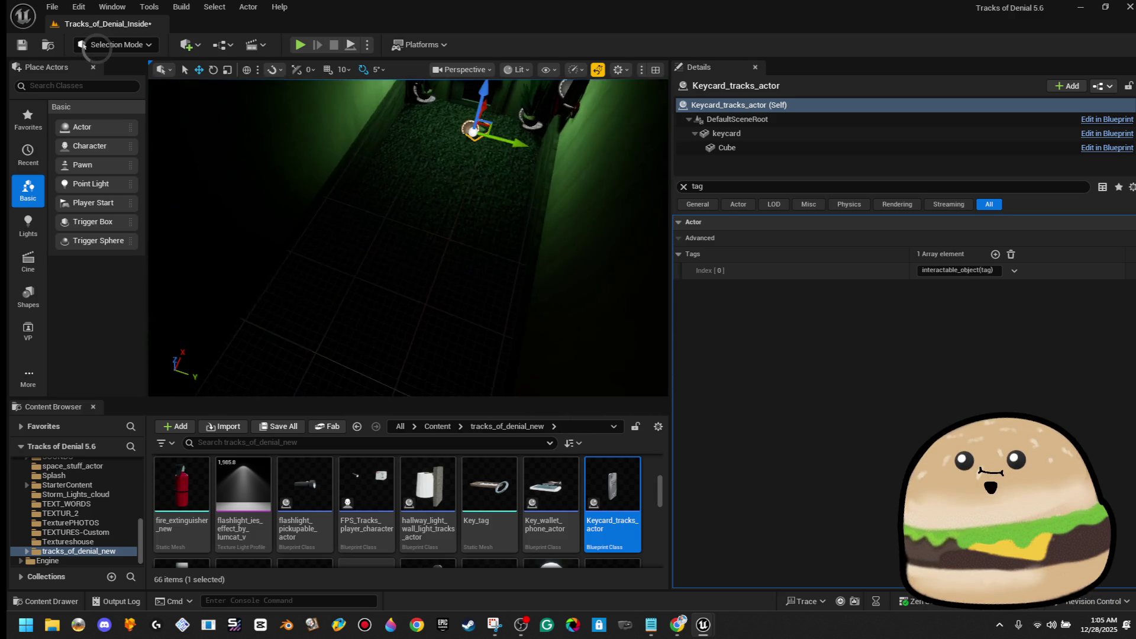
right_click(367, 217)
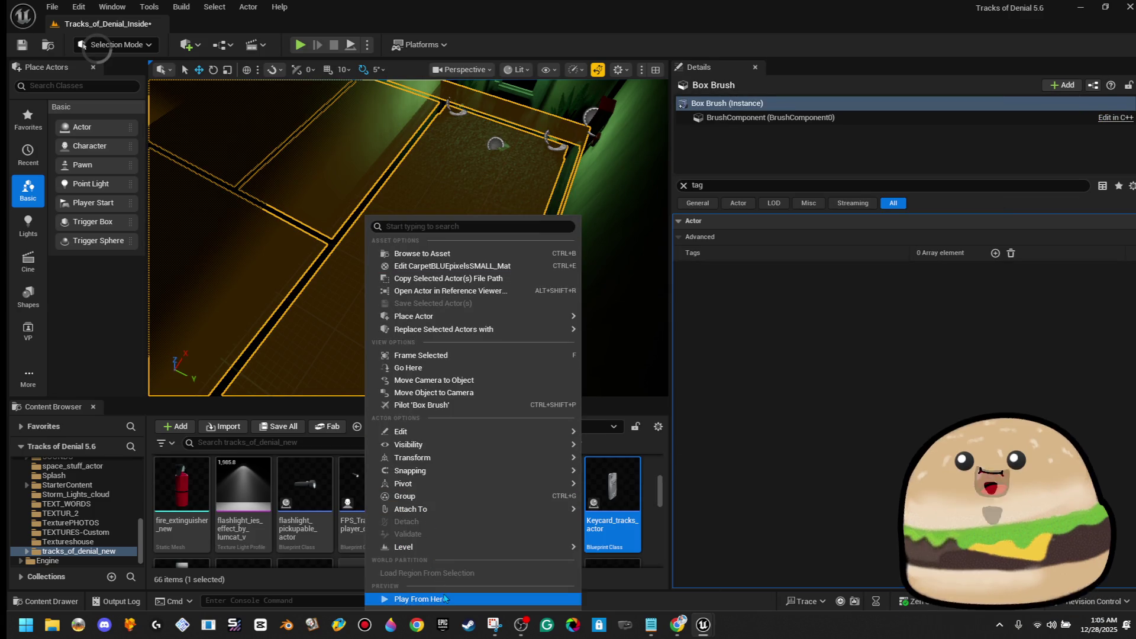
Step: Play from the chosen floor spot despite the compile errors, walk to the keycard, then stop
click(420, 598)
click(700, 409)
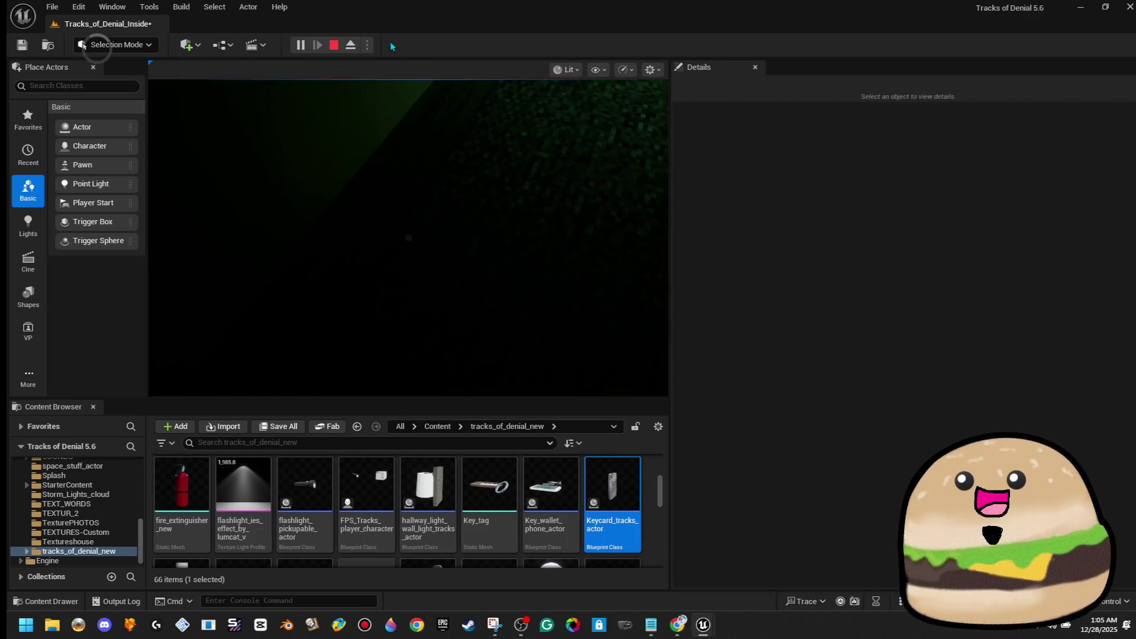
key(F11)
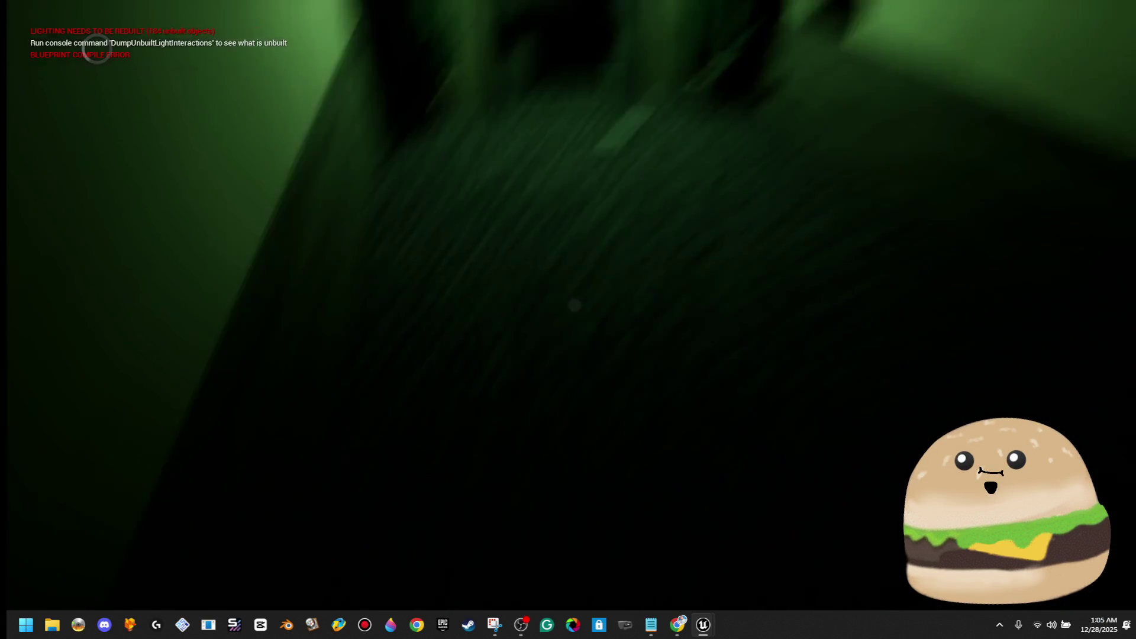
key(w)
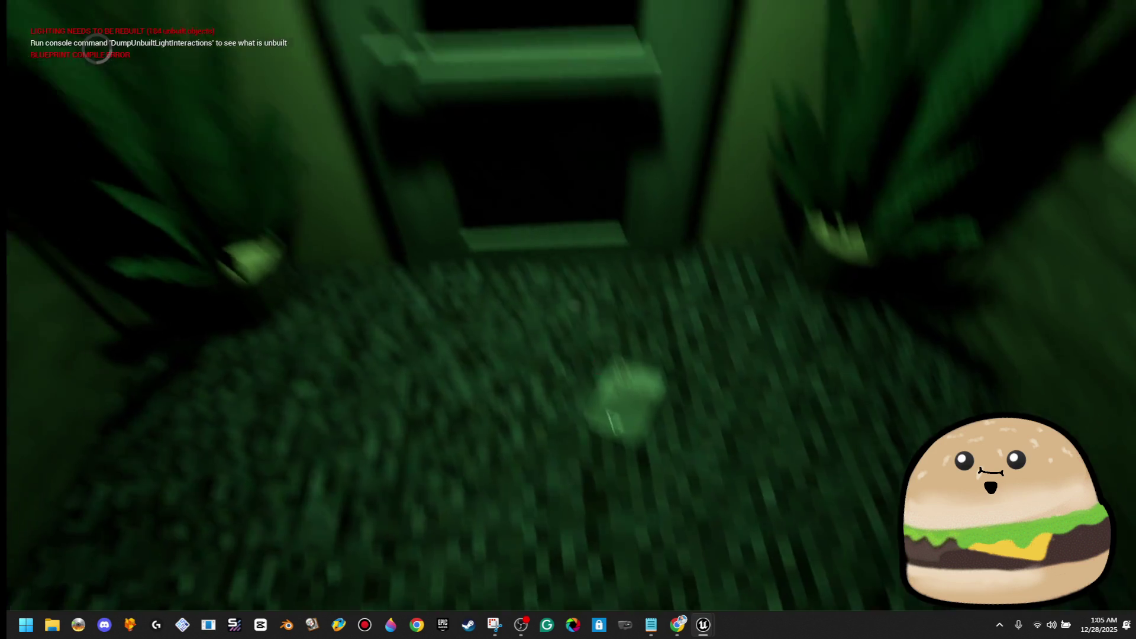
key(Escape)
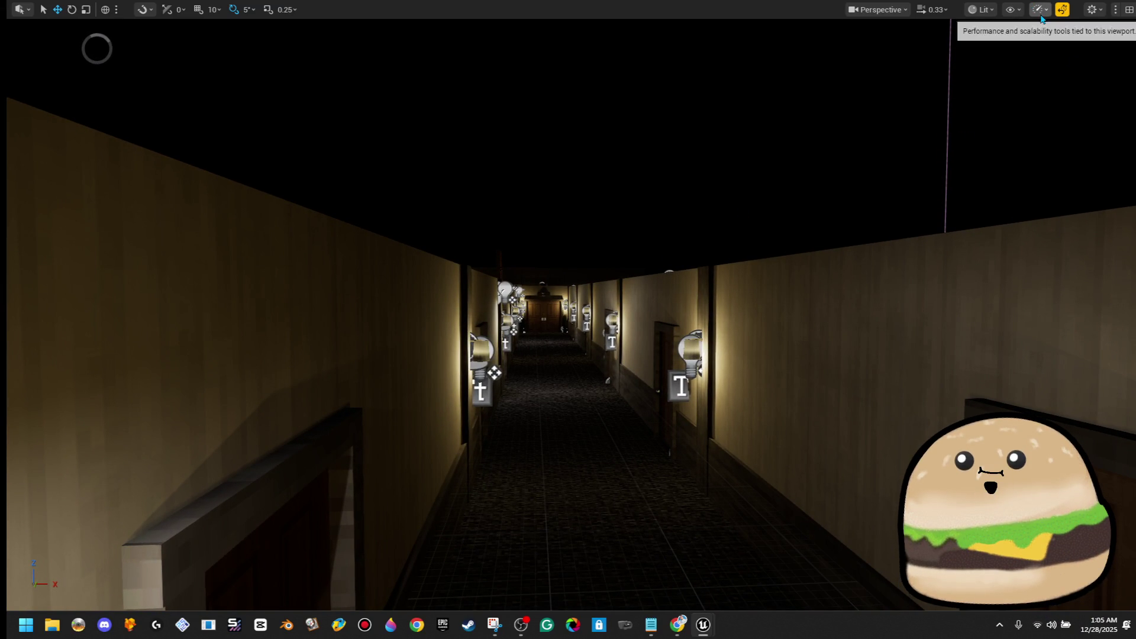
Step: Change the viewport camera speed and fly down the hotel corridor into the carpeted room
click(934, 9)
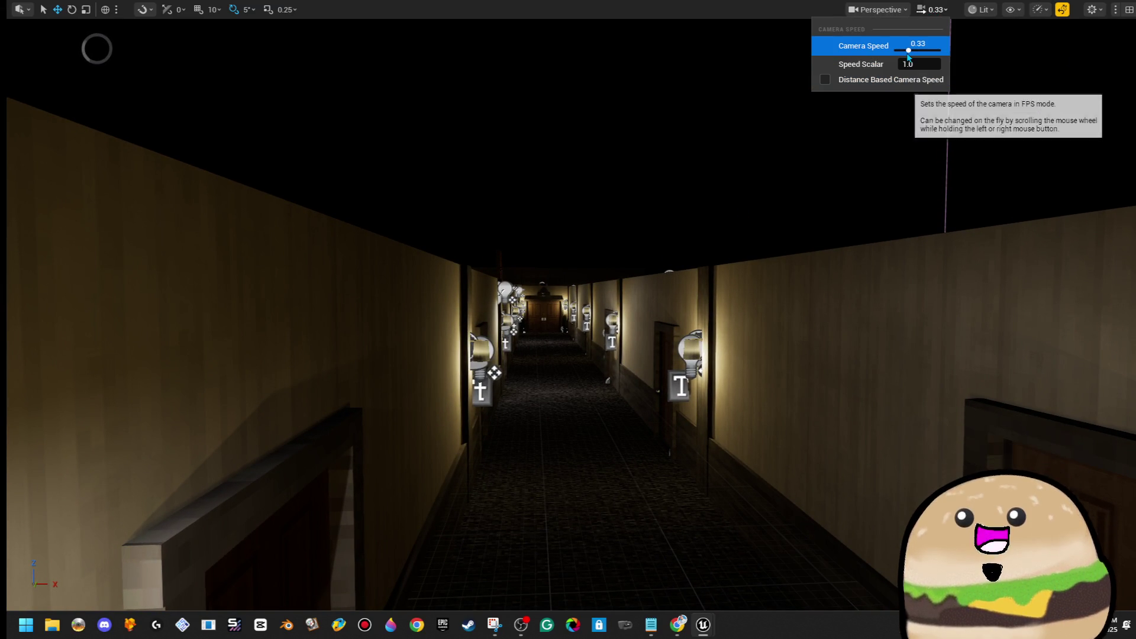
click(708, 366)
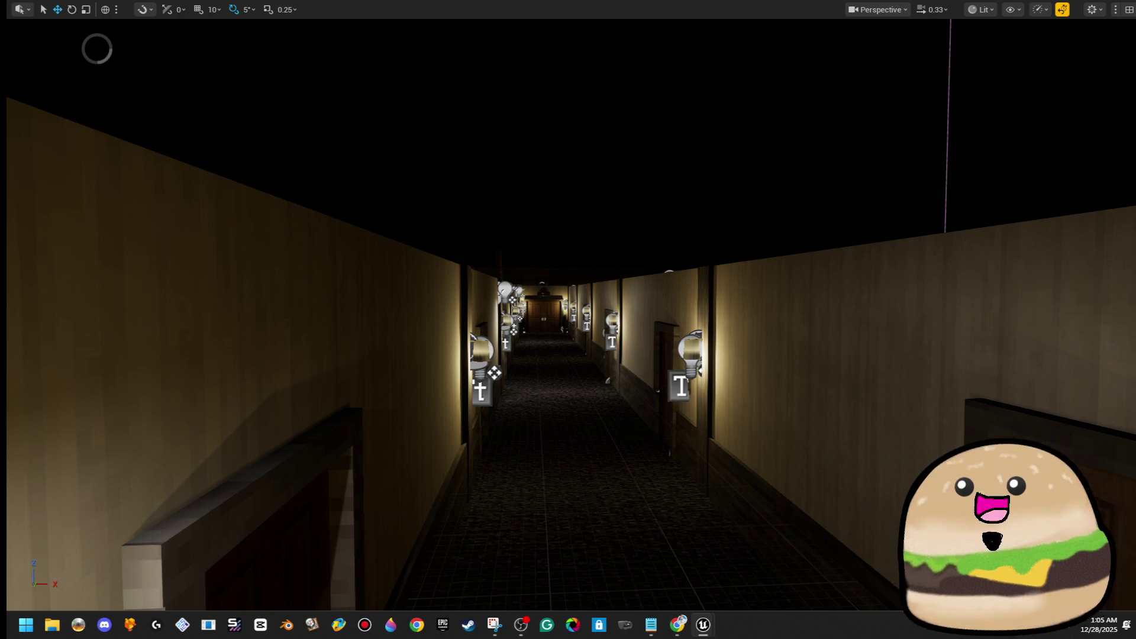
key(Up)
key(Up)
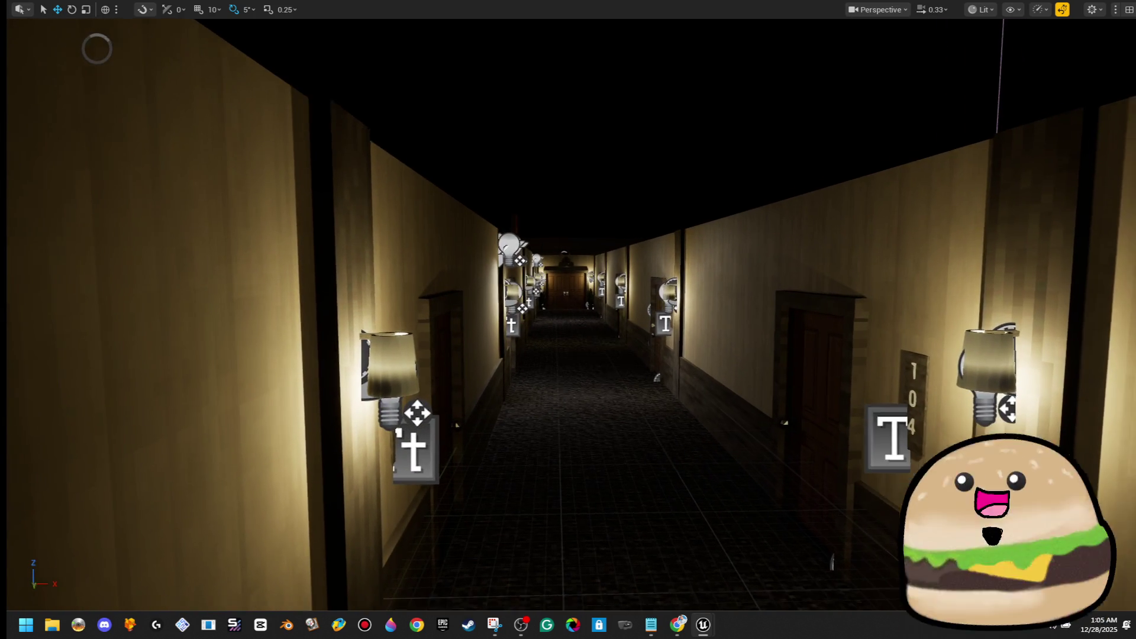
key(Up)
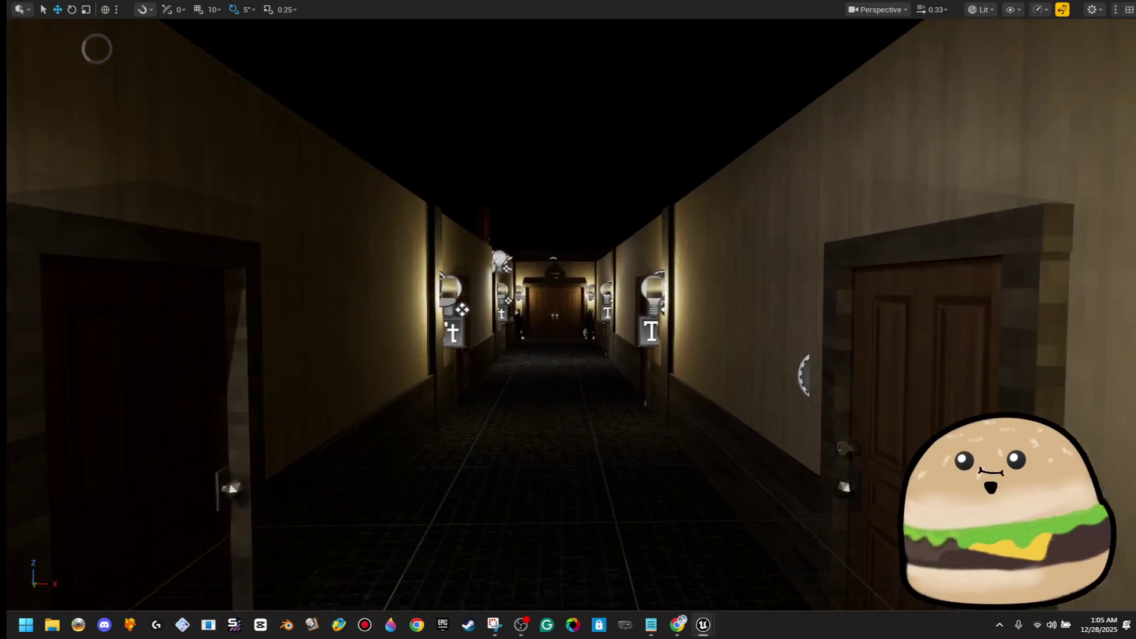
click(943, 13)
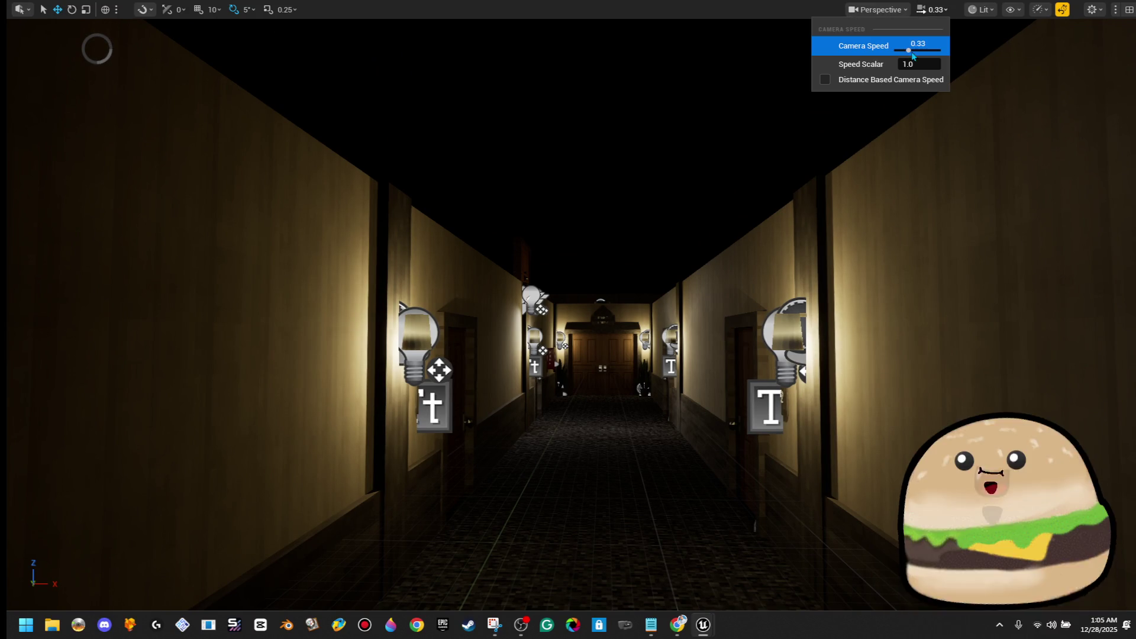
drag(913, 47, 902, 50)
key(Up)
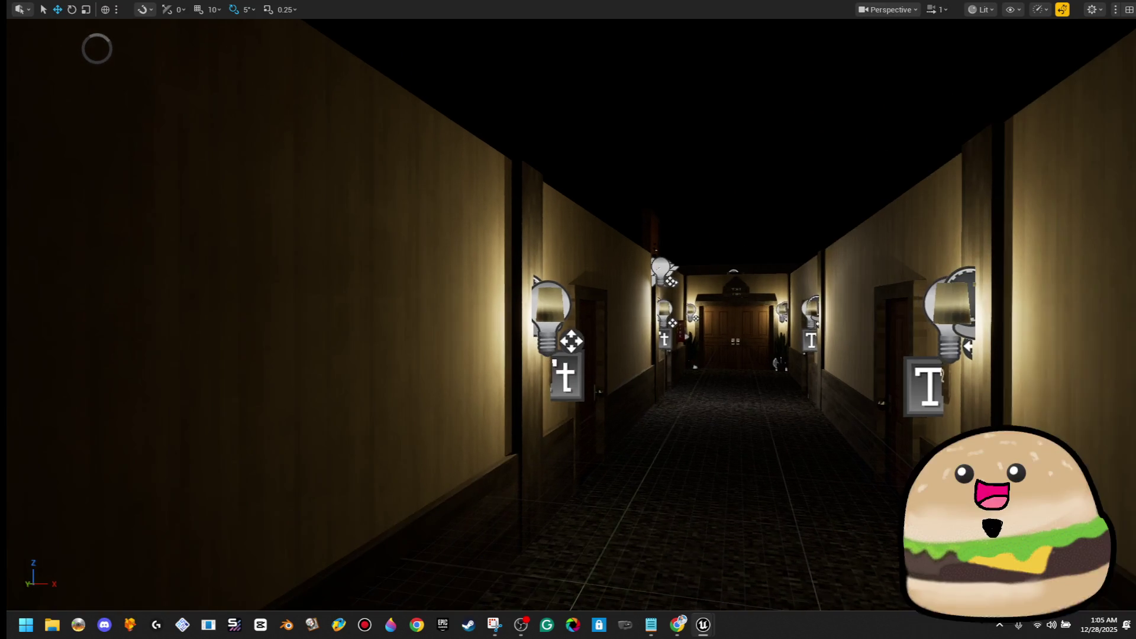
key(Up)
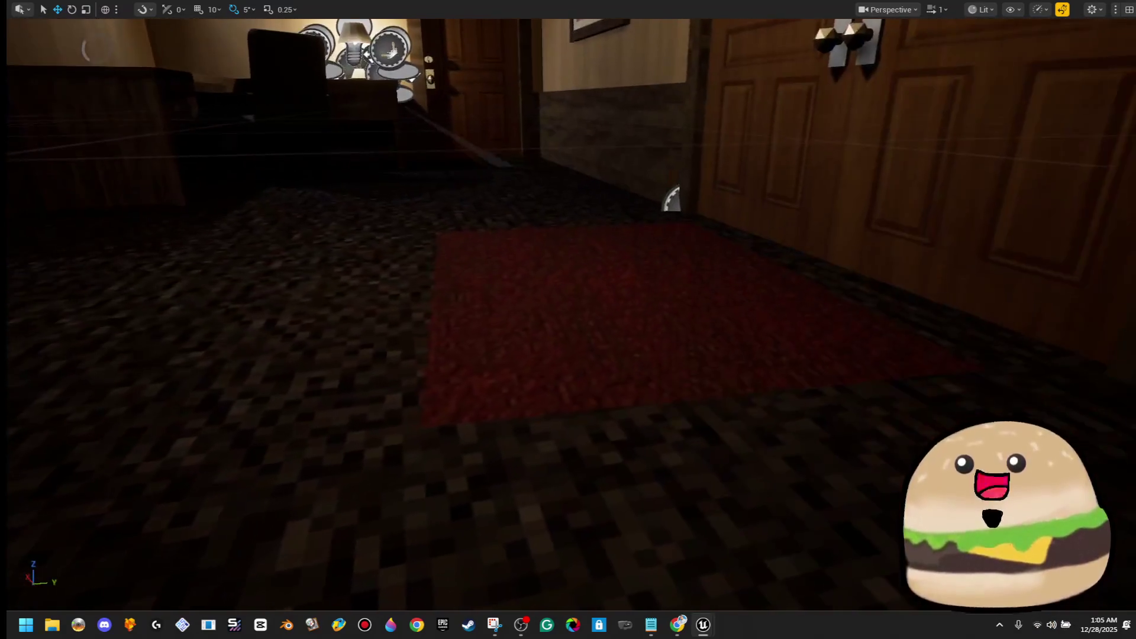
Step: Pull back to an overhead view, then frame the selected rug by the green-lit exit door
key(Down)
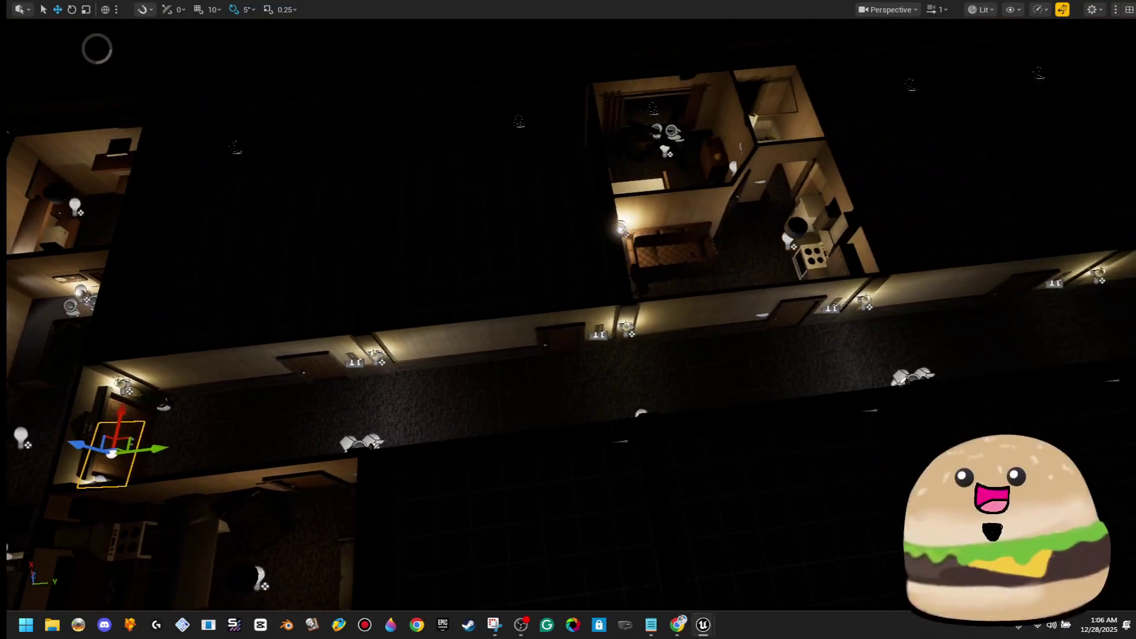
key(Down)
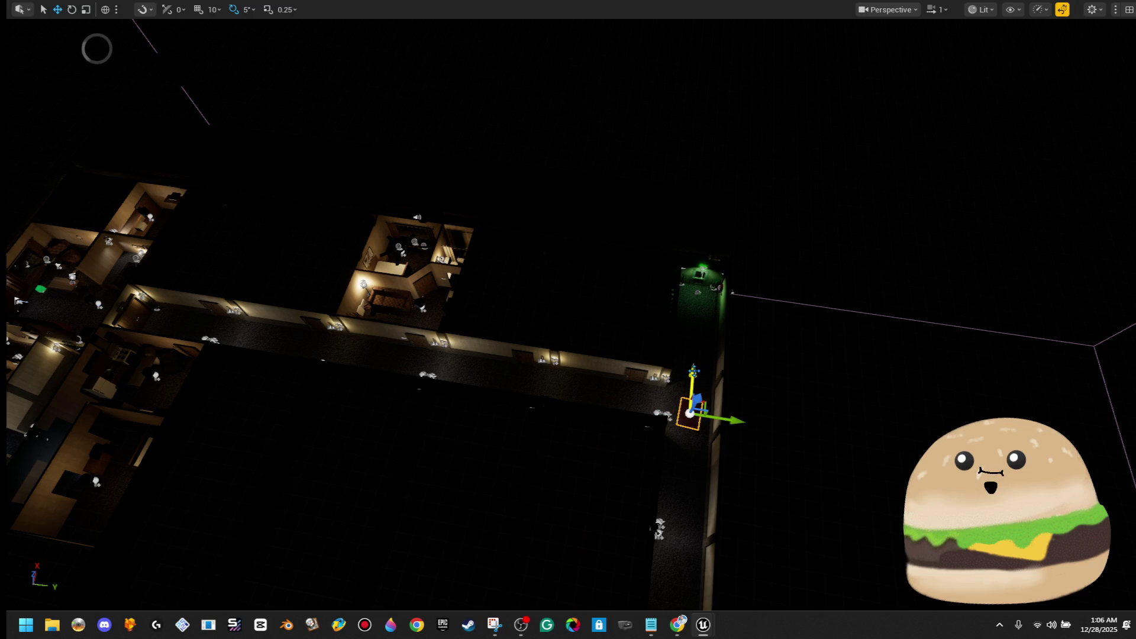
key(Up)
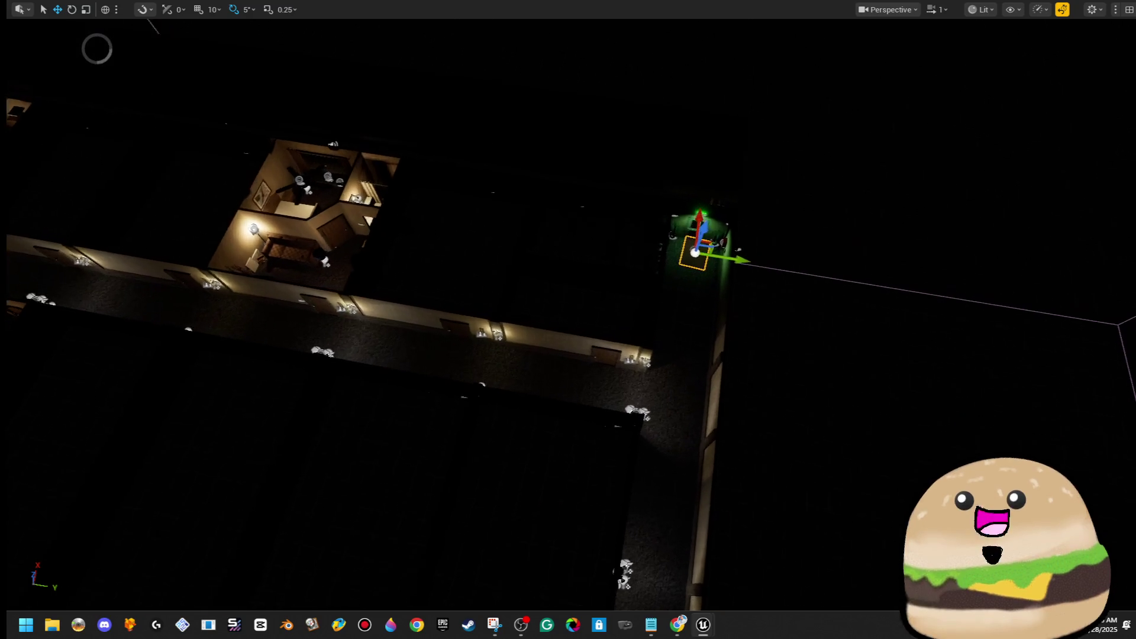
key(f)
key(e)
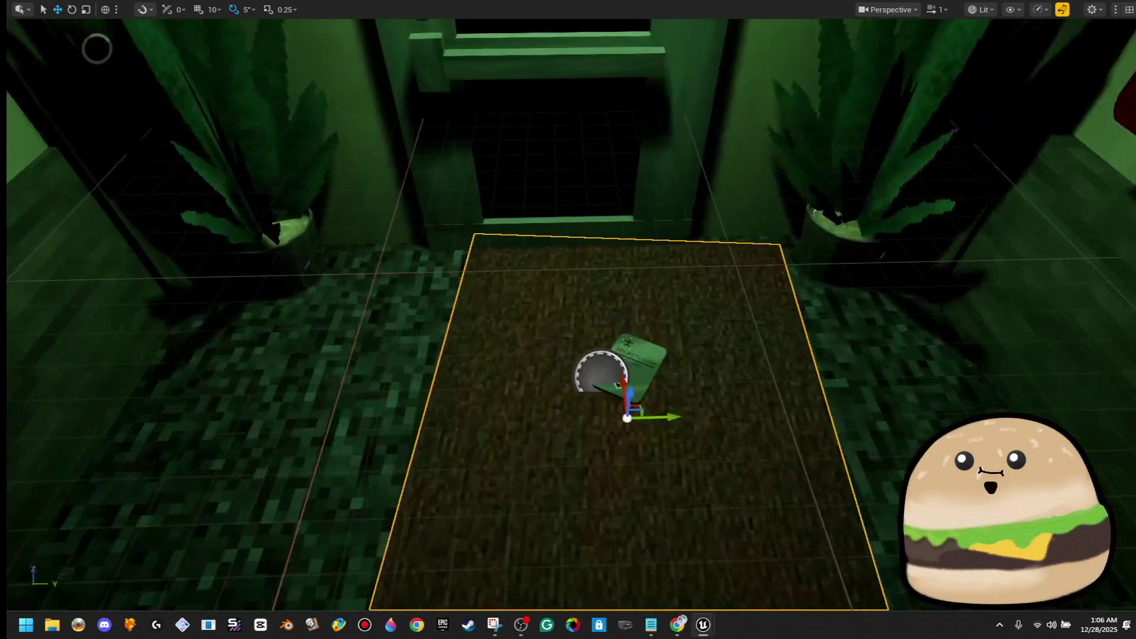
Step: Rotate the exit-door rug about 85 degrees and slide it along the Y axis
mouse_move(593, 369)
mouse_down()
mouse_move(663, 373)
mouse_move(562, 349)
mouse_move(671, 345)
mouse_move(642, 322)
mouse_move(736, 295)
mouse_up()
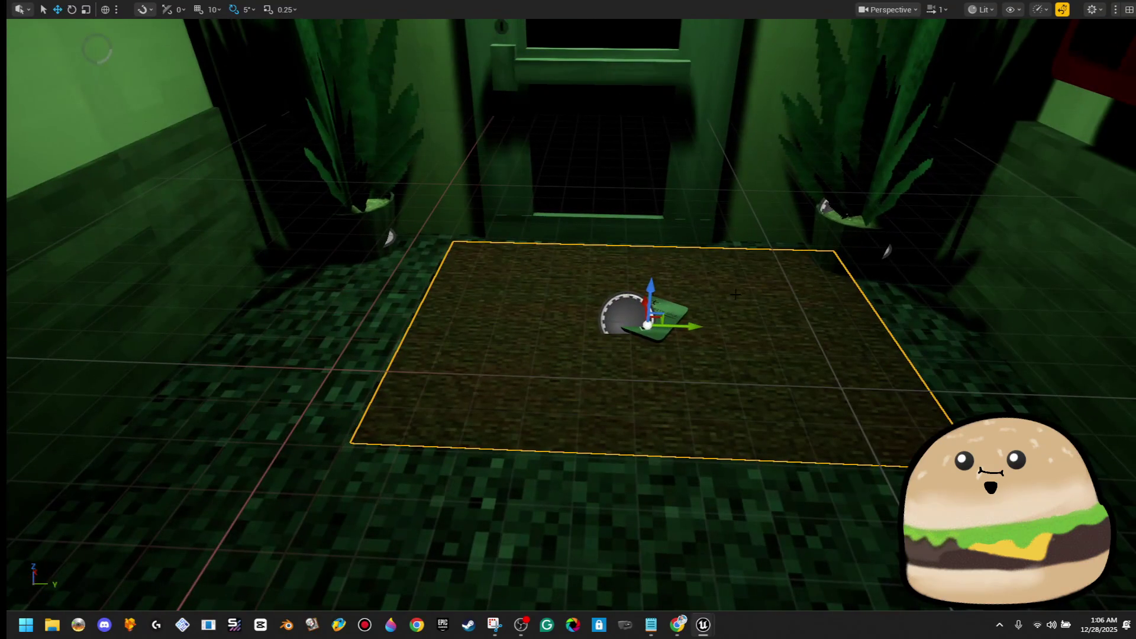
drag(695, 329, 658, 328)
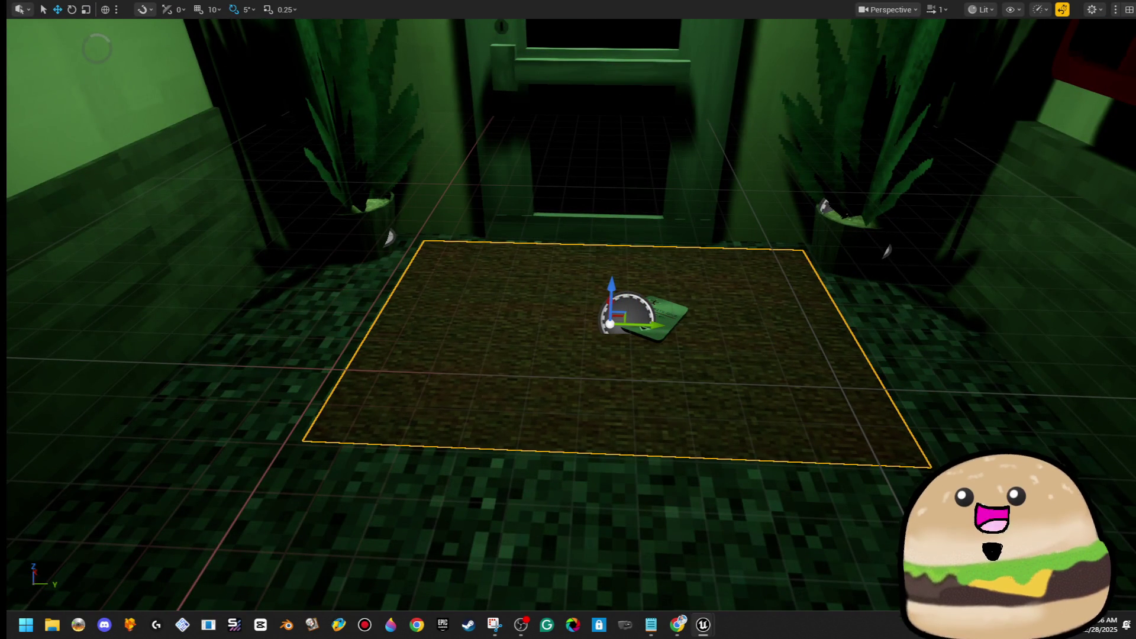
key(s)
Step: Scale up both potted plants beside the exit door
click(457, 375)
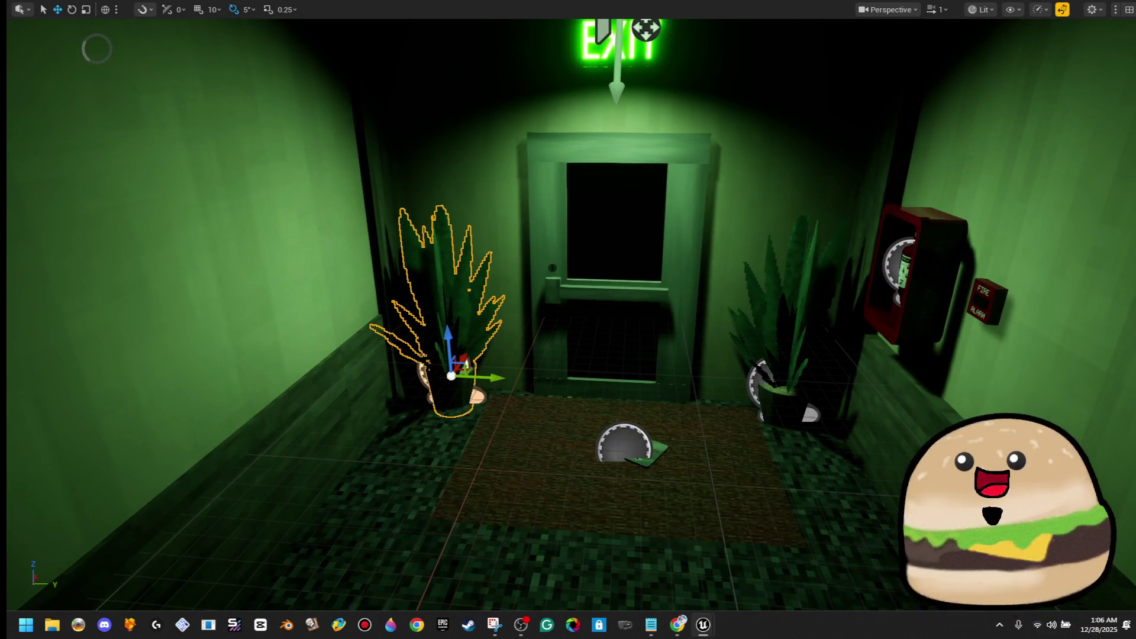
mouse_move(785, 391)
mouse_down()
mouse_move(822, 376)
mouse_move(758, 420)
mouse_move(710, 473)
mouse_move(568, 331)
mouse_move(461, 278)
mouse_move(509, 219)
mouse_up()
key(w)
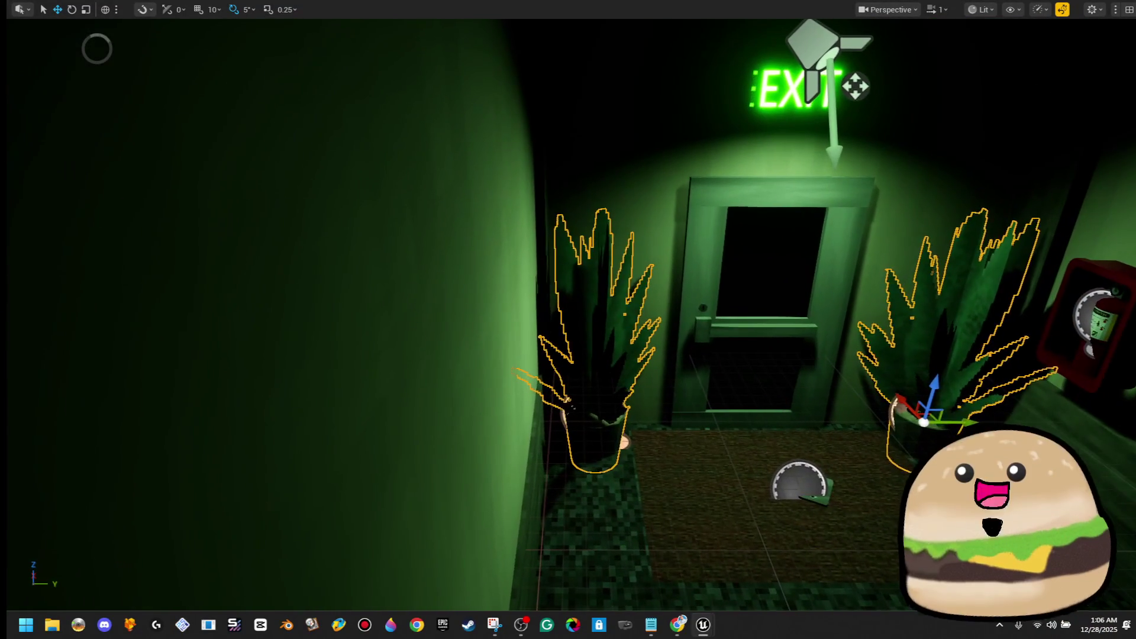
Step: Rotate the left potted plant to a new angle
click(594, 355)
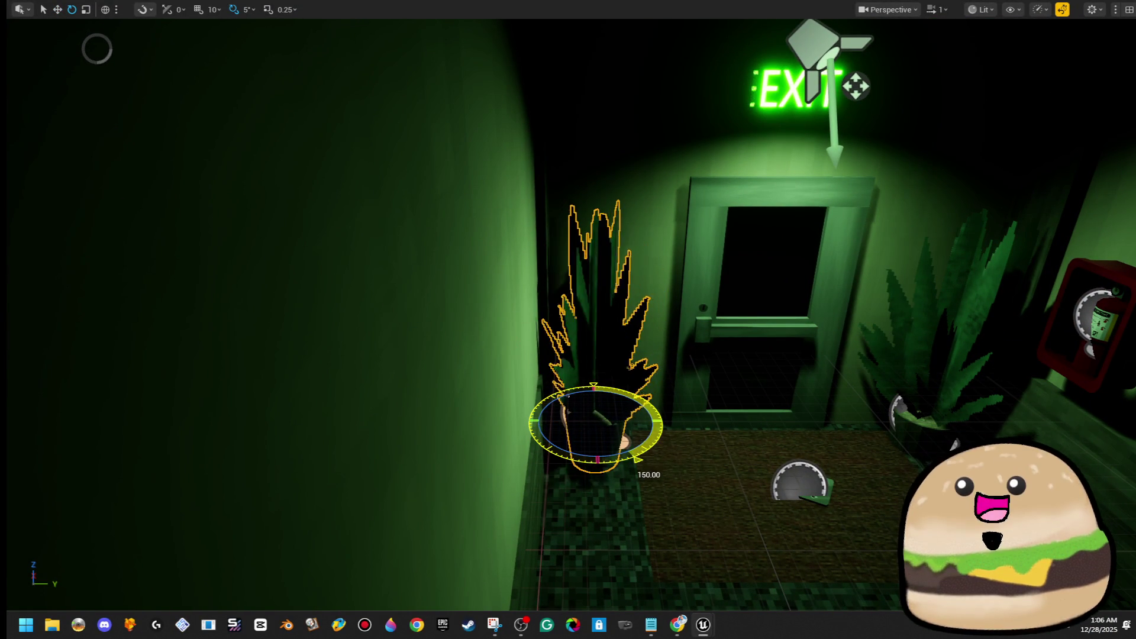
mouse_move(625, 462)
mouse_down()
mouse_move(586, 467)
mouse_move(535, 445)
mouse_move(556, 485)
mouse_up()
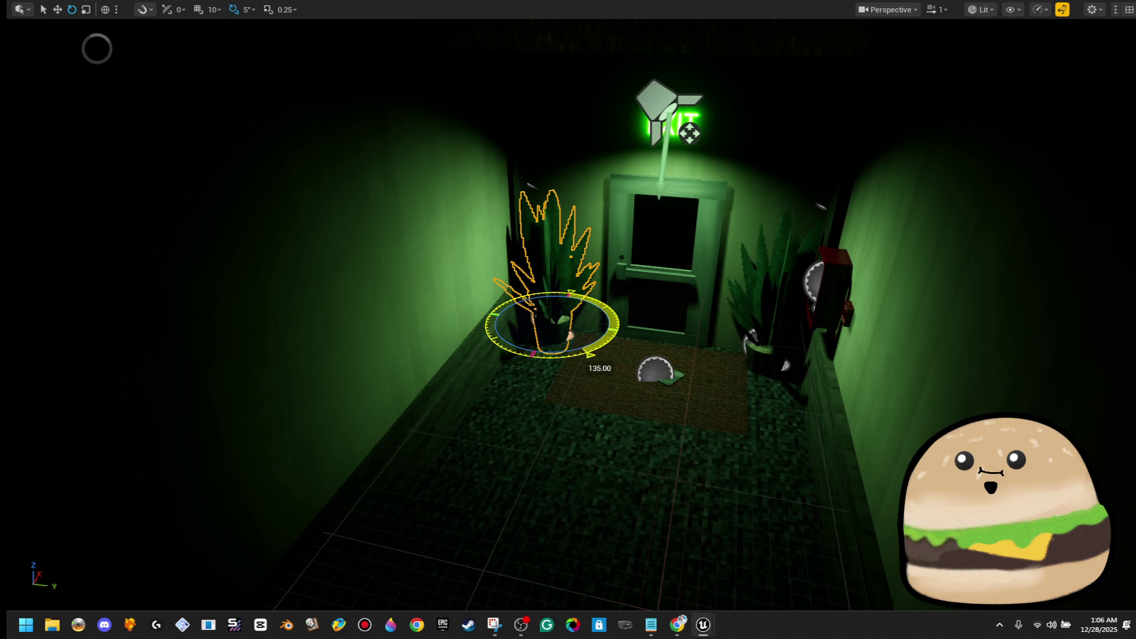
key(f)
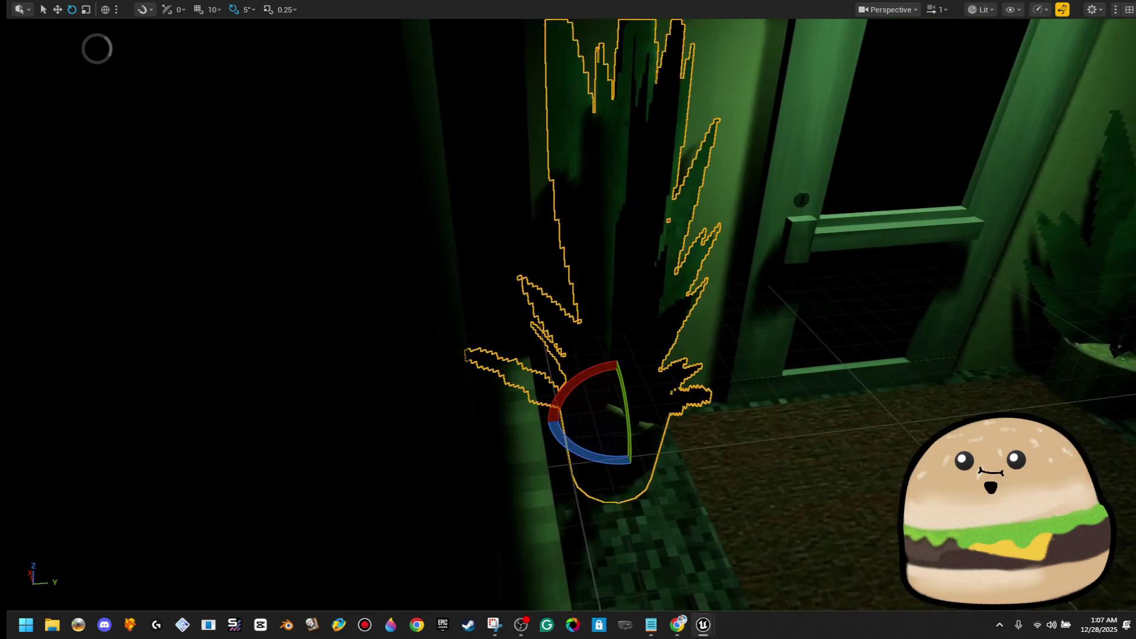
drag(568, 319, 541, 346)
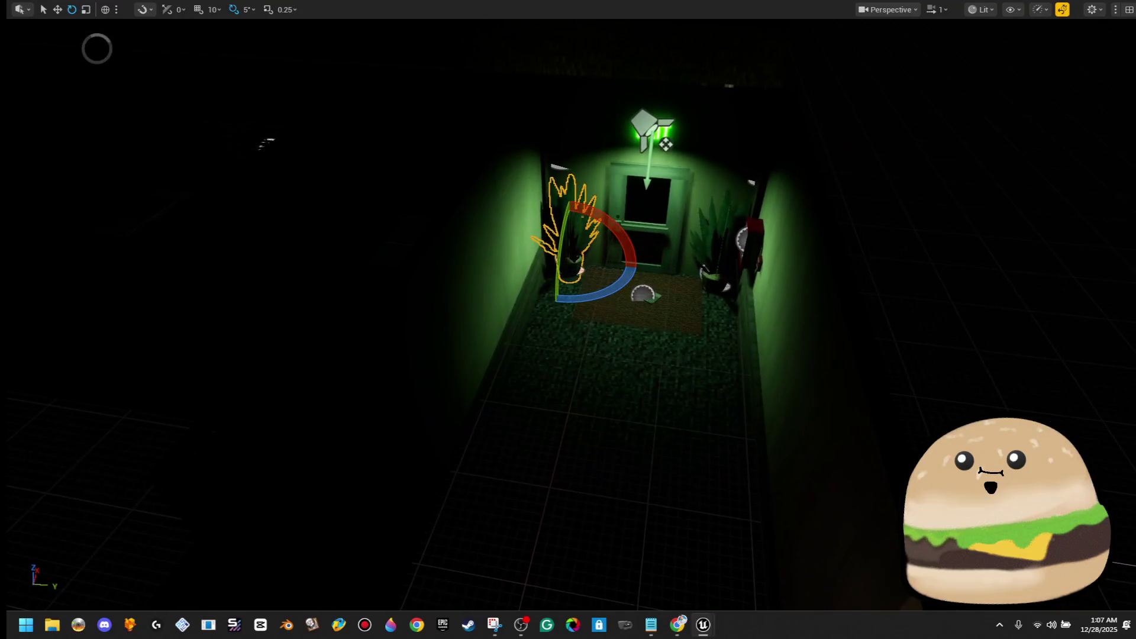
right_click(635, 595)
click(698, 430)
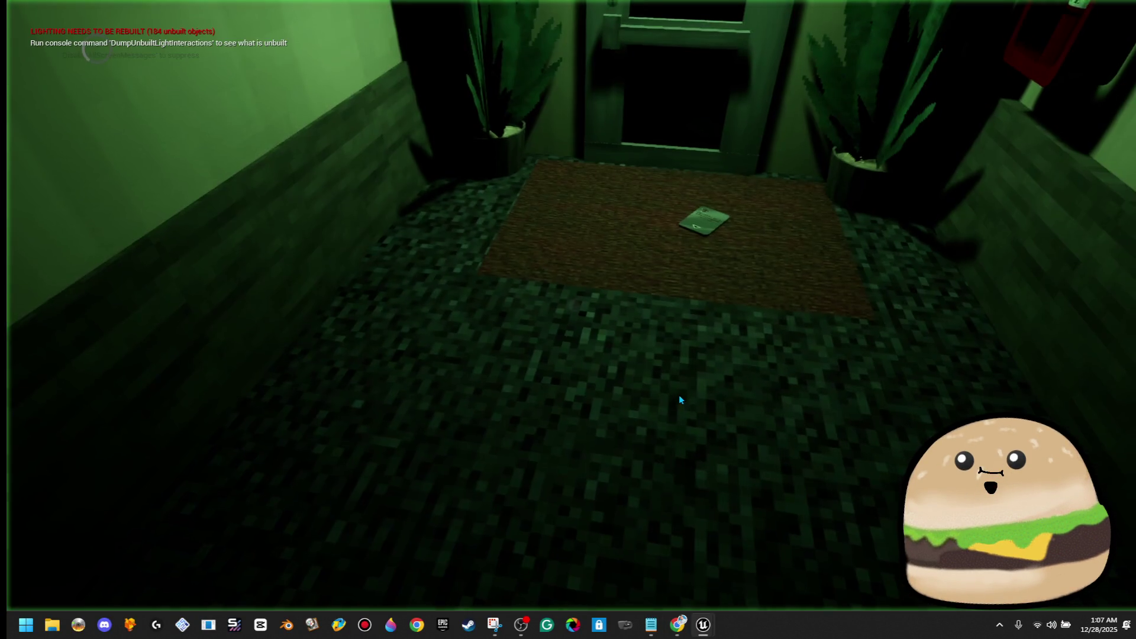
key(w)
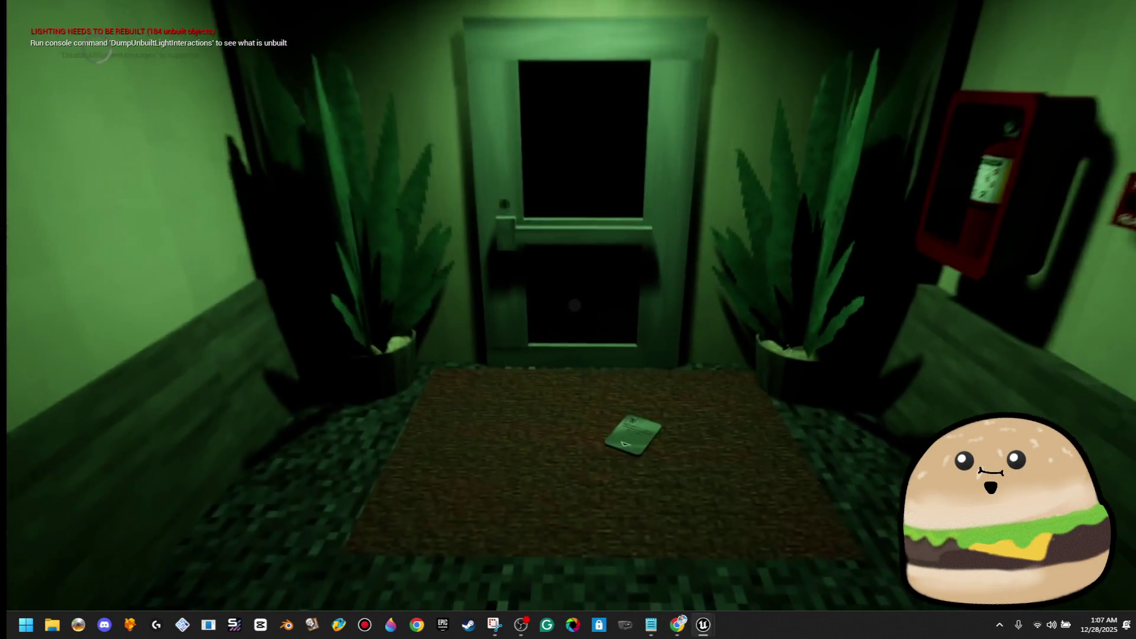
key(w)
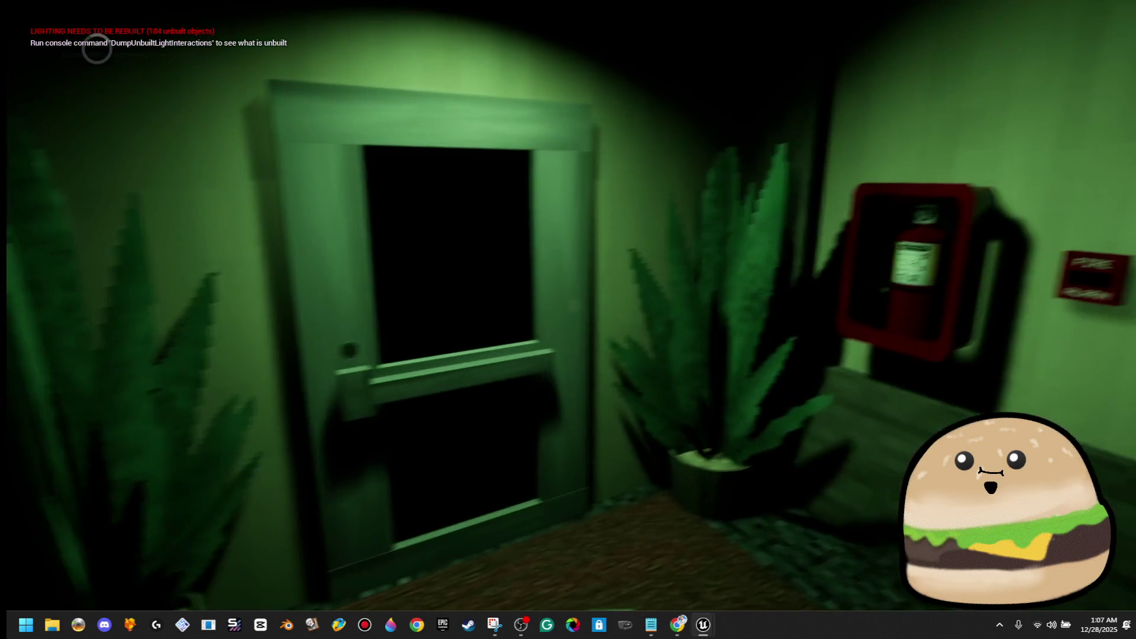
key(s)
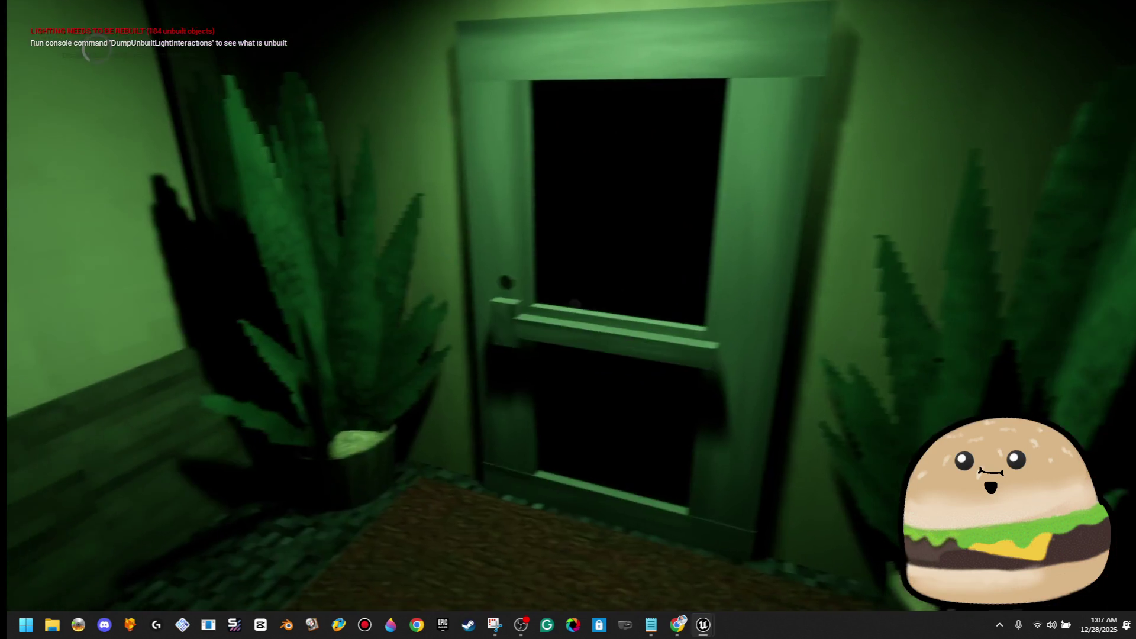
key(s)
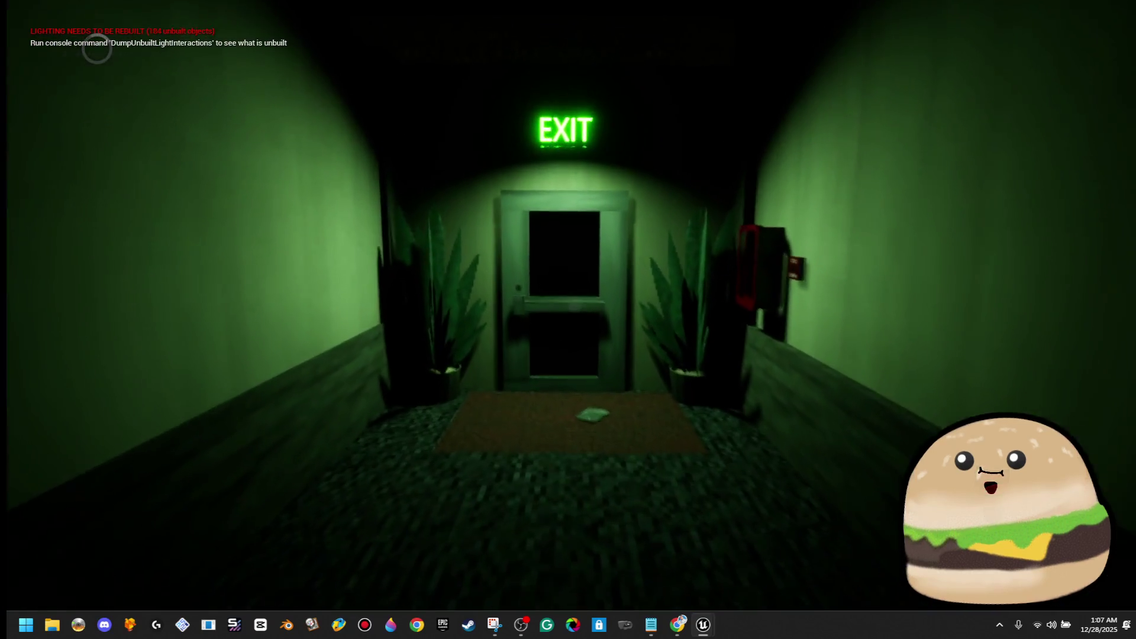
key(w)
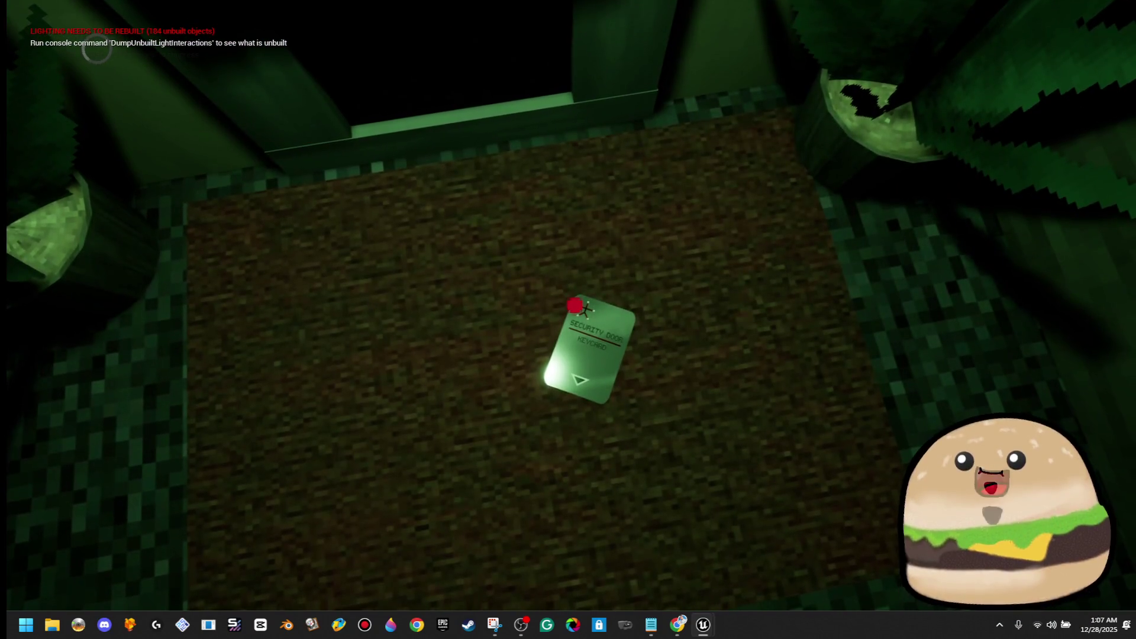
key(Escape)
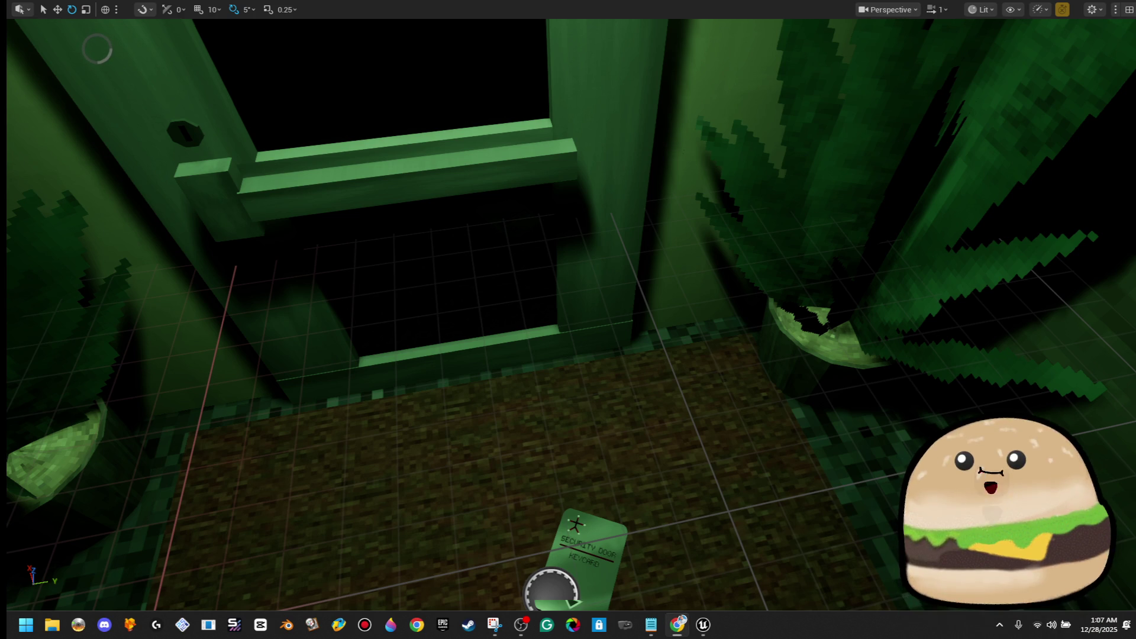
Step: Rotate the left potted plant by the door a further -25 degrees
scroll(568, 314, down, 10)
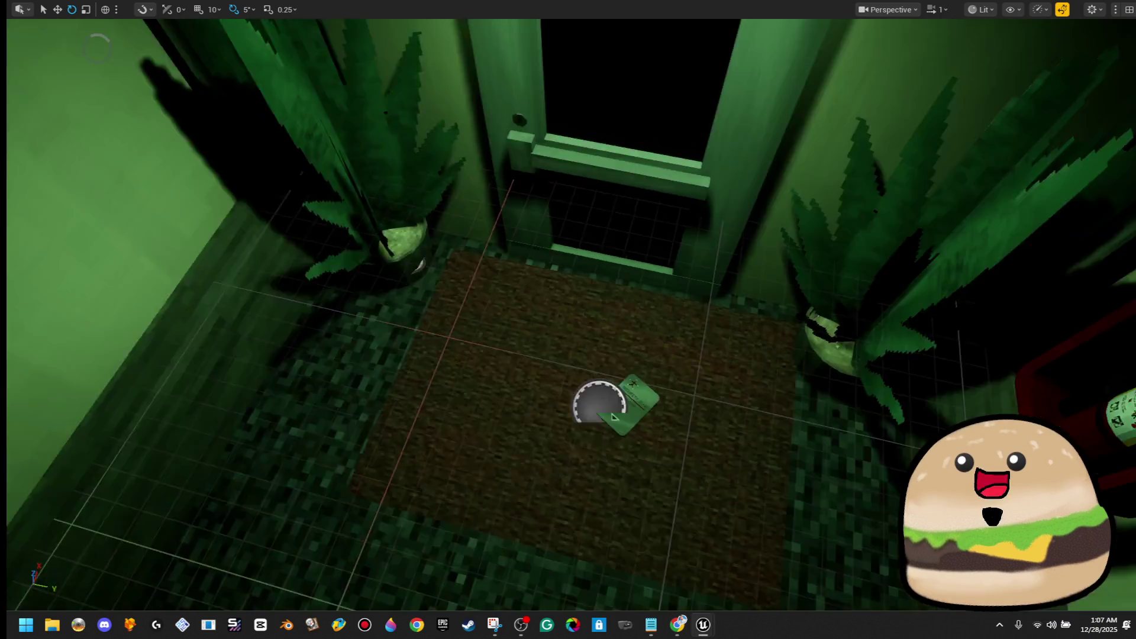
scroll(568, 314, down, 5)
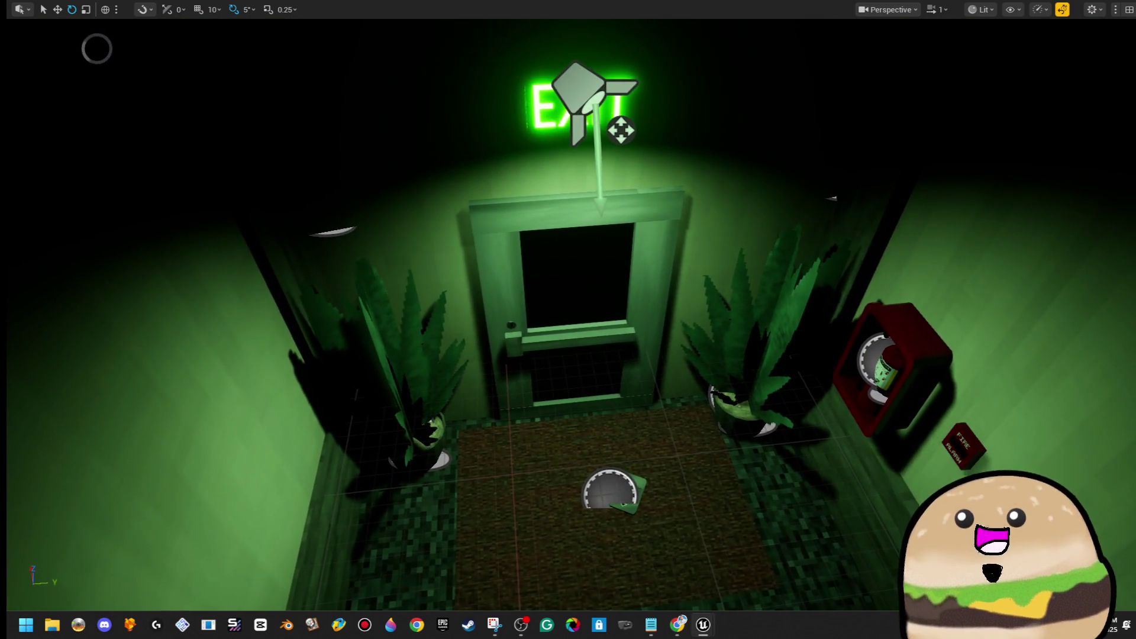
scroll(568, 313, up, 5)
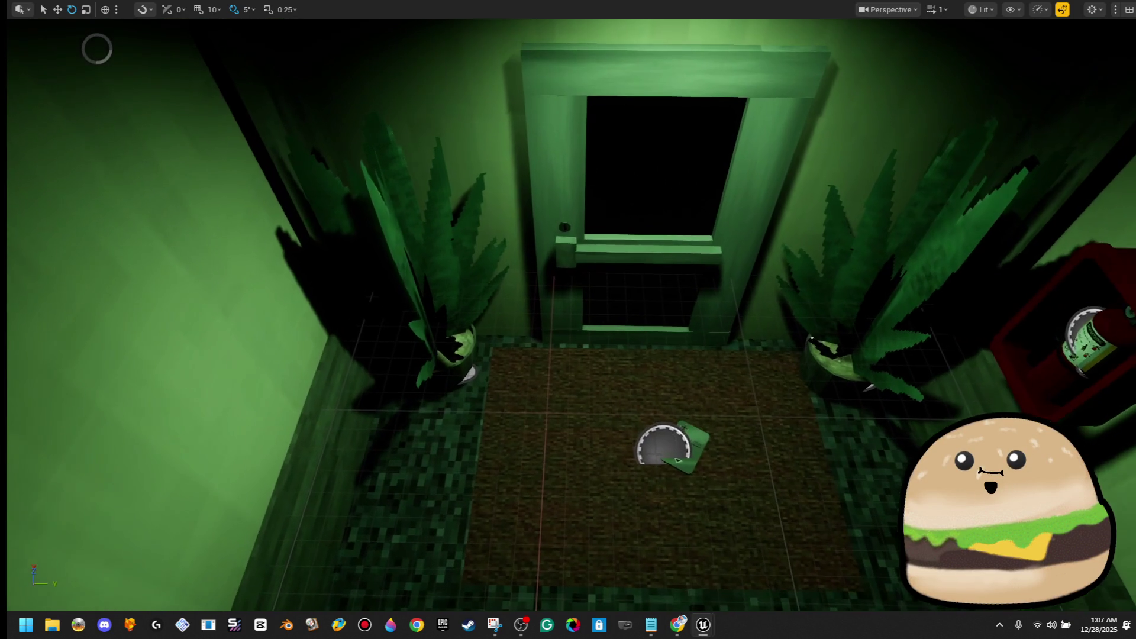
click(426, 345)
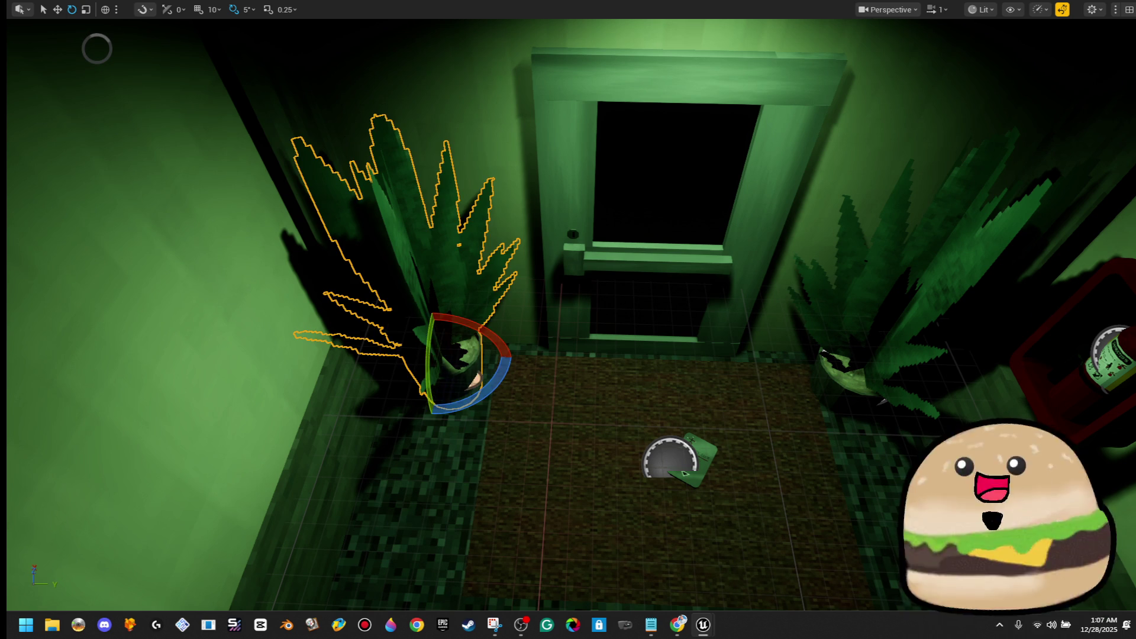
drag(469, 402, 450, 409)
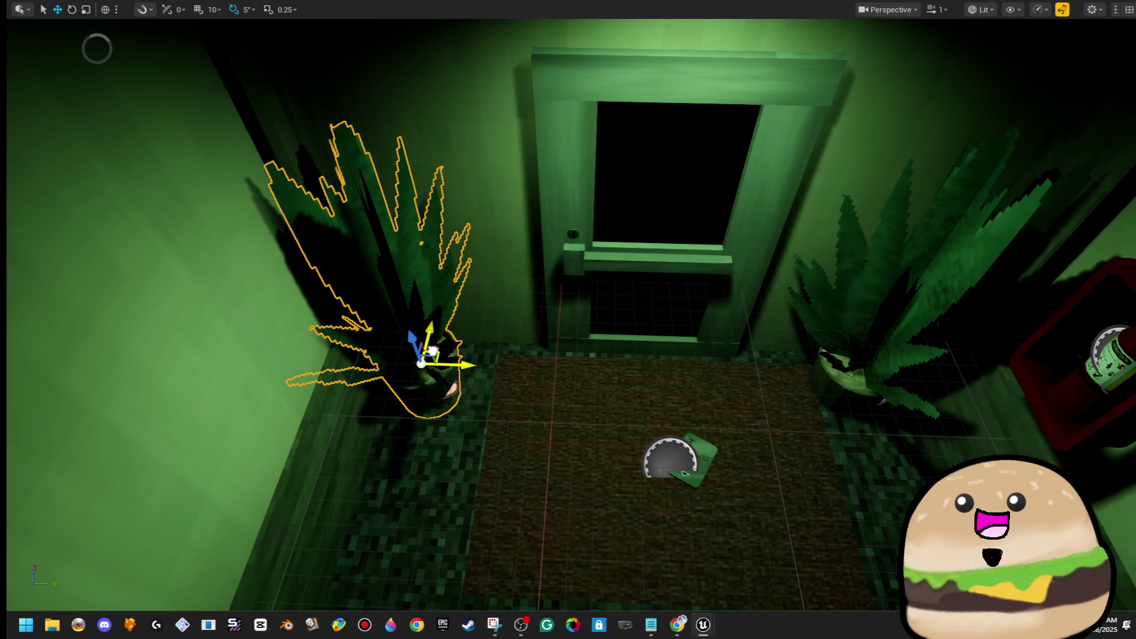
scroll(427, 354, down, 5)
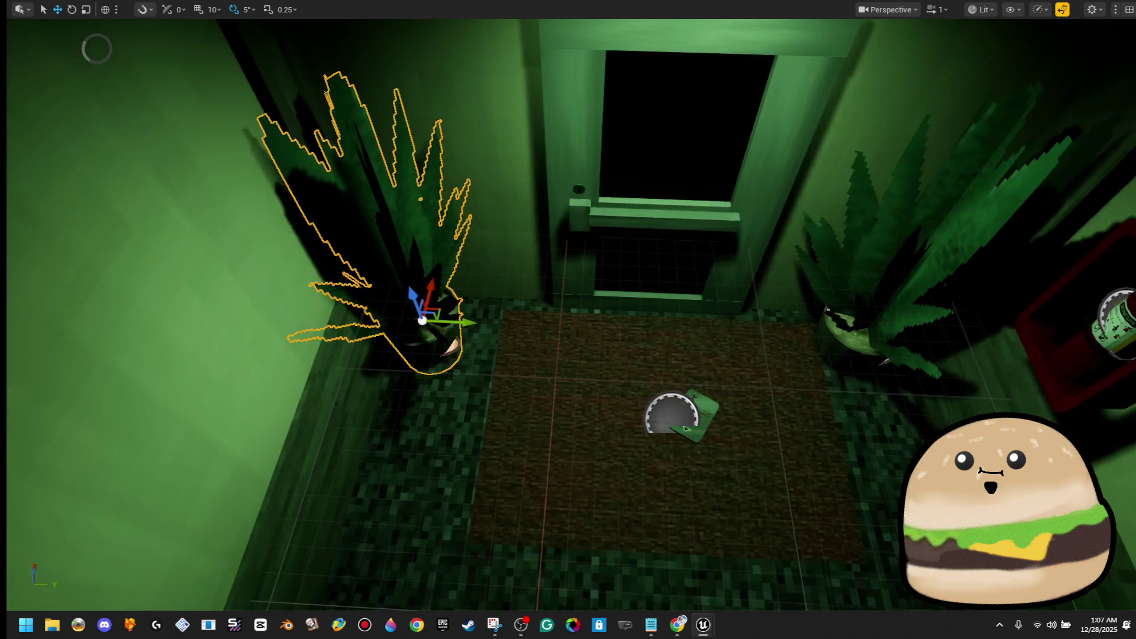
right_click(544, 425)
Step: Play-test from the exit-door mat, walking toward the door and fire extinguisher
click(598, 415)
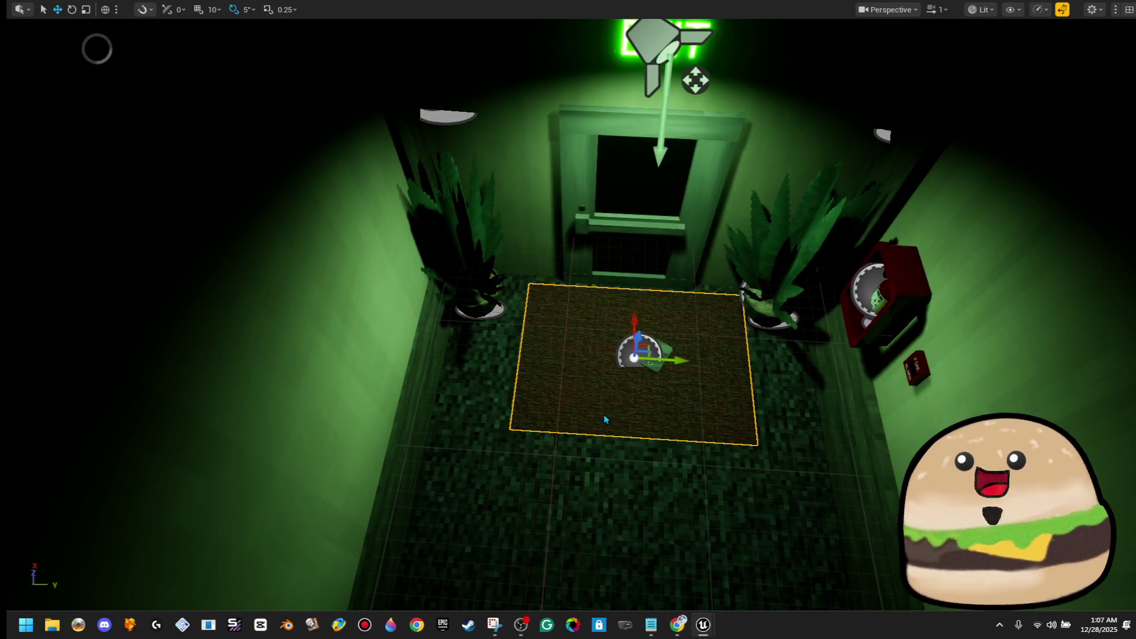
key(s)
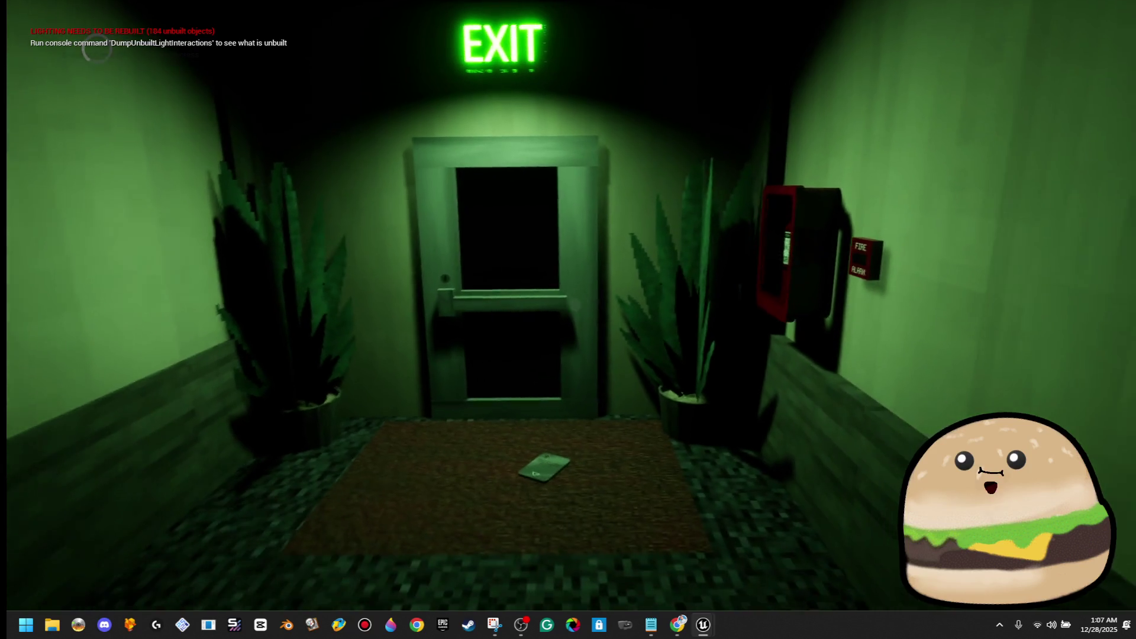
key(w)
key(w)
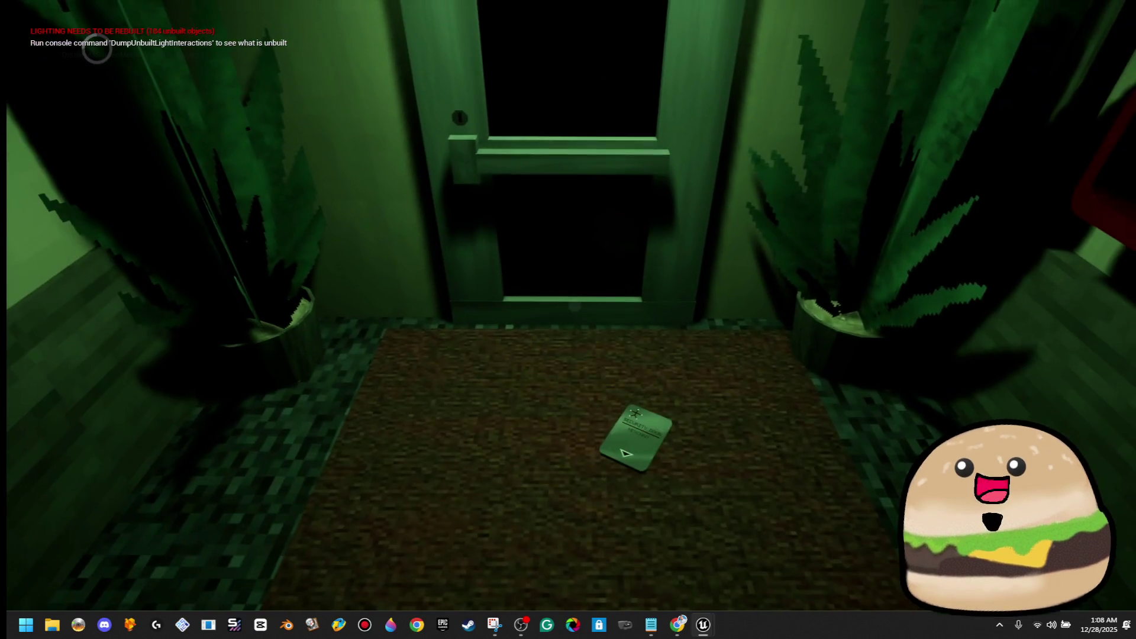
key(Escape)
Step: Frame the floor mat and select the keycard lying on it for repositioning
drag(275, 473, 210, 457)
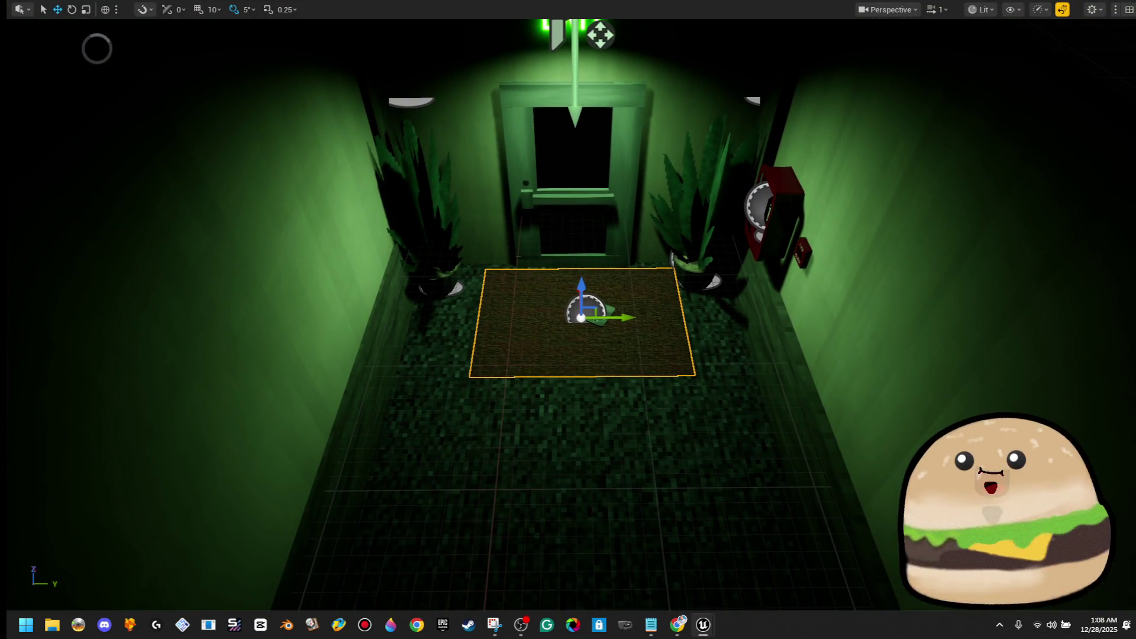
key(f)
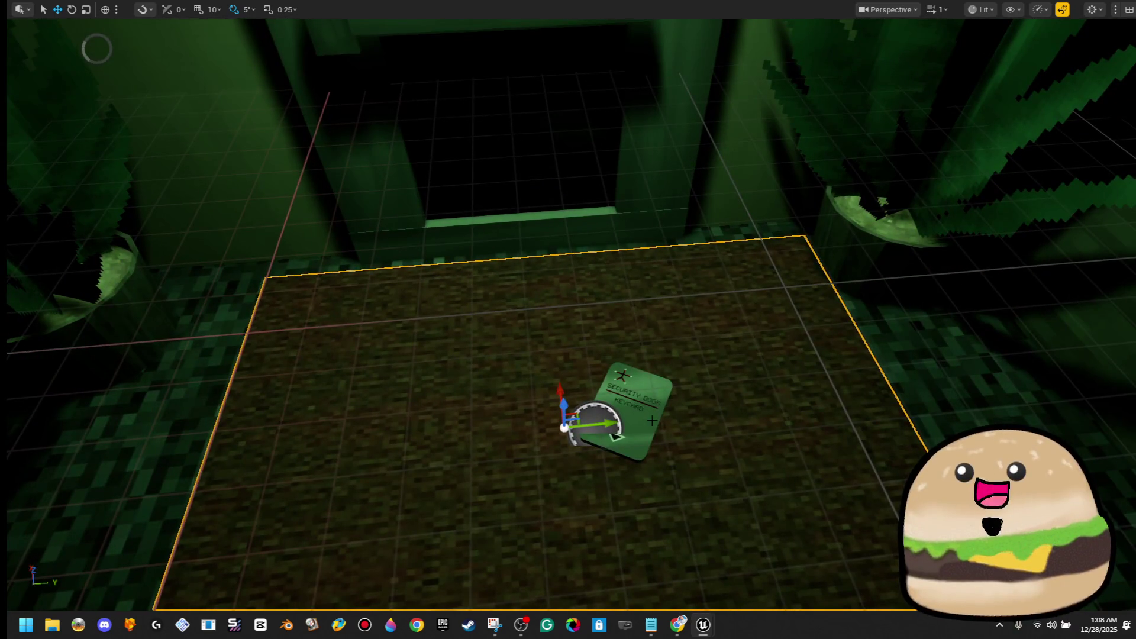
click(652, 421)
key(f)
key(e)
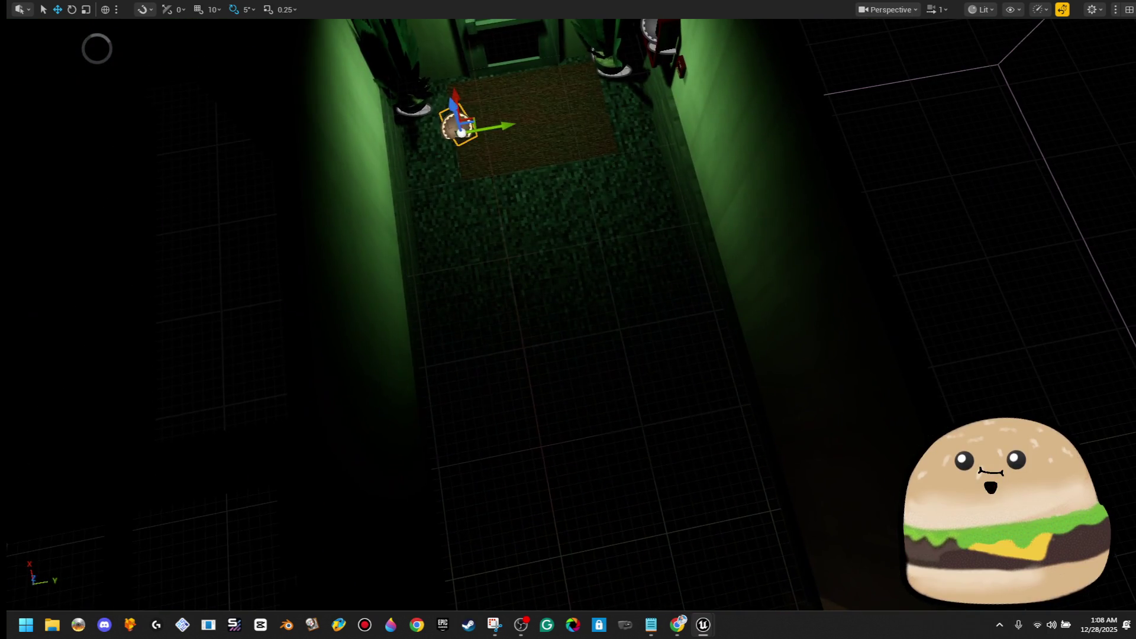
Step: Play from here to check the keycard at the rug's left edge, then return to the editor
right_click(549, 532)
mouse_move(650, 547)
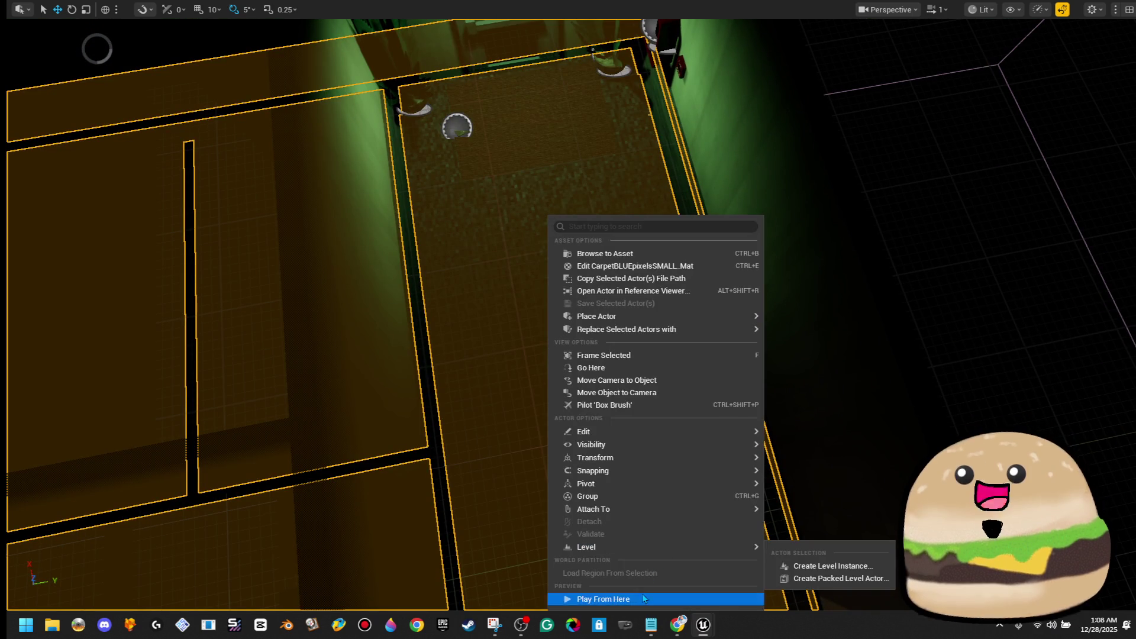
click(641, 596)
key(w)
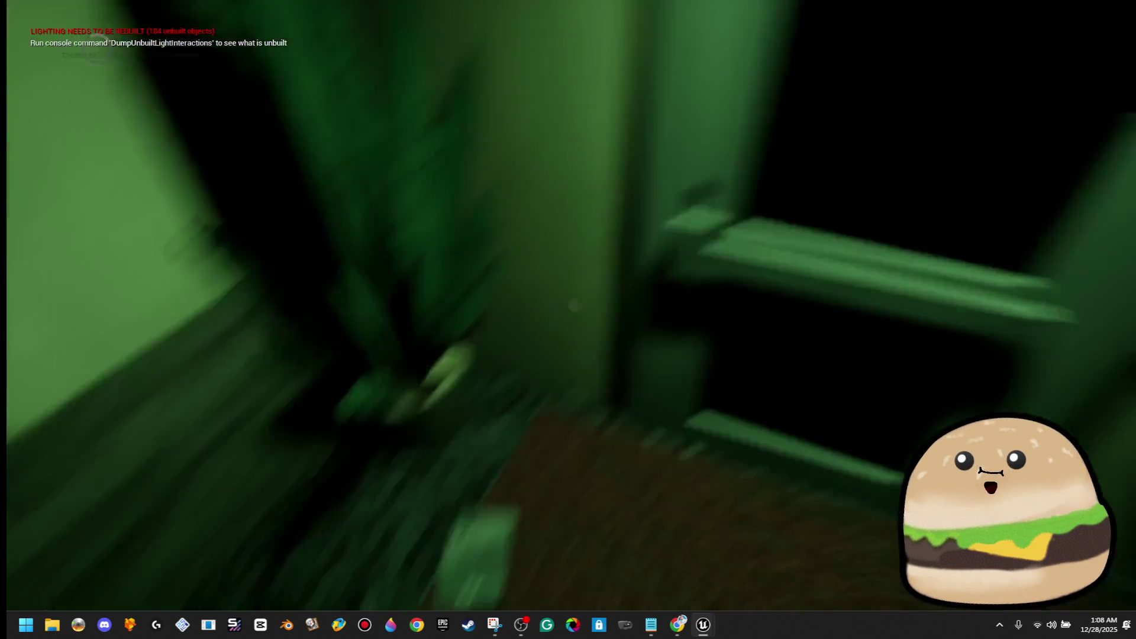
key(s)
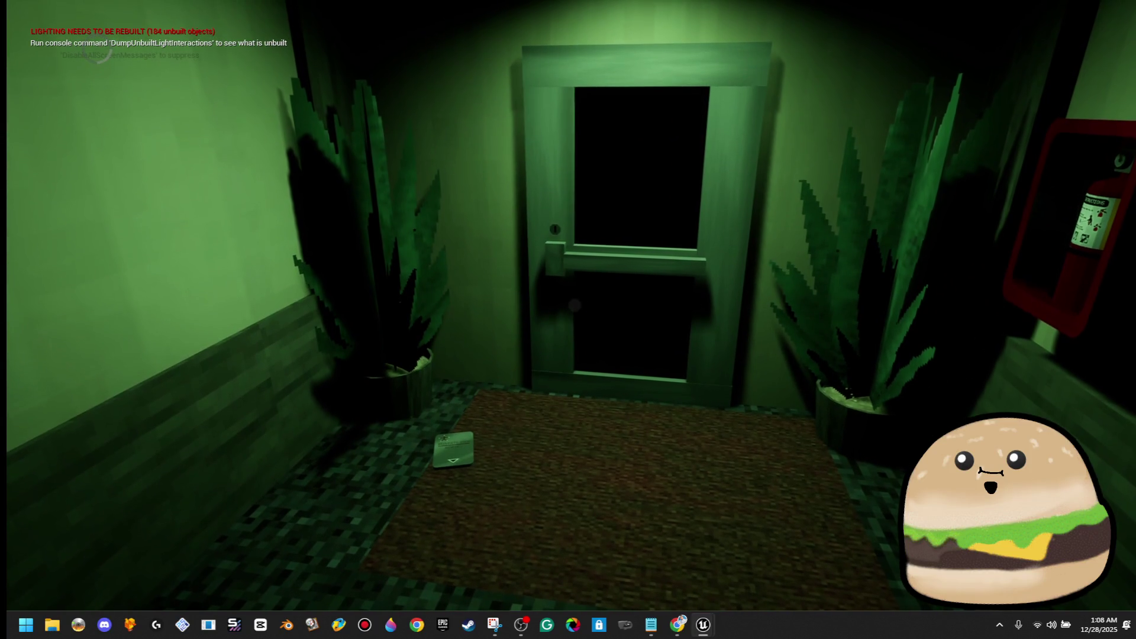
key(w)
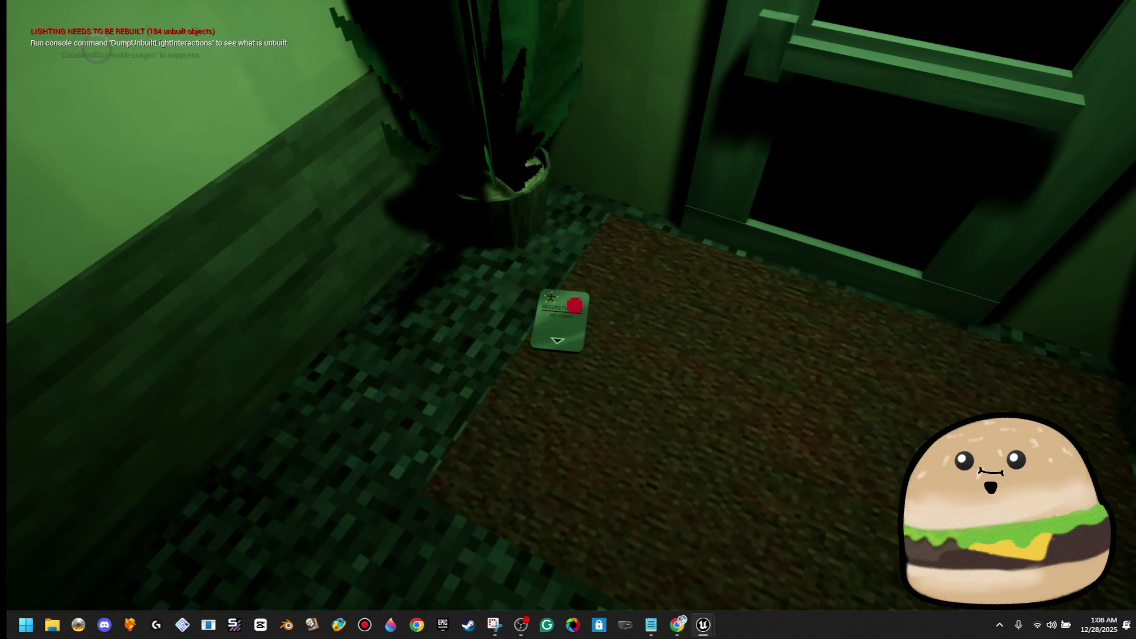
key(Escape)
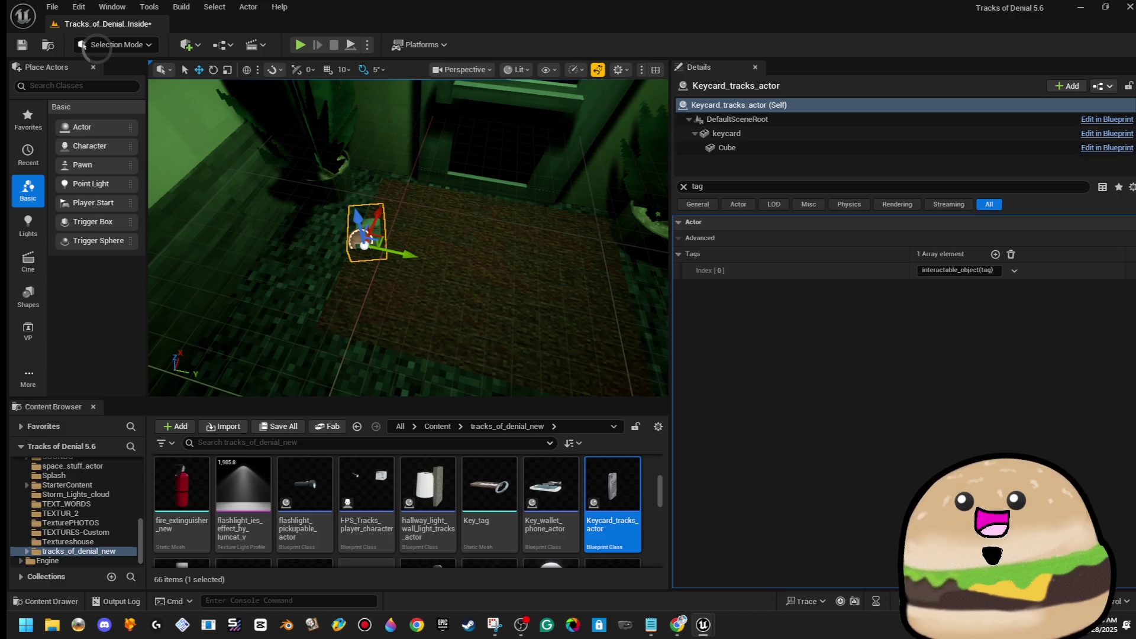
Step: Open Keycard_tracks_actor's blueprint and delete all default event nodes including BeginPlay
click(1109, 135)
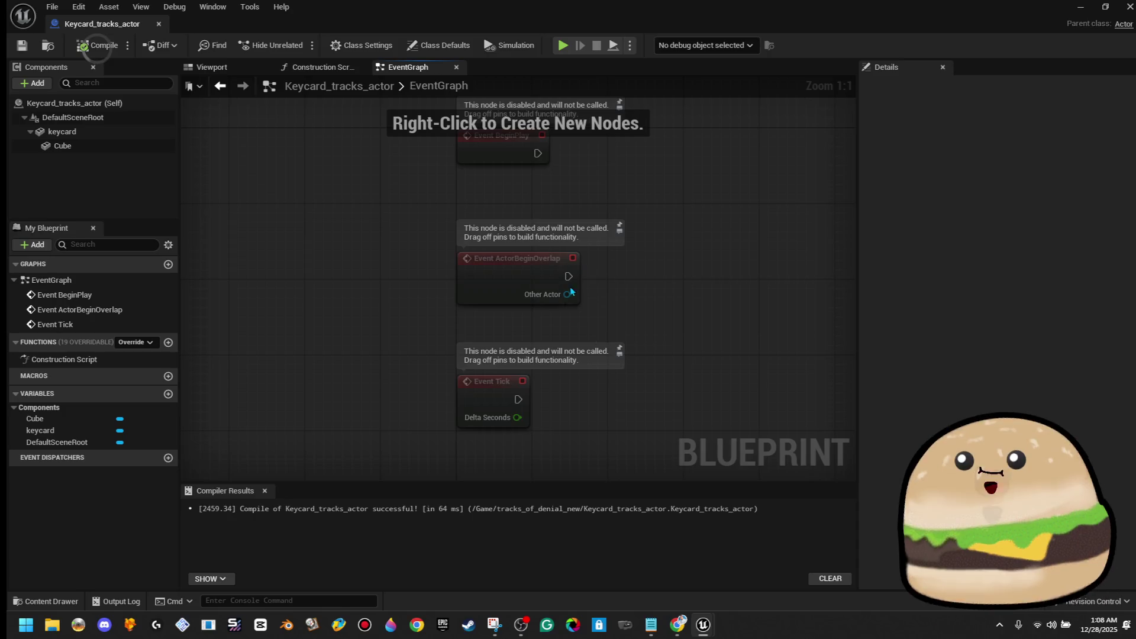
drag(636, 230, 356, 449)
key(Delete)
drag(410, 330, 509, 251)
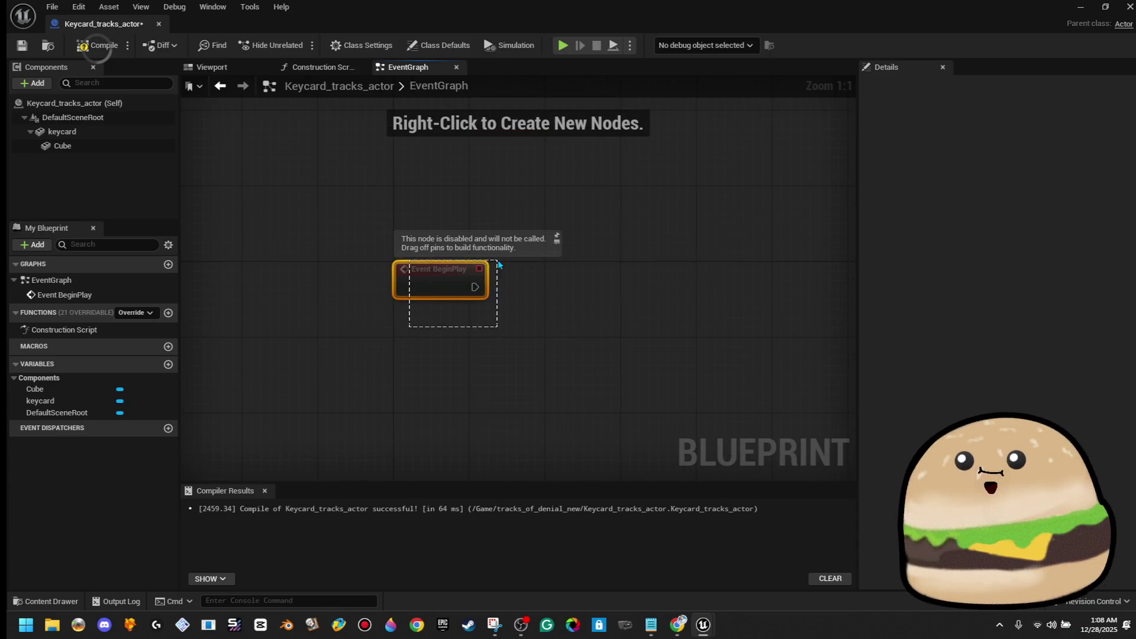
key(Delete)
Step: Implement the Interact W Line Trace interface and add its interact event to the graph
click(362, 45)
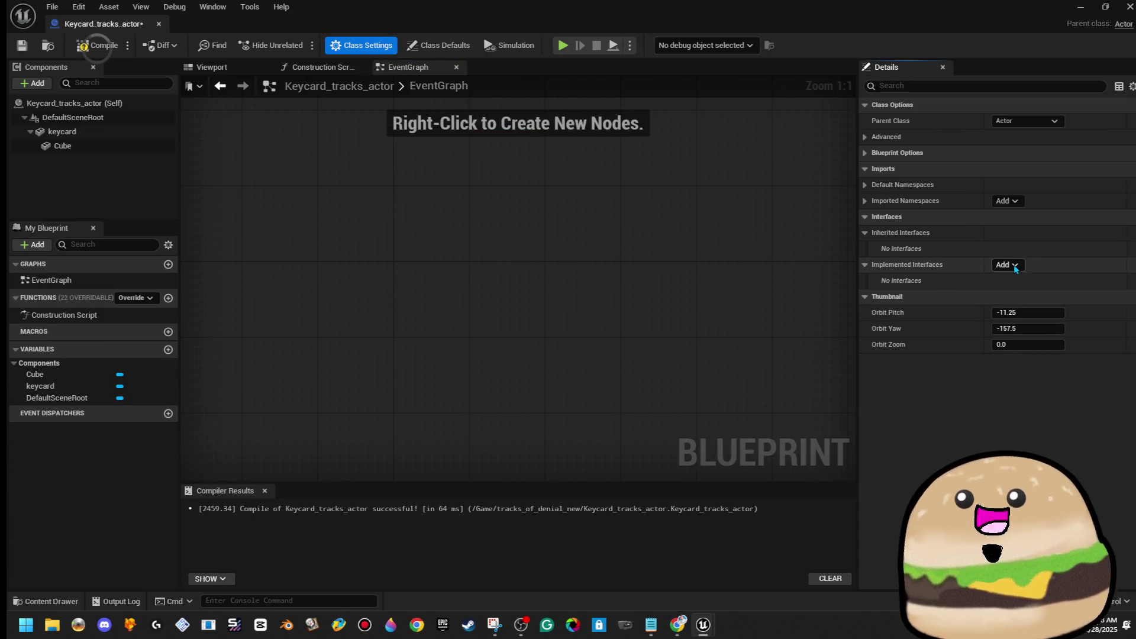
click(1013, 268)
text(wine)
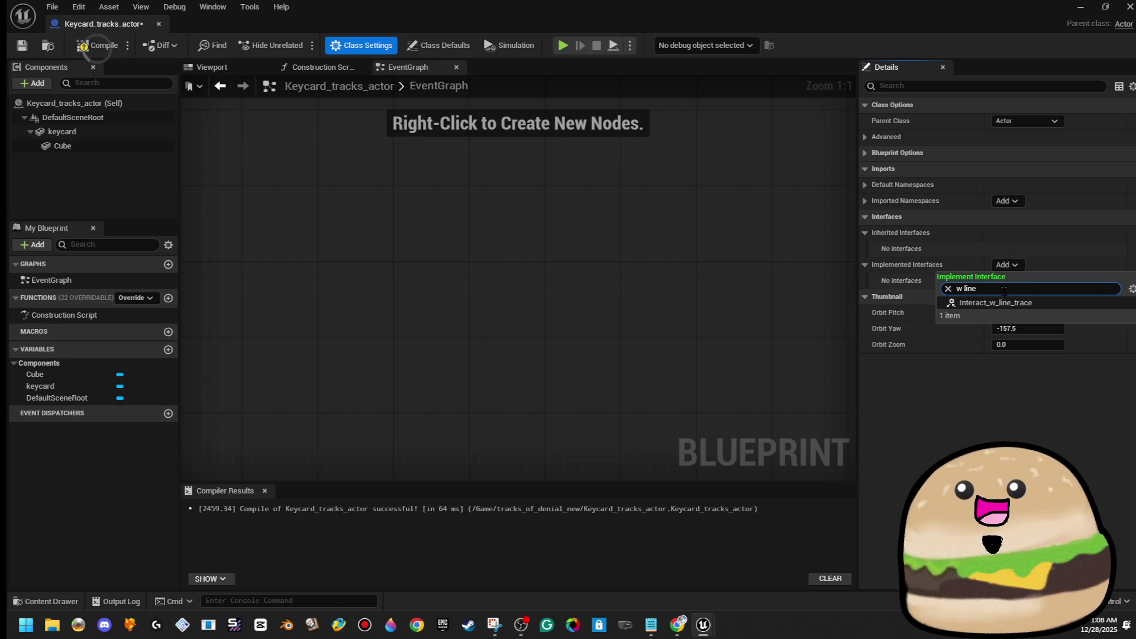
click(1041, 301)
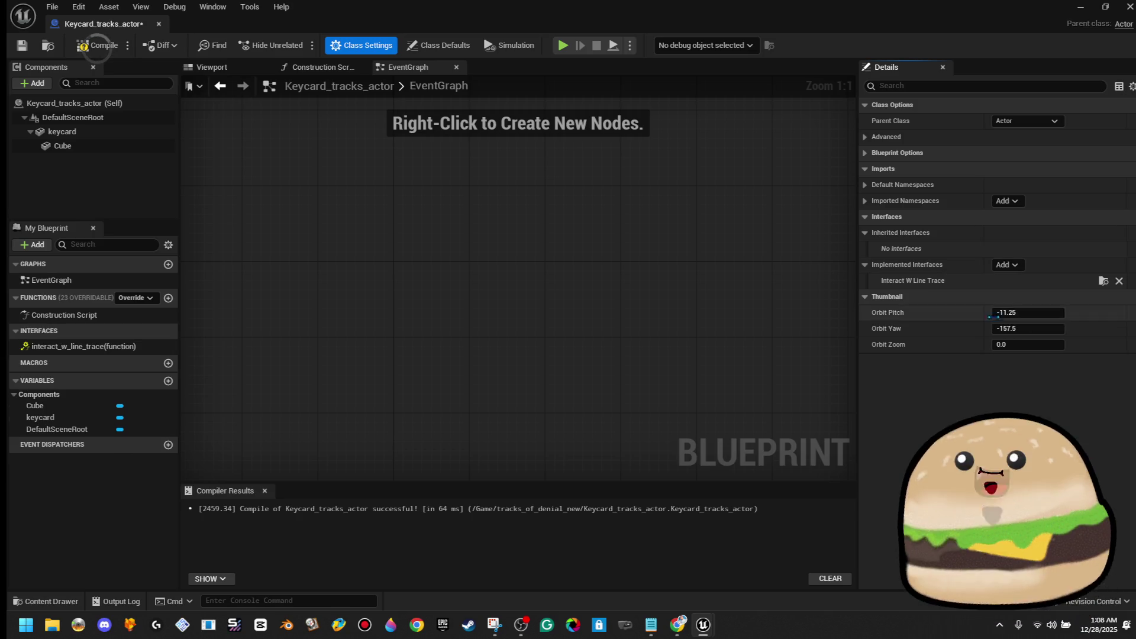
double_click(112, 348)
Step: Add a Play Sound at Location node after the interact_w_line_trace event
drag(590, 289, 724, 286)
text(play )
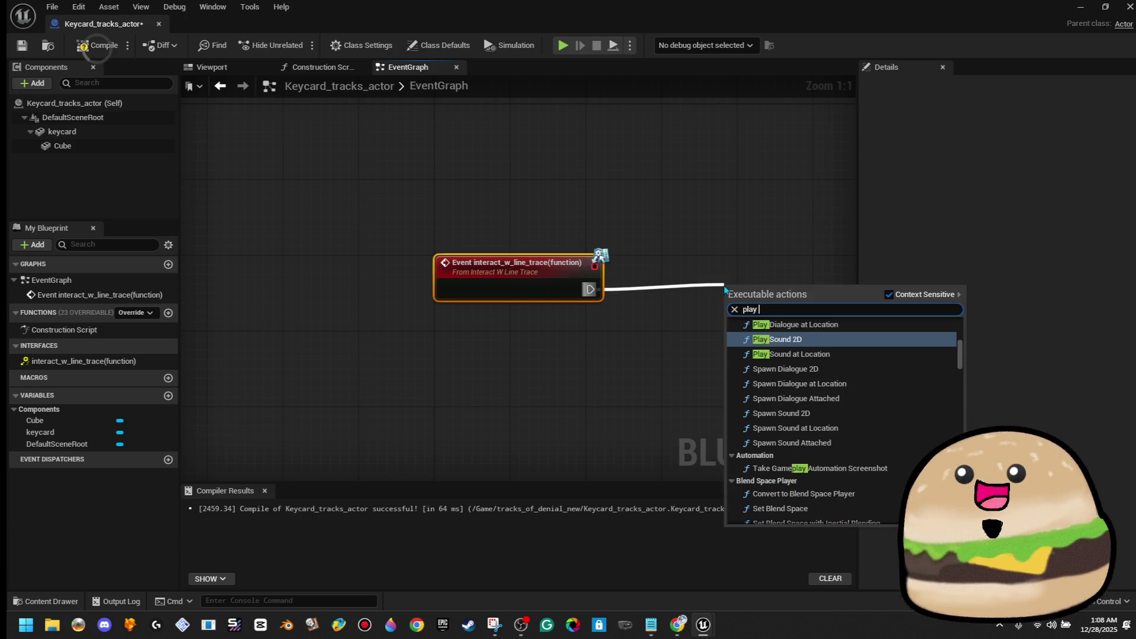
text(sound)
click(847, 405)
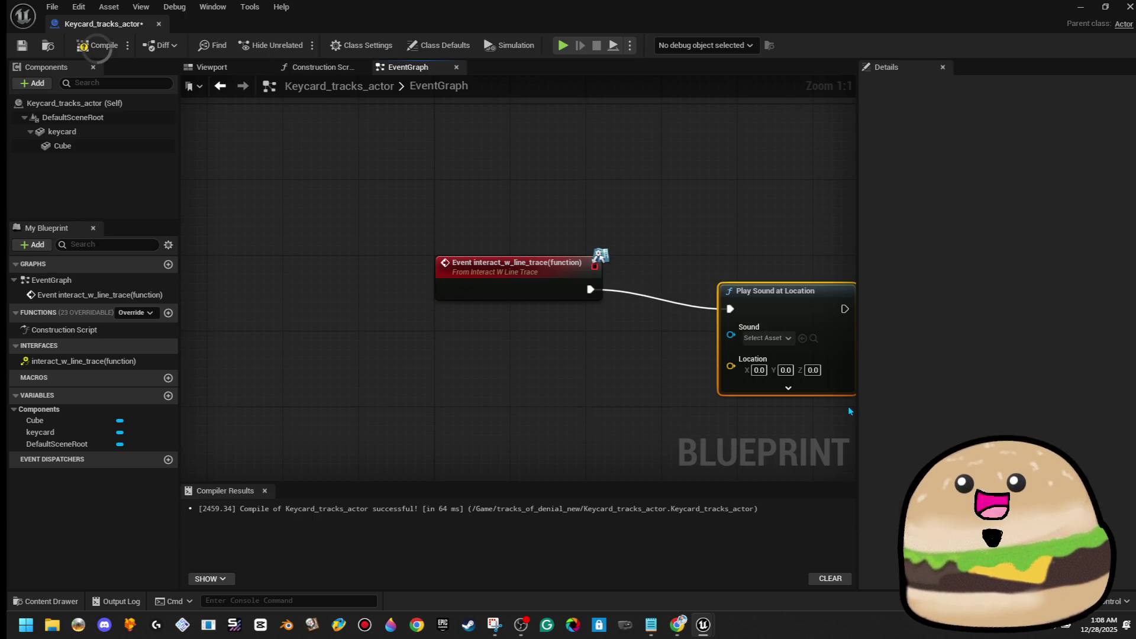
drag(772, 248, 430, 160)
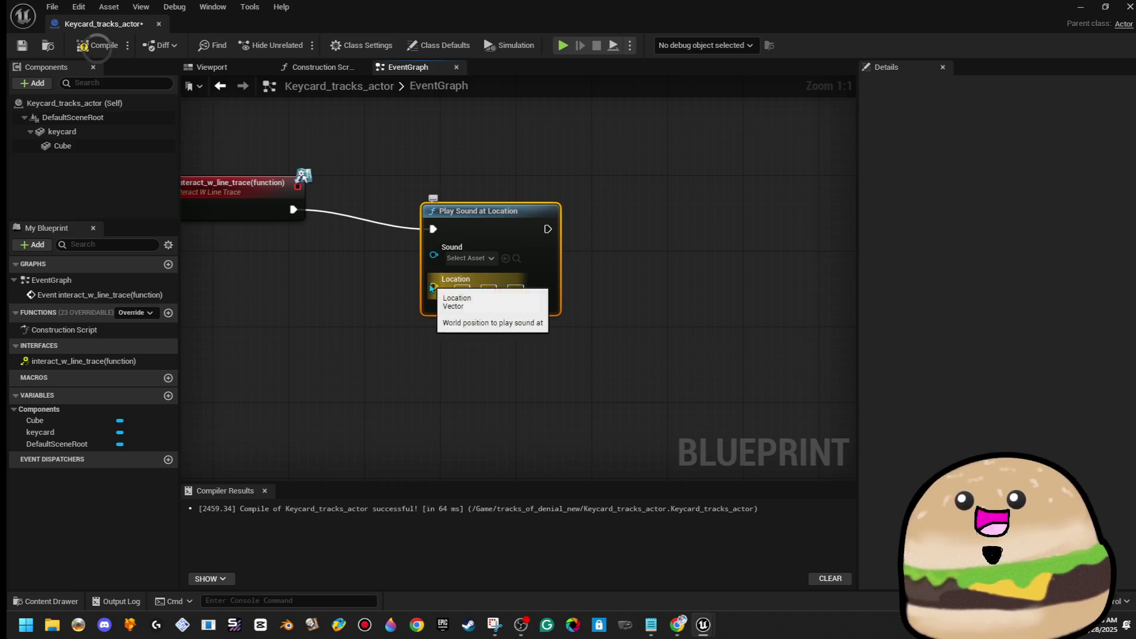
Step: Feed the keycard's Get World Location into the sound location and arrange the nodes below
drag(433, 285, 494, 358)
text(get world)
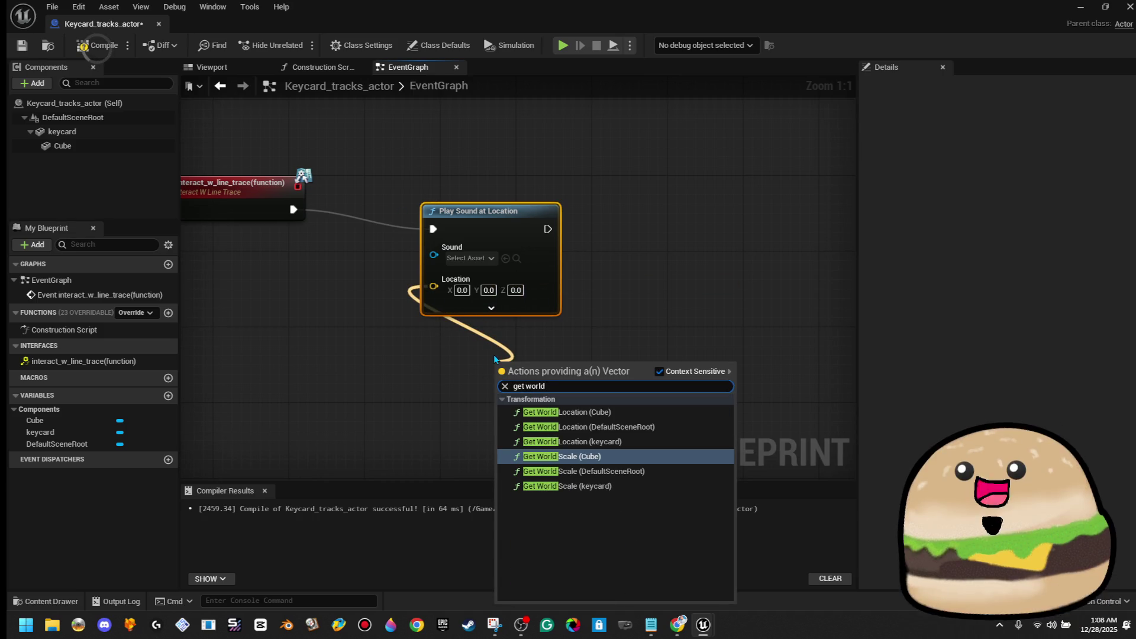
key(Up)
key(Return)
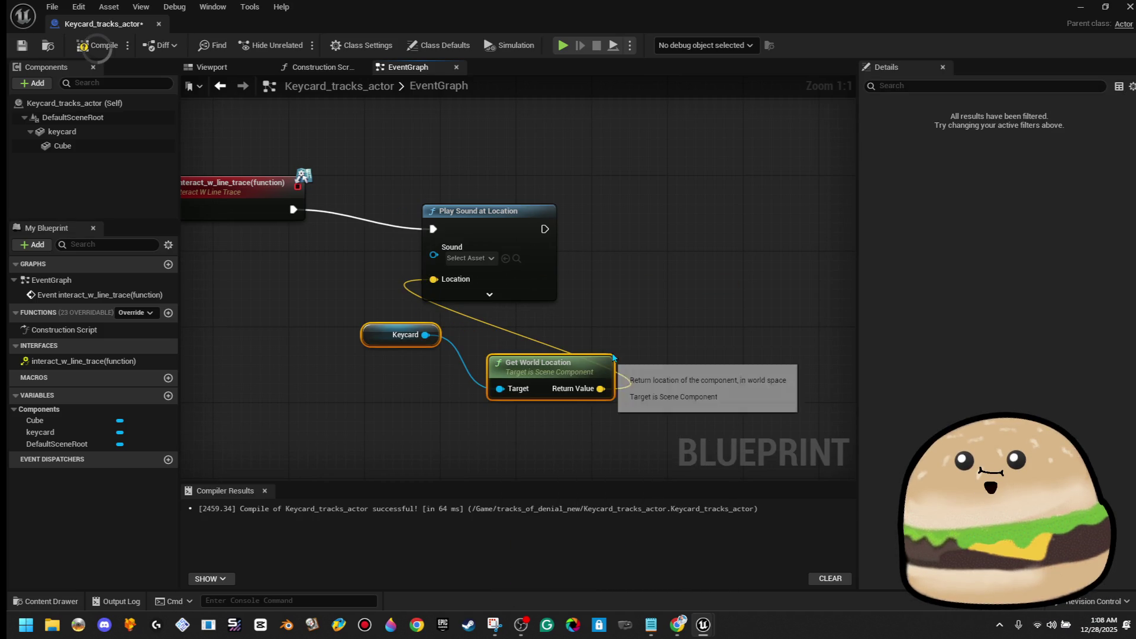
mouse_move(594, 362)
mouse_down()
mouse_move(539, 397)
mouse_move(361, 324)
mouse_move(358, 286)
mouse_move(536, 238)
mouse_up()
click(350, 263)
drag(355, 234, 472, 331)
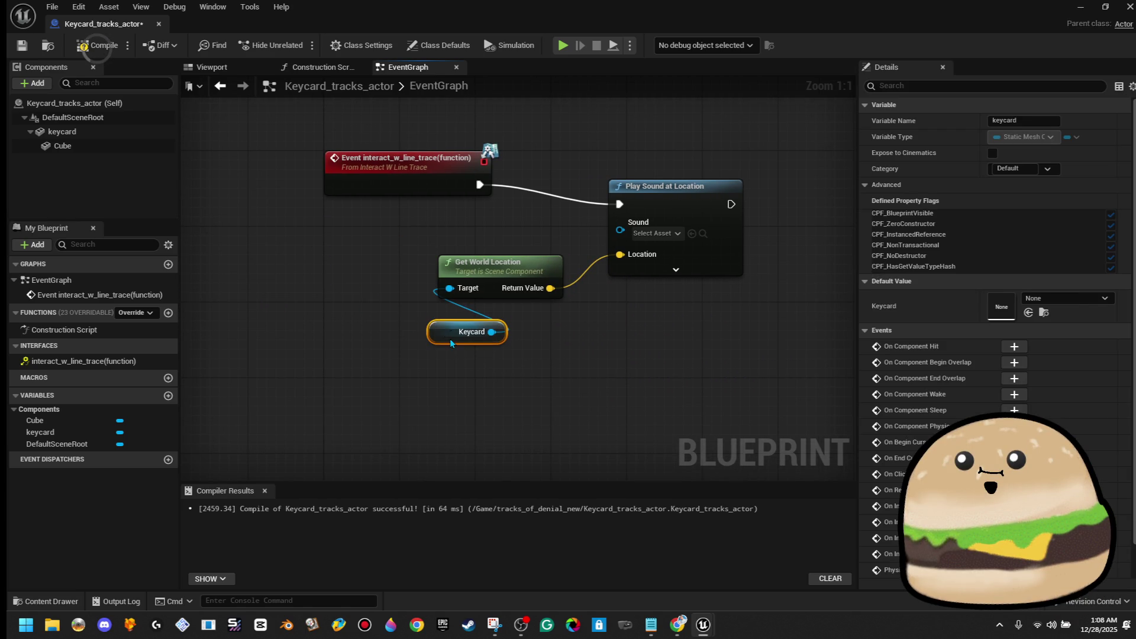
Step: Set the sound node's Attenuation Settings to Dog_bark_attenuation
click(675, 269)
scroll(723, 445, down, 1)
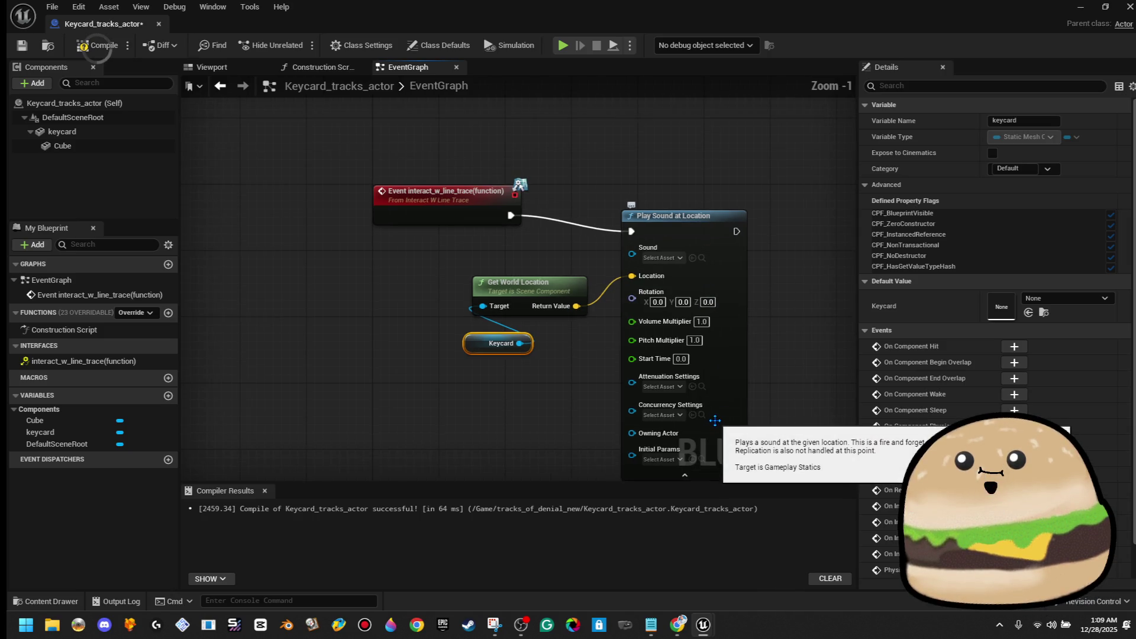
click(679, 387)
click(679, 388)
click(678, 388)
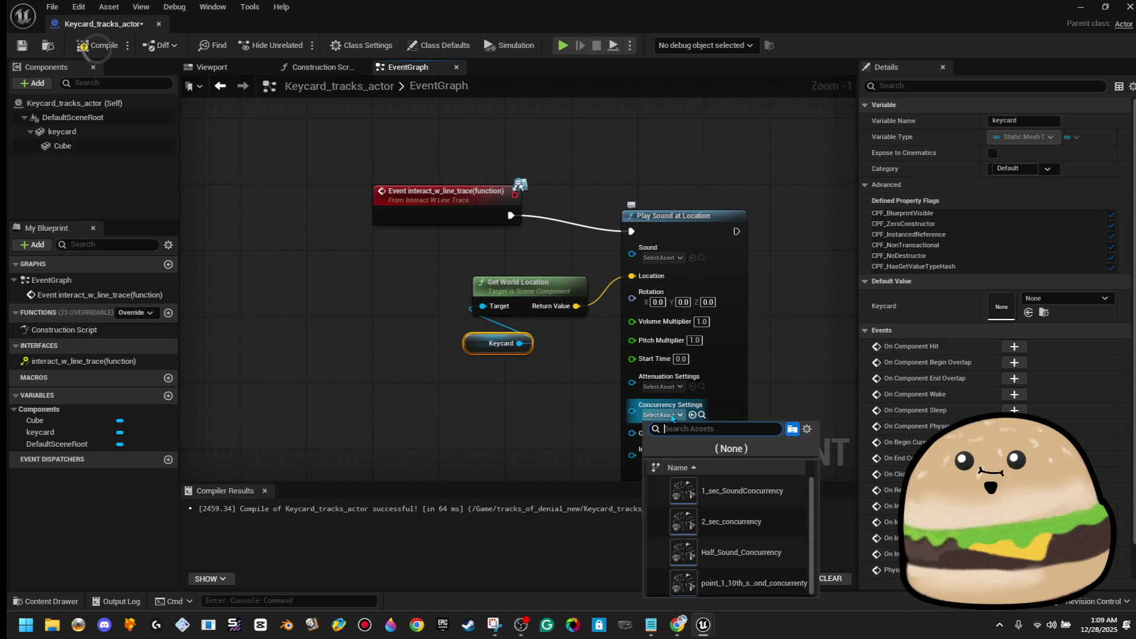
click(677, 389)
click(676, 387)
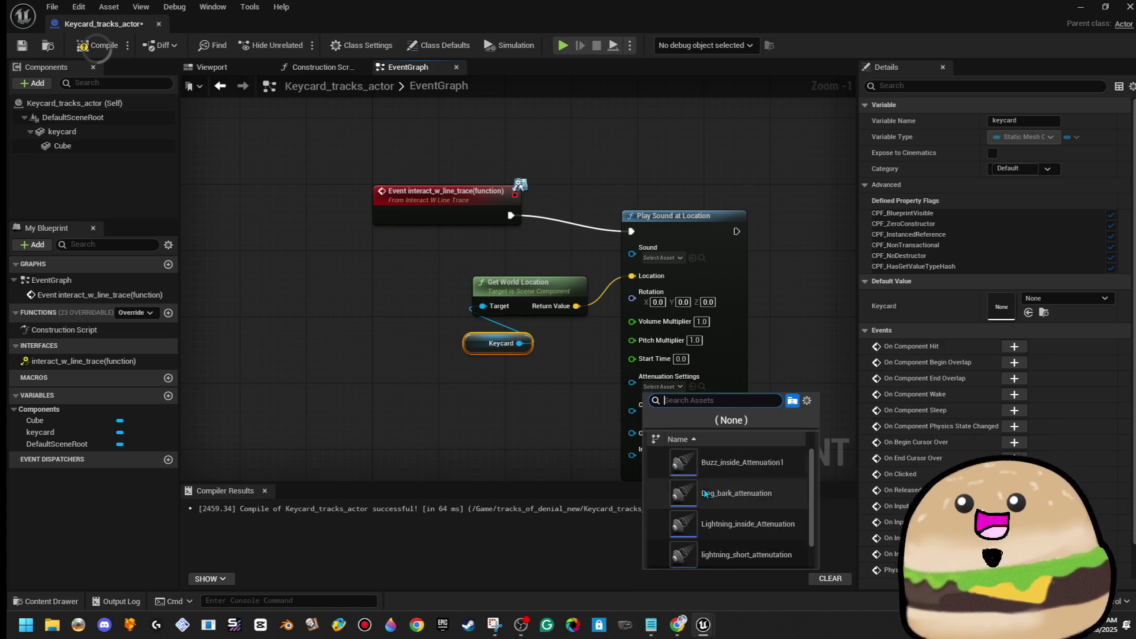
click(728, 494)
Step: Tidy the Get World Location, Keycard and event nodes around the Play Sound node
drag(560, 294, 582, 270)
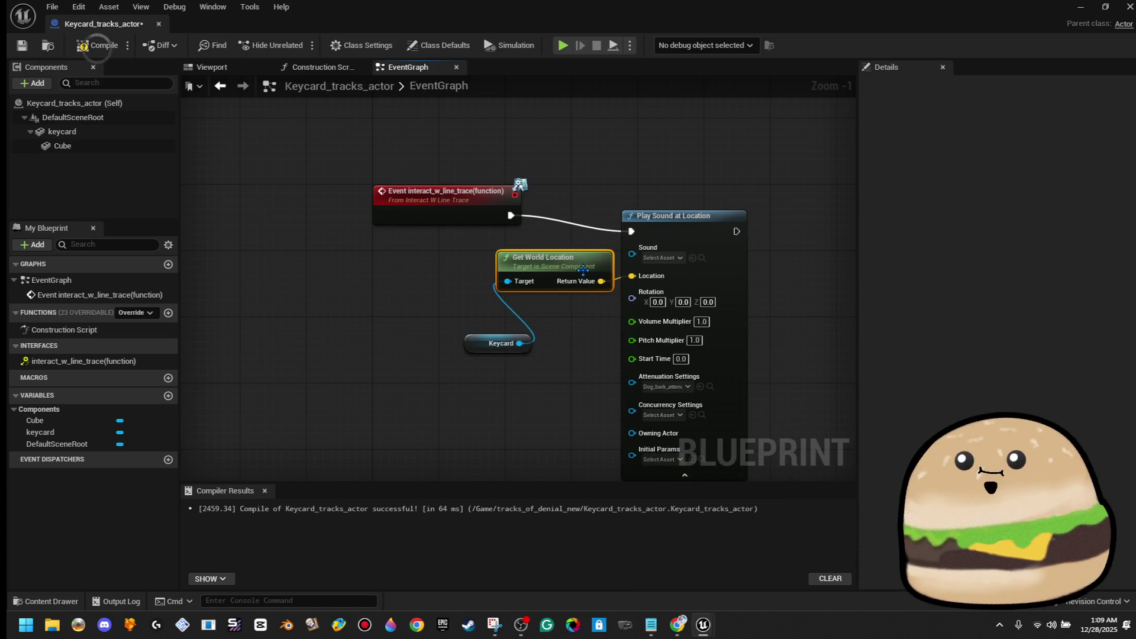
mouse_move(484, 344)
mouse_down()
mouse_move(528, 325)
mouse_move(527, 310)
mouse_up()
drag(437, 223, 396, 231)
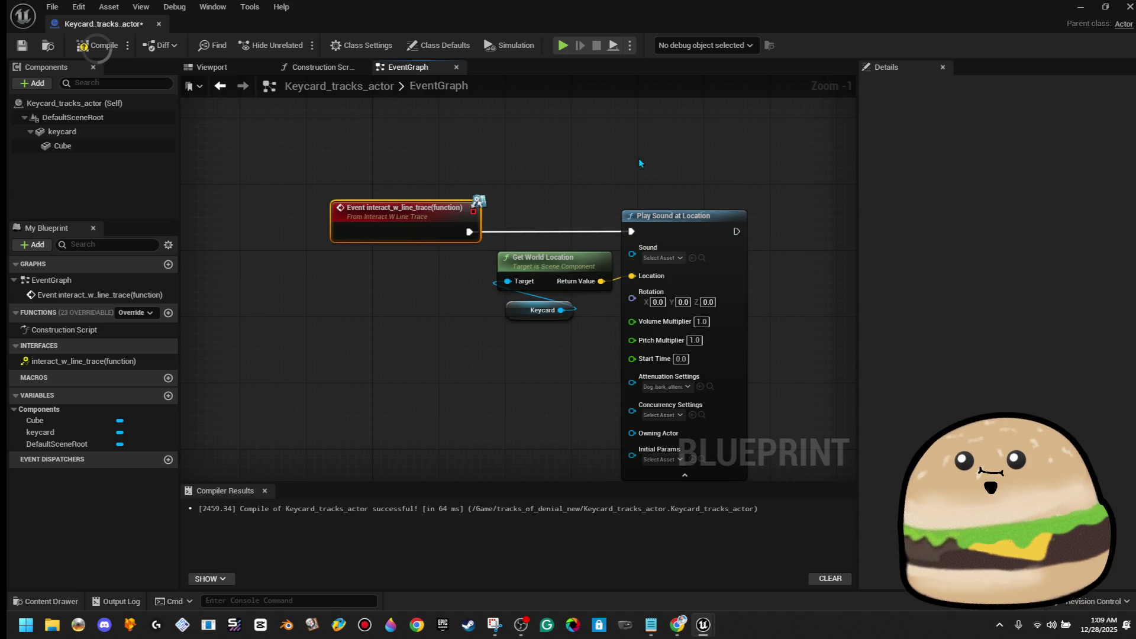
drag(639, 163, 337, 113)
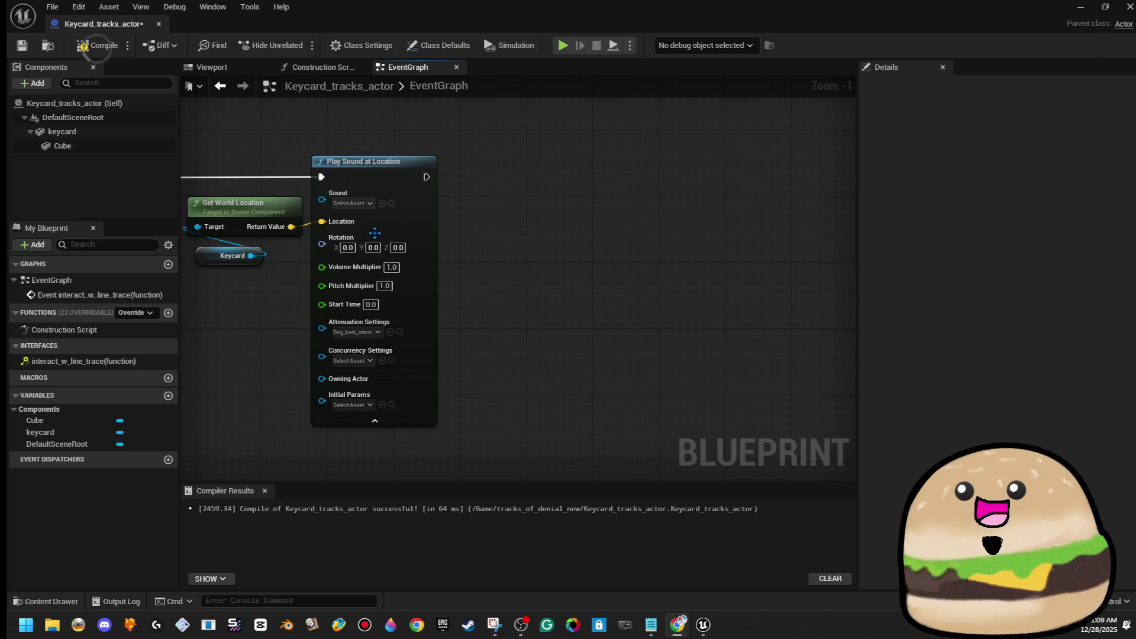
Step: Set the Play Sound node's sound to keycard_sound_effect_pickup
click(352, 203)
text(card)
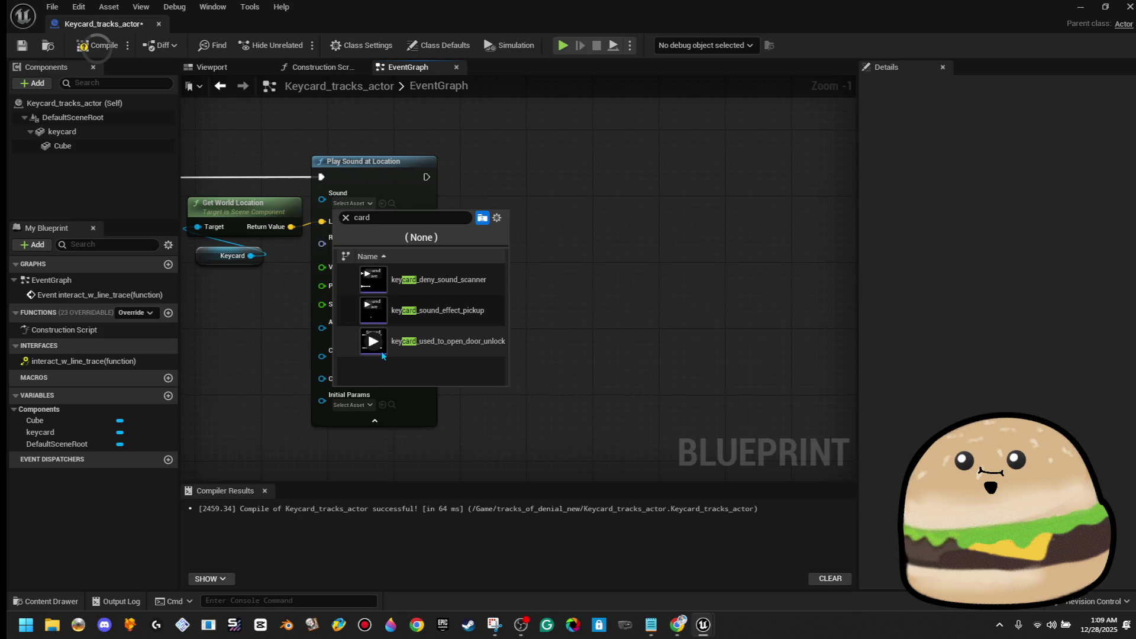
click(381, 349)
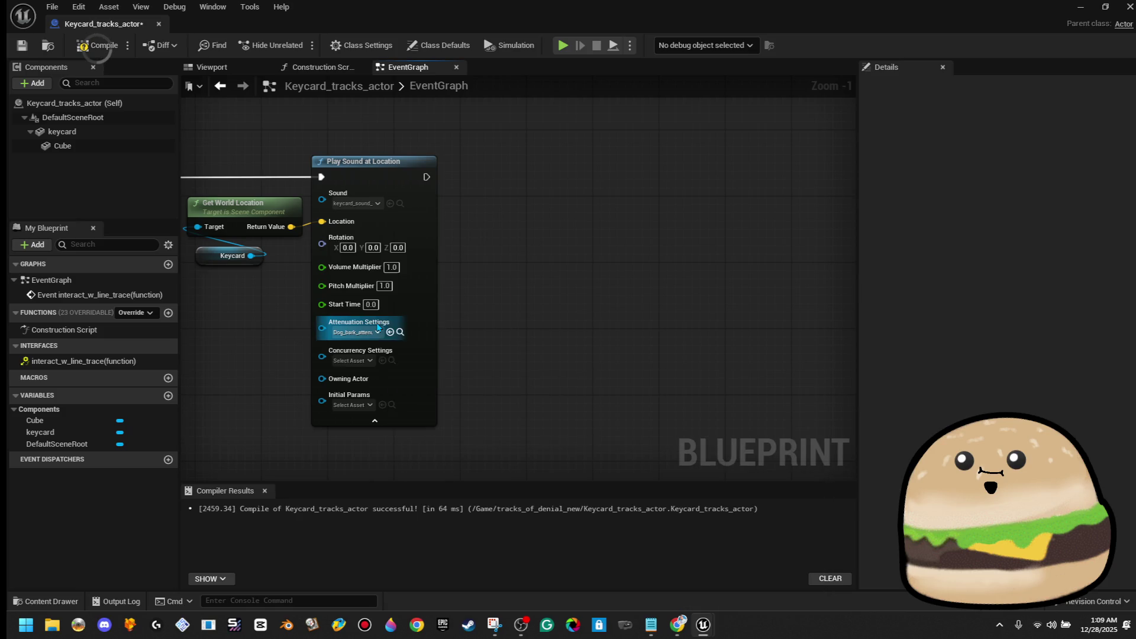
click(362, 202)
text(card)
click(384, 320)
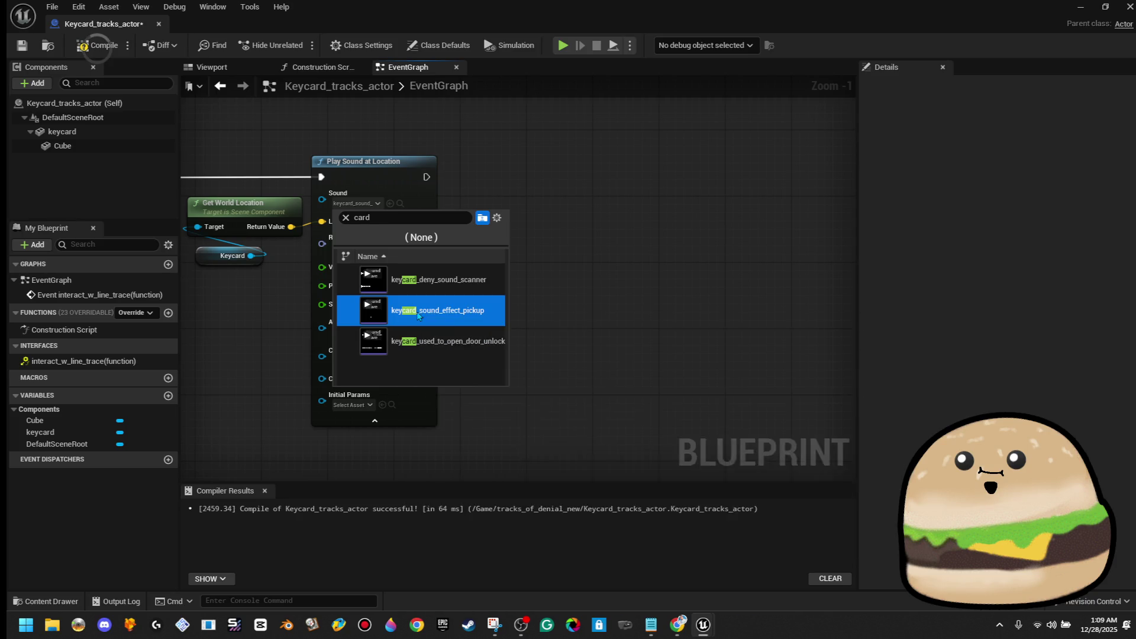
click(626, 298)
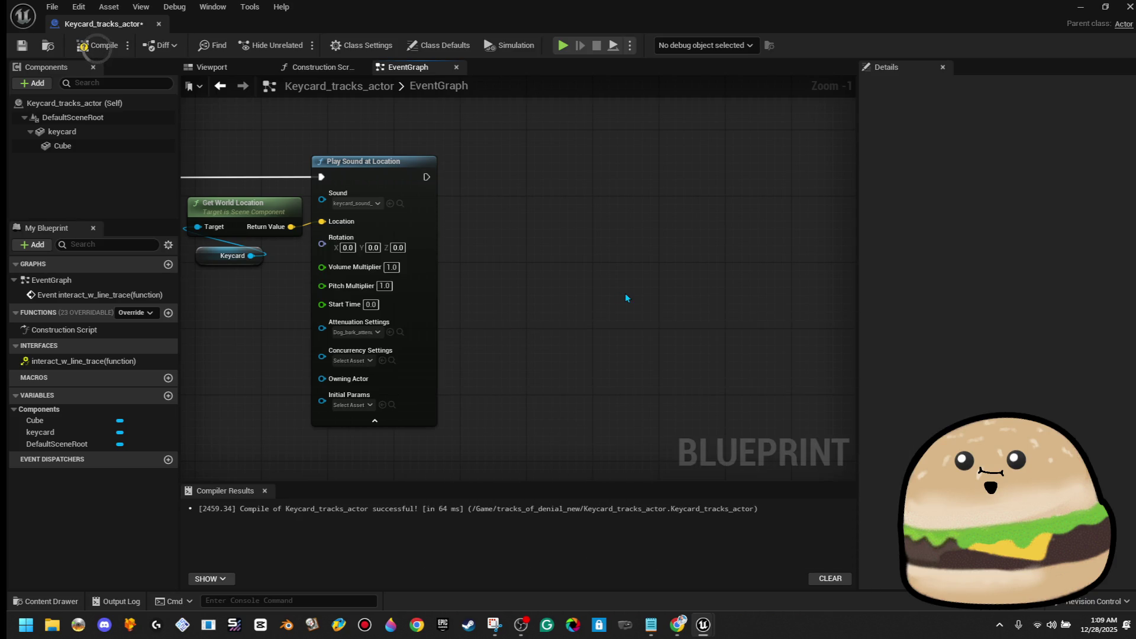
Step: Add a 0.1-second Delay after Play Sound at Location
drag(531, 226, 606, 228)
text(delay)
key(Return)
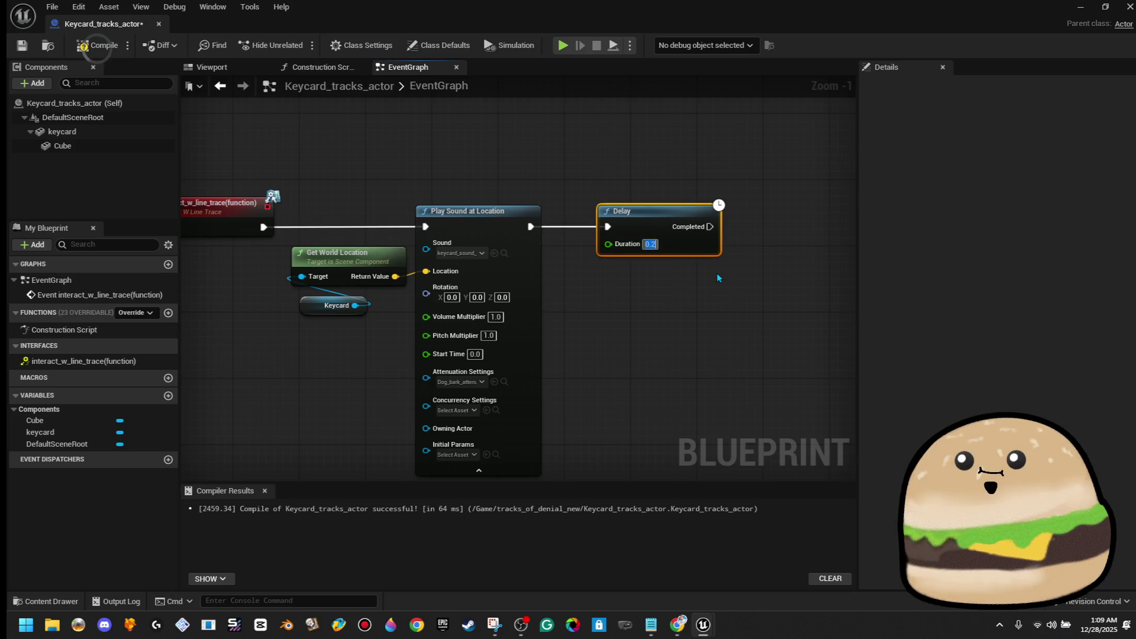
text(0.1)
key(Return)
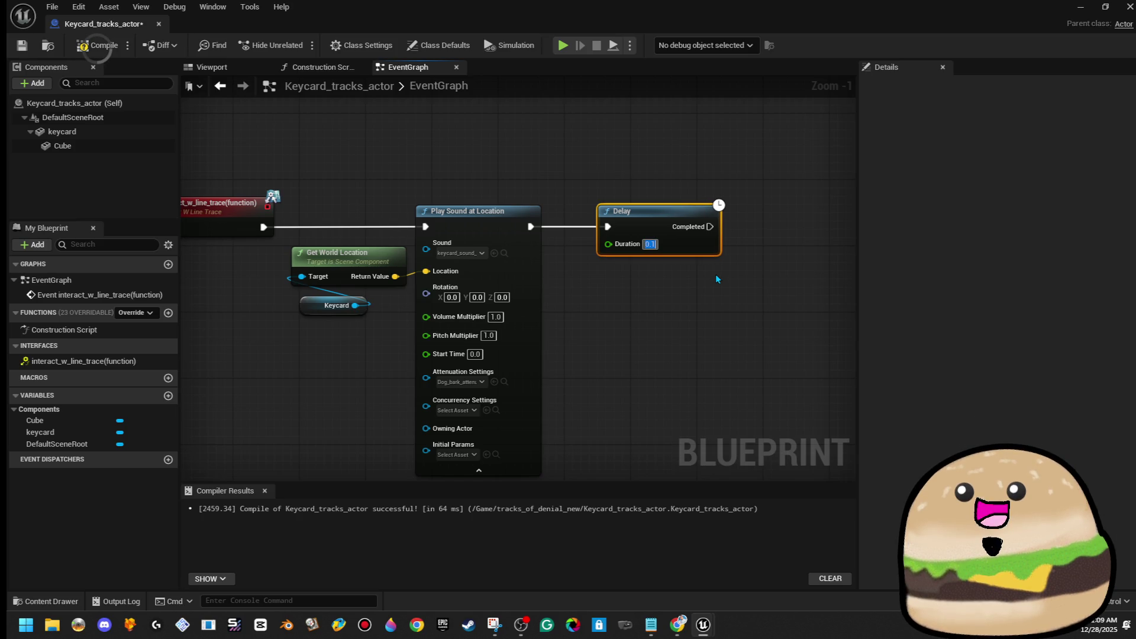
drag(715, 275, 478, 258)
mouse_move(384, 246)
mouse_down()
mouse_move(640, 229)
mouse_move(682, 238)
mouse_up()
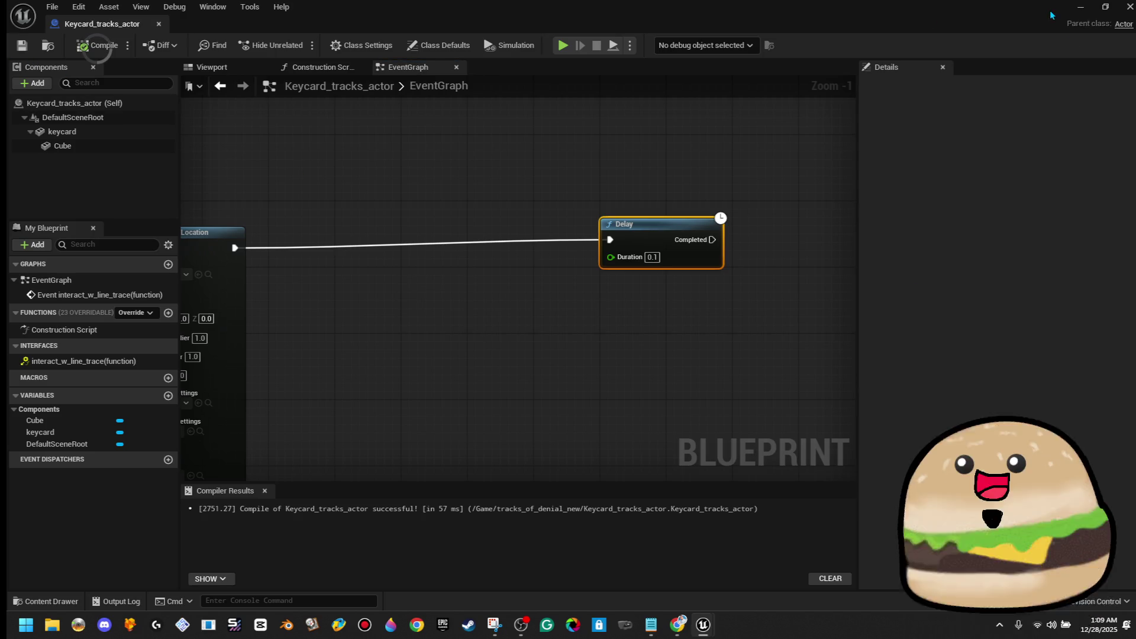
Step: Select the security door in the level and open its Security_door_tracks blueprint
click(1080, 6)
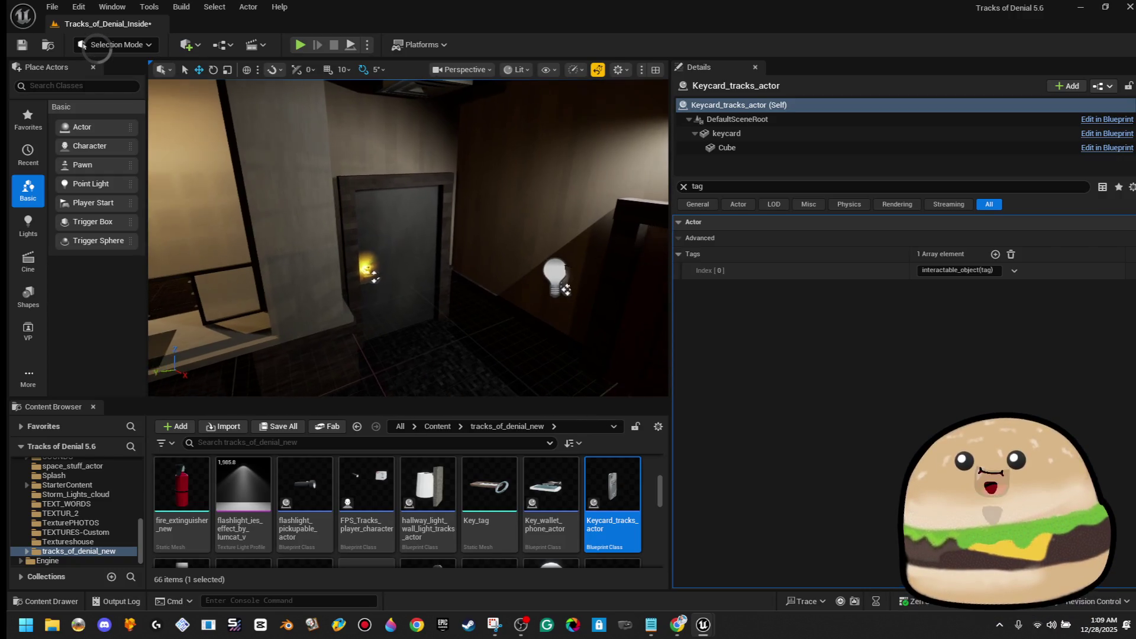
click(374, 220)
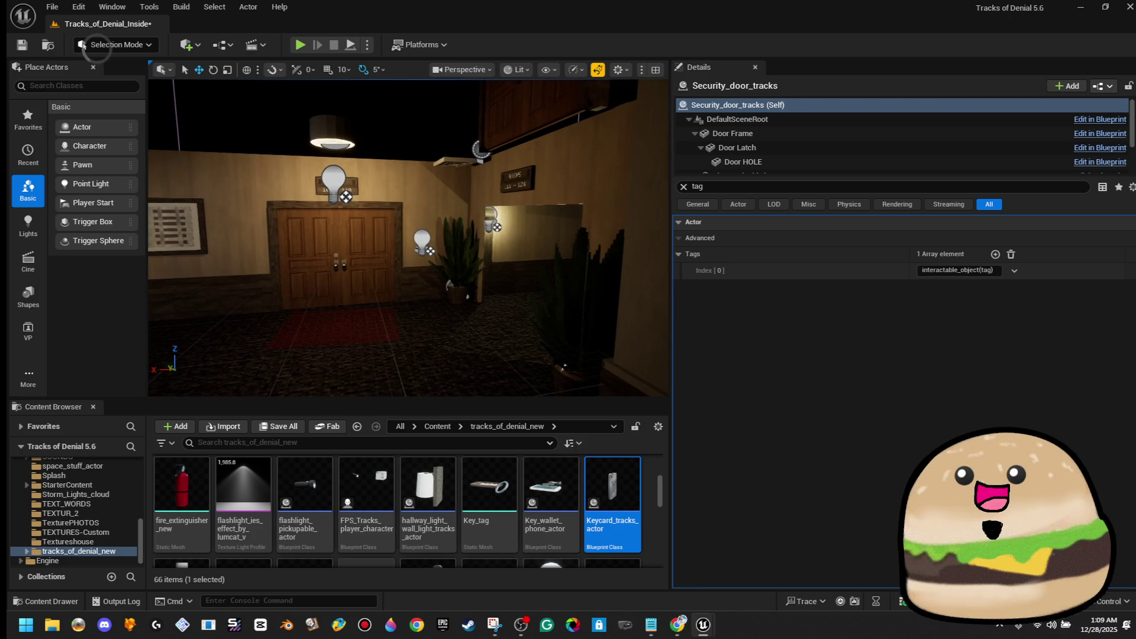
click(1095, 120)
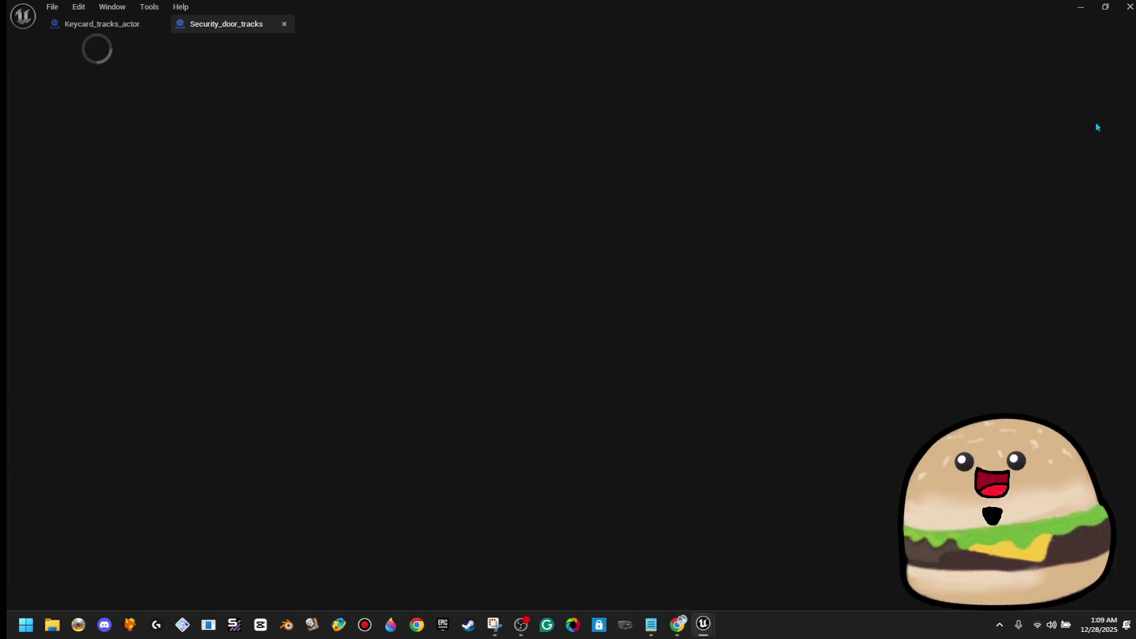
Step: Delete the Has PAPER variable from the security door blueprint
scroll(394, 255, down, 8)
scroll(694, 413, up, 3)
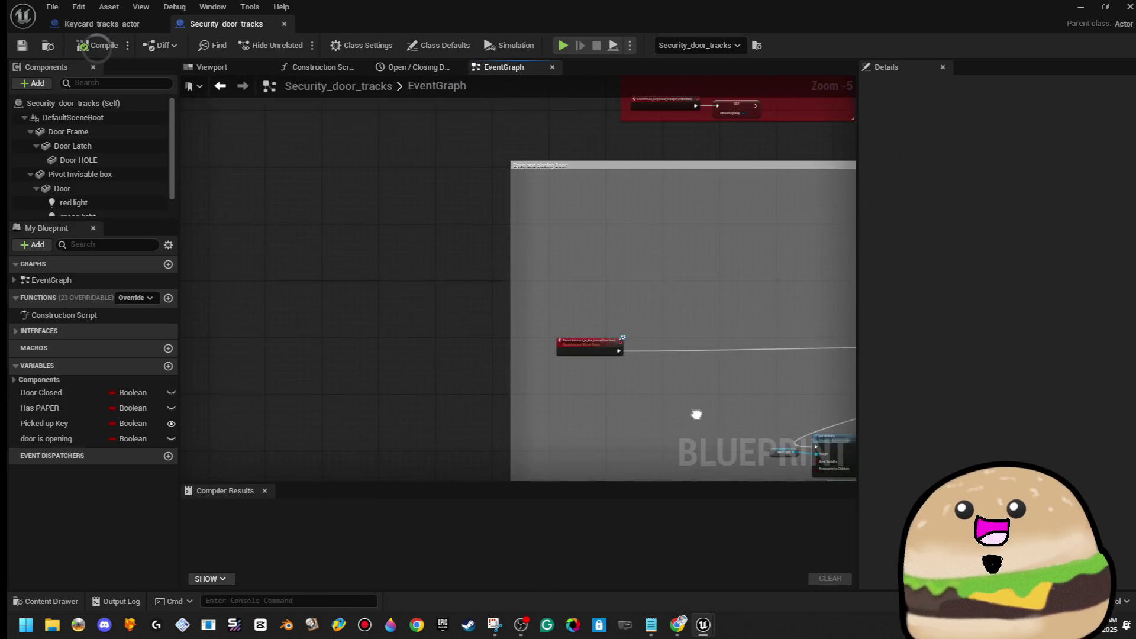
scroll(545, 361, up, 6)
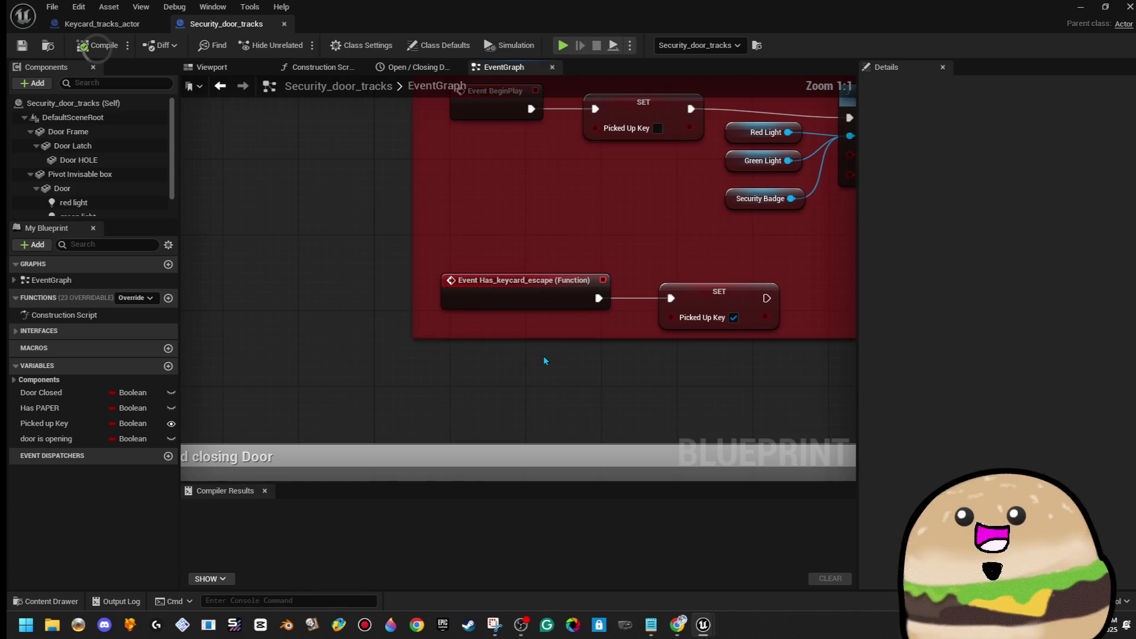
drag(603, 322, 483, 363)
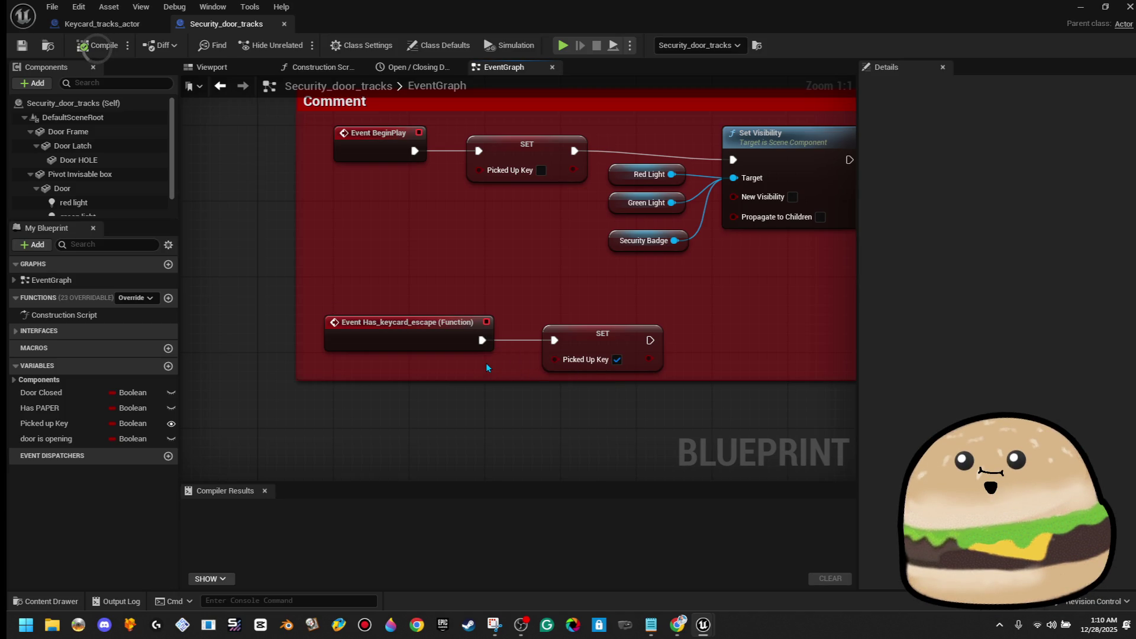
click(72, 407)
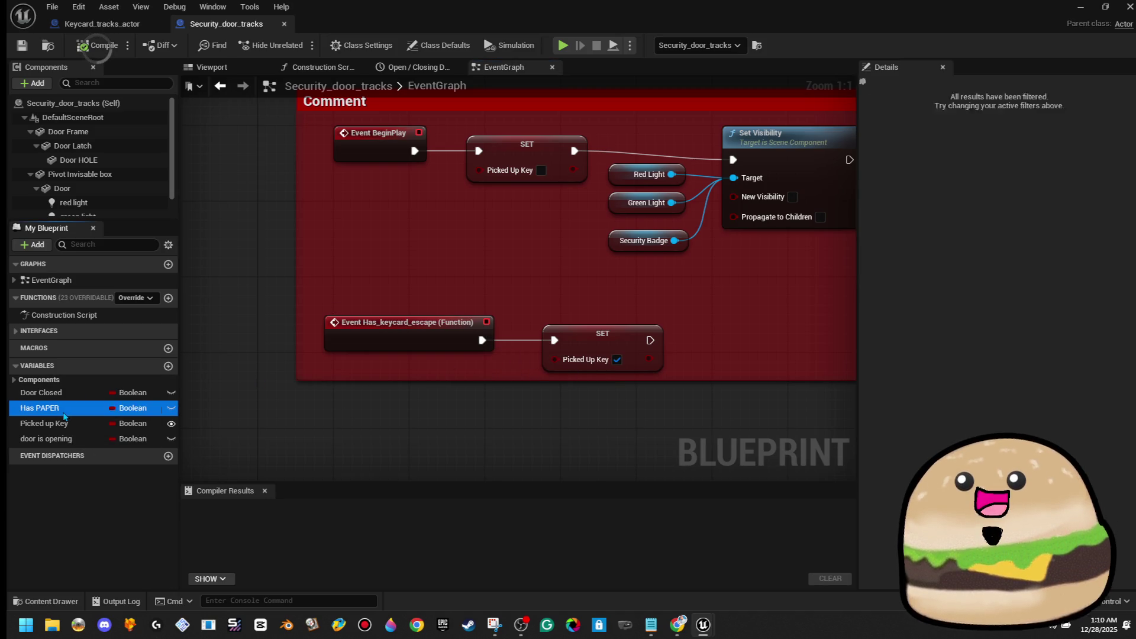
key(Delete)
click(77, 408)
Step: Review the remaining door variables and delete the Has_keycard_escape event node
click(77, 399)
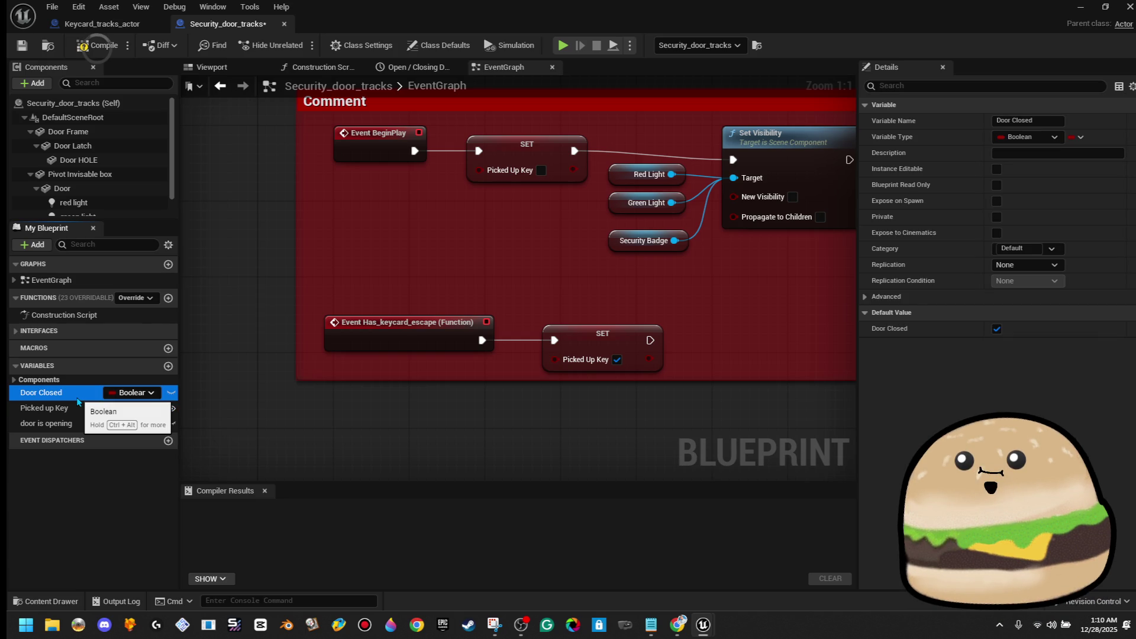
click(78, 407)
click(76, 425)
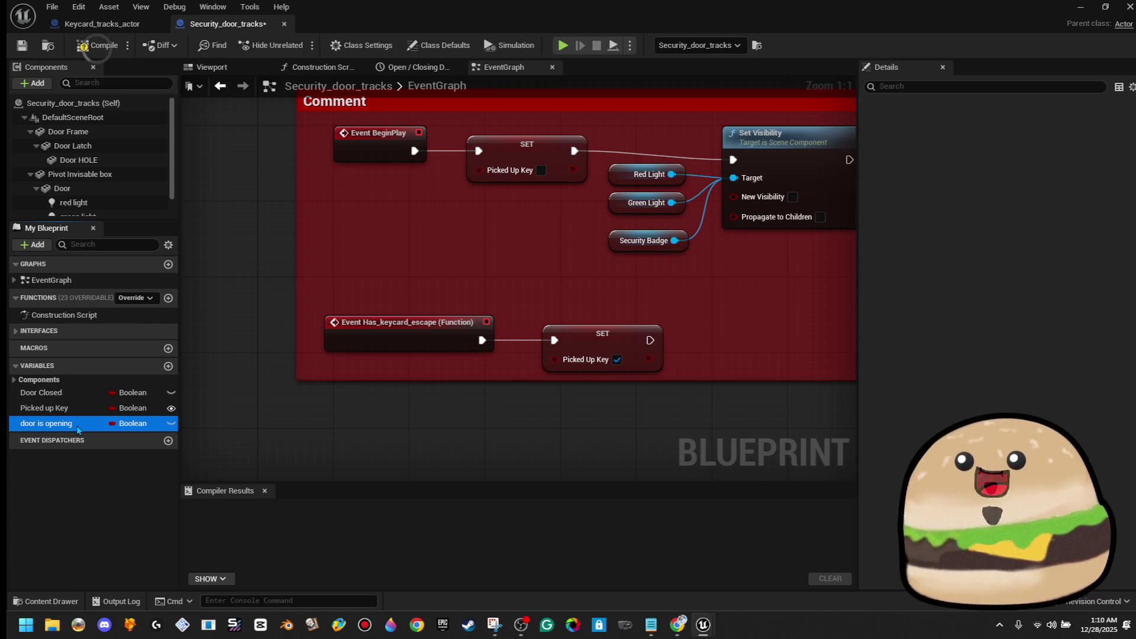
scroll(228, 419, down, 5)
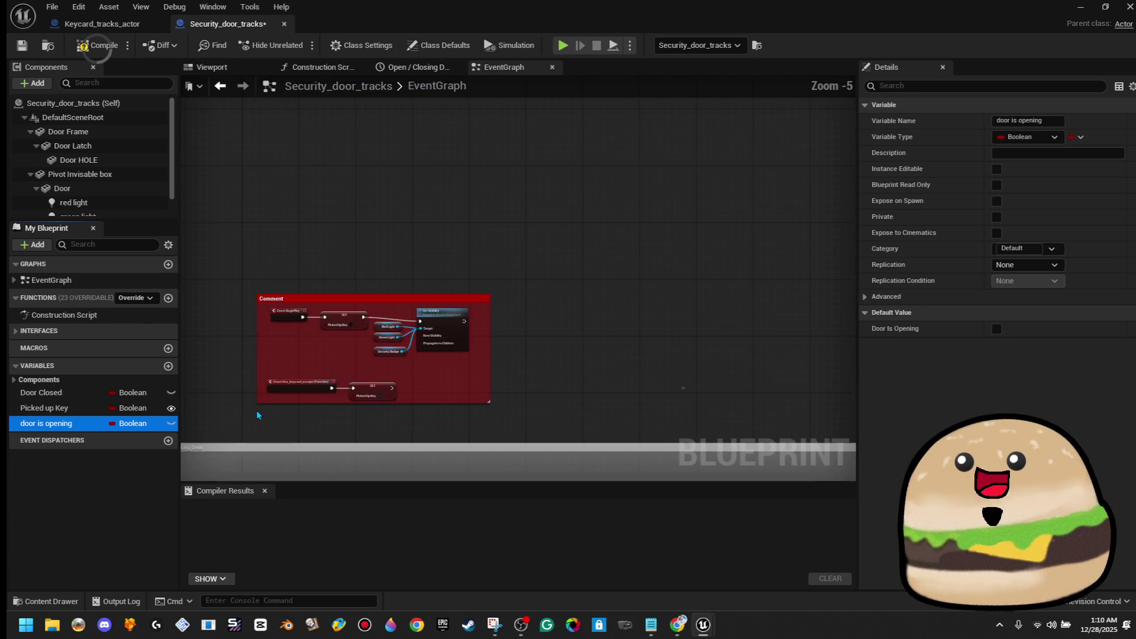
scroll(257, 410, up, 5)
click(373, 365)
click(374, 362)
key(Delete)
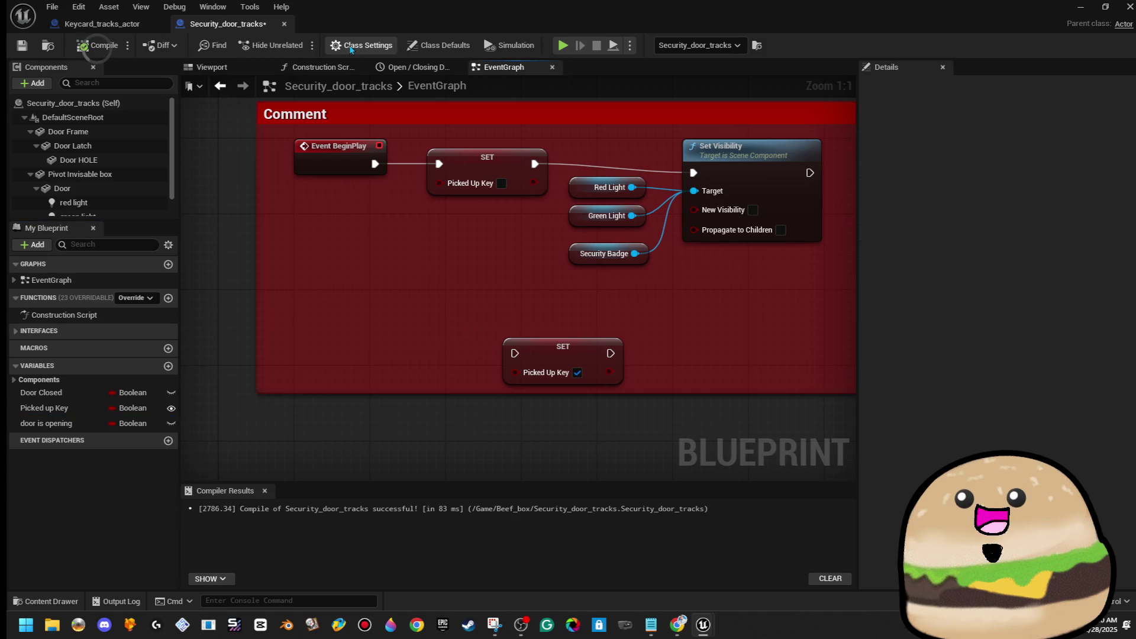
scroll(408, 307, down, 1)
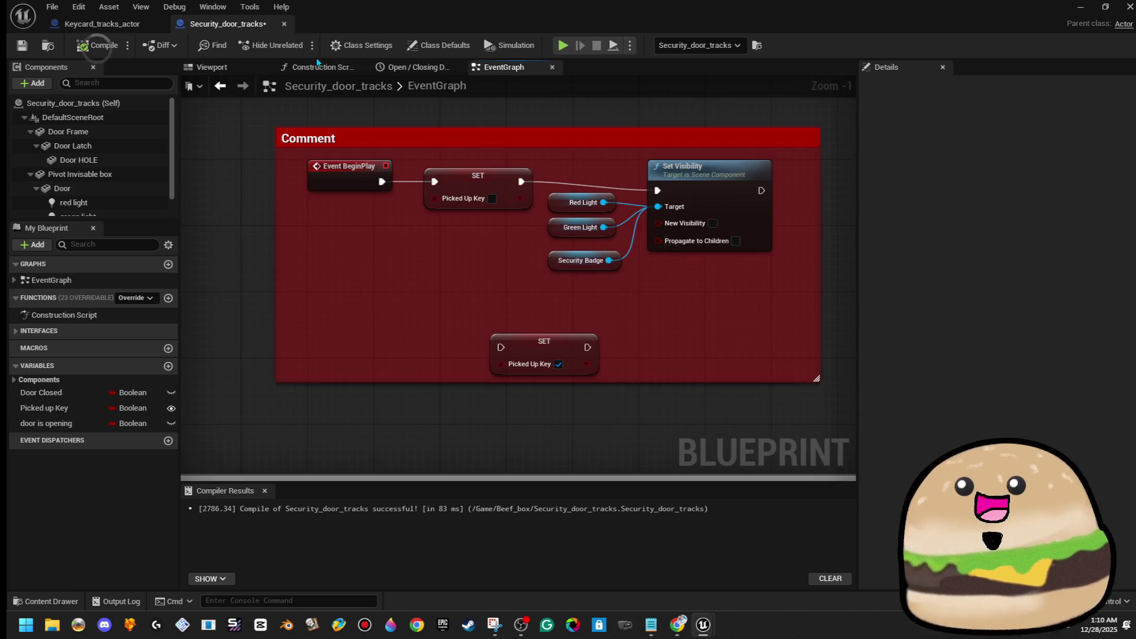
click(384, 45)
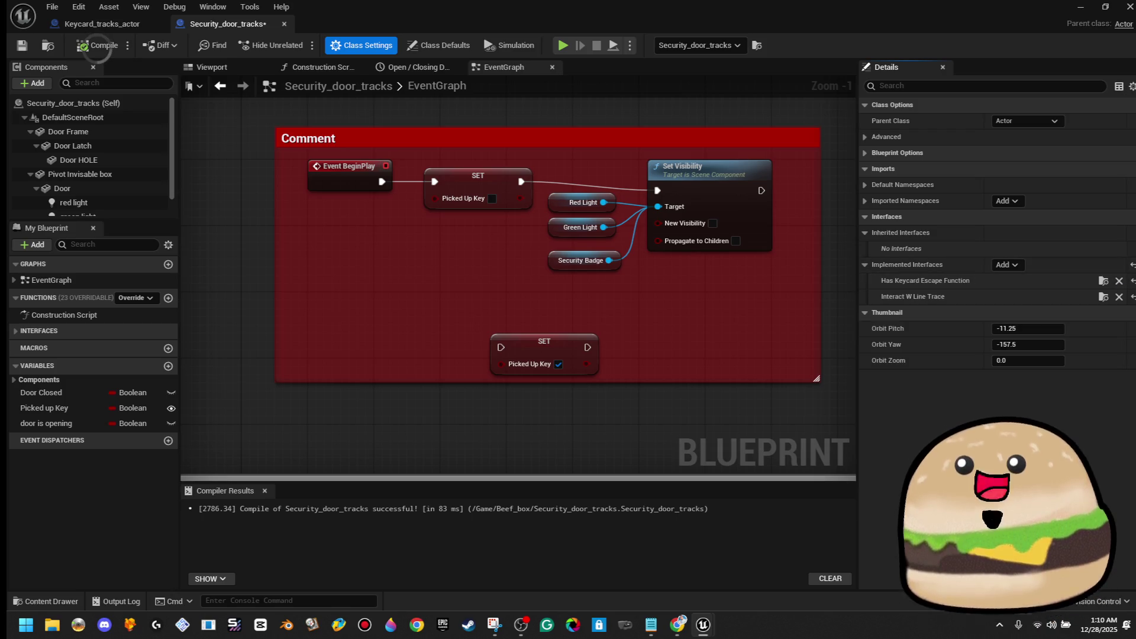
click(1010, 265)
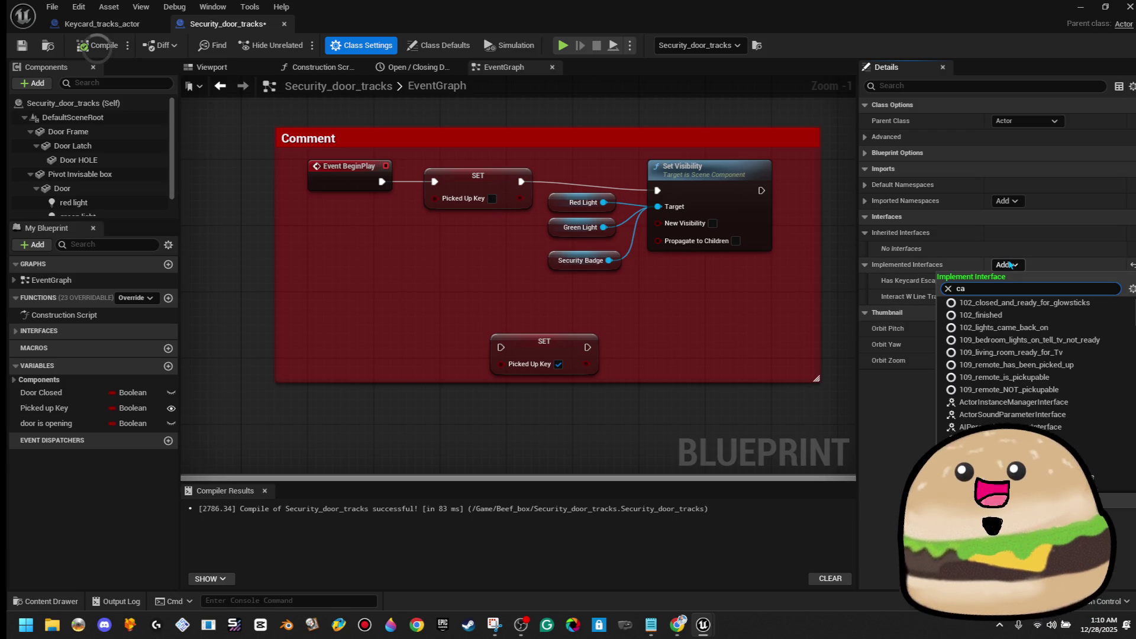
text(ll a)
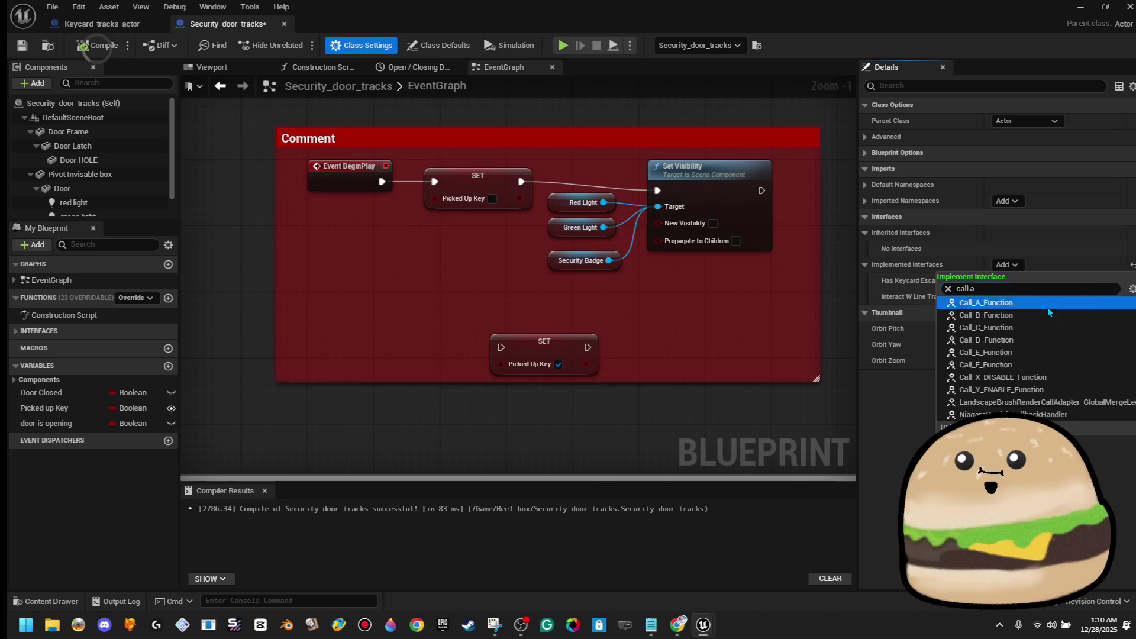
click(1047, 305)
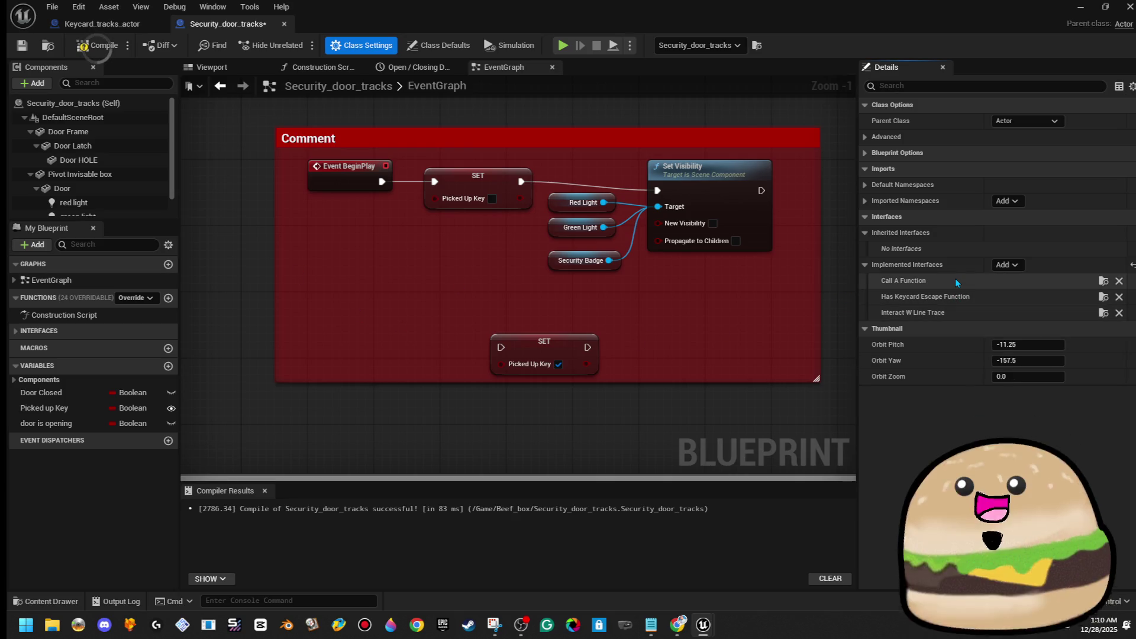
click(35, 330)
click(87, 375)
double_click(87, 375)
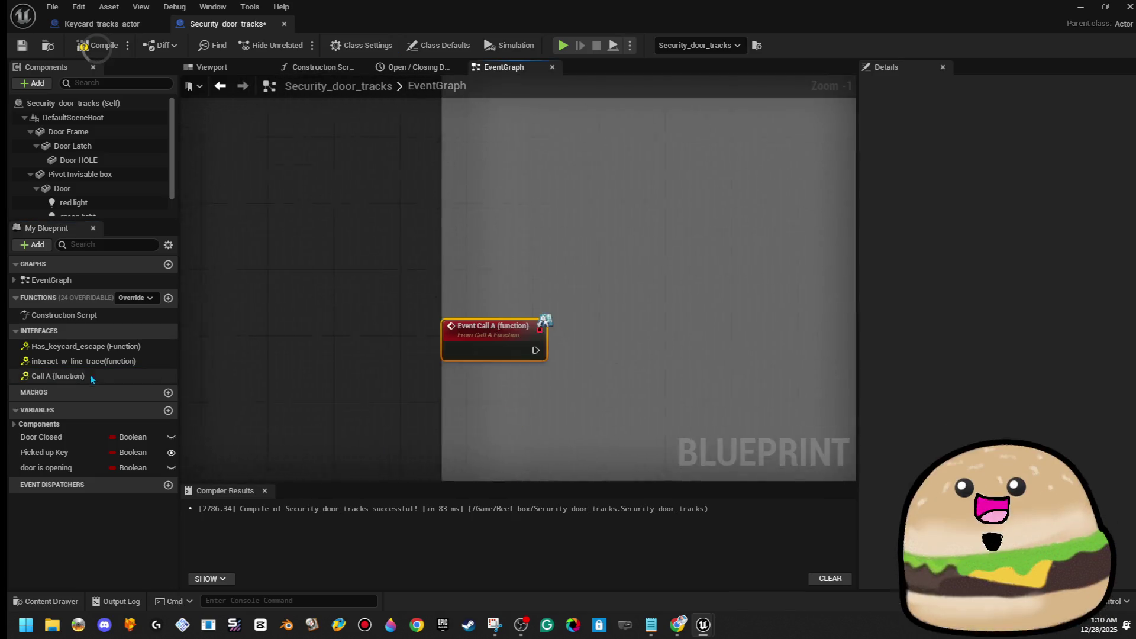
scroll(479, 355, down, 5)
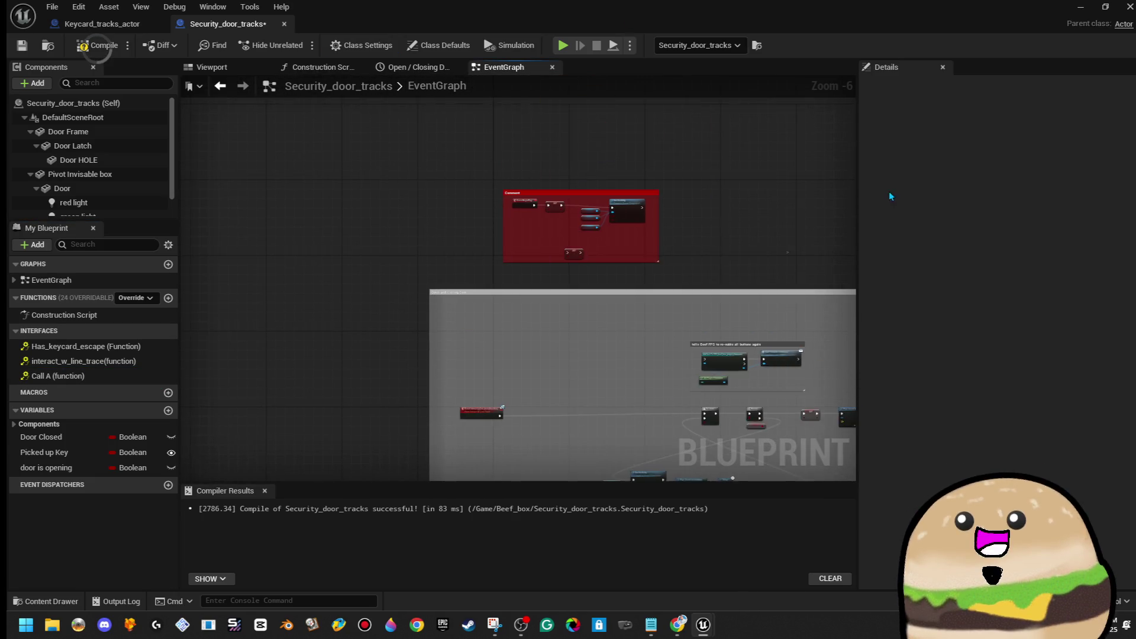
scroll(487, 249, up, 6)
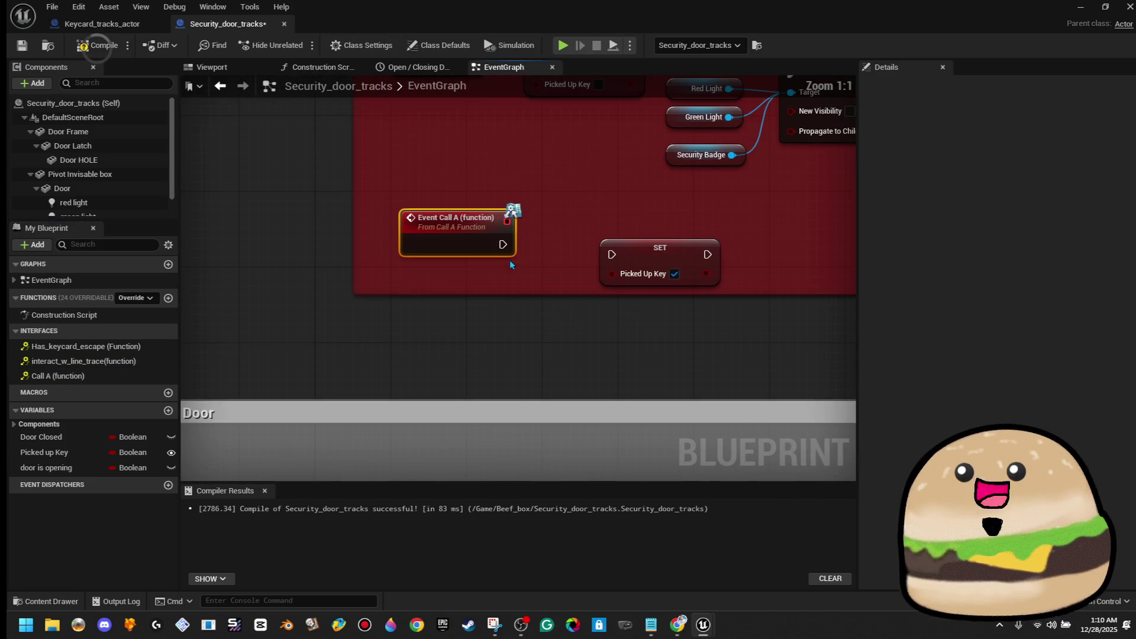
drag(622, 258, 621, 238)
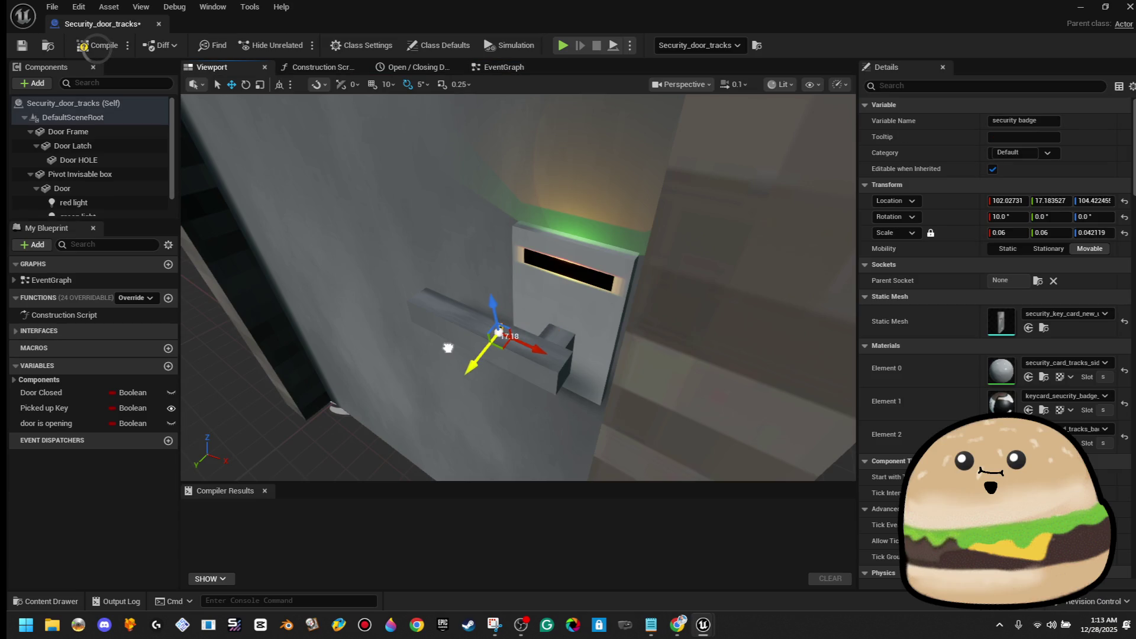
Step: Scale the tiny keycard up to full size, turn it face-up, and reset Element 1's material
drag(515, 315, 520, 311)
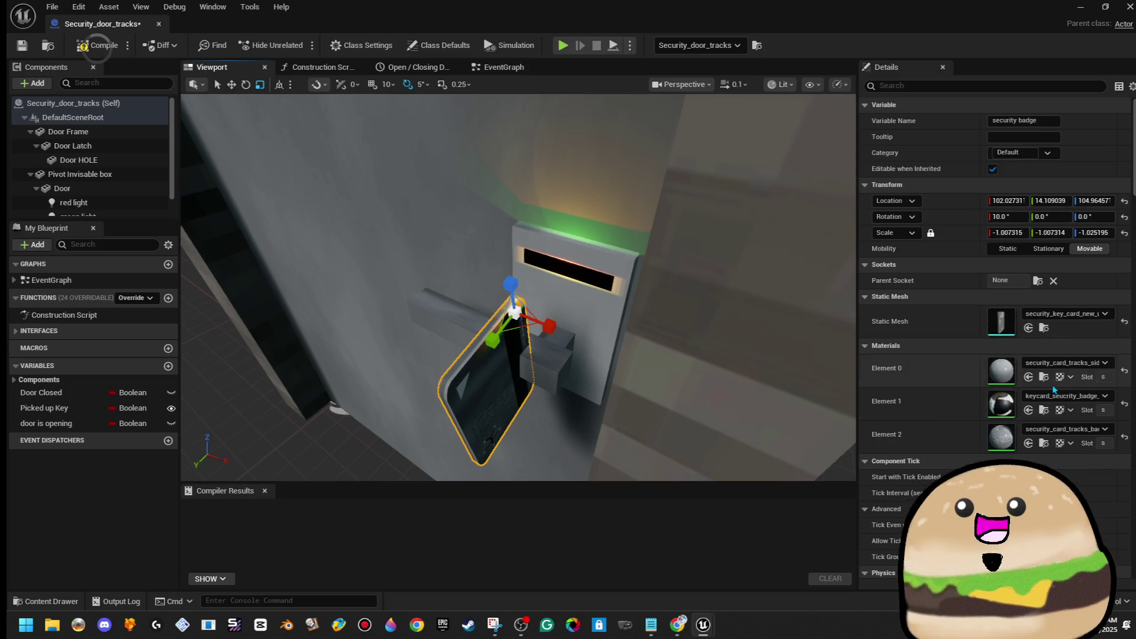
key(e)
drag(521, 371, 592, 332)
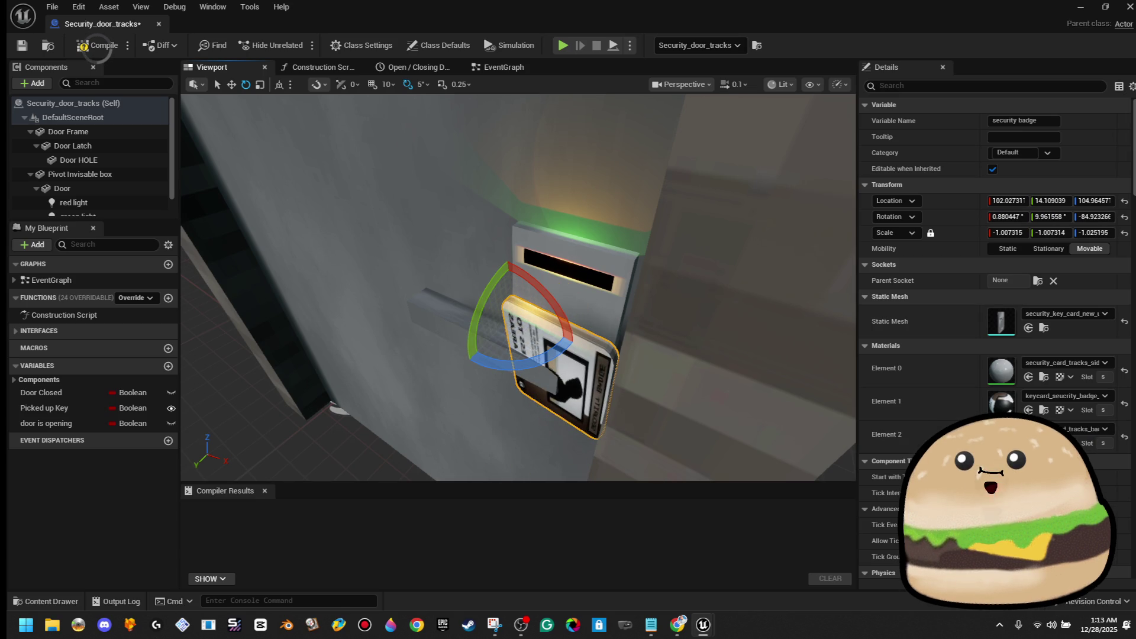
click(1123, 404)
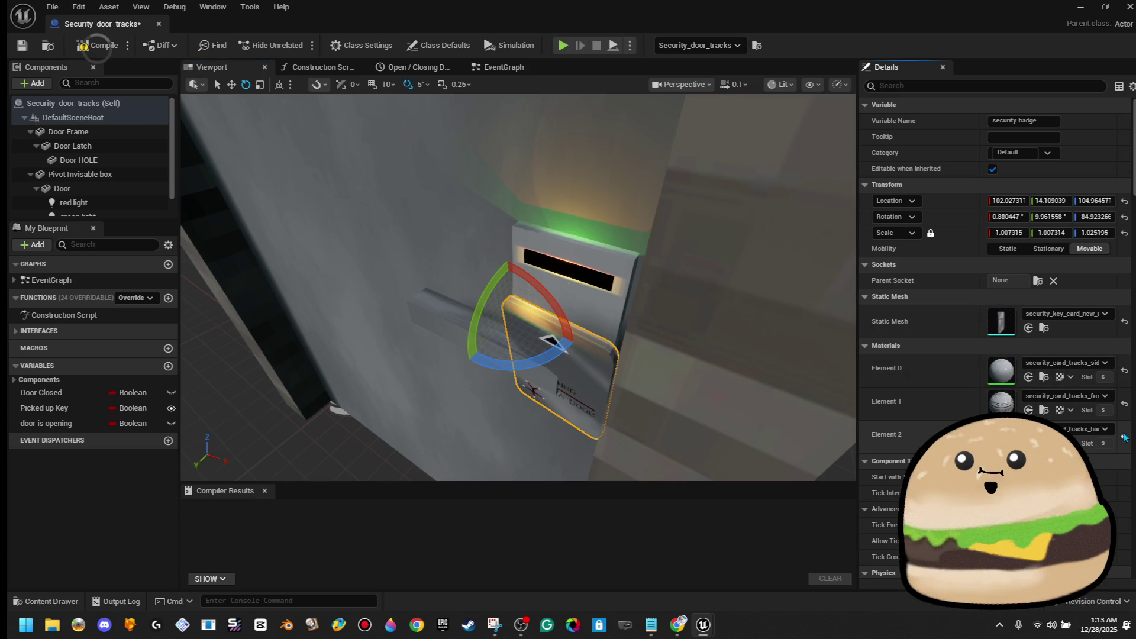
Step: Flip the keycard about 180 degrees, pitch it upright, and roll it 5 degrees further
drag(564, 329, 521, 366)
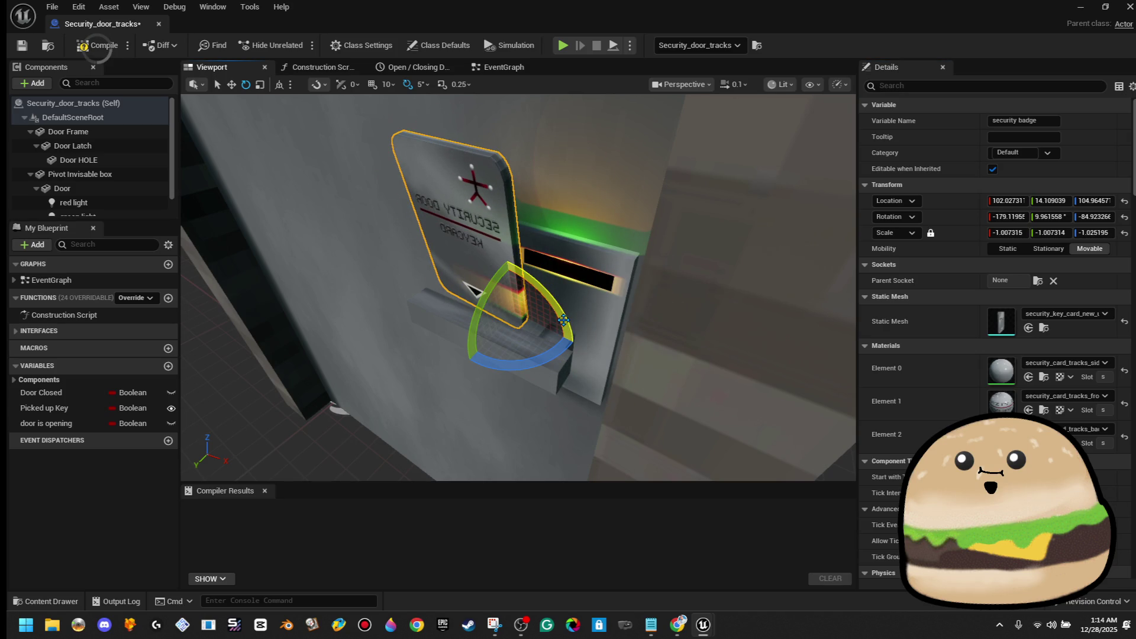
mouse_move(482, 306)
mouse_down()
mouse_move(478, 281)
mouse_move(507, 312)
mouse_move(565, 324)
mouse_move(529, 285)
mouse_up()
key(r)
key(e)
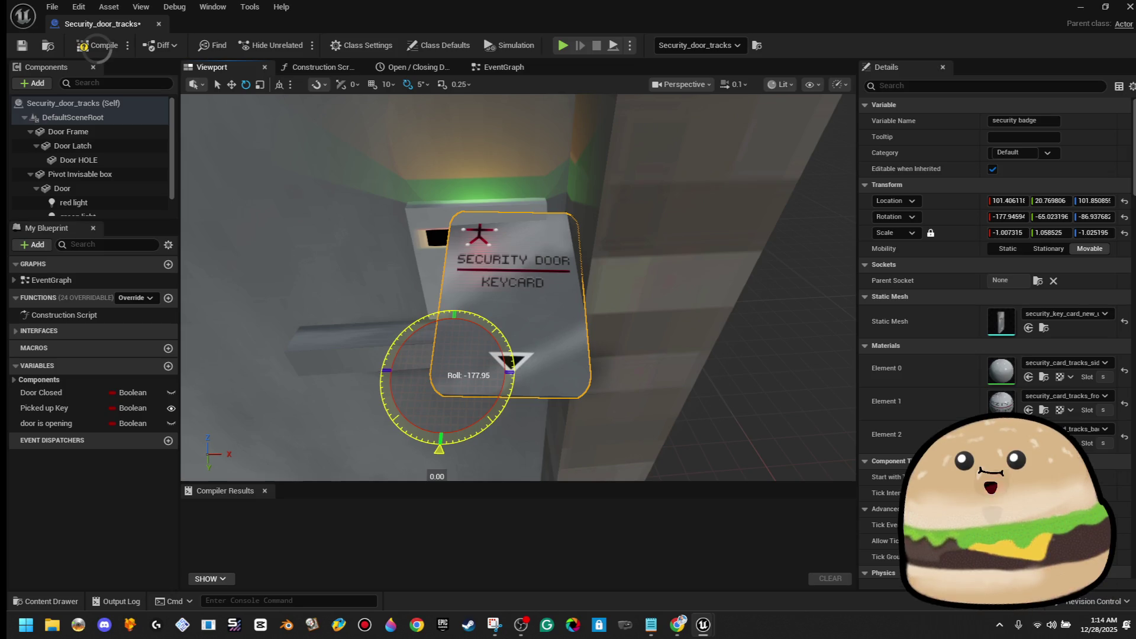
drag(476, 382, 483, 384)
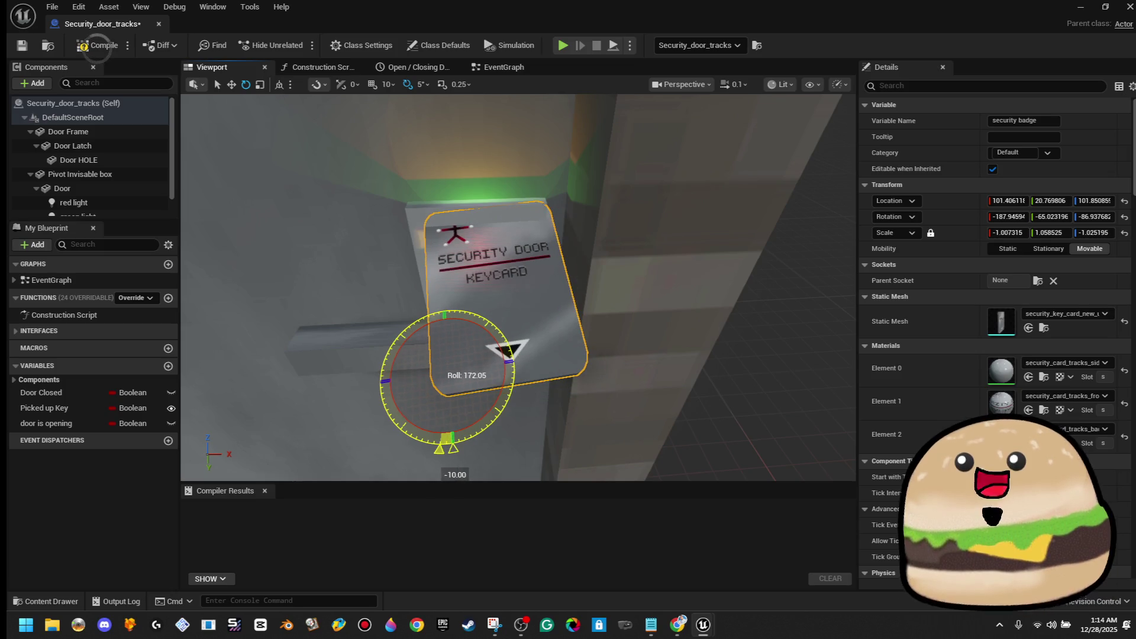
Step: Set the keycard's Y scale to 0.8, undoing a stray resize
key(r)
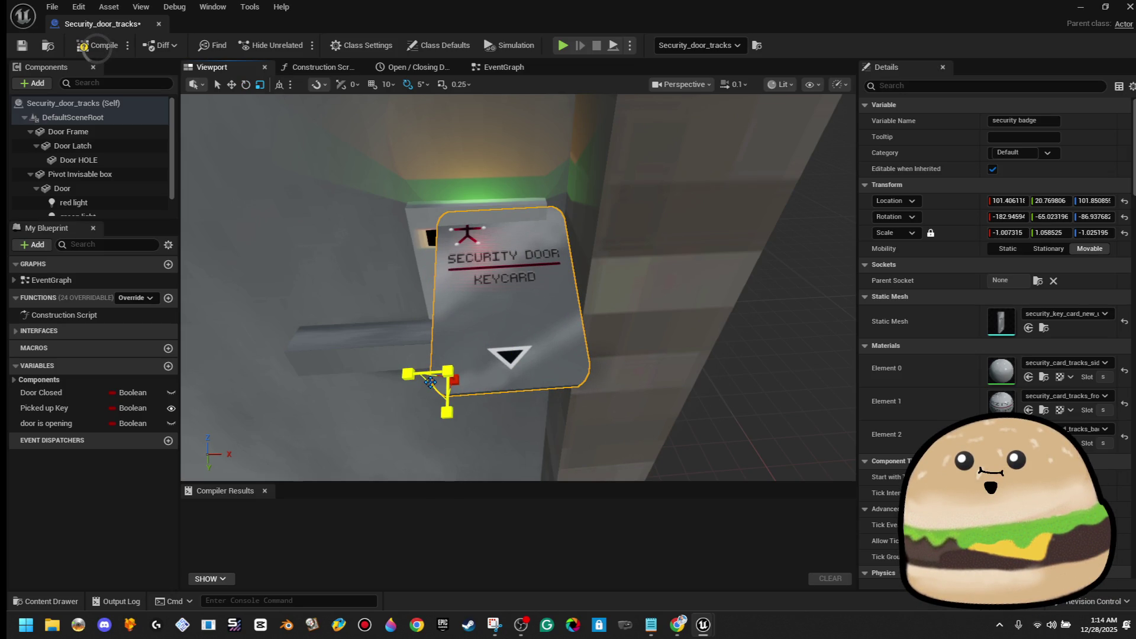
drag(430, 382, 436, 381)
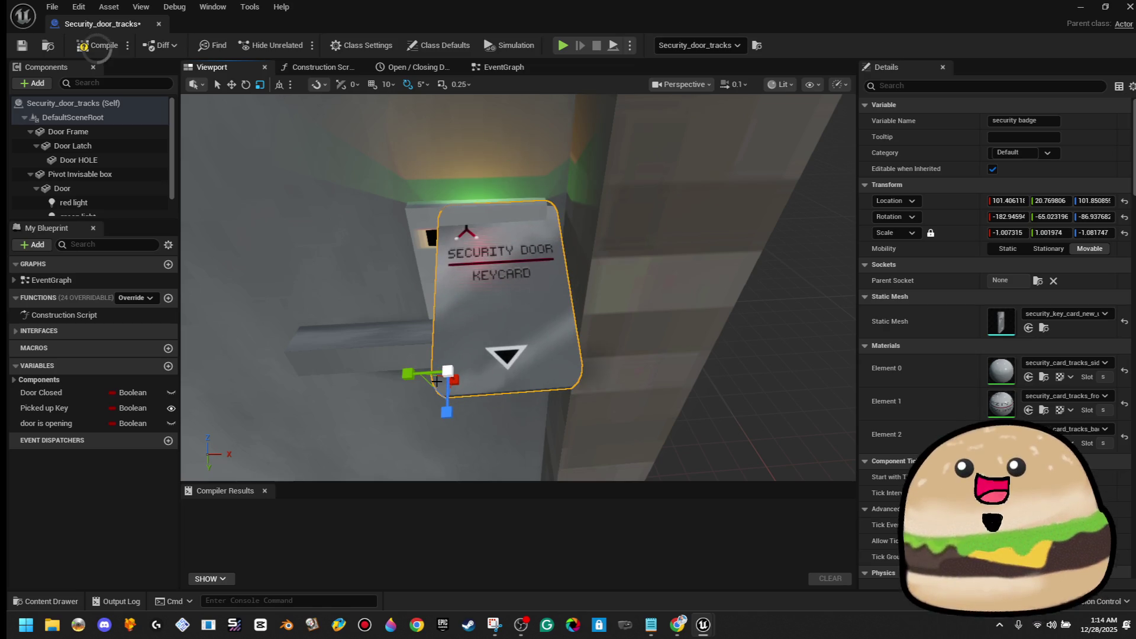
key(ctrl+z)
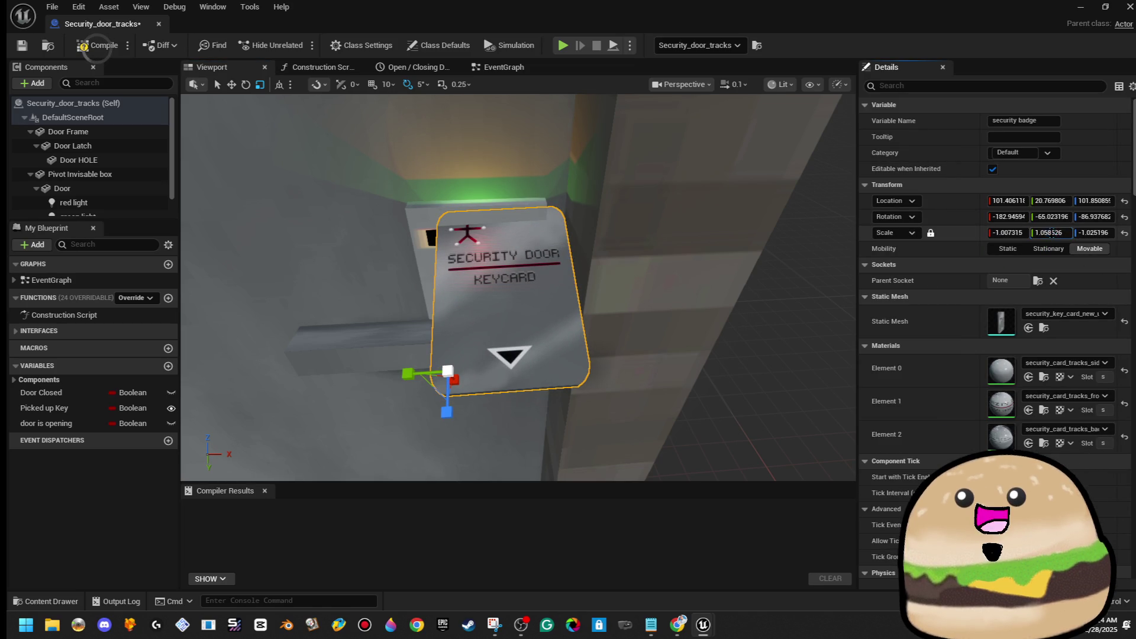
text(0.8)
key(Return)
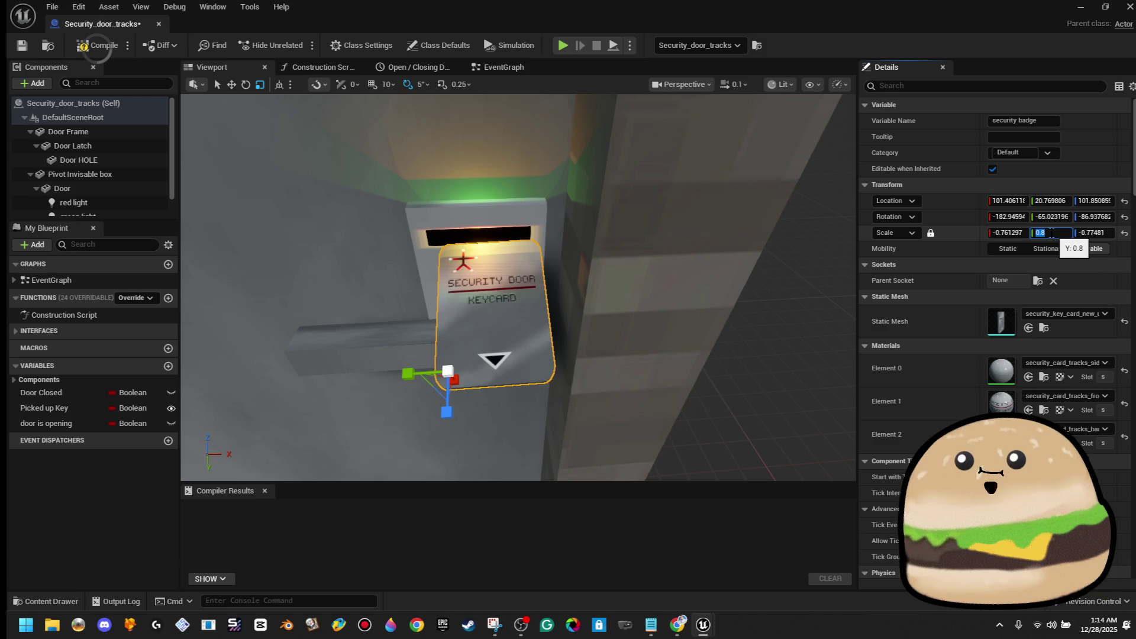
key(w)
mouse_move(787, 303)
mouse_down()
mouse_move(682, 419)
mouse_move(632, 407)
mouse_move(620, 385)
mouse_move(548, 398)
mouse_up()
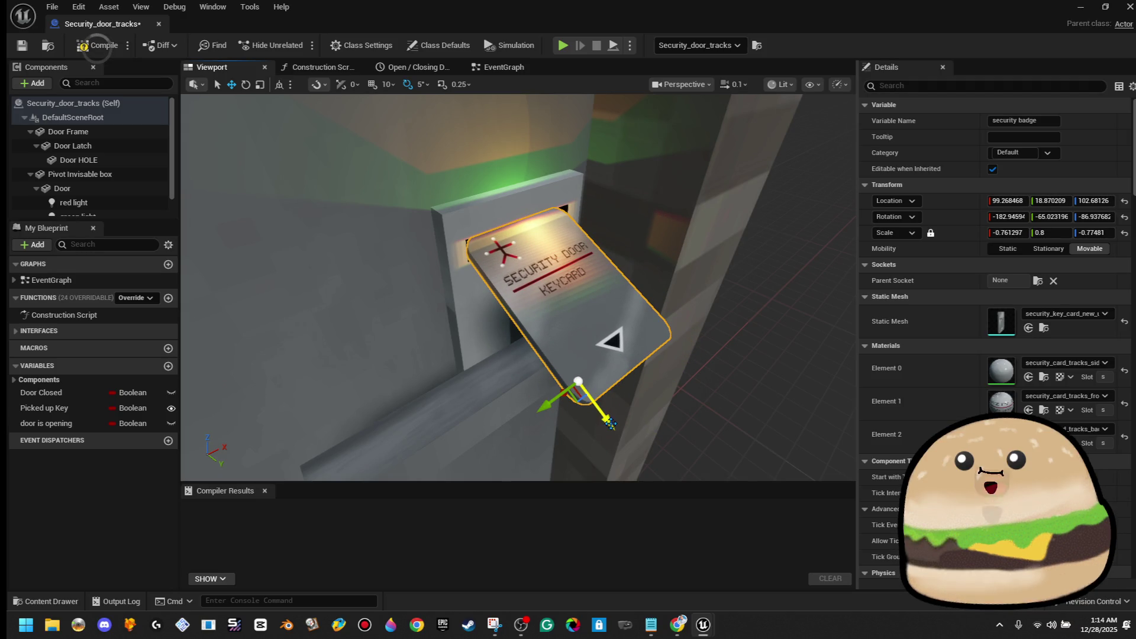
Step: Flip the keycard back about 185 degrees, roll it to -3, and raise it into the slot
drag(602, 443, 574, 384)
drag(600, 444, 598, 446)
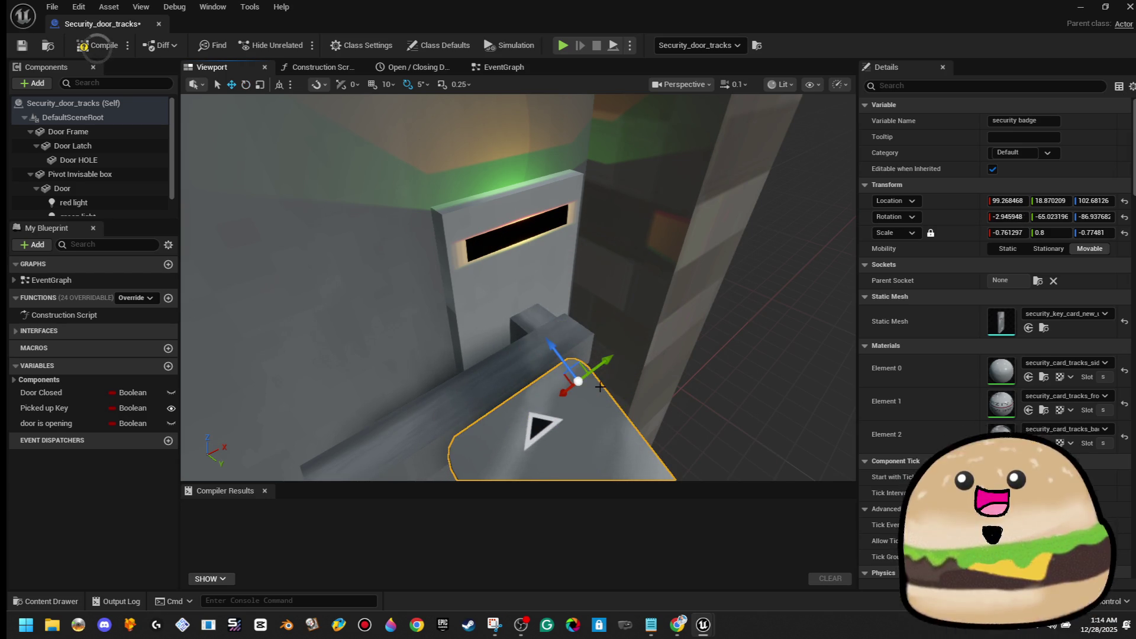
mouse_move(570, 373)
mouse_down()
mouse_move(479, 236)
mouse_move(591, 195)
mouse_move(542, 197)
mouse_up()
scroll(542, 198, up, 5)
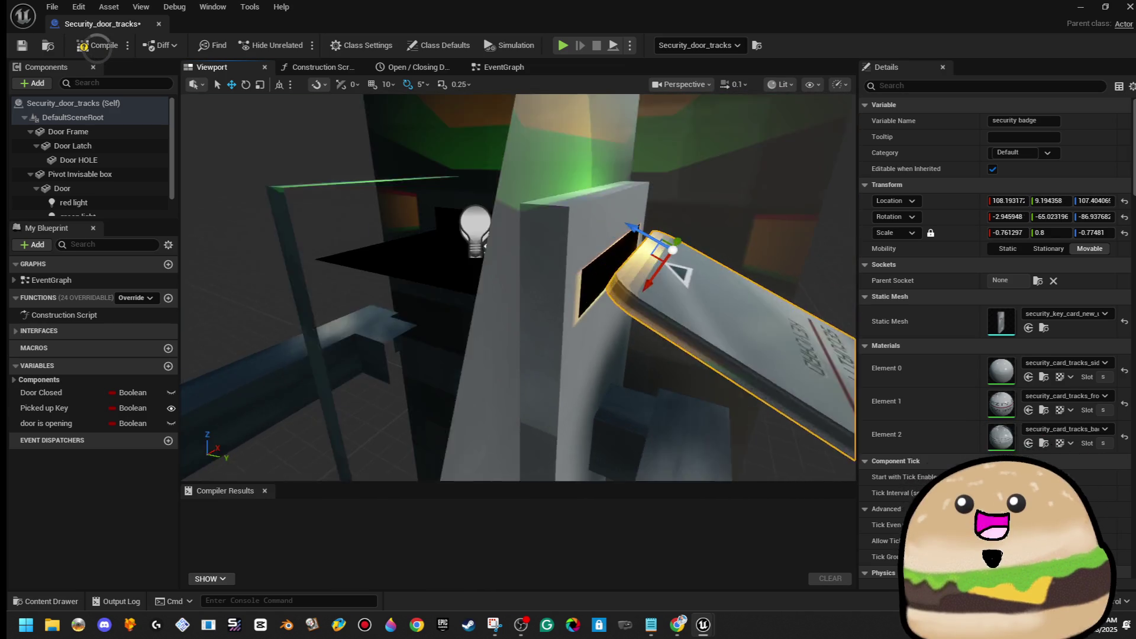
drag(536, 299, 512, 339)
drag(494, 295, 466, 282)
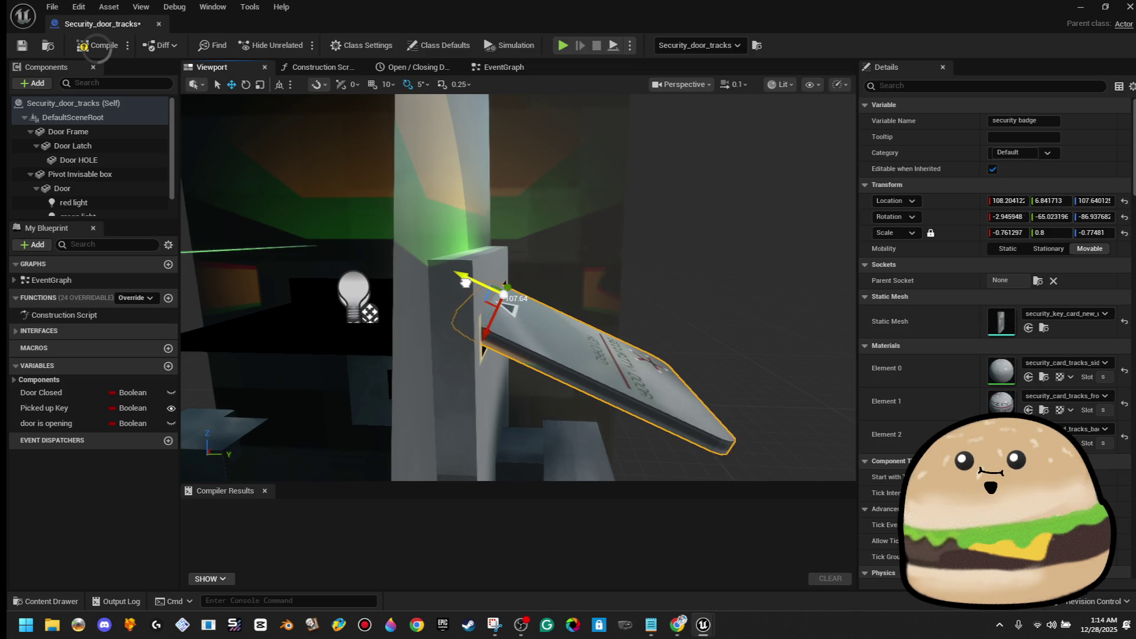
key(e)
mouse_move(479, 320)
mouse_down()
mouse_move(484, 367)
mouse_move(506, 369)
mouse_move(506, 359)
mouse_move(461, 346)
mouse_move(441, 370)
mouse_up()
Step: Tilt the keycard 5 degrees more and slide it along the slot until it sits partly inserted
mouse_move(556, 221)
mouse_down()
mouse_move(541, 228)
mouse_move(556, 222)
mouse_move(550, 245)
mouse_up()
key(e)
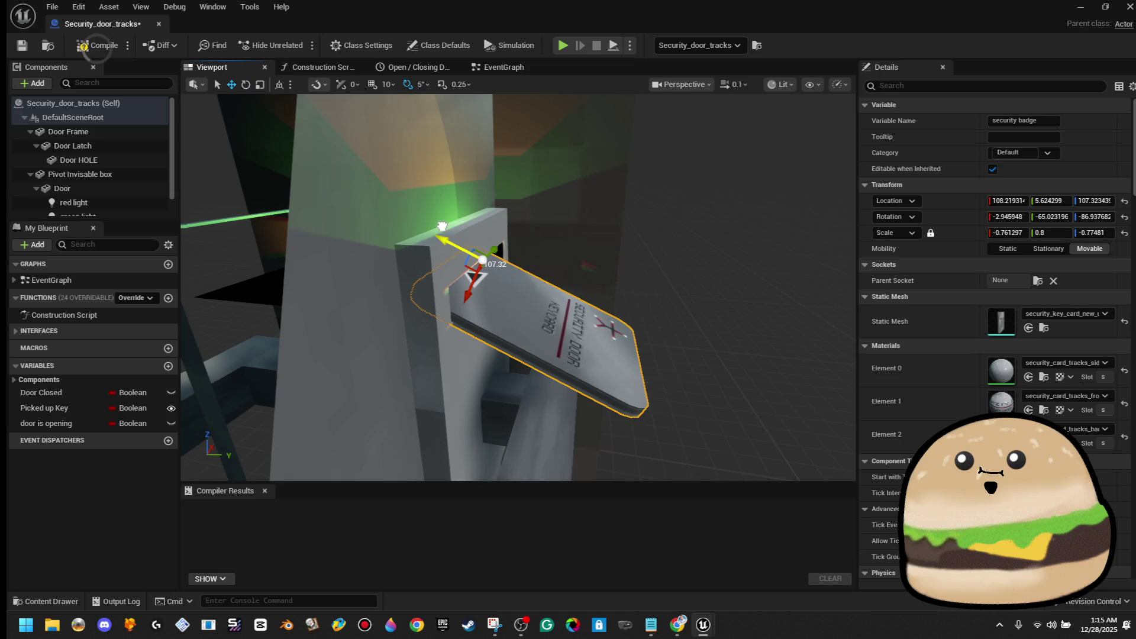
mouse_move(439, 223)
mouse_down()
mouse_move(467, 262)
mouse_move(463, 291)
mouse_move(477, 271)
mouse_up()
key(e)
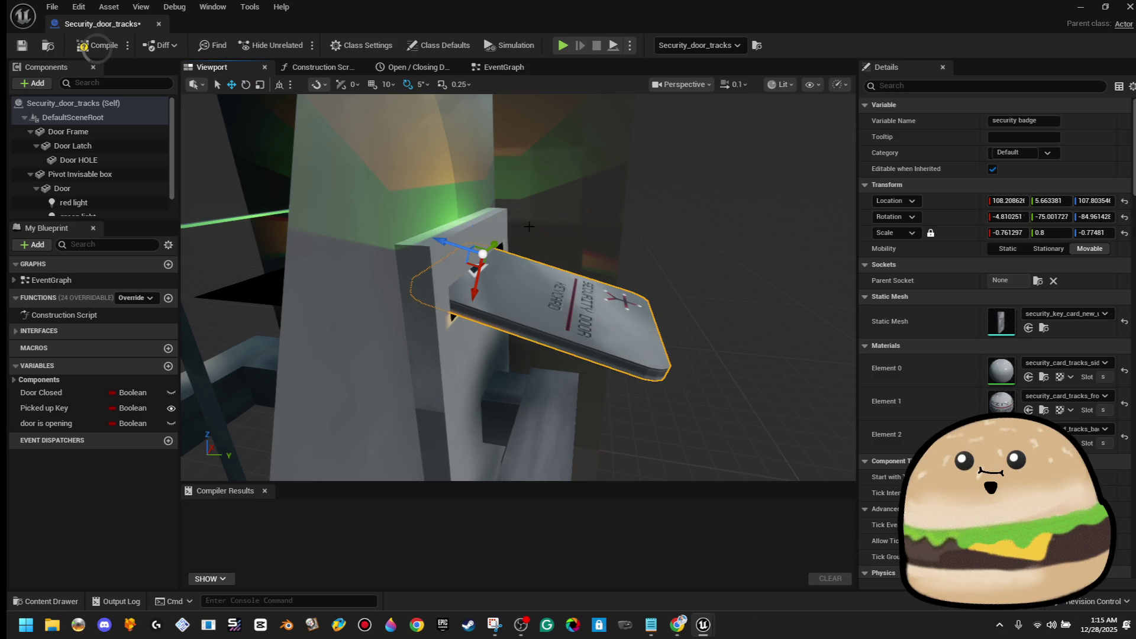
drag(479, 307, 528, 295)
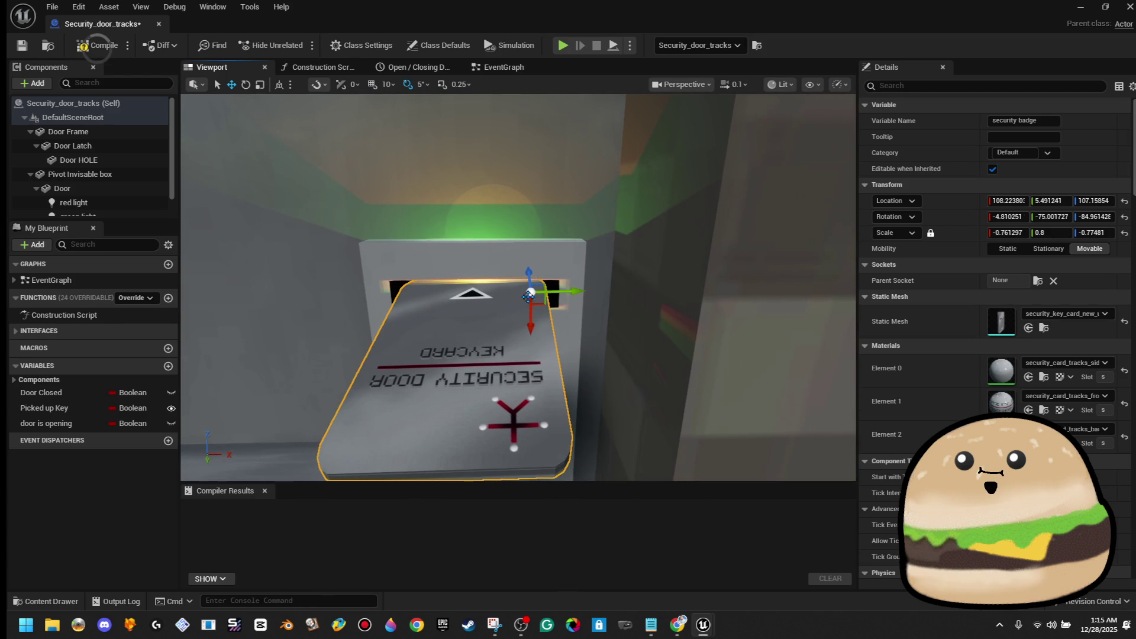
mouse_move(618, 338)
mouse_down()
mouse_move(508, 340)
mouse_move(571, 315)
mouse_up()
mouse_move(452, 247)
mouse_down()
mouse_move(561, 290)
mouse_move(420, 221)
mouse_move(494, 244)
mouse_up()
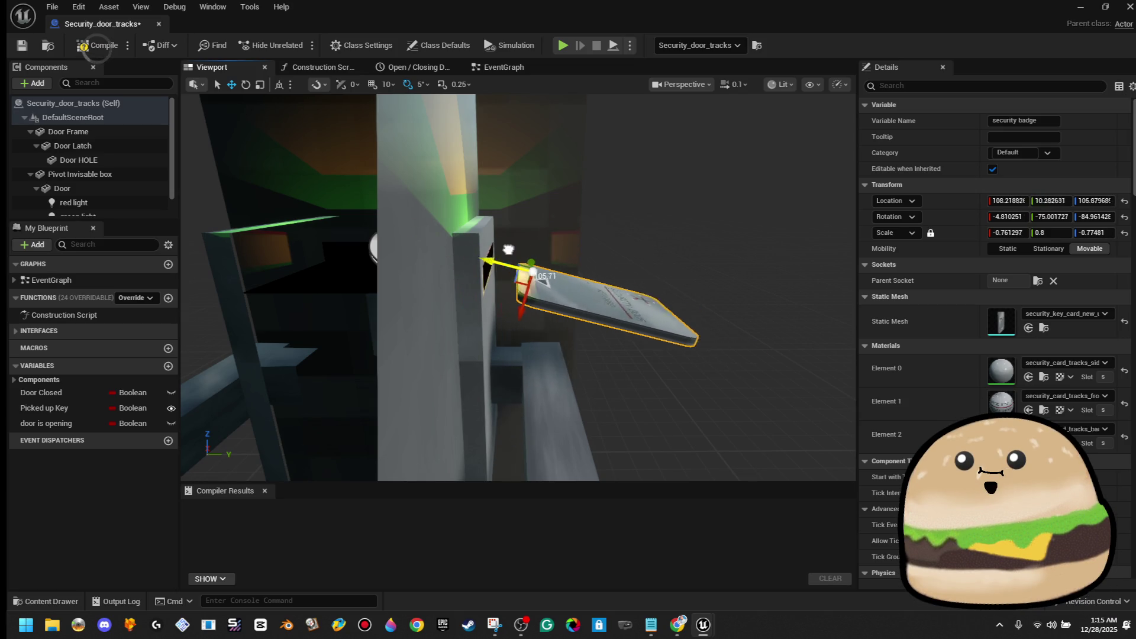
mouse_move(468, 239)
mouse_down()
mouse_move(485, 244)
mouse_move(415, 228)
mouse_move(457, 230)
mouse_up()
mouse_move(522, 244)
mouse_down()
mouse_move(452, 228)
mouse_move(562, 249)
mouse_up()
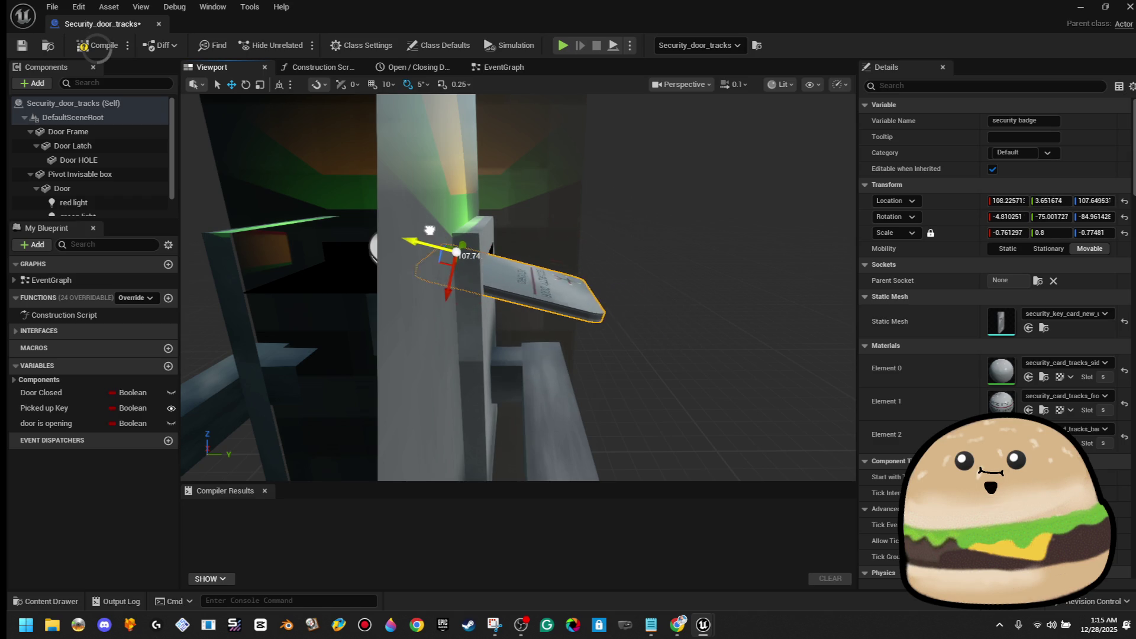
drag(536, 255, 435, 246)
mouse_move(537, 288)
mouse_down()
mouse_move(597, 281)
mouse_move(537, 288)
mouse_move(558, 276)
mouse_move(589, 284)
mouse_move(559, 264)
mouse_up()
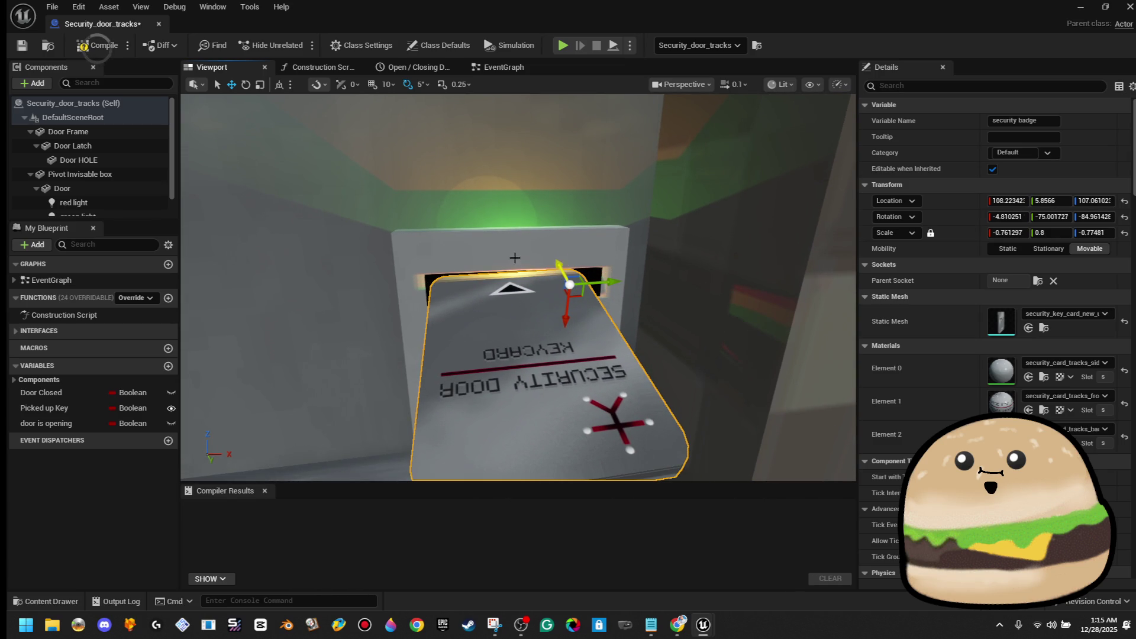
scroll(144, 184, down, 1)
Step: Step through the Door, Door Latch and light components, undoing a raise of the red light
click(104, 198)
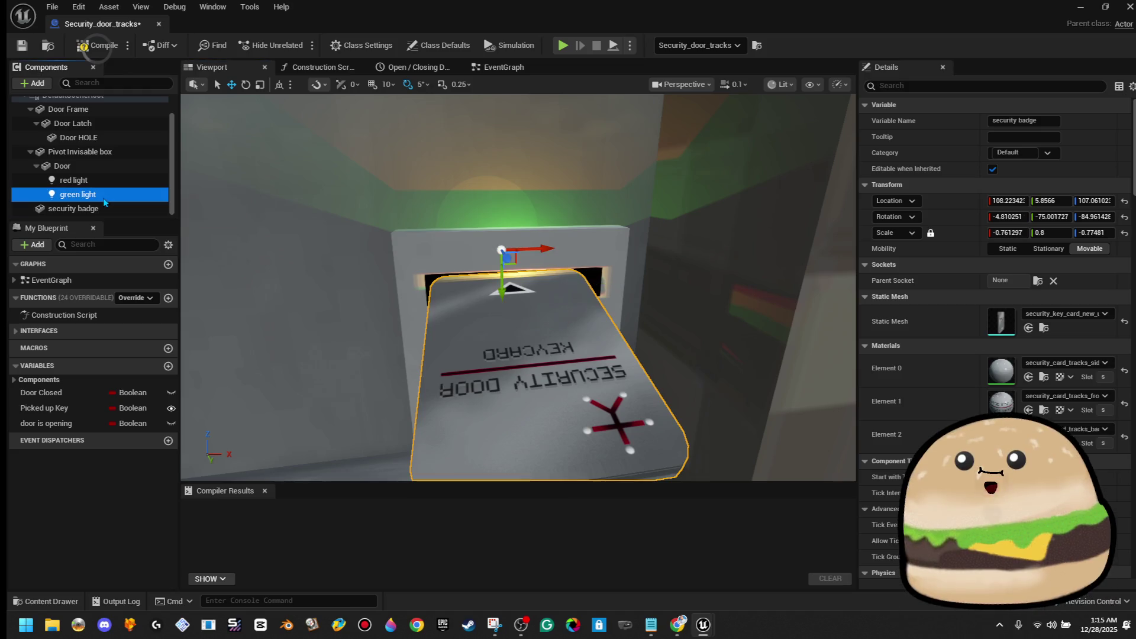
click(106, 180)
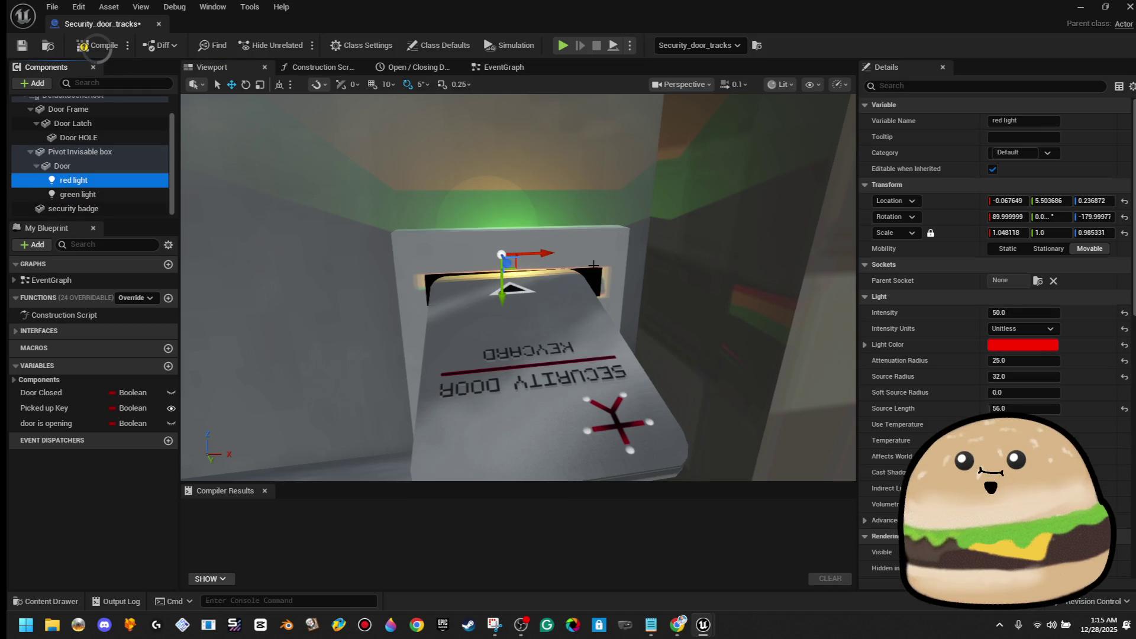
click(106, 166)
scroll(129, 182, up, 1)
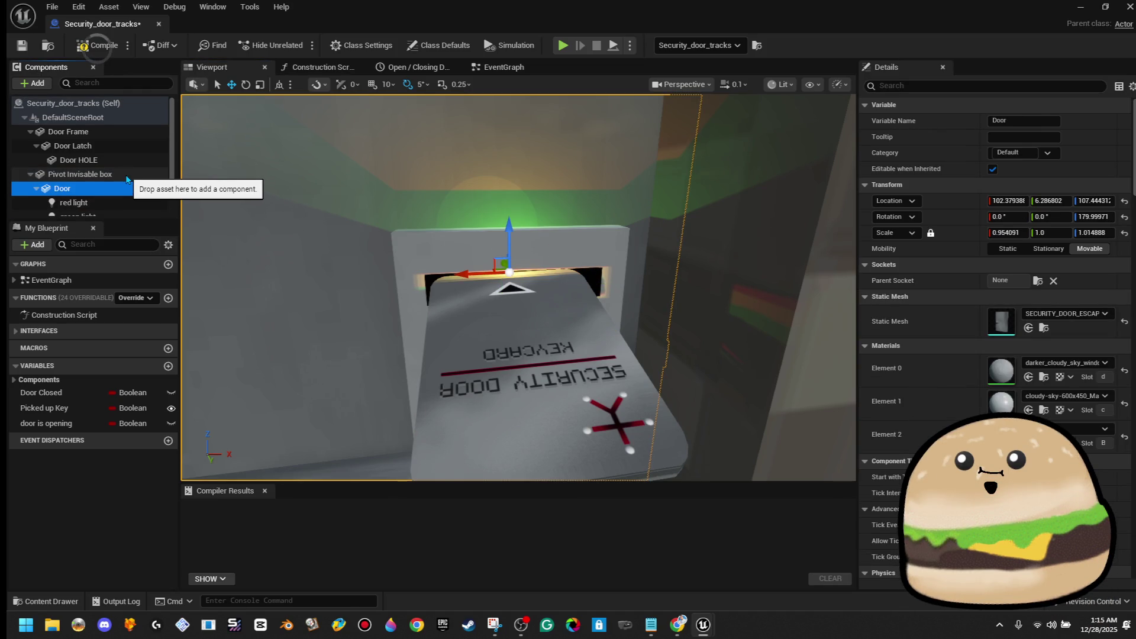
key(Up)
key(Up)
key(Up)
scroll(131, 184, down, 1)
key(Down)
key(Down)
key(Down)
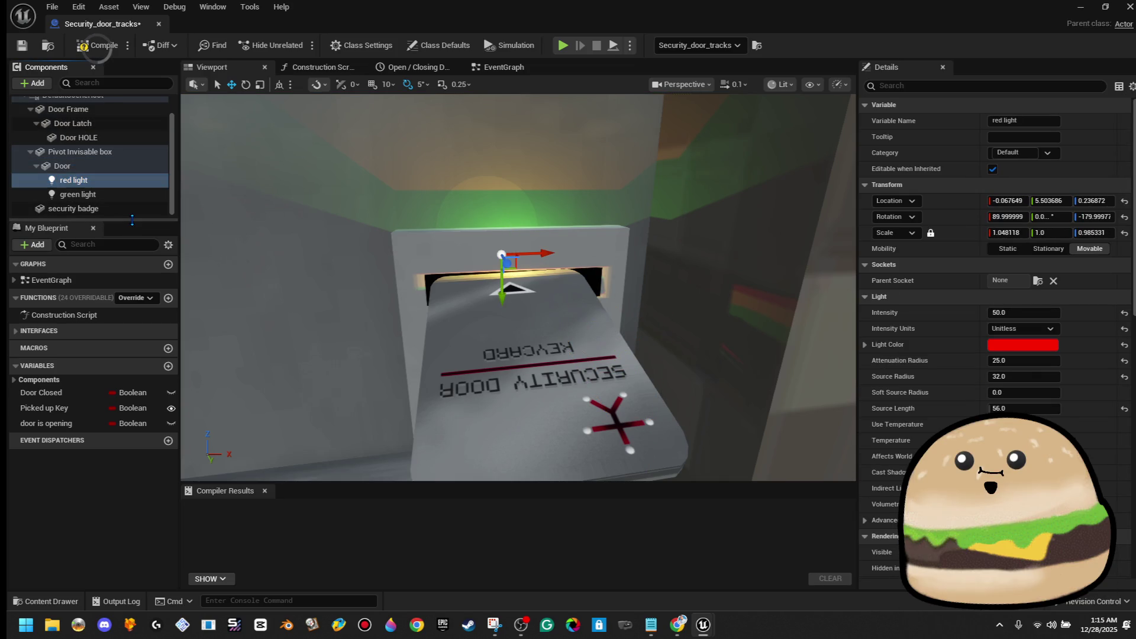
drag(132, 220, 132, 326)
drag(518, 288, 592, 284)
mouse_move(523, 243)
mouse_down()
mouse_move(444, 293)
mouse_move(421, 293)
mouse_move(543, 294)
mouse_move(444, 292)
mouse_move(520, 284)
mouse_move(468, 294)
mouse_move(463, 201)
mouse_move(464, 302)
mouse_move(483, 322)
mouse_up()
key(ctrl+z)
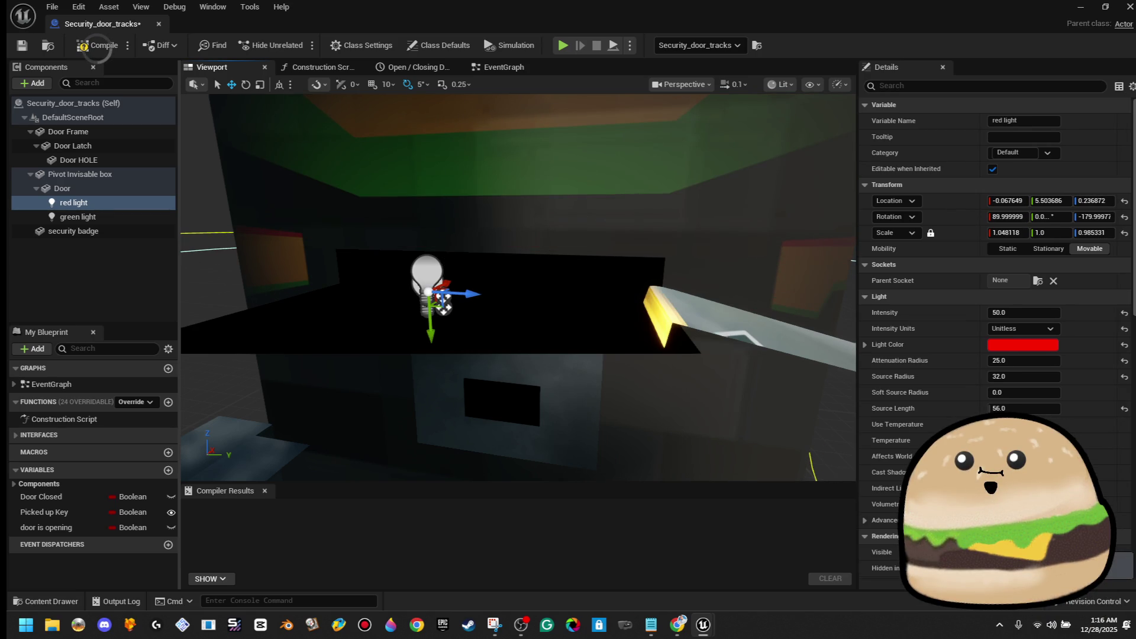
Step: Undo a trial move of the green light, then shift the security badge within the slot
double_click(77, 216)
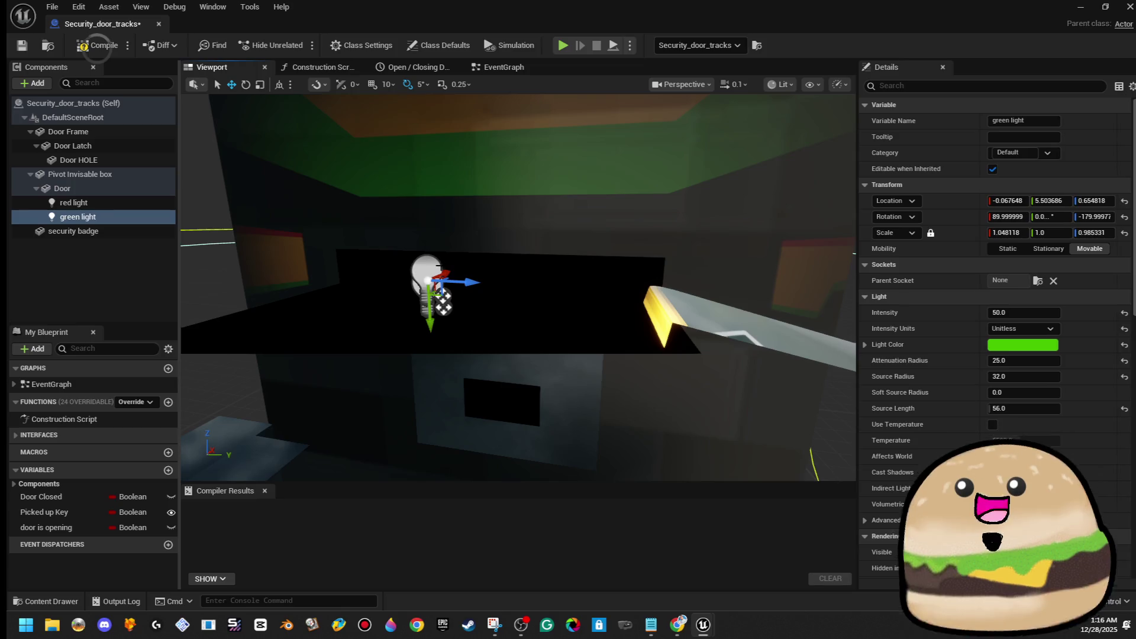
drag(533, 284, 758, 340)
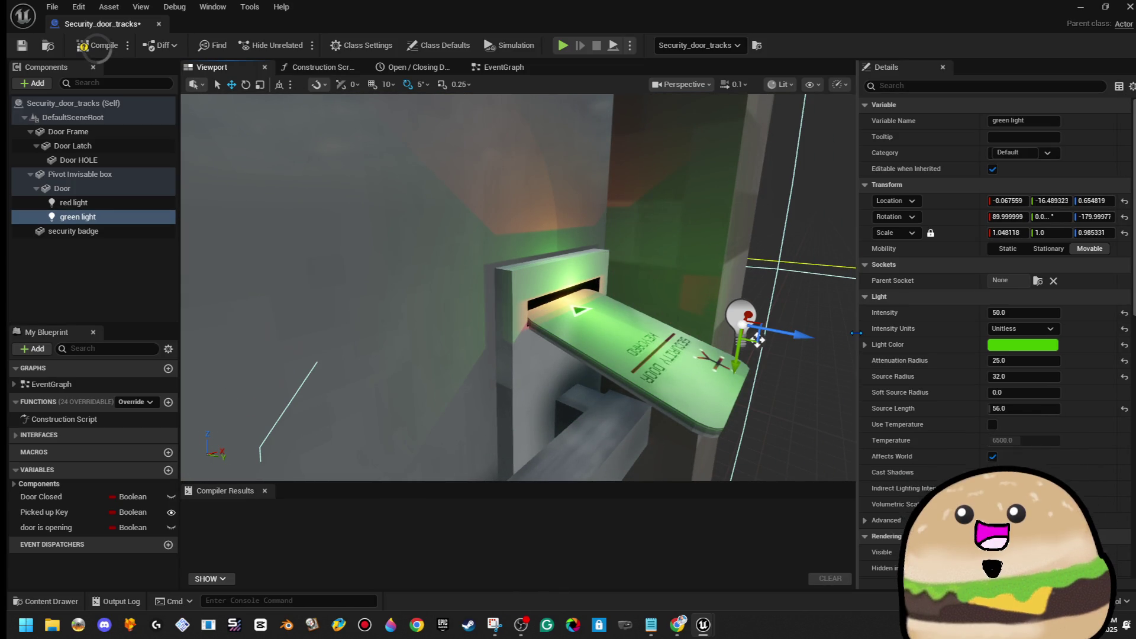
key(ctrl+z)
click(595, 343)
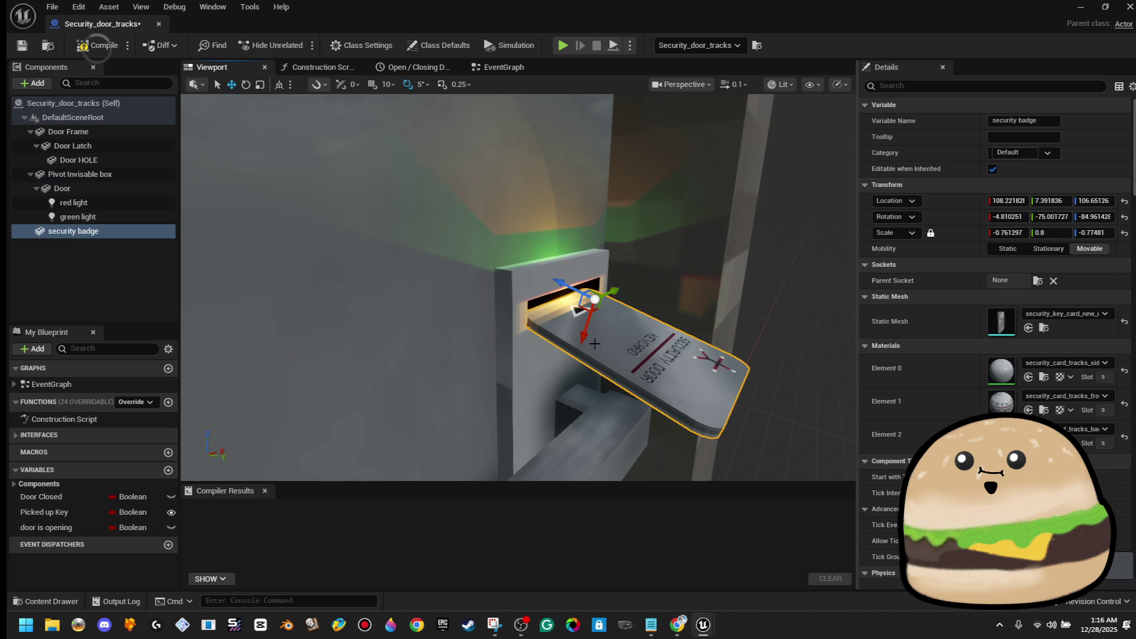
click(118, 144)
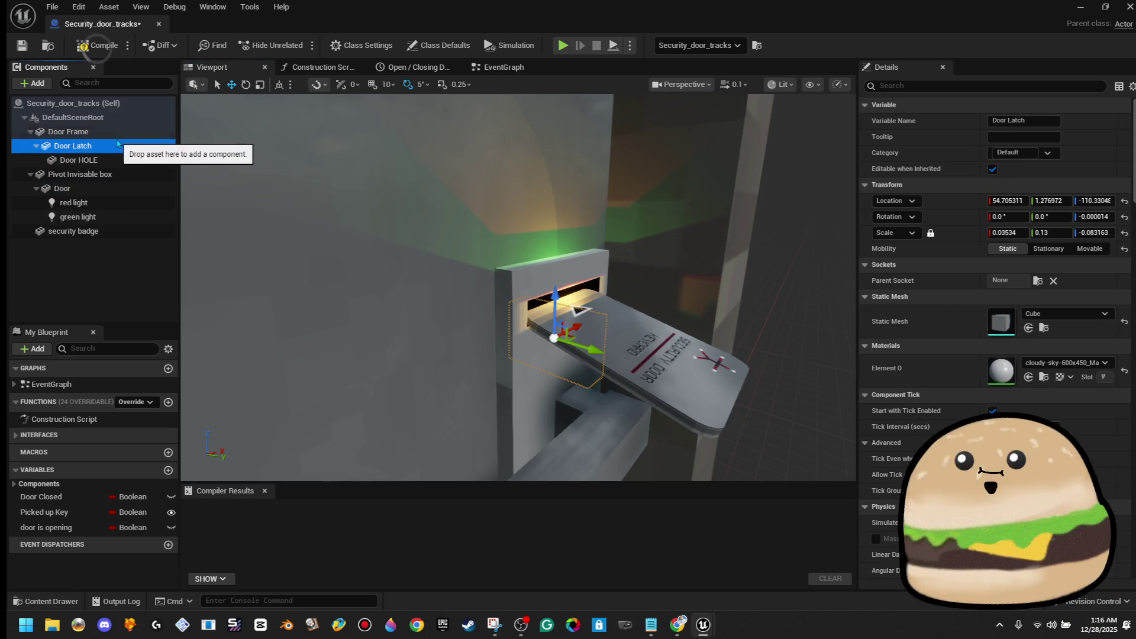
double_click(89, 231)
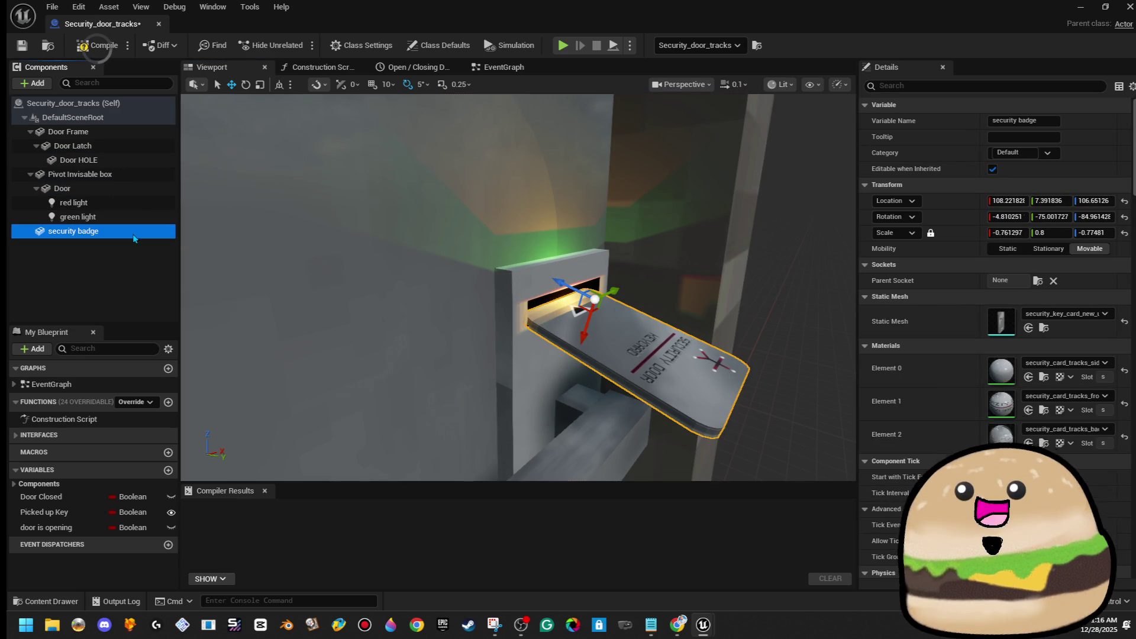
mouse_move(345, 280)
mouse_down()
mouse_move(477, 307)
mouse_move(399, 278)
mouse_up()
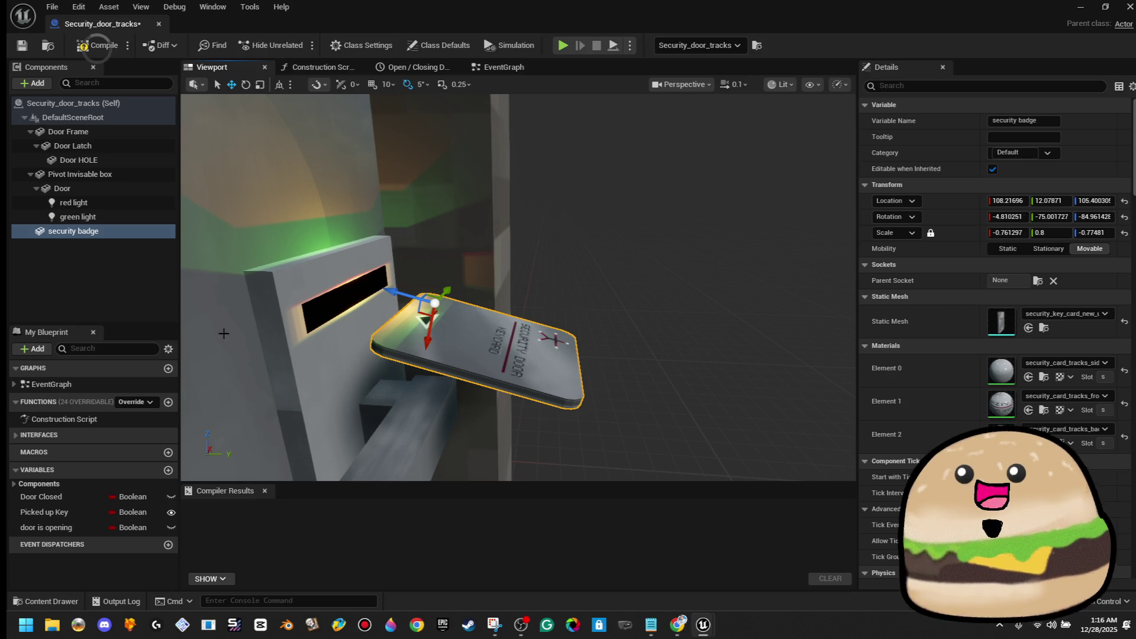
Step: Delete the green and red lights, then restore both with undo
click(118, 216)
key(Delete)
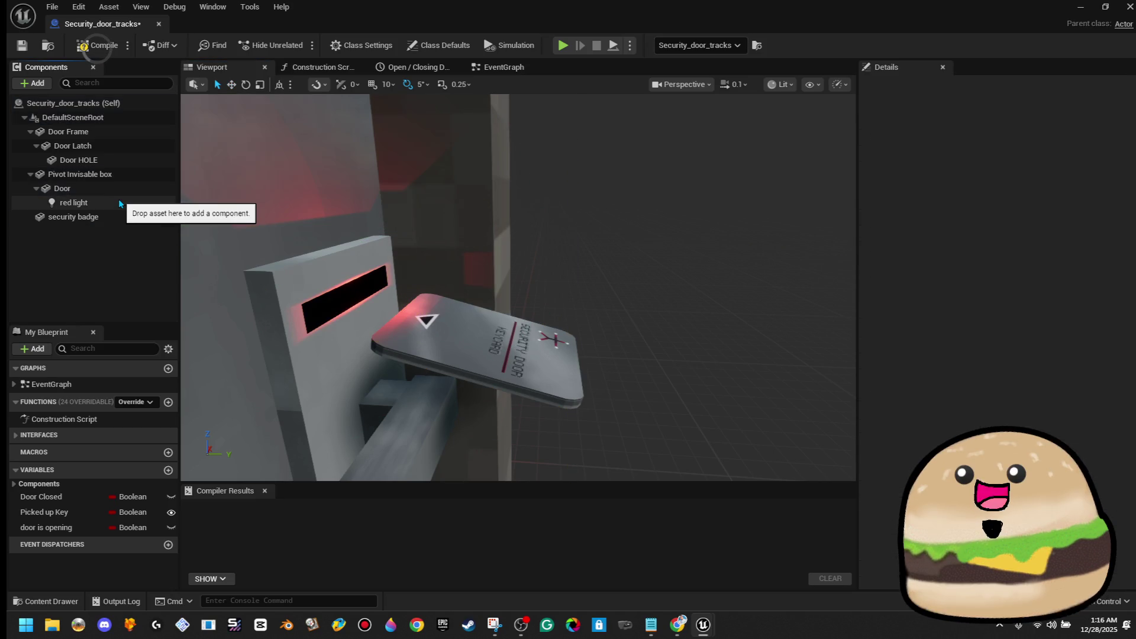
click(112, 205)
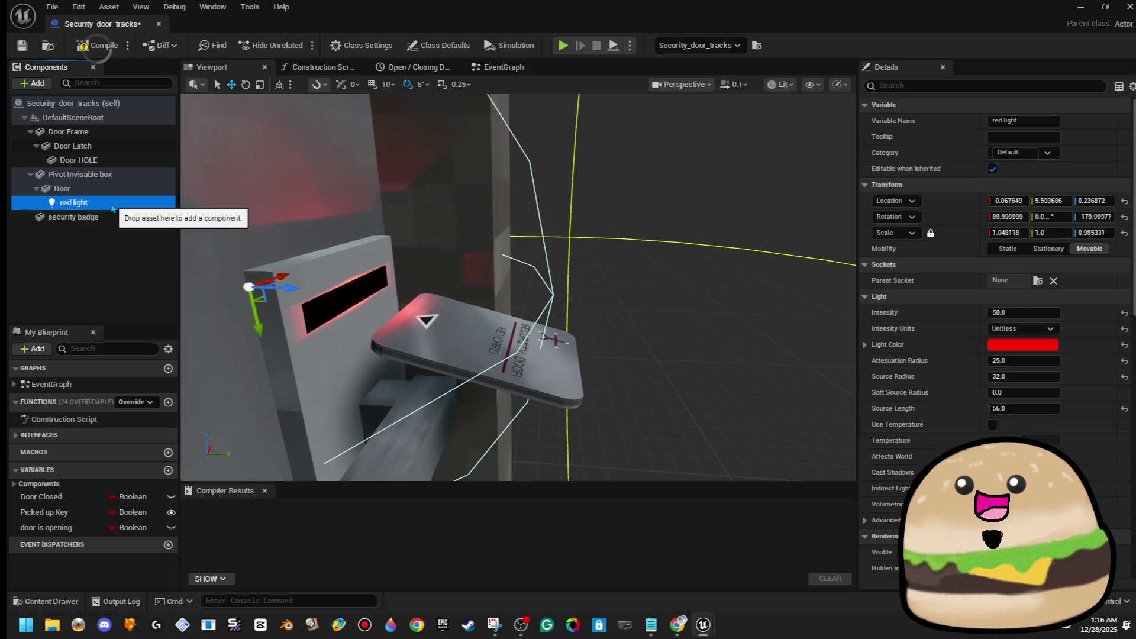
key(ctrl+z)
click(105, 220)
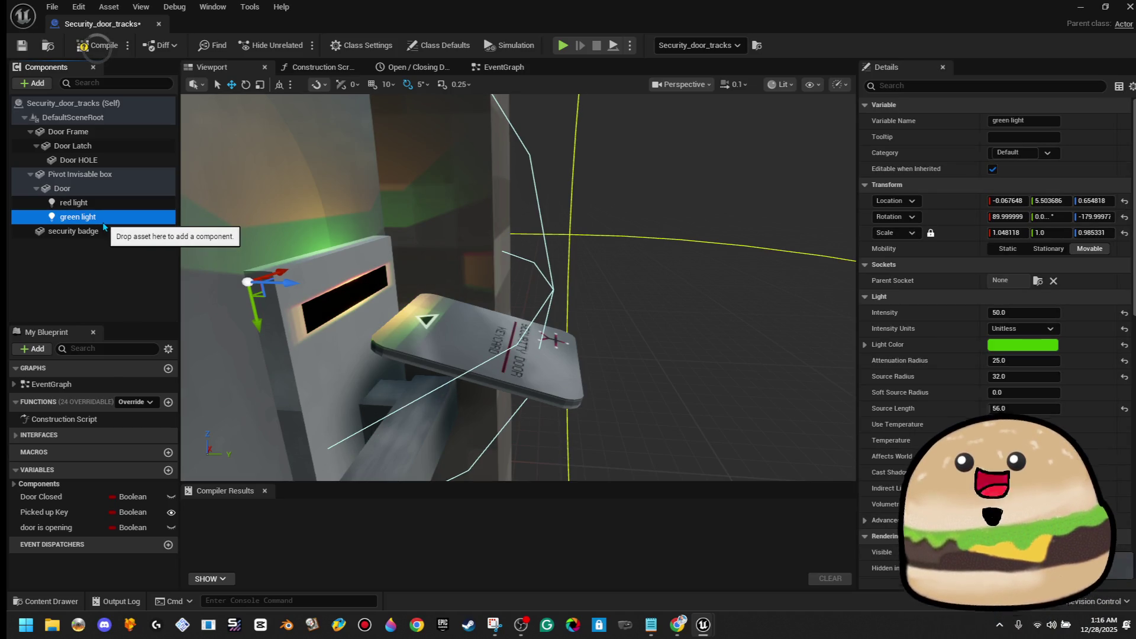
click(103, 203)
click(104, 218)
key(Delete)
click(111, 204)
key(Delete)
mouse_move(449, 284)
mouse_down()
mouse_move(414, 272)
mouse_move(386, 310)
mouse_up()
key(ctrl+z)
key(ctrl+z)
Step: Frame the green light and try moving it sideways, then undo the move
click(396, 334)
key(f)
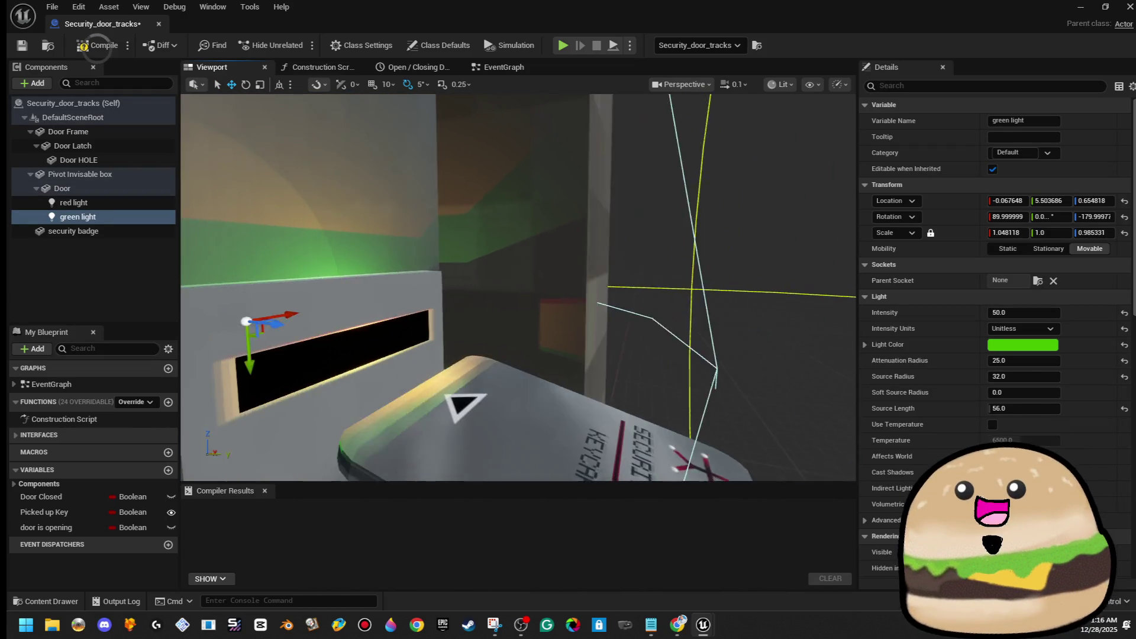
mouse_move(409, 277)
mouse_down()
mouse_move(411, 290)
mouse_move(441, 271)
mouse_move(632, 272)
mouse_move(681, 305)
mouse_move(774, 313)
mouse_up()
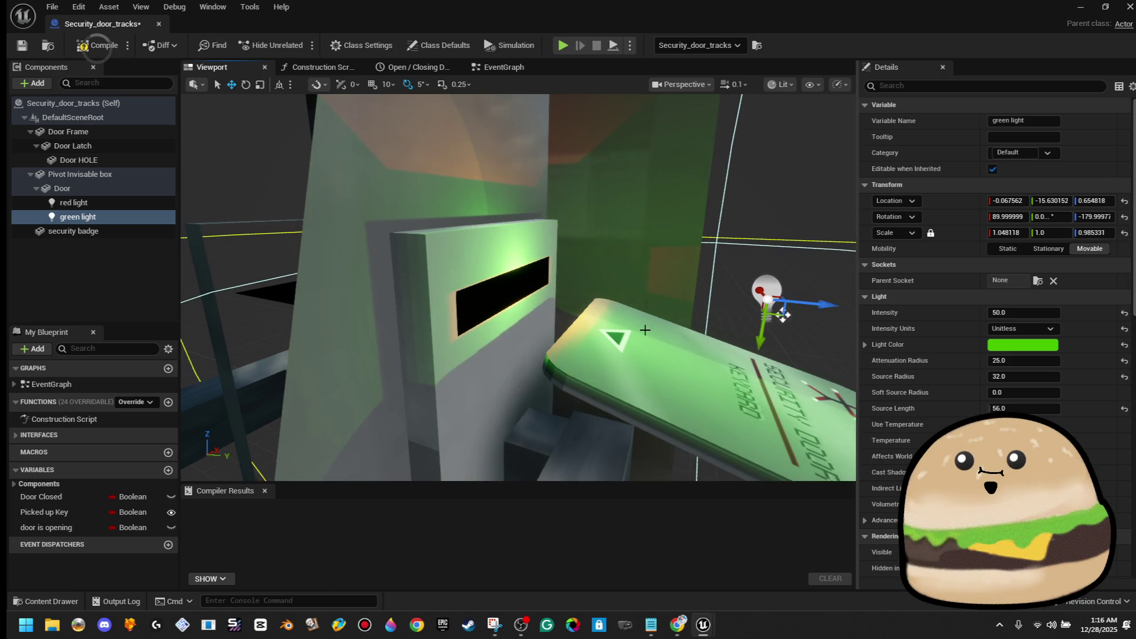
key(f)
mouse_move(543, 276)
mouse_down()
mouse_move(750, 279)
mouse_move(520, 289)
mouse_move(601, 291)
mouse_move(418, 270)
mouse_move(845, 292)
mouse_move(543, 297)
mouse_up()
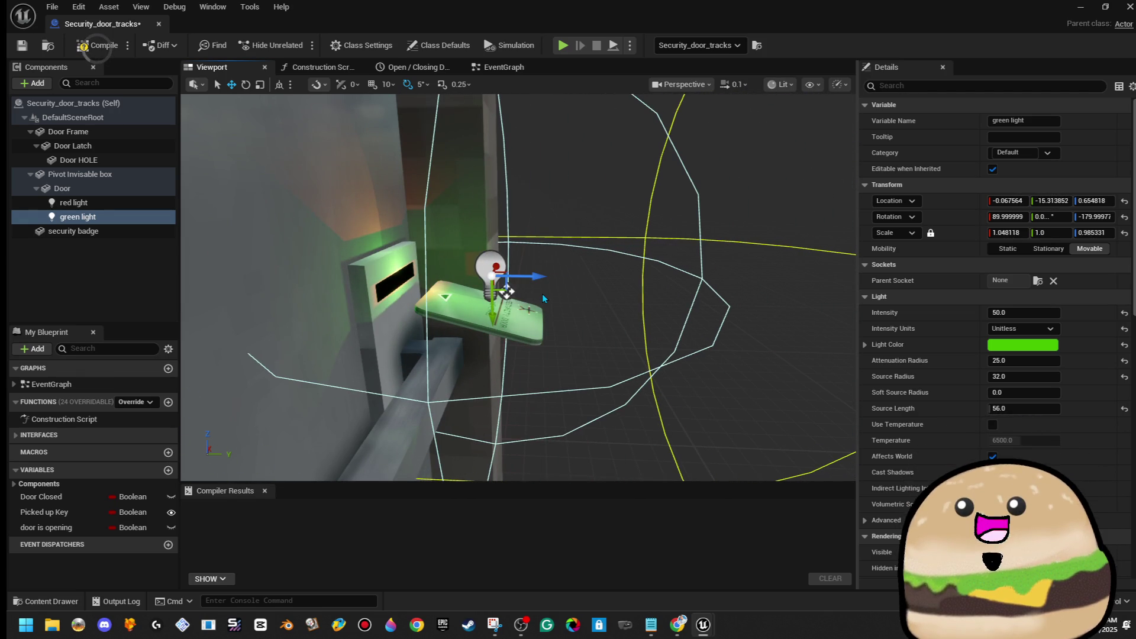
key(ctrl+z)
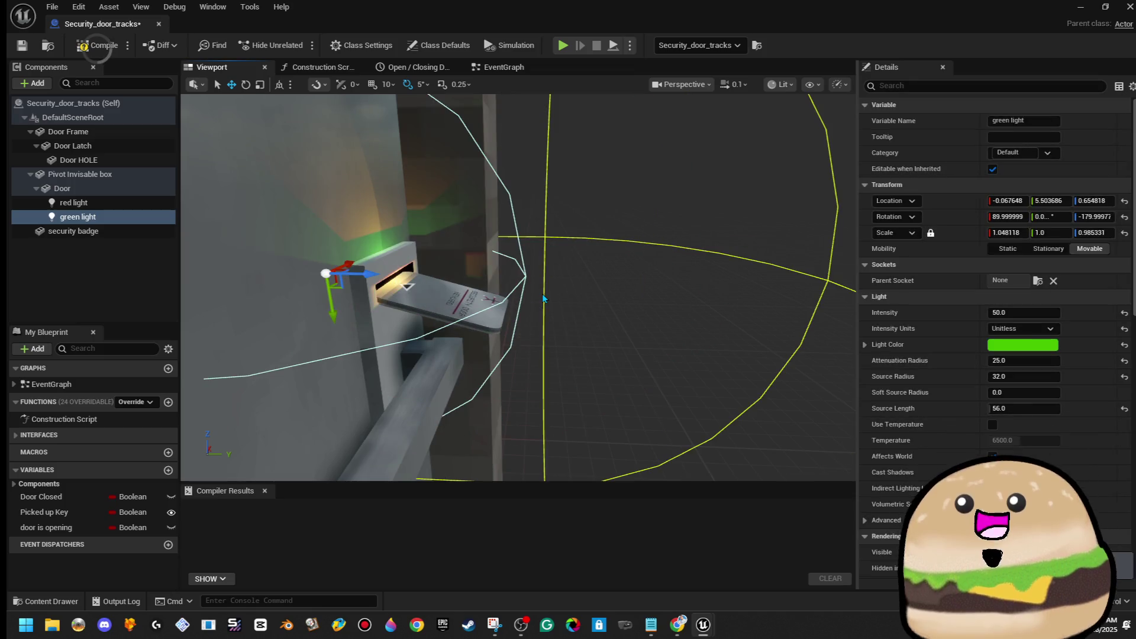
Step: Select both the red and green lights and raise them slightly above the card slot
mouse_move(542, 293)
mouse_down()
mouse_move(467, 290)
mouse_move(487, 331)
mouse_up()
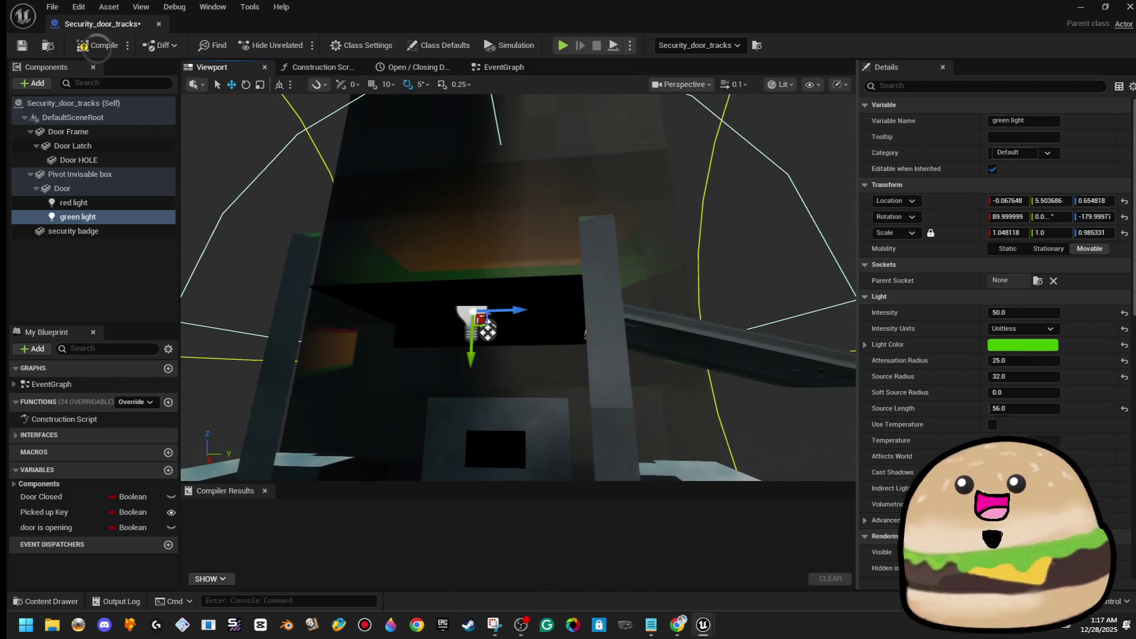
ctrl+click(122, 204)
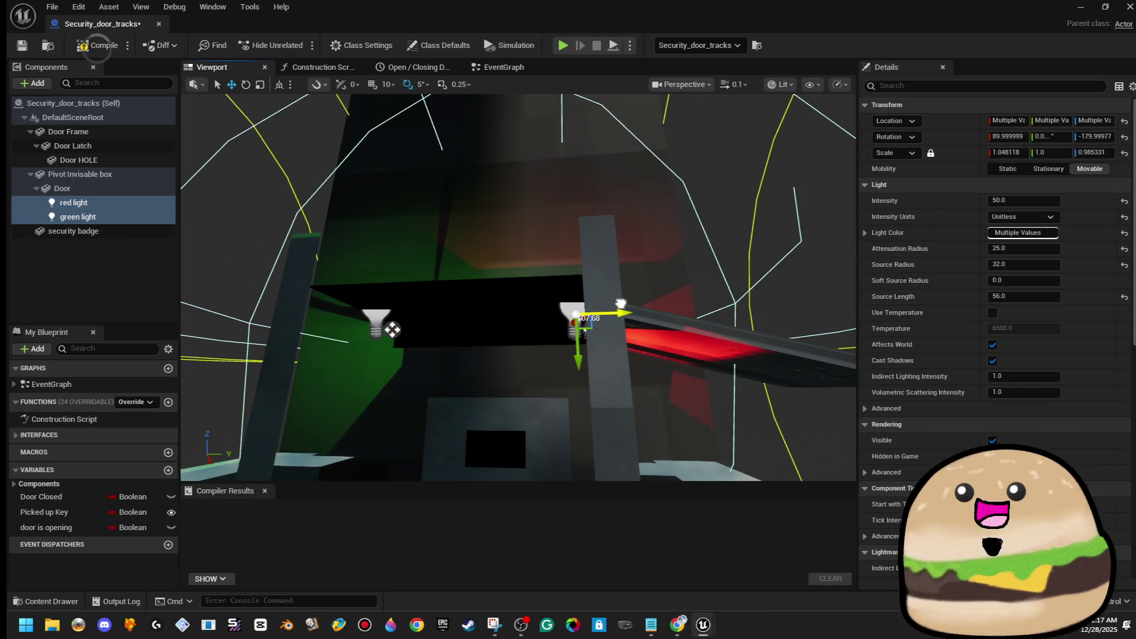
key(w)
key(s)
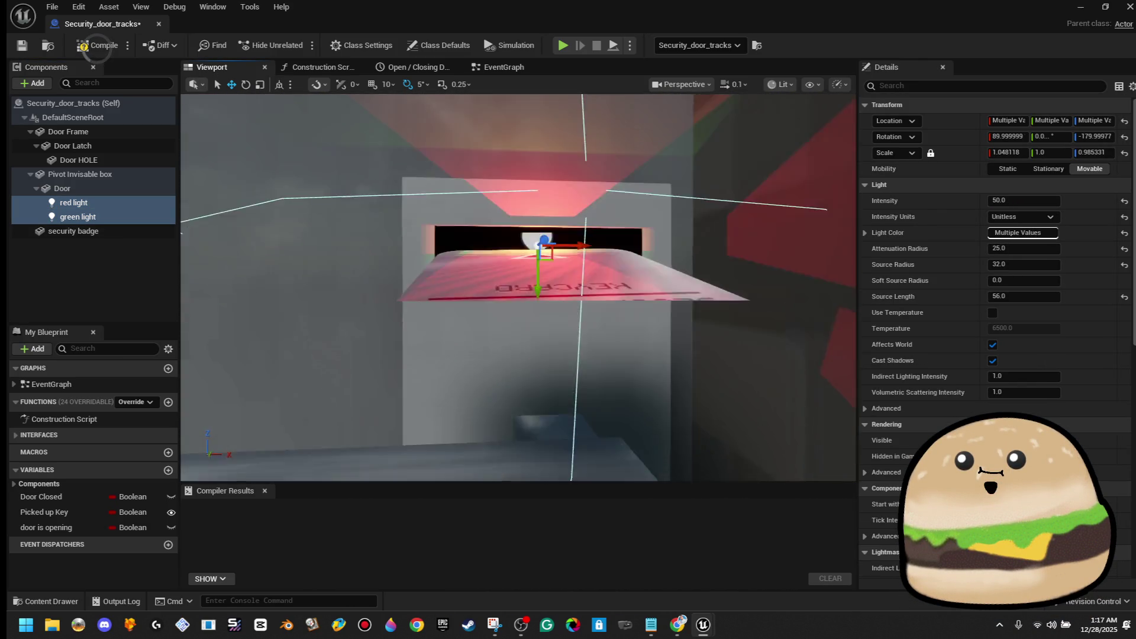
key(w)
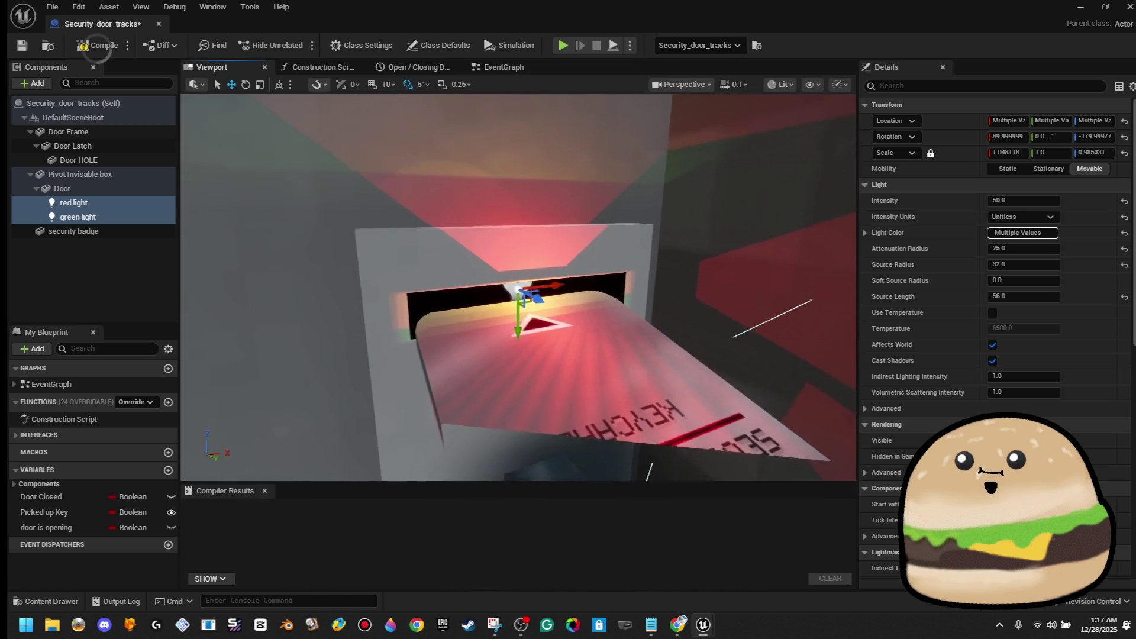
drag(516, 329, 530, 285)
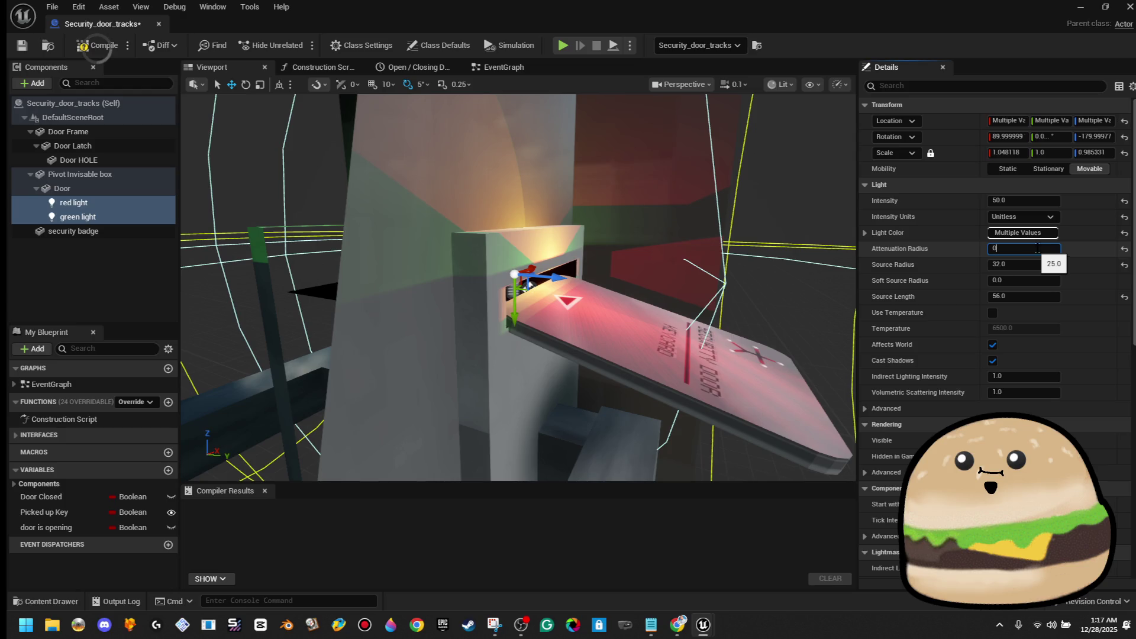
Step: Enter 0 for the lights' radius, then set the attenuation radius back to 25
click(1027, 264)
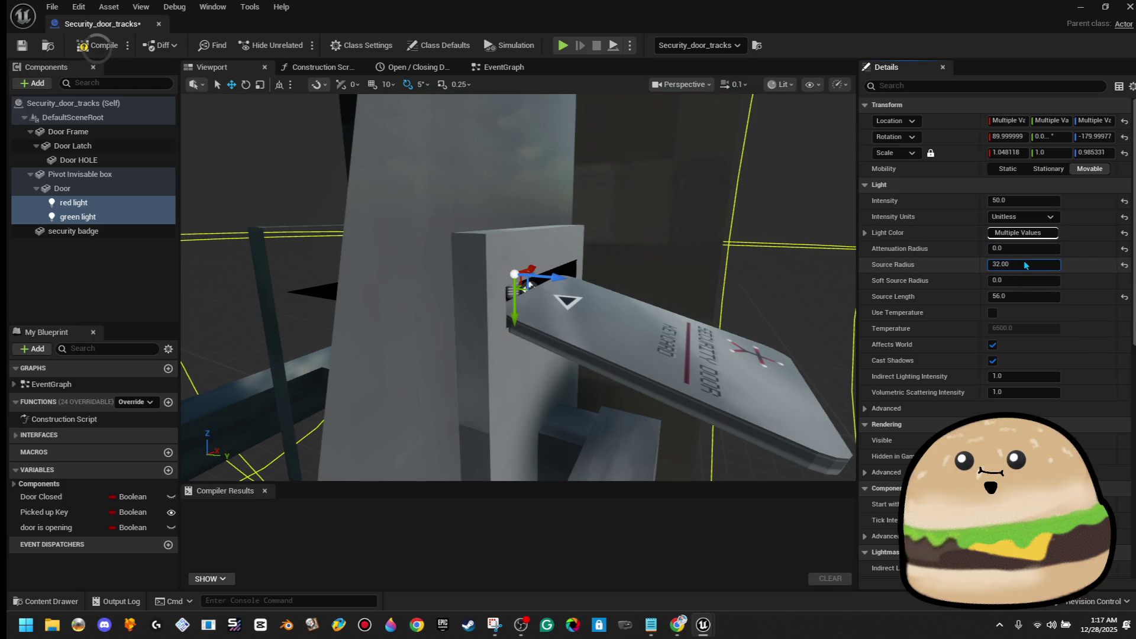
text(0)
key(Return)
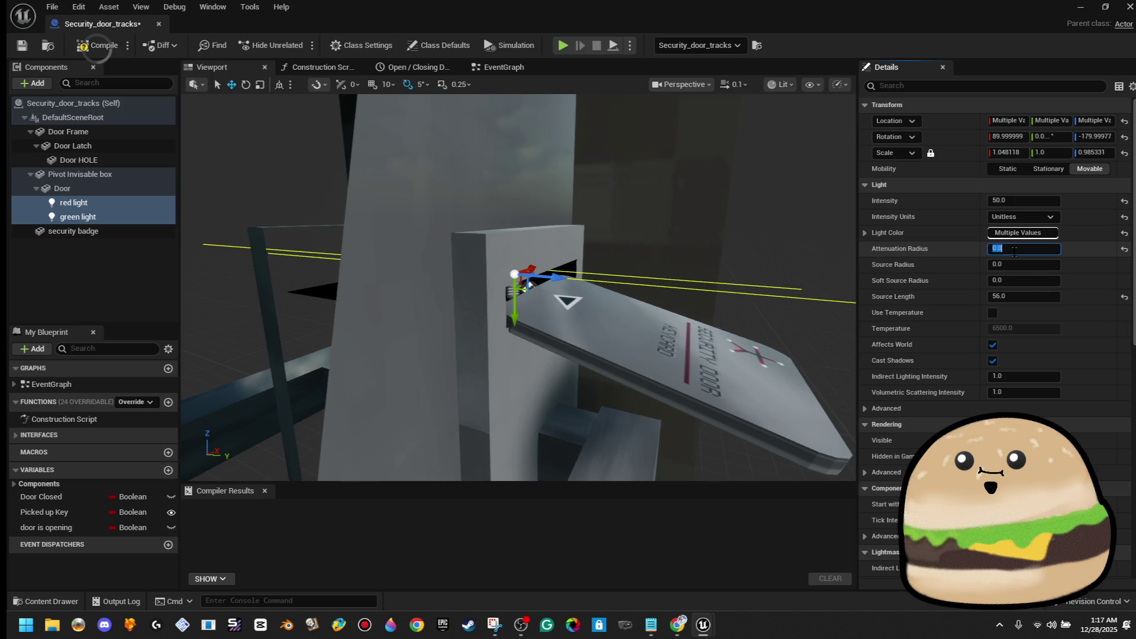
text(25)
key(Return)
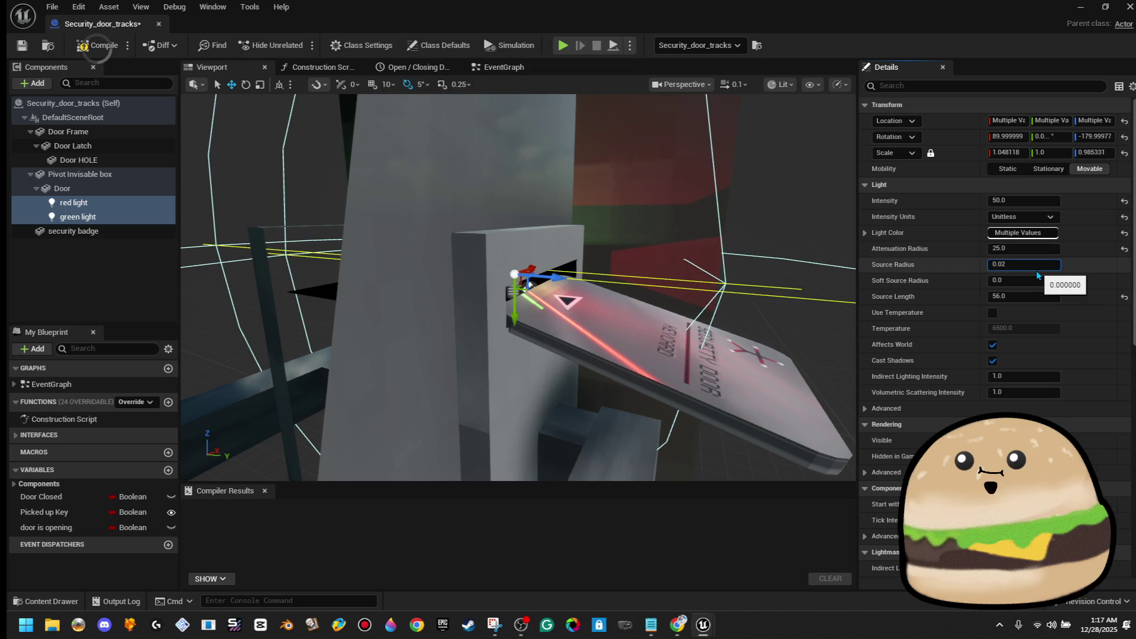
Step: Give both lights a source radius of 25 and compile Security_door_tracks
key(BackSpace)
key(BackSpace)
key(BackSpace)
text(25)
key(Return)
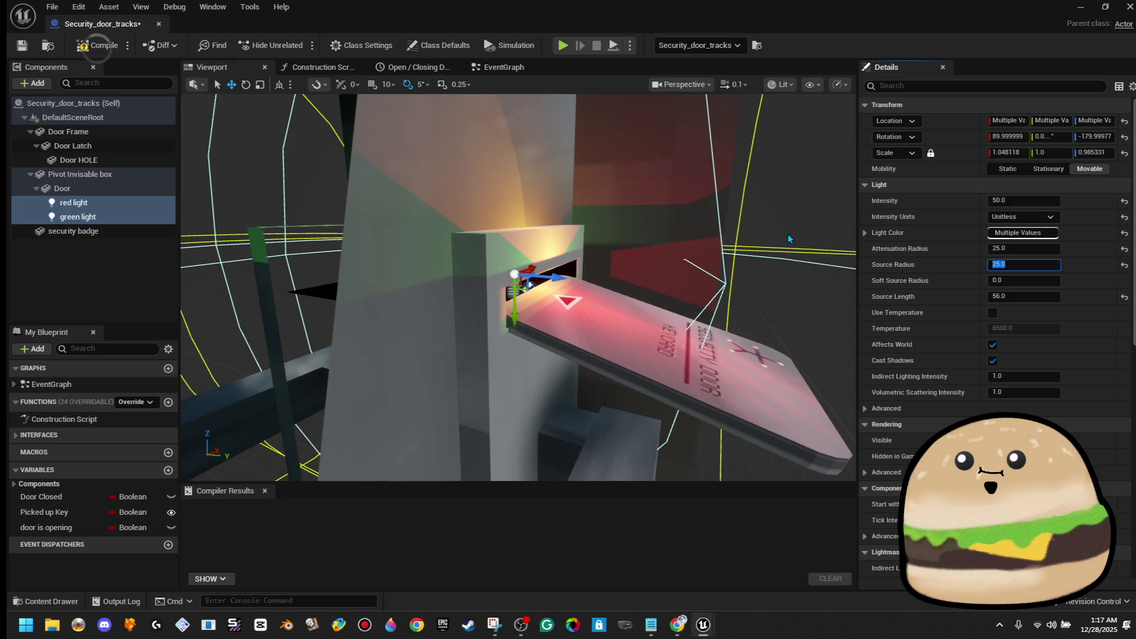
click(96, 45)
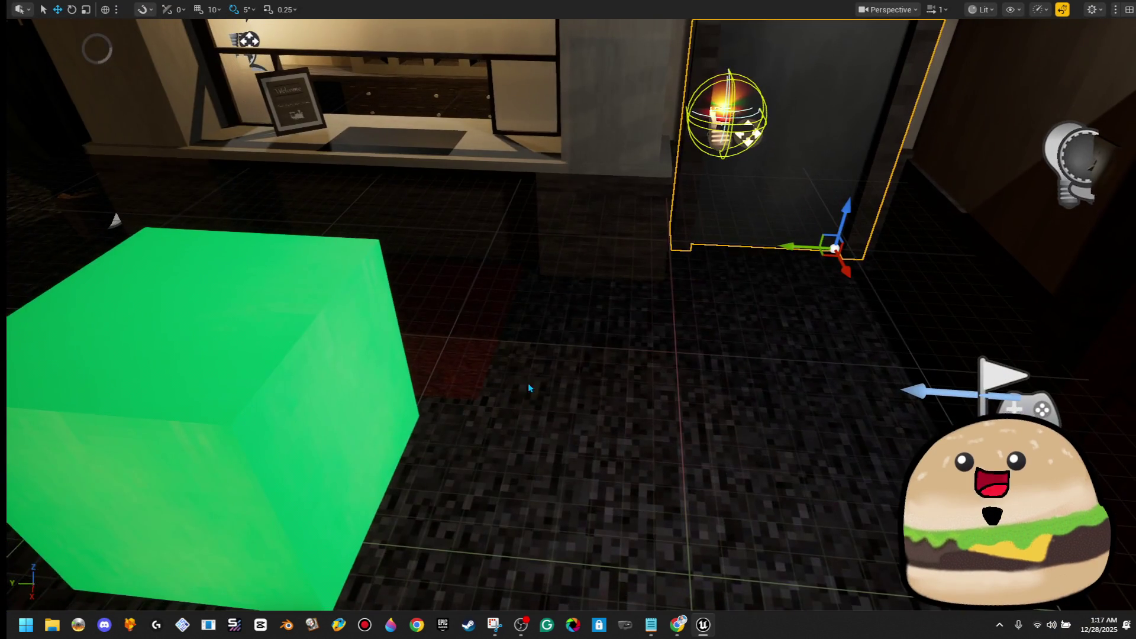
Step: In the Tracks_of_Denial_Inside level, select the keycard lying on the floor
right_click(527, 382)
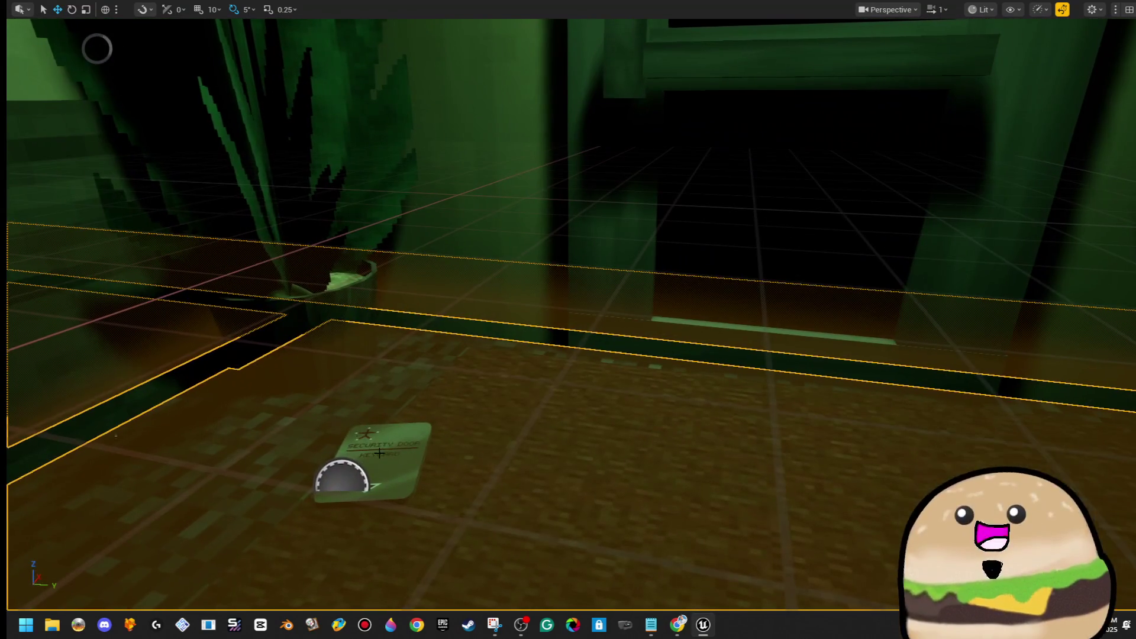
click(375, 464)
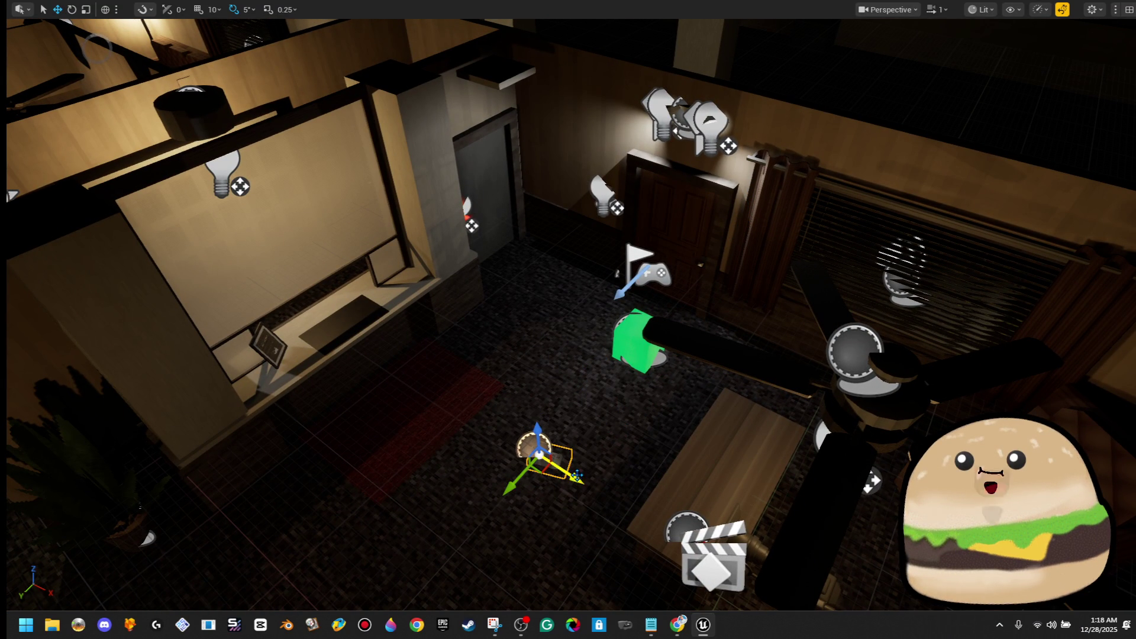
Step: Lift the keycard up onto the window shelf and turn it to a new heading
drag(376, 331, 366, 260)
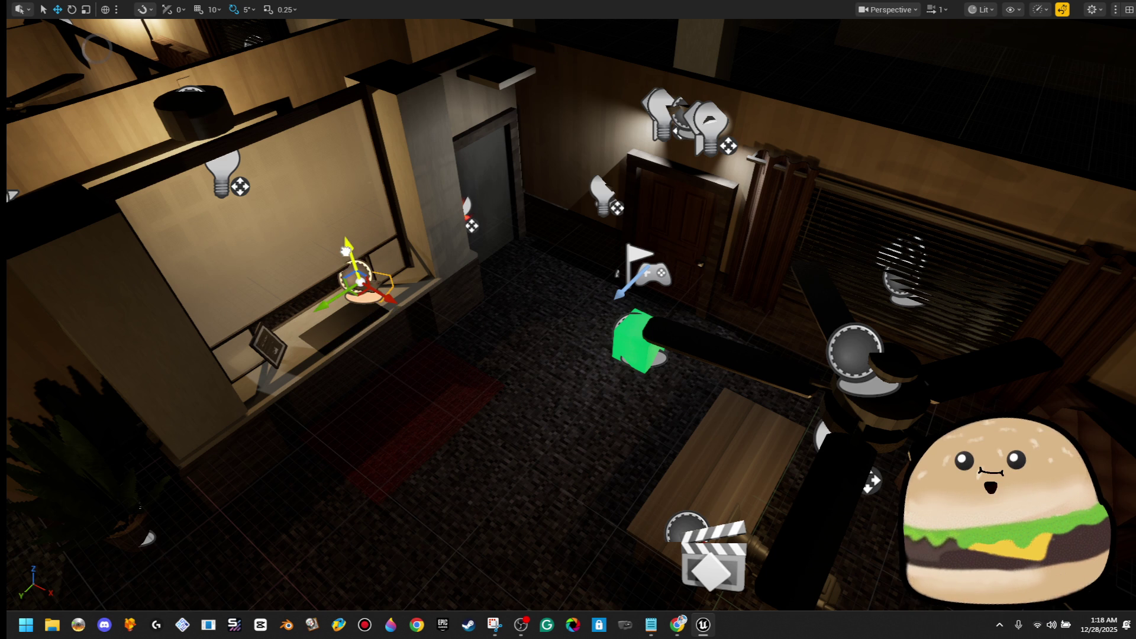
key(f)
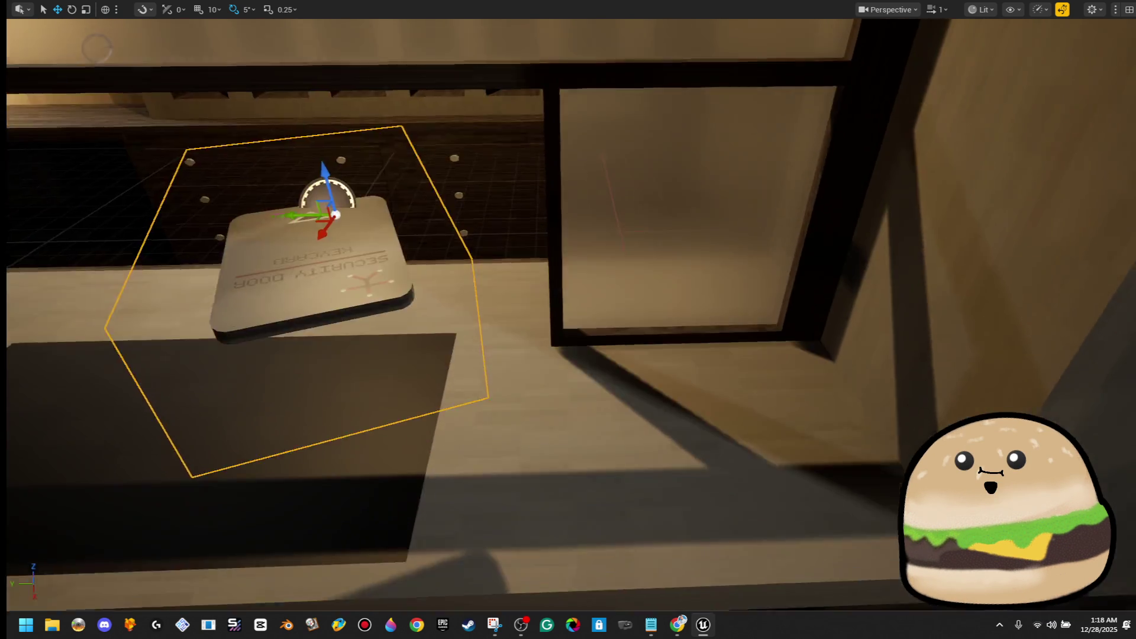
key(e)
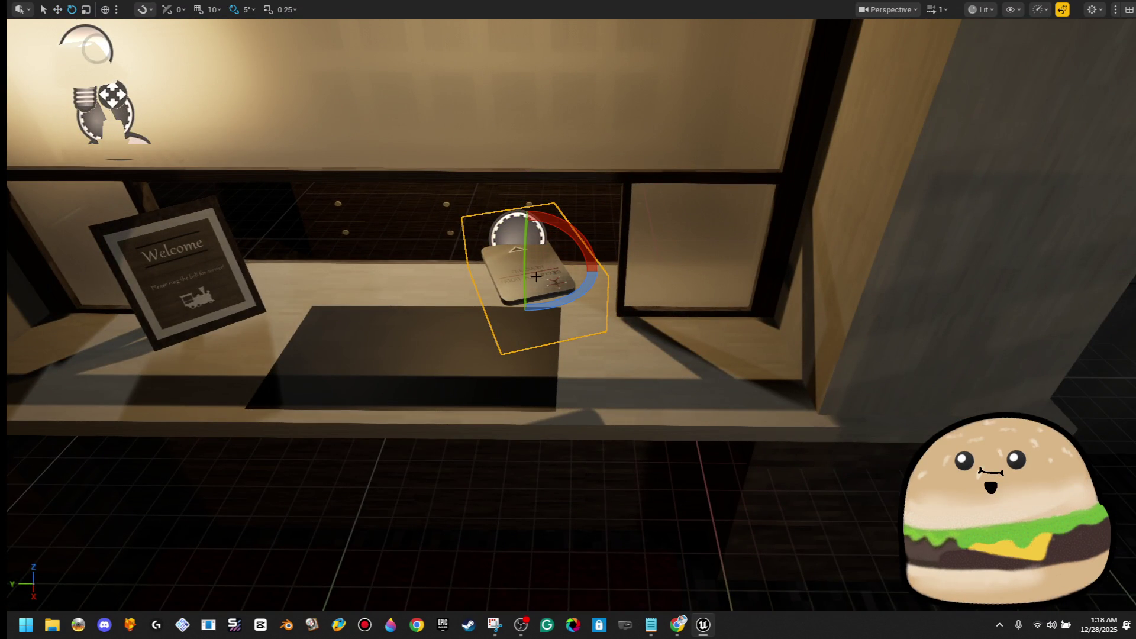
drag(543, 302, 547, 303)
key(Delete)
click(647, 253)
click(539, 257)
Step: Rotate the keycard 20 degrees, lower and slide it beside the Welcome sign, spin it 150 degrees, then Play From Here
drag(582, 260, 568, 278)
mouse_move(520, 210)
mouse_down()
mouse_move(527, 319)
mouse_move(538, 279)
mouse_move(550, 295)
mouse_up()
drag(485, 350, 579, 351)
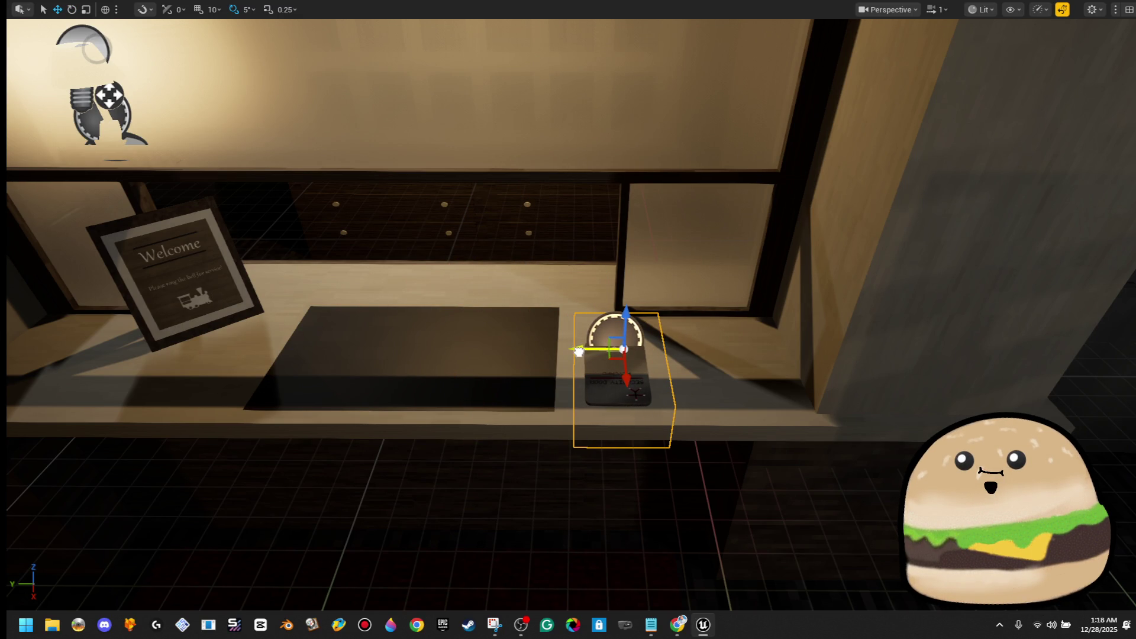
mouse_move(614, 399)
mouse_down()
mouse_move(698, 399)
mouse_move(653, 467)
mouse_up()
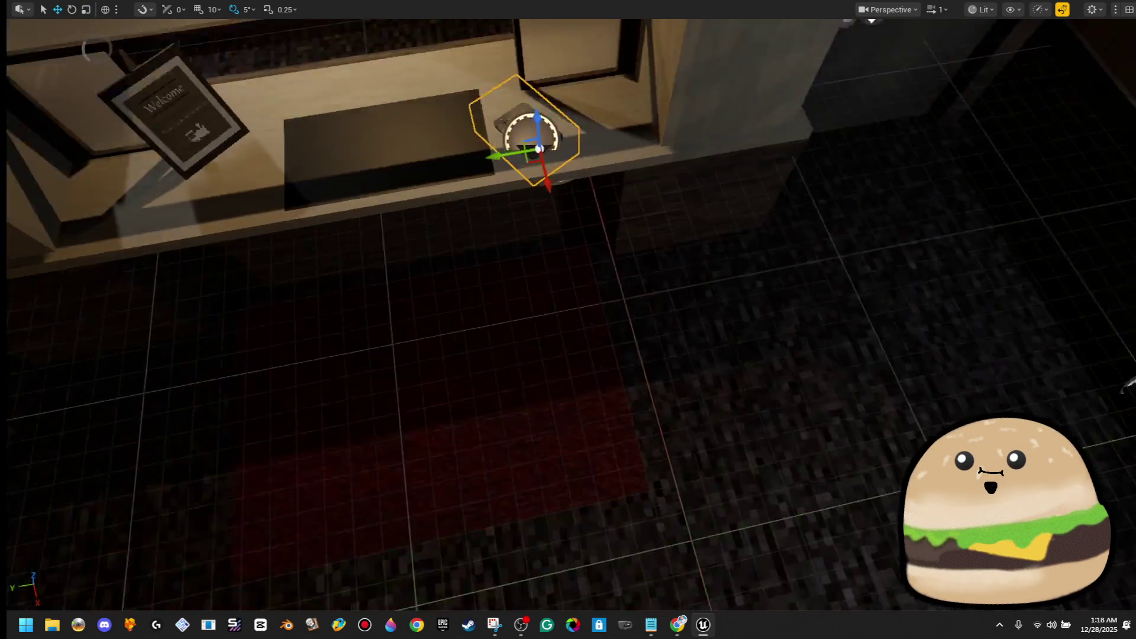
right_click(743, 479)
click(748, 419)
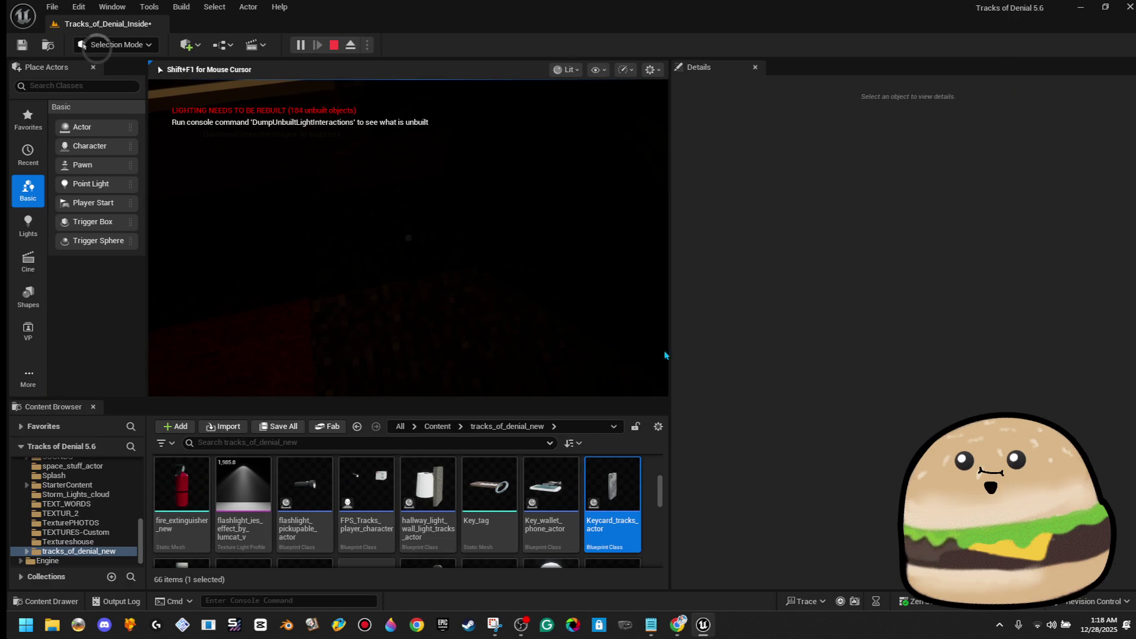
Step: In fullscreen play, pick up the keycard, unlock and open the door, walk through, then stop with Esc
key(F11)
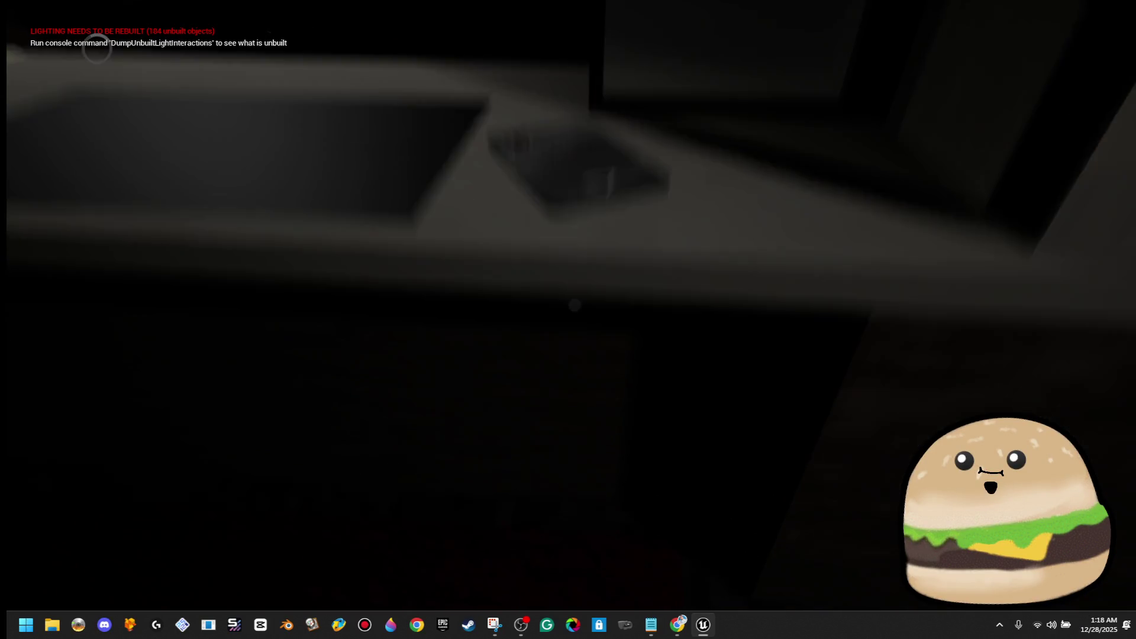
key(e)
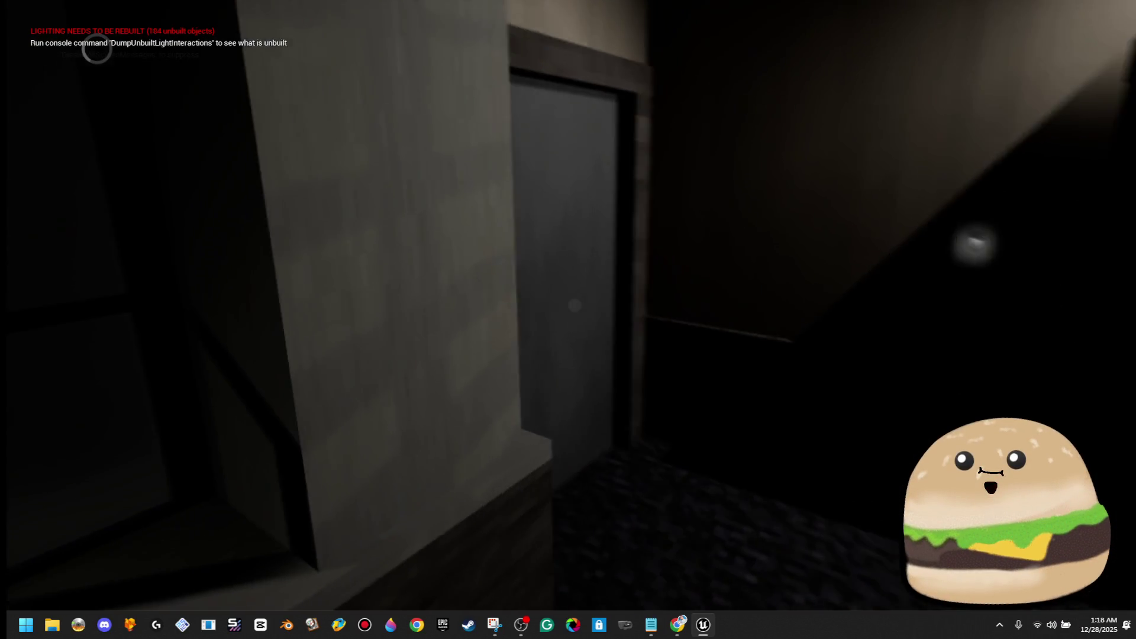
key(e)
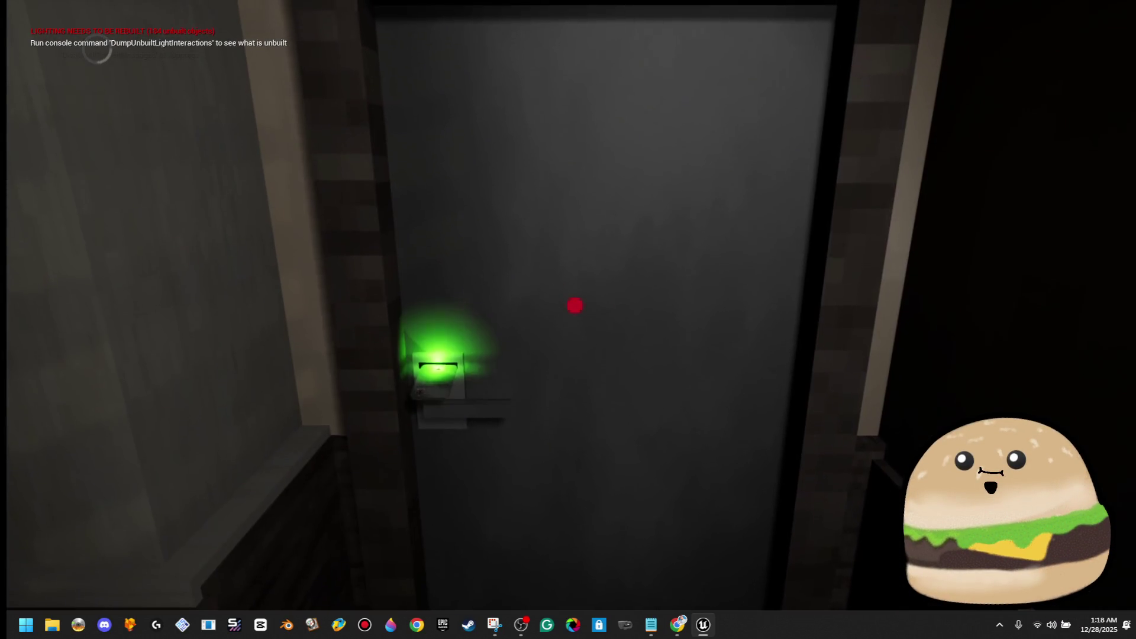
key(e)
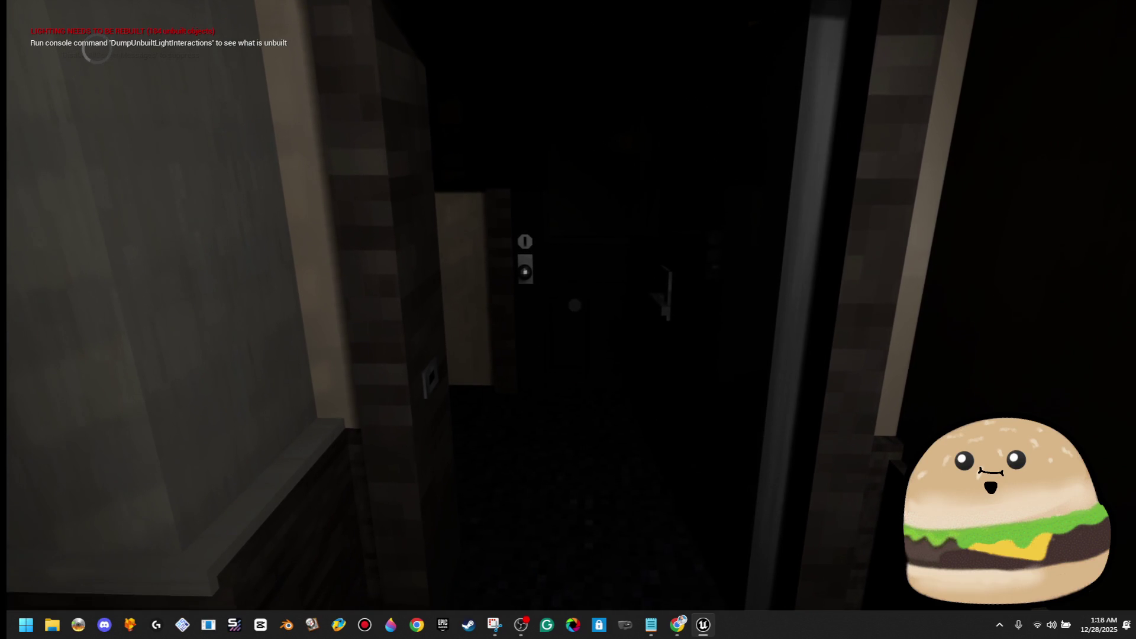
key(w)
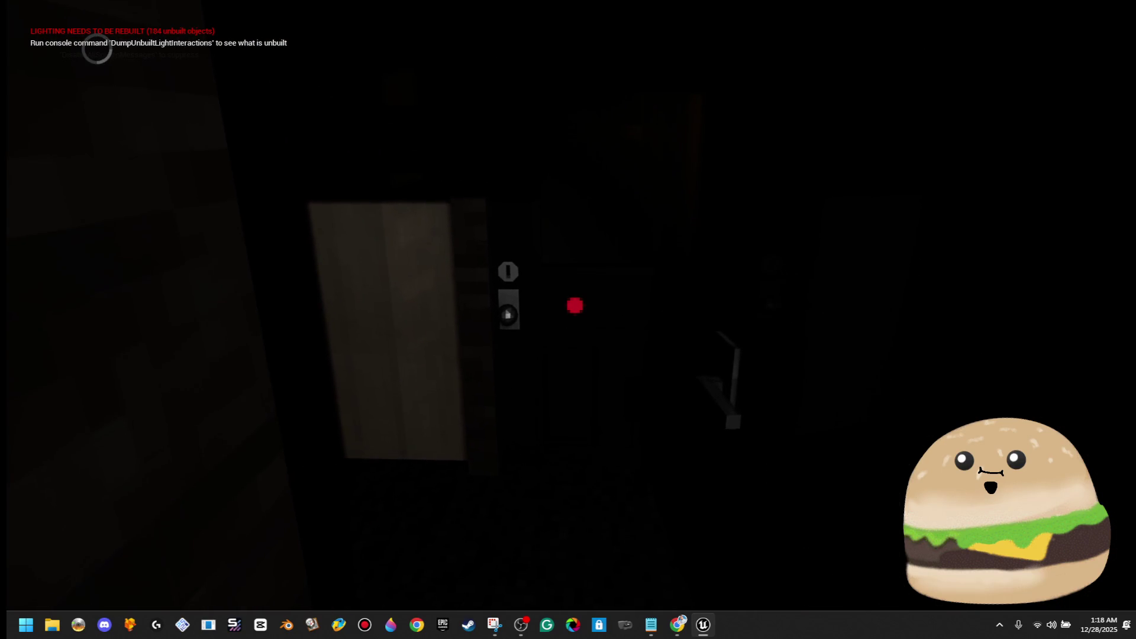
key(s)
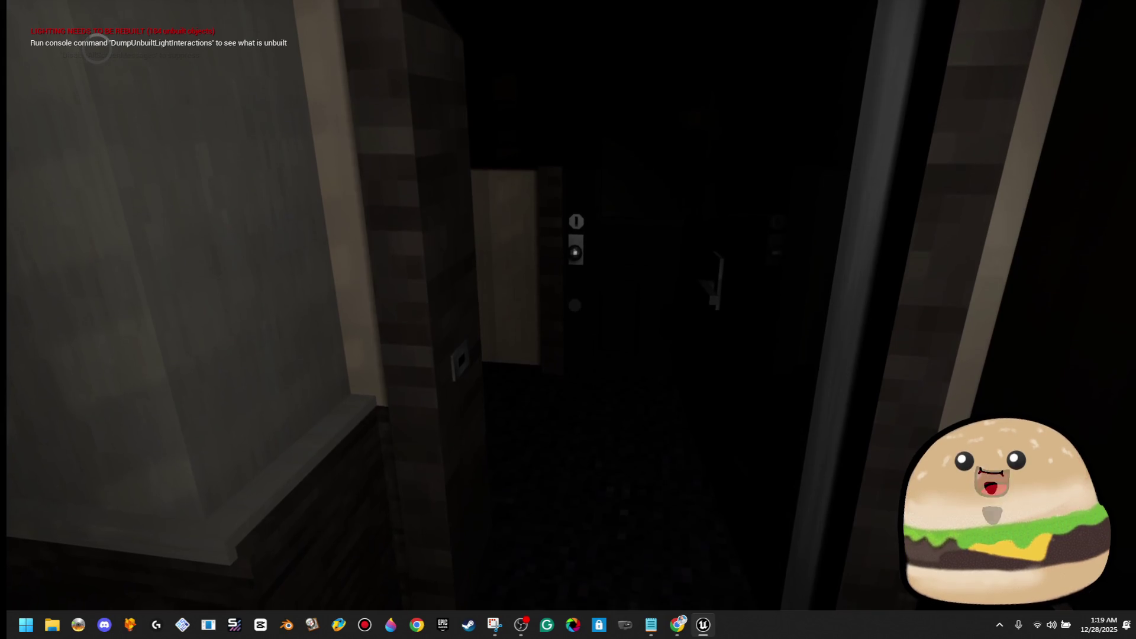
key(Escape)
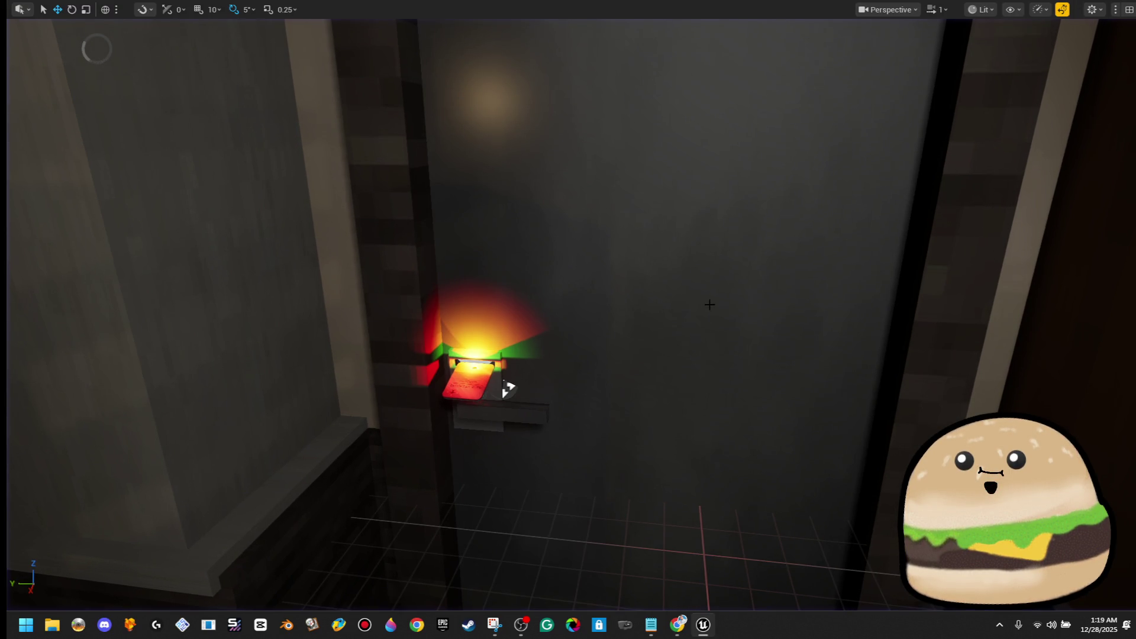
right_click(749, 217)
Step: Open the Security_door_tracks event graph and inspect the Open / Closing Door timeline
click(779, 264)
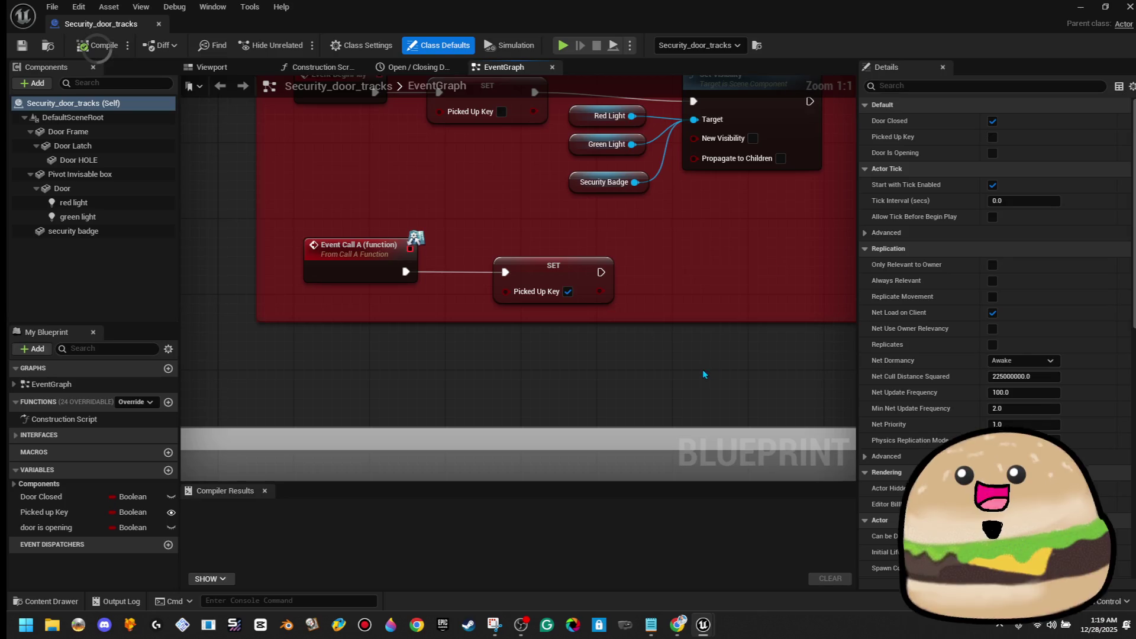
scroll(601, 259, down, 5)
scroll(584, 275, up, 5)
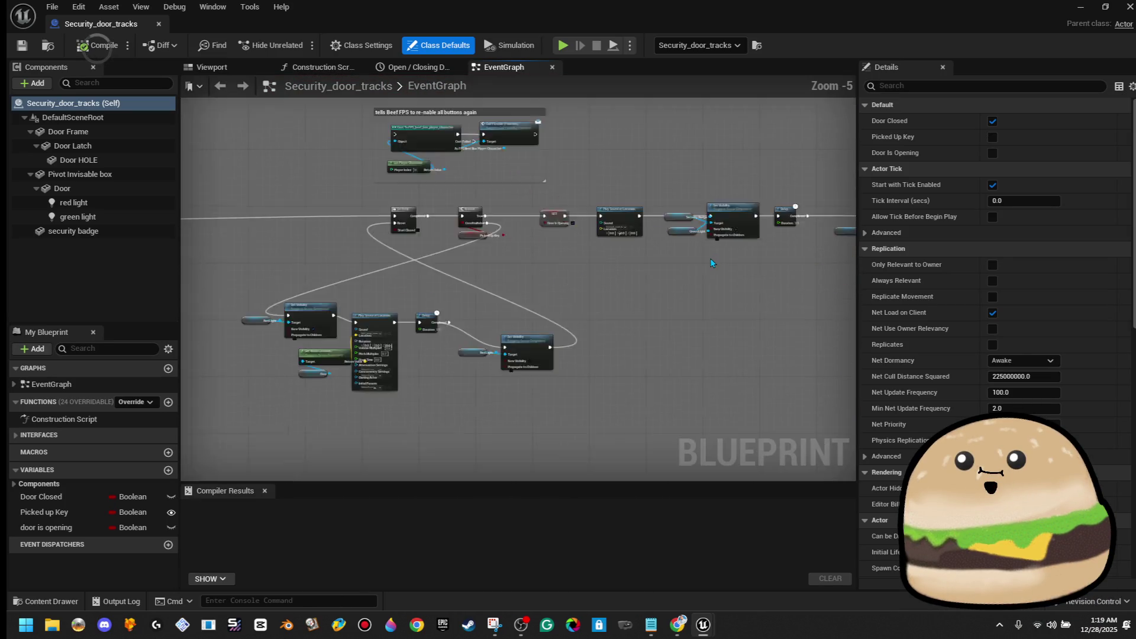
mouse_move(424, 262)
mouse_down()
mouse_move(407, 258)
mouse_move(734, 270)
mouse_move(367, 287)
mouse_up()
scroll(737, 297, down, 5)
scroll(548, 259, up, 7)
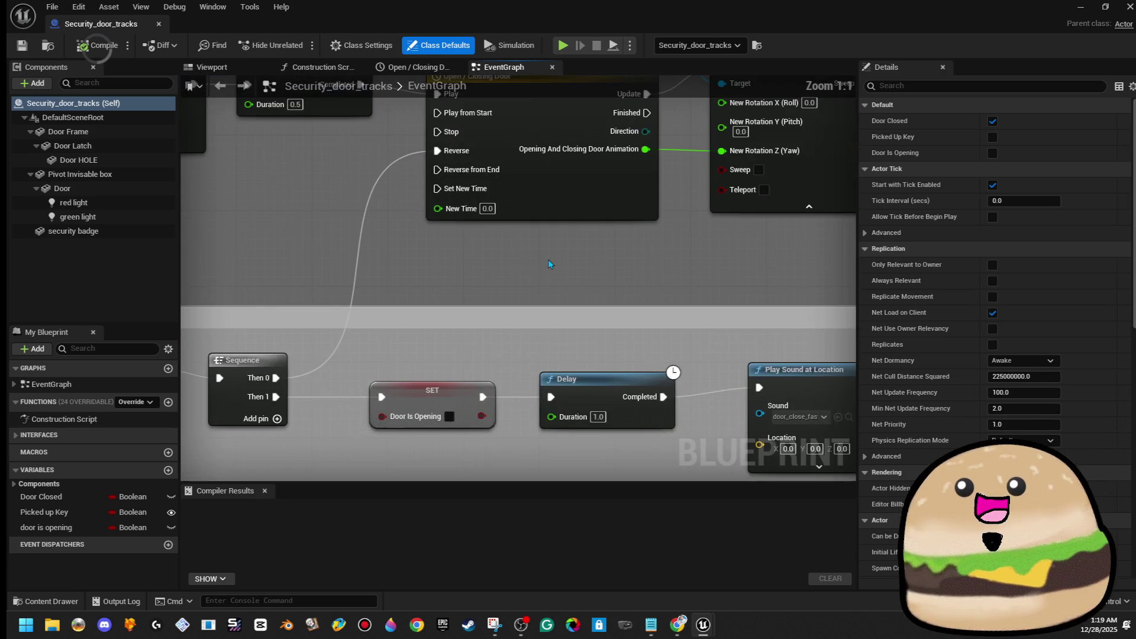
scroll(541, 306, down, 2)
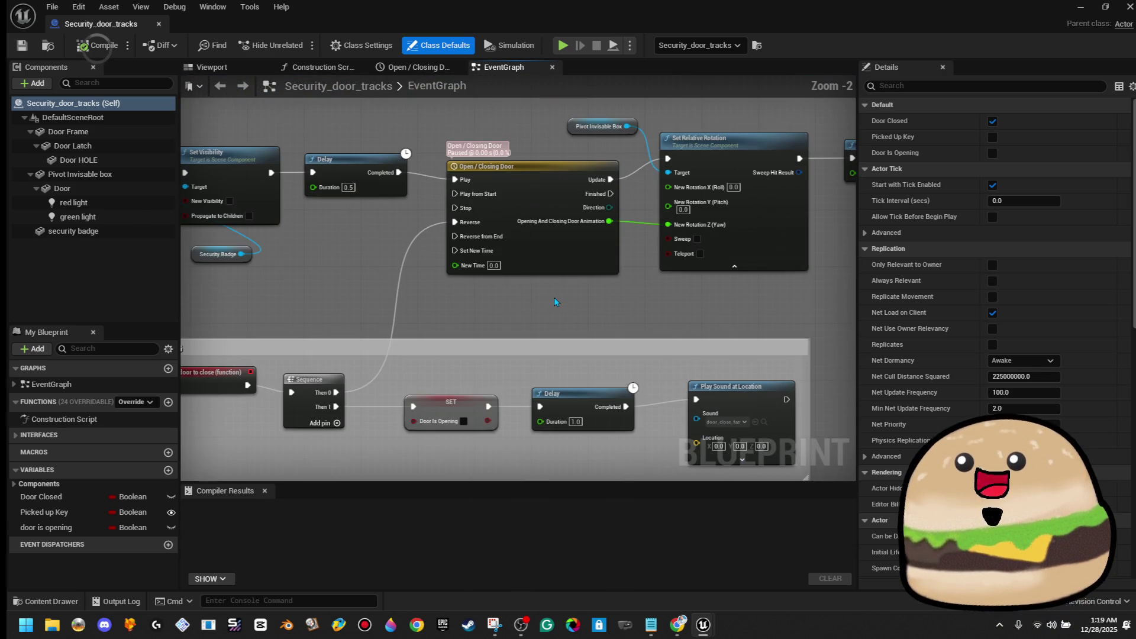
drag(504, 301, 716, 297)
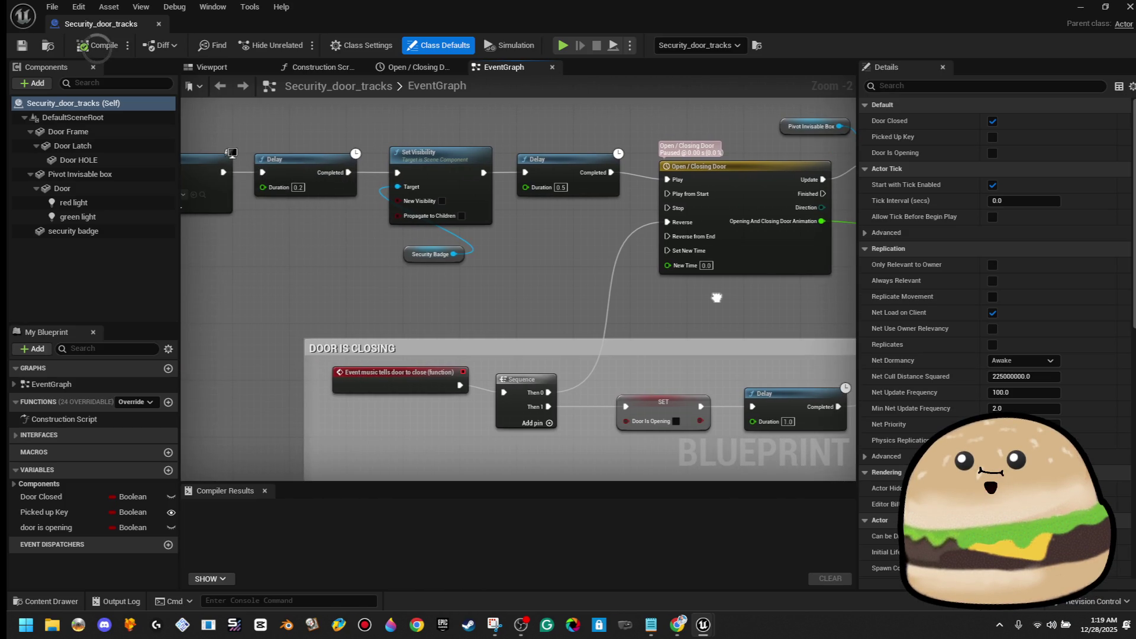
double_click(764, 177)
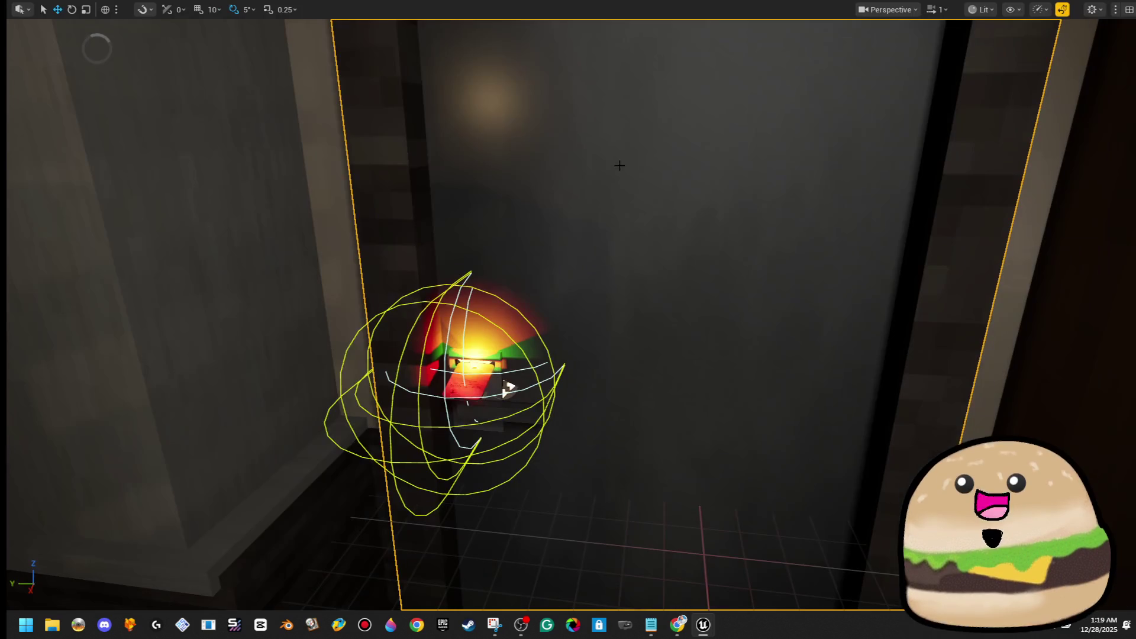
right_click(650, 212)
click(711, 267)
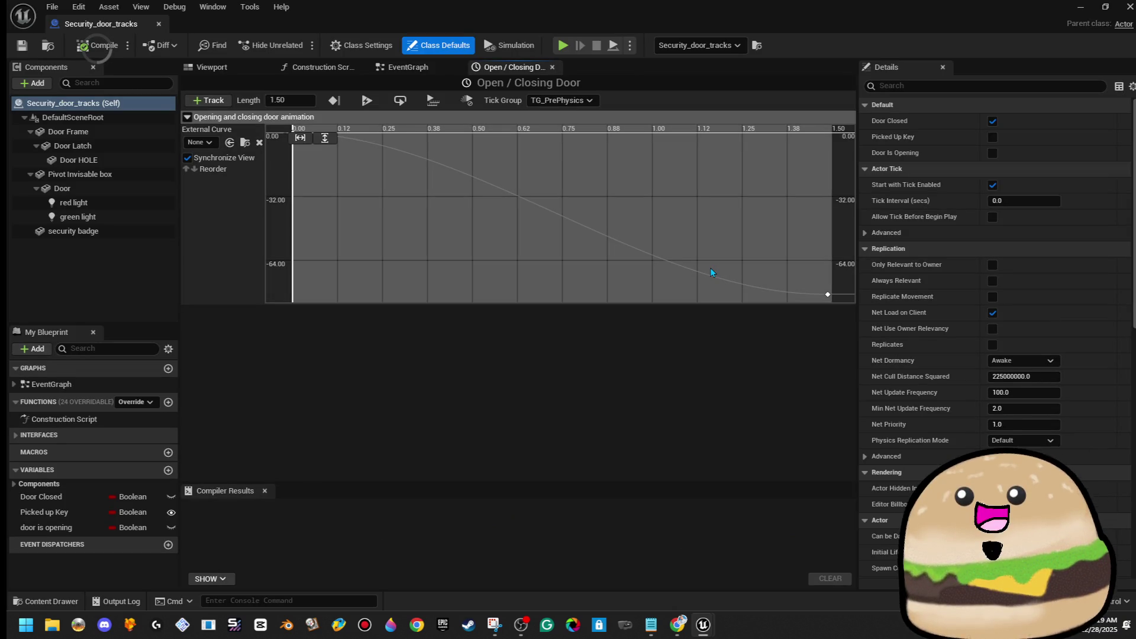
click(552, 68)
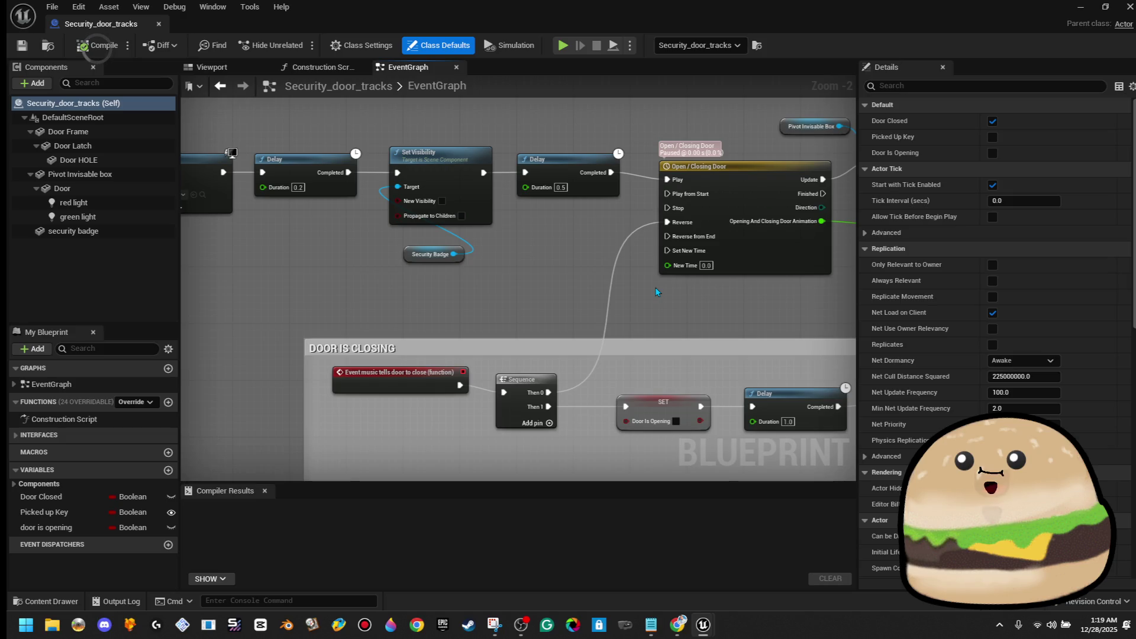
Step: Follow the keycard branch, green light, and sound nodes through to Play Sound 2D
scroll(660, 310, down, 2)
scroll(581, 378, up, 5)
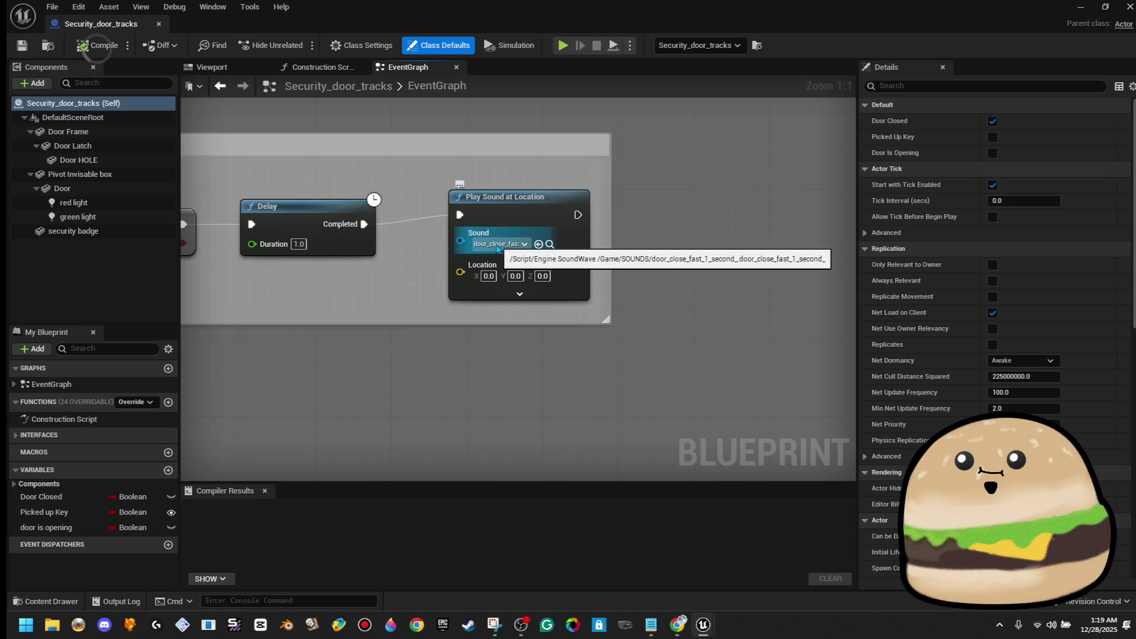
scroll(497, 249, down, 12)
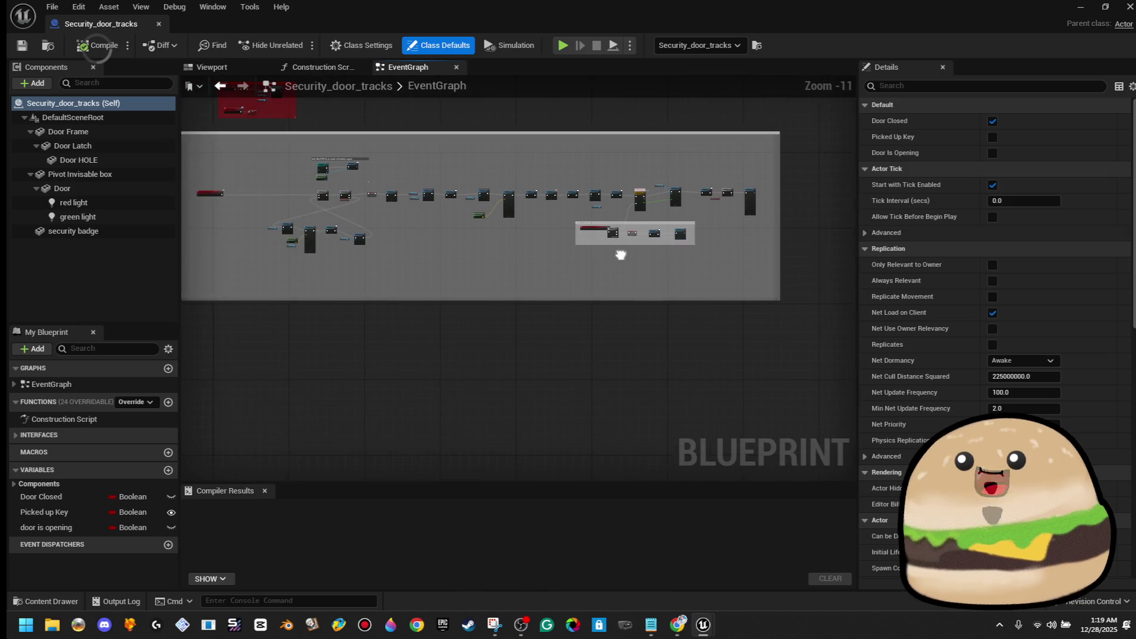
scroll(651, 287, up, 9)
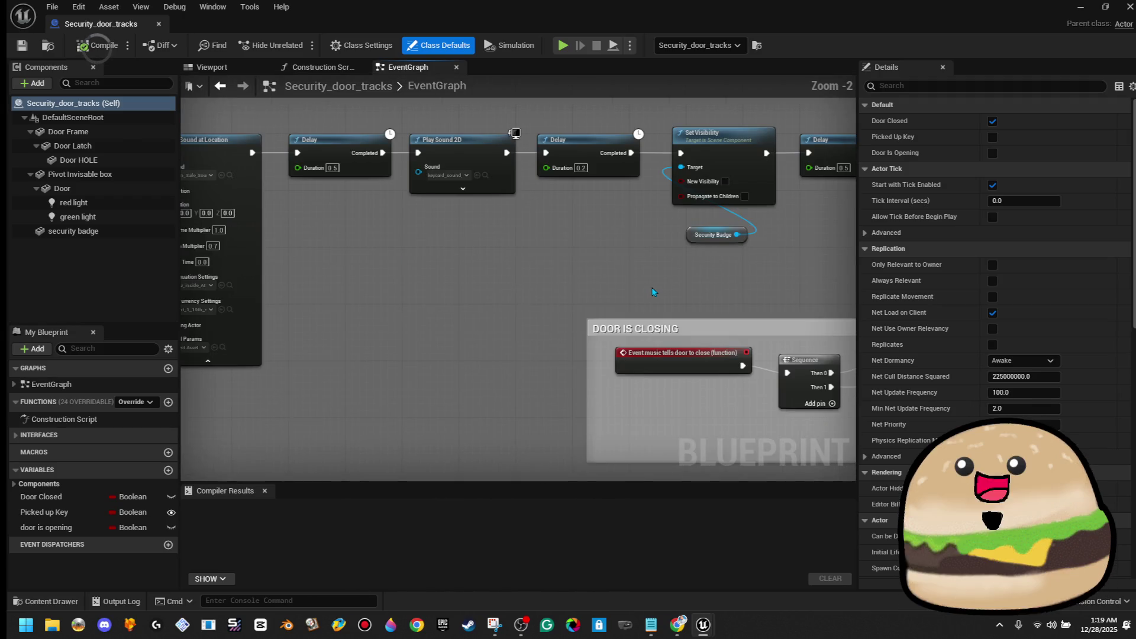
mouse_move(651, 286)
mouse_down()
mouse_move(532, 248)
mouse_move(358, 112)
mouse_move(467, 304)
mouse_move(475, 112)
mouse_up()
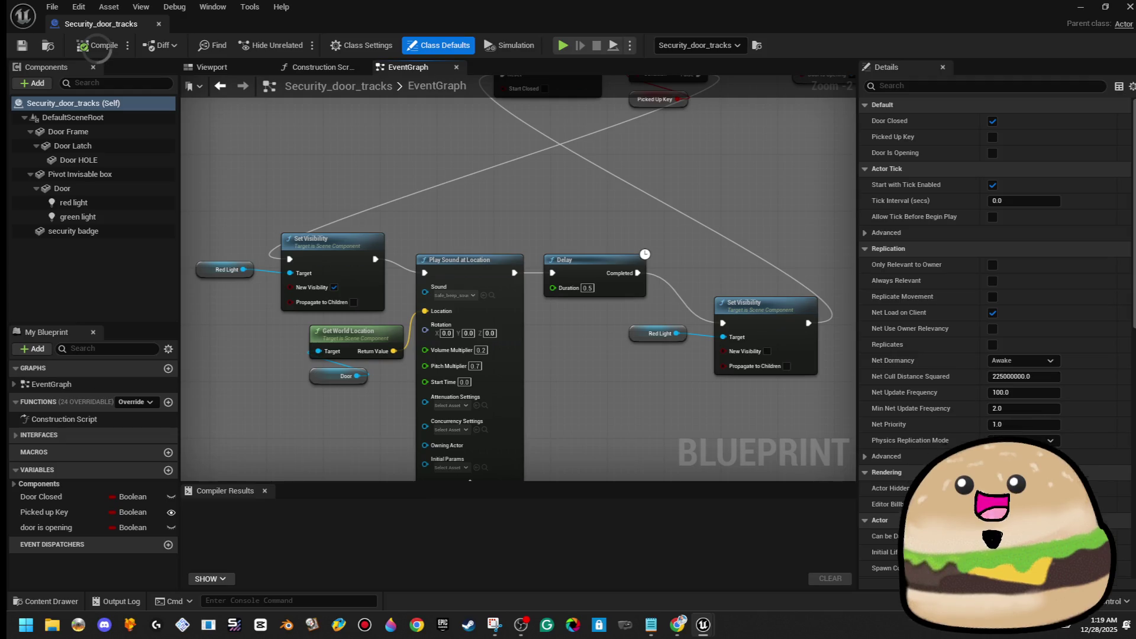
mouse_move(556, 186)
mouse_down()
mouse_move(503, 307)
mouse_move(467, 351)
mouse_up()
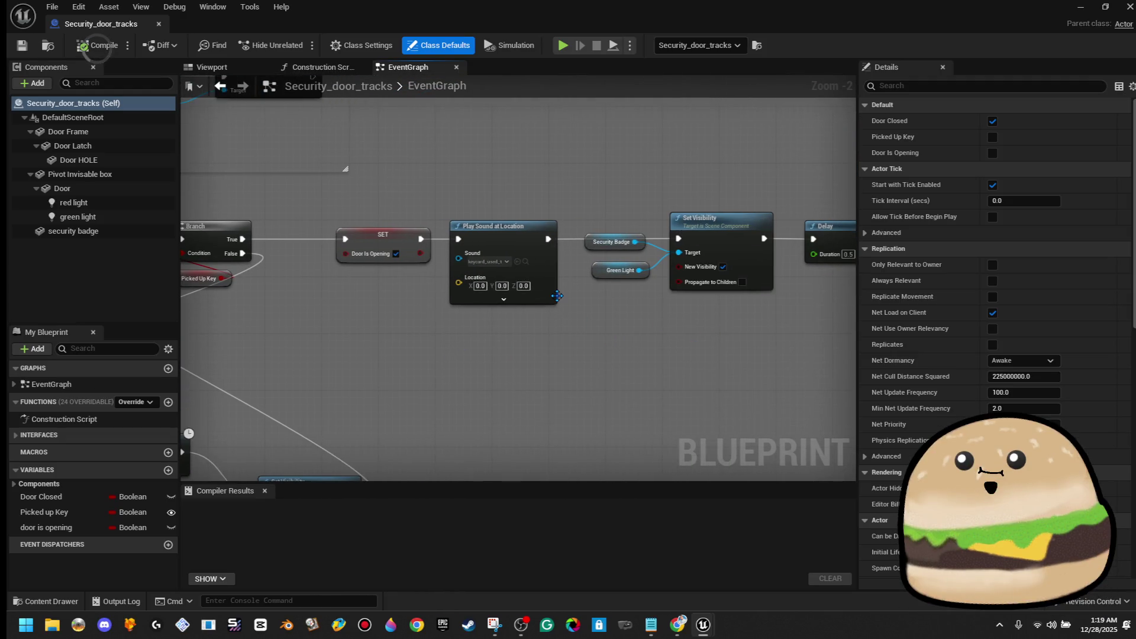
drag(803, 320, 434, 343)
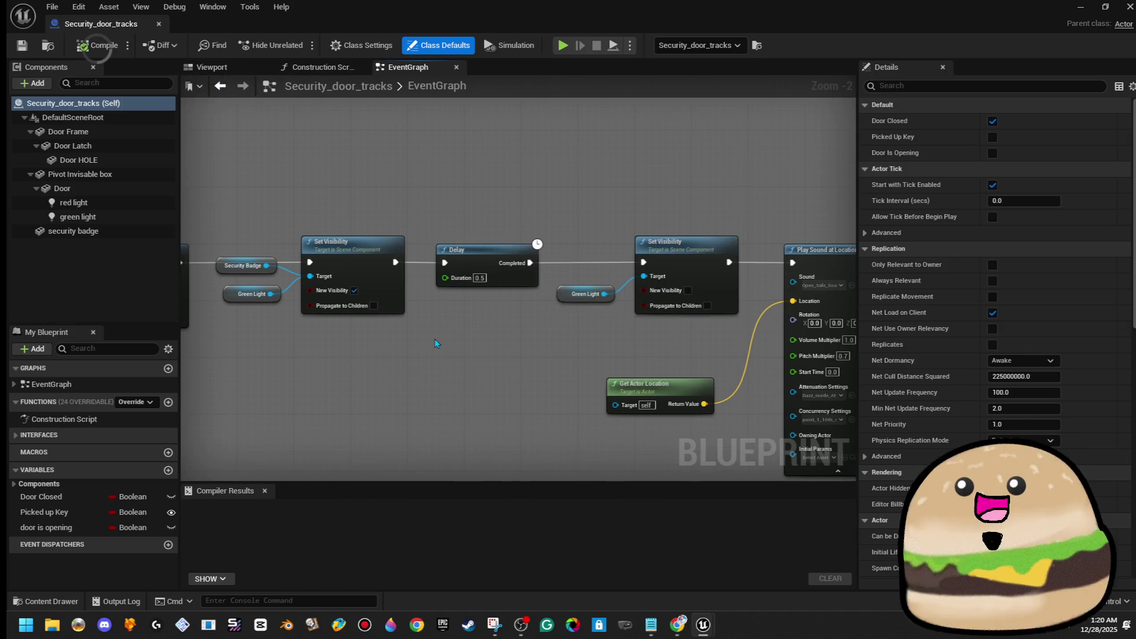
drag(614, 343, 381, 329)
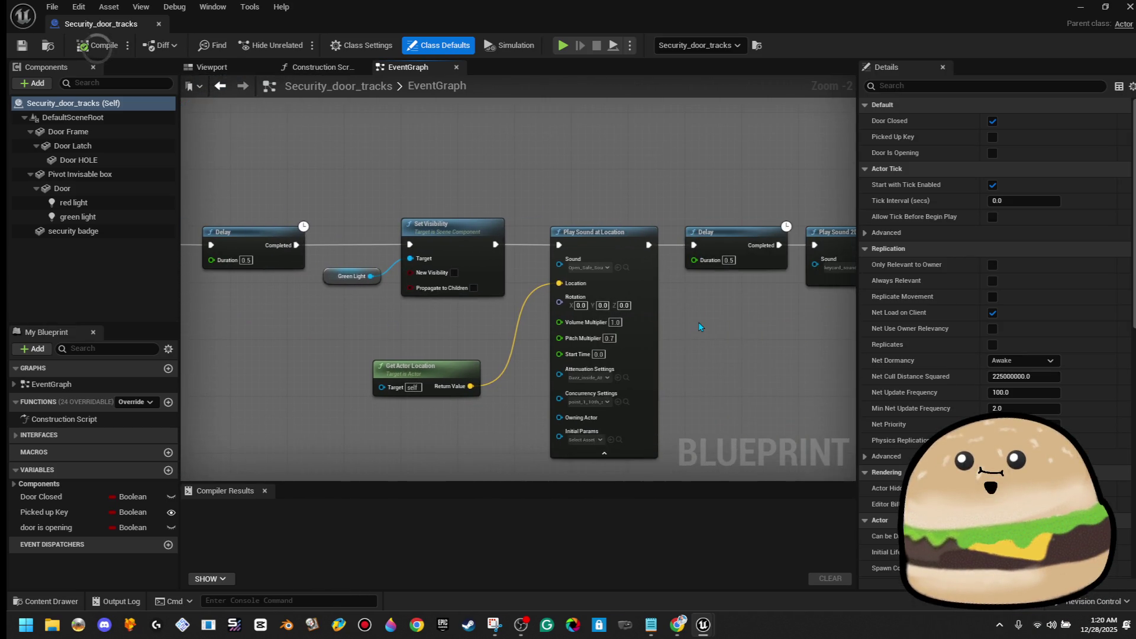
drag(698, 325, 625, 325)
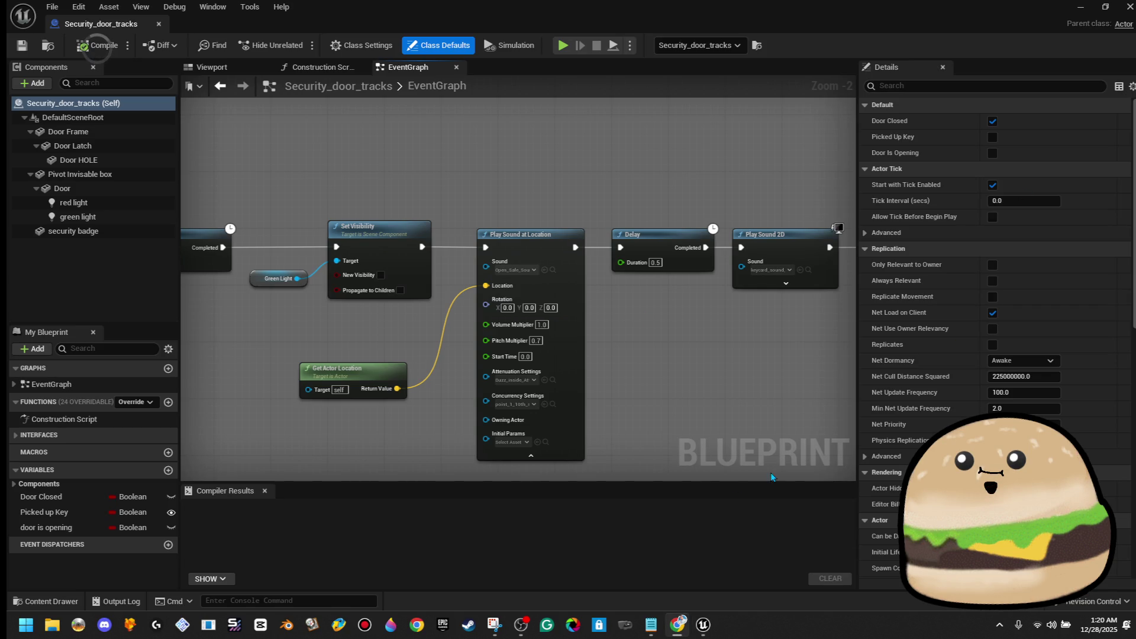
Step: Preview keycard_deny_sound_scanner and Safe_beep_sound for Play Sound at Location, leaving the sound unchanged
scroll(507, 314, up, 2)
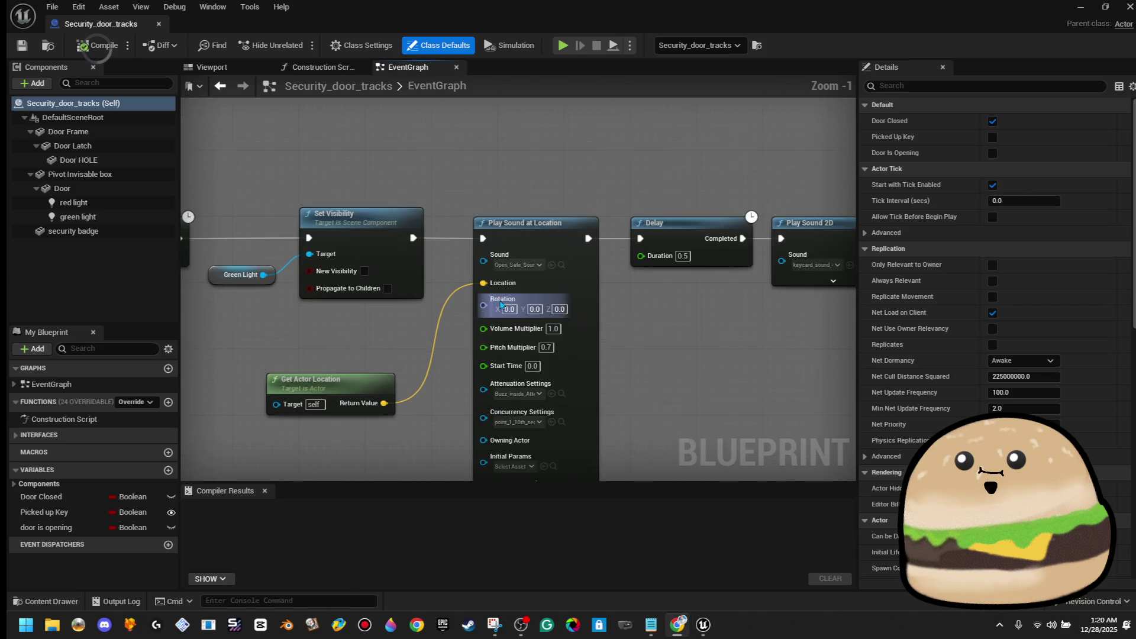
click(524, 259)
text(bee)
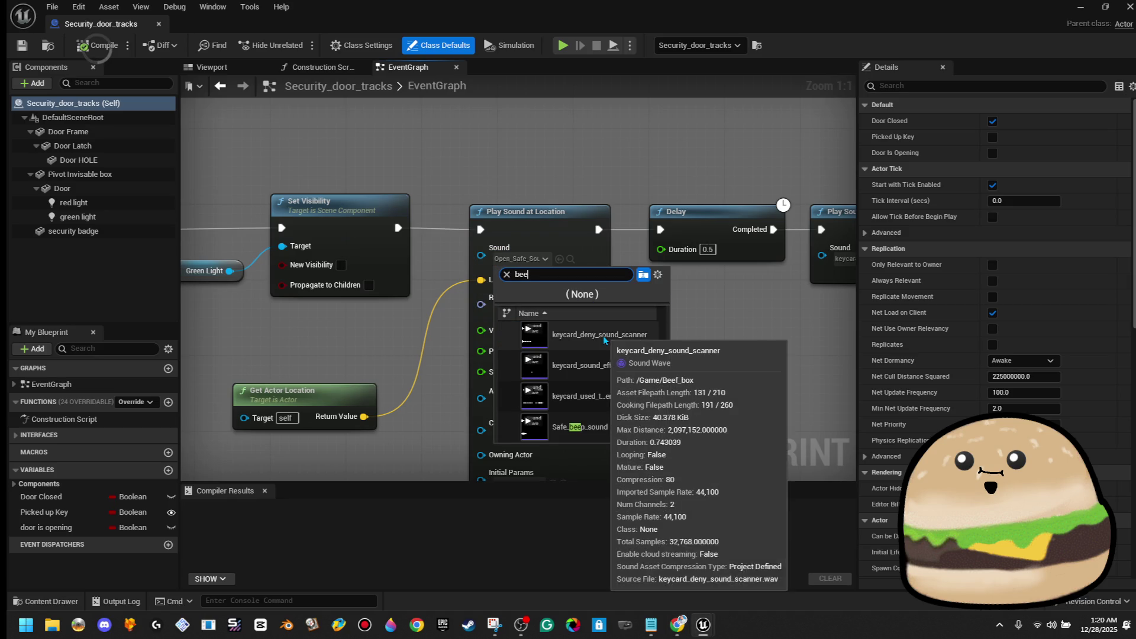
click(534, 335)
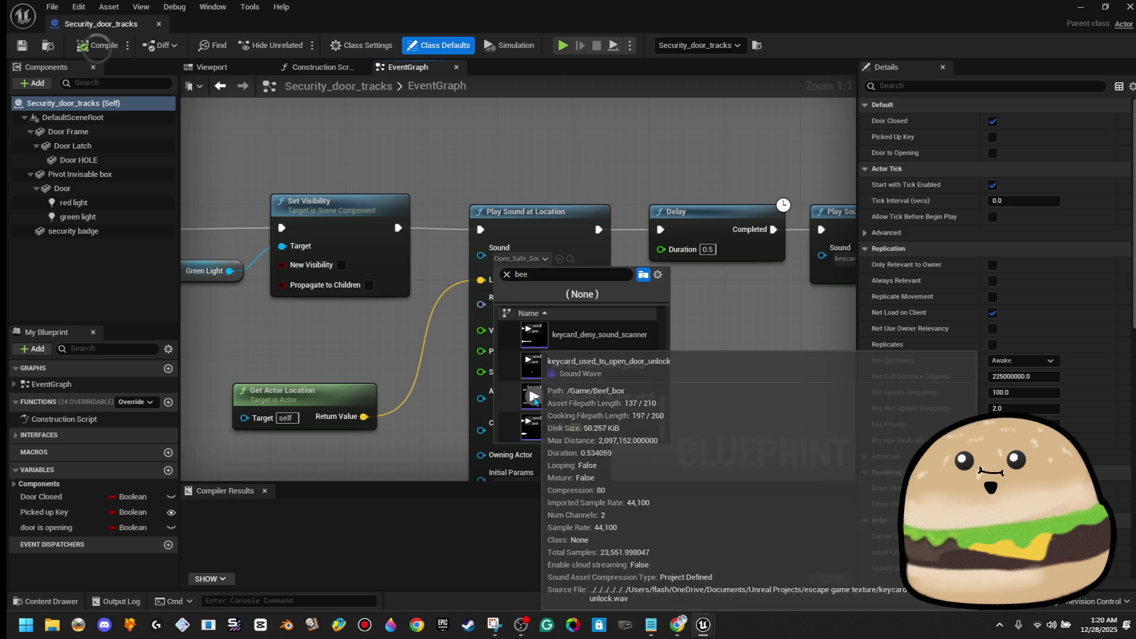
click(536, 428)
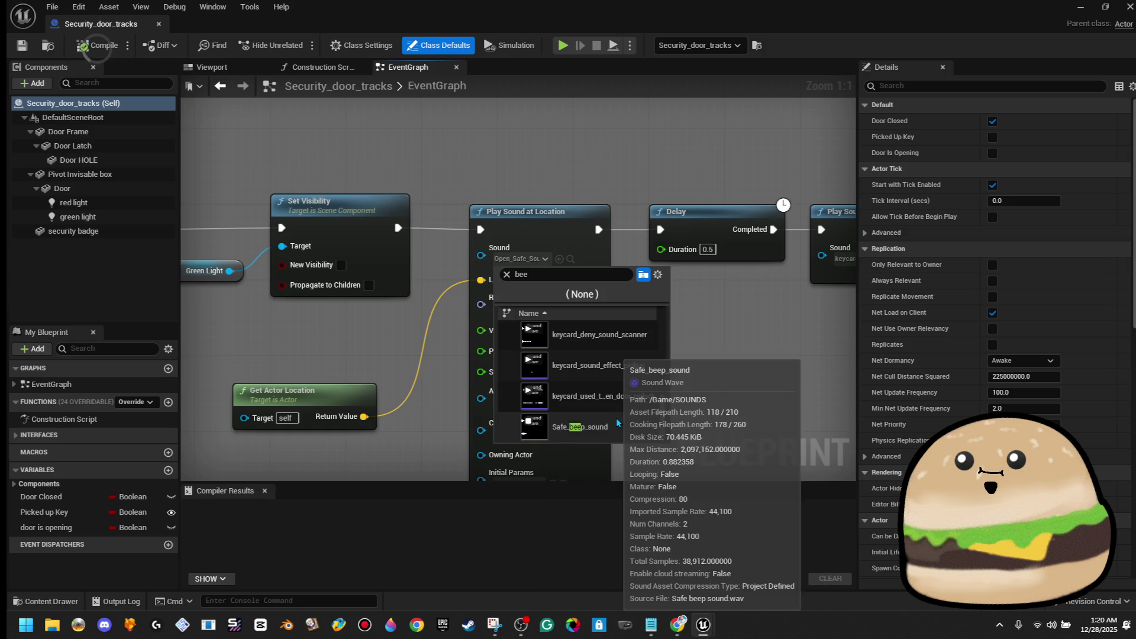
click(759, 368)
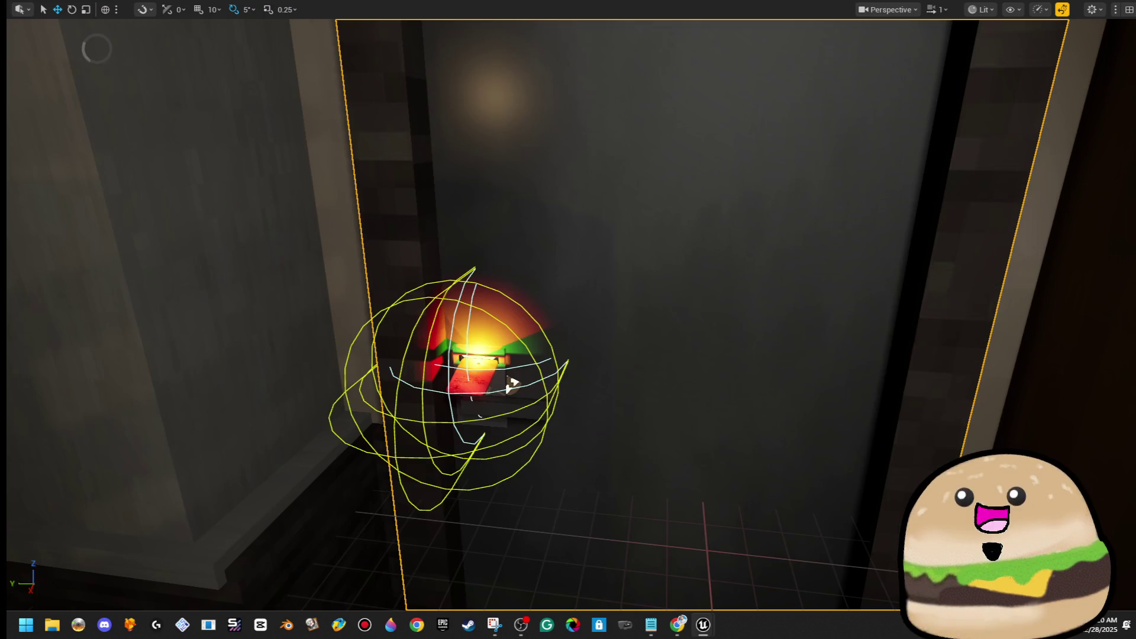
Step: Play-test the level from a chosen spot in the viewport, then stop it
scroll(510, 385, down, 5)
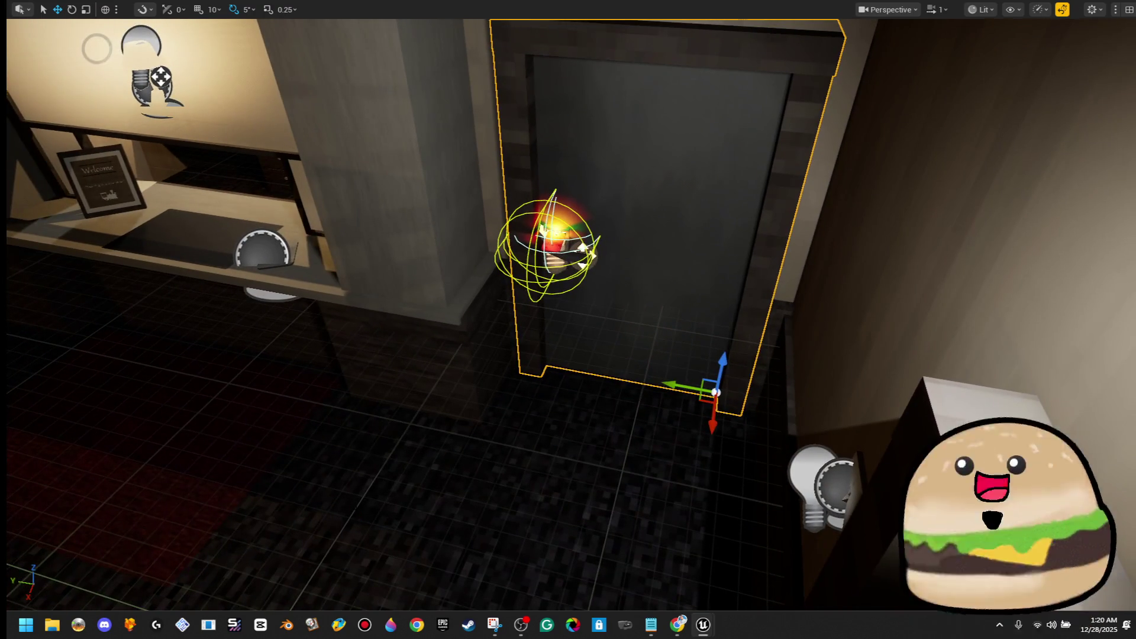
right_click(356, 116)
click(408, 500)
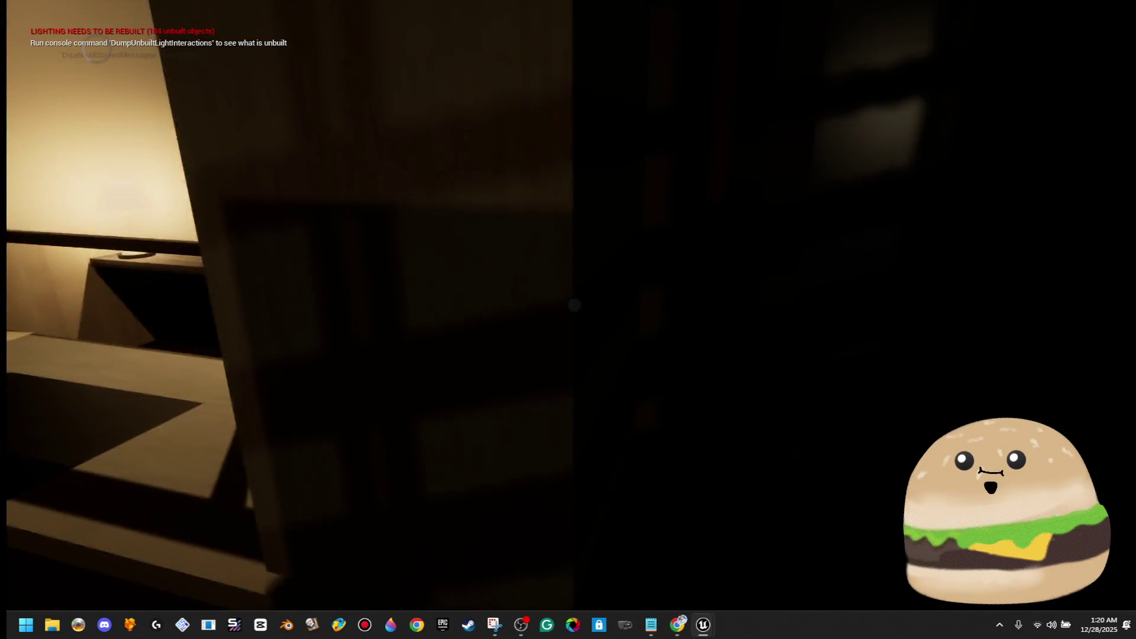
key(Escape)
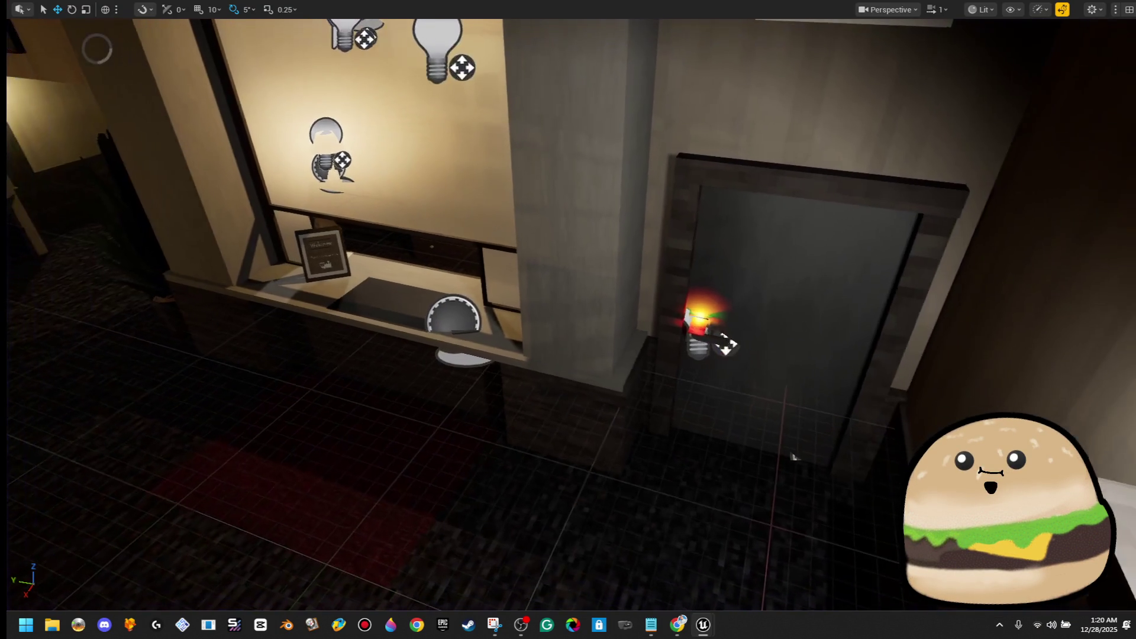
Step: Run a second play test with Alt+P, end it, and maximize the Security_door_tracks blueprint editor
right_click(312, 456)
click(398, 441)
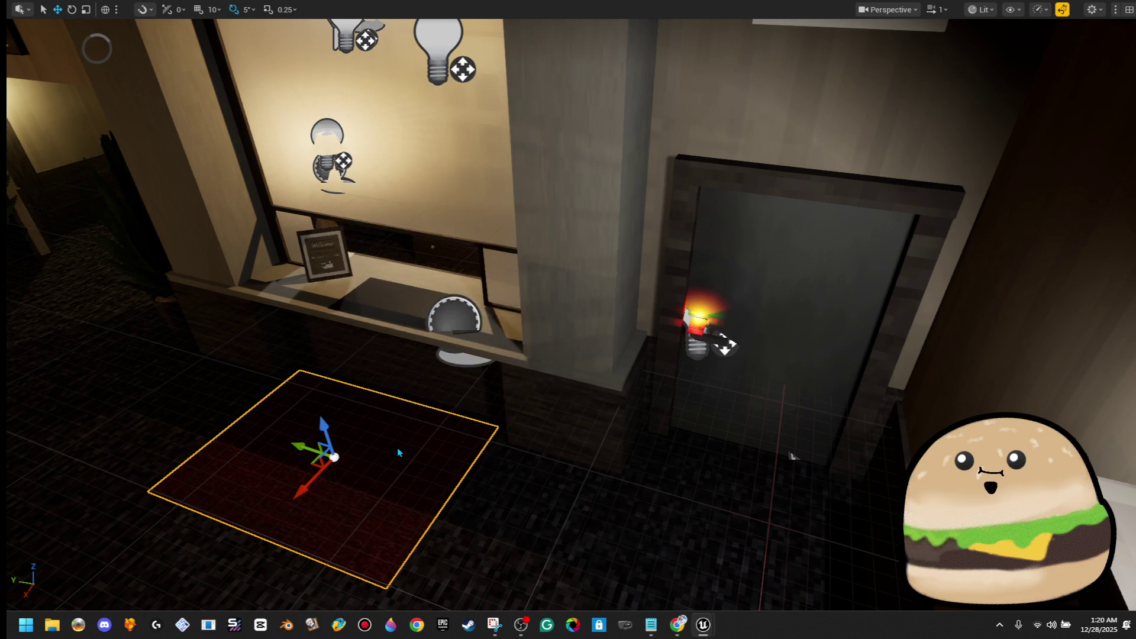
key(alt+p)
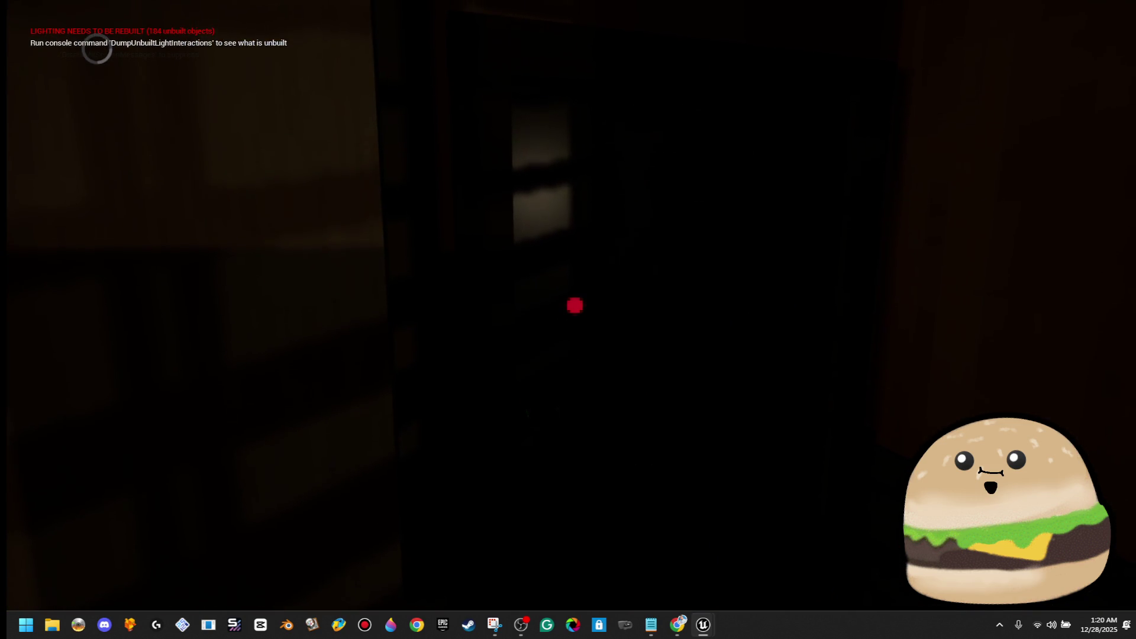
key(Escape)
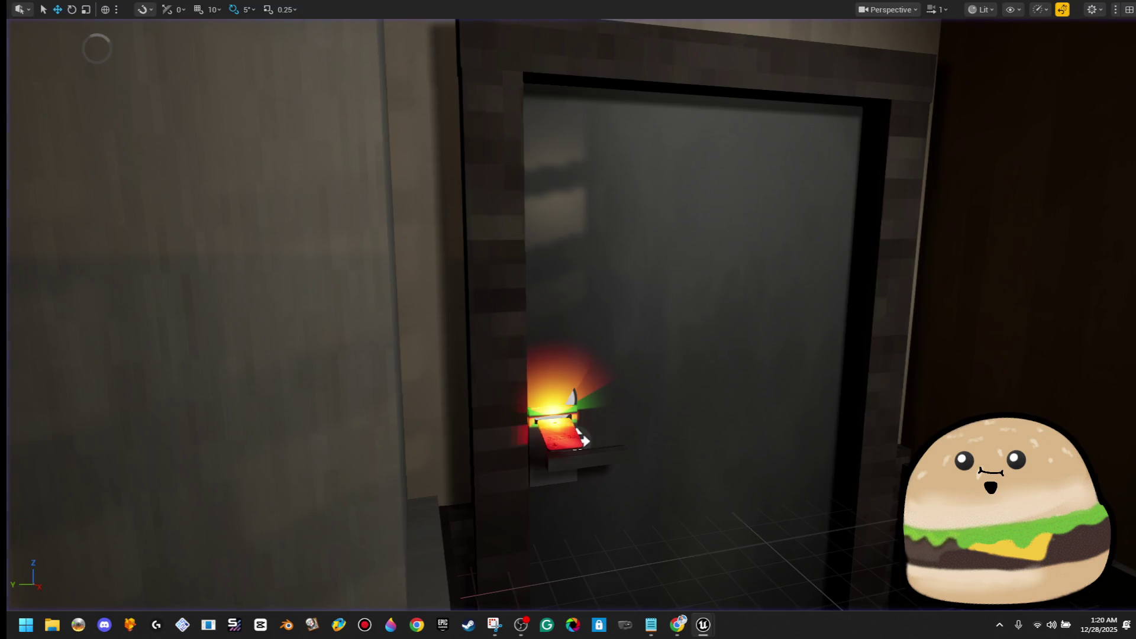
double_click(902, 239)
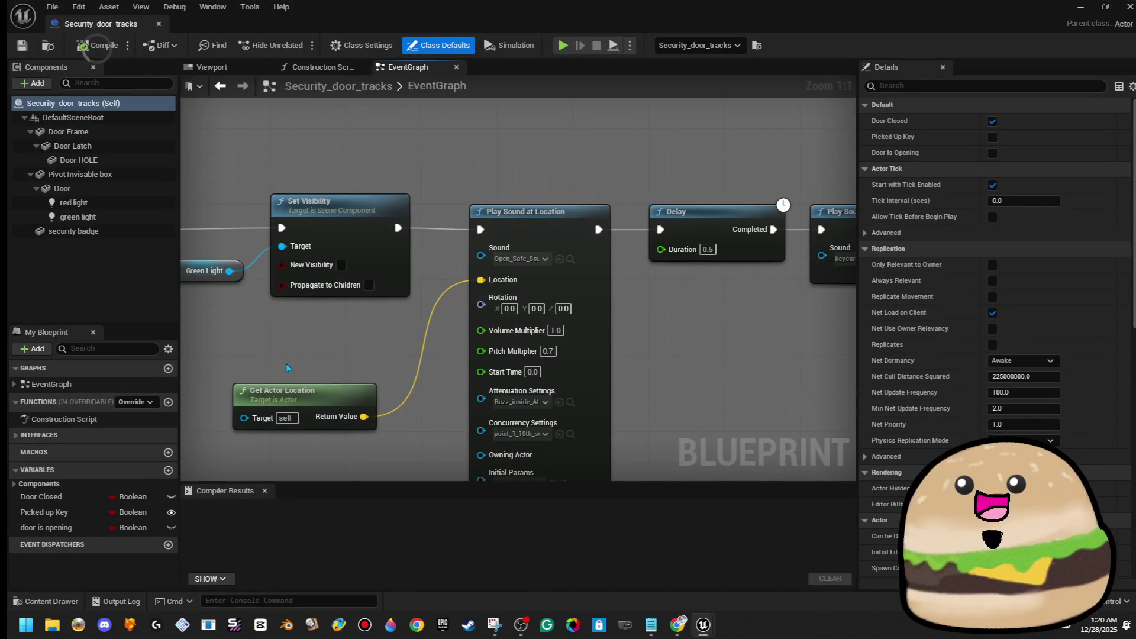
drag(310, 336, 528, 339)
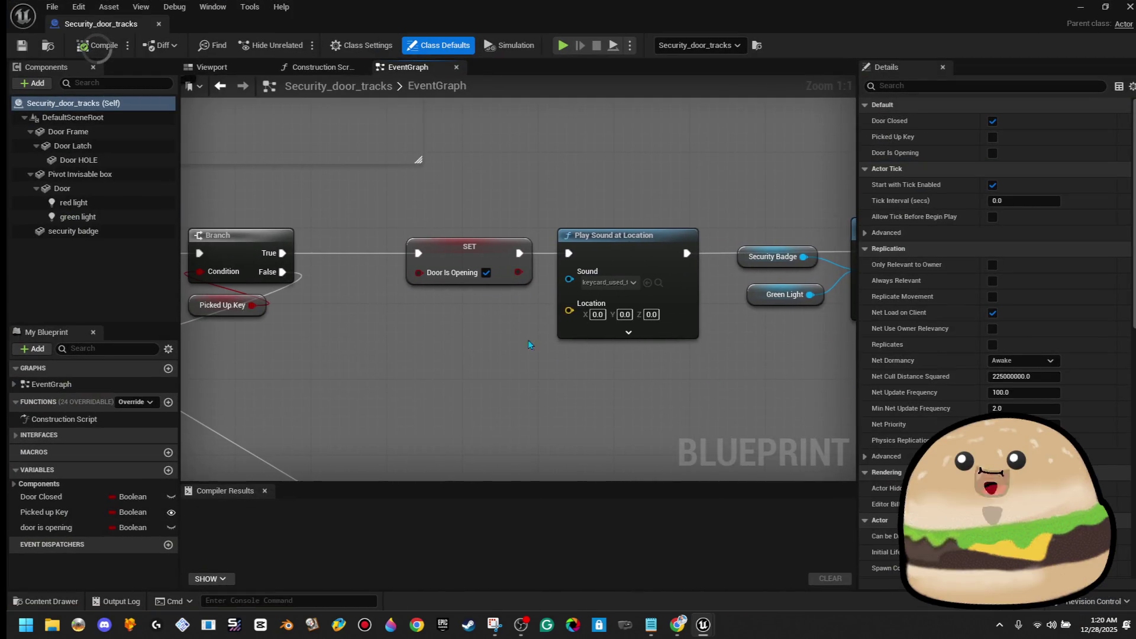
click(610, 284)
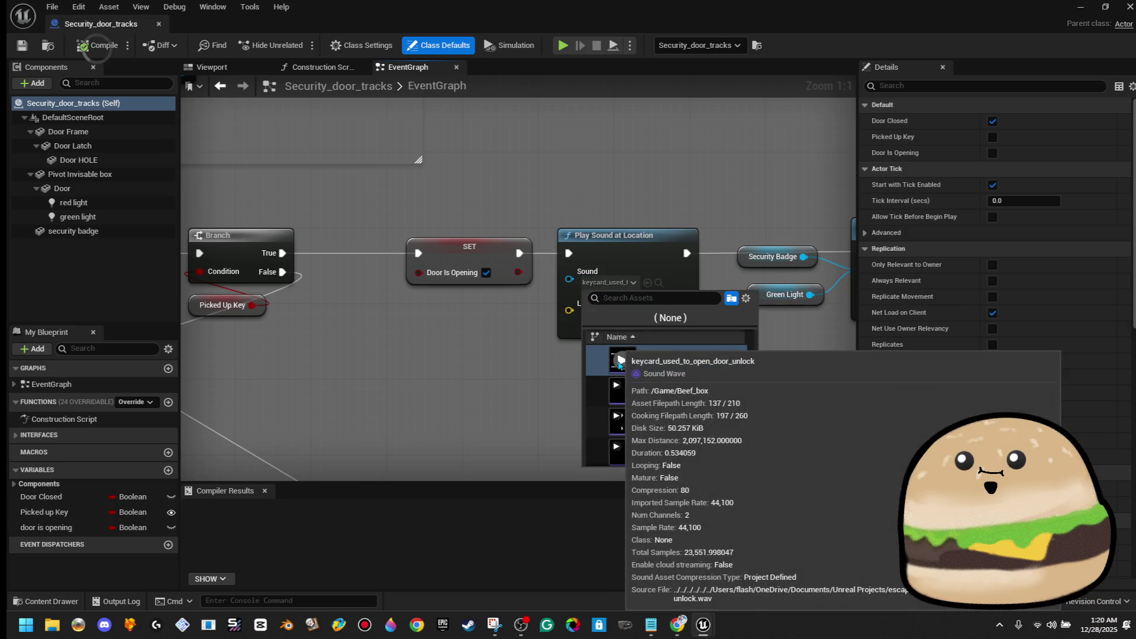
click(534, 392)
drag(664, 375, 536, 379)
drag(787, 364, 575, 363)
drag(700, 344, 466, 344)
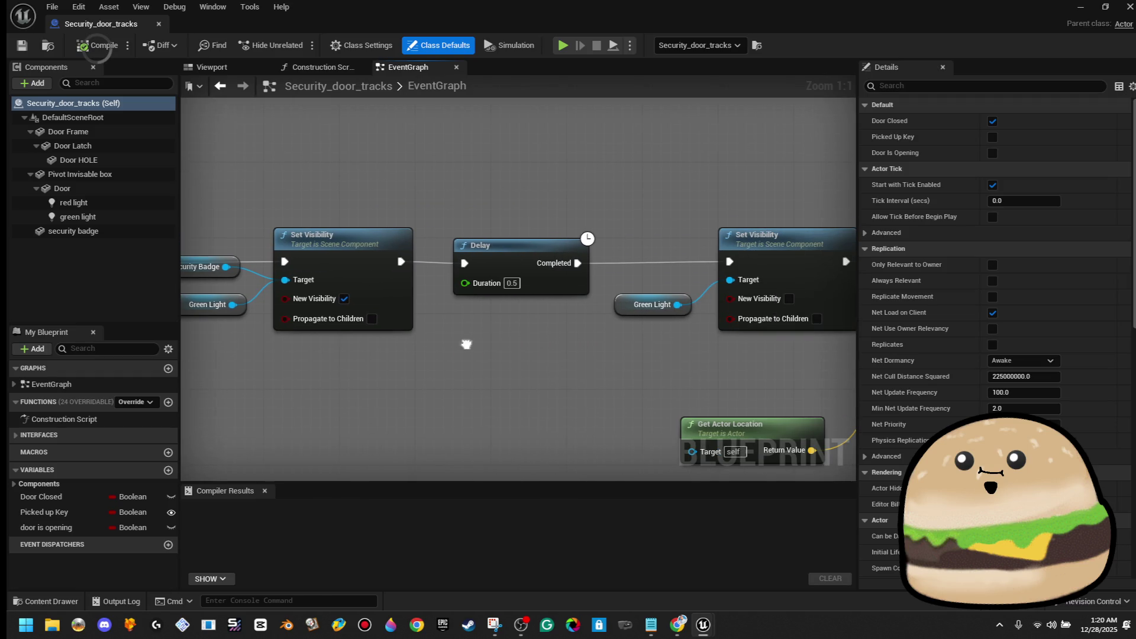
drag(664, 339, 451, 330)
drag(747, 350, 700, 342)
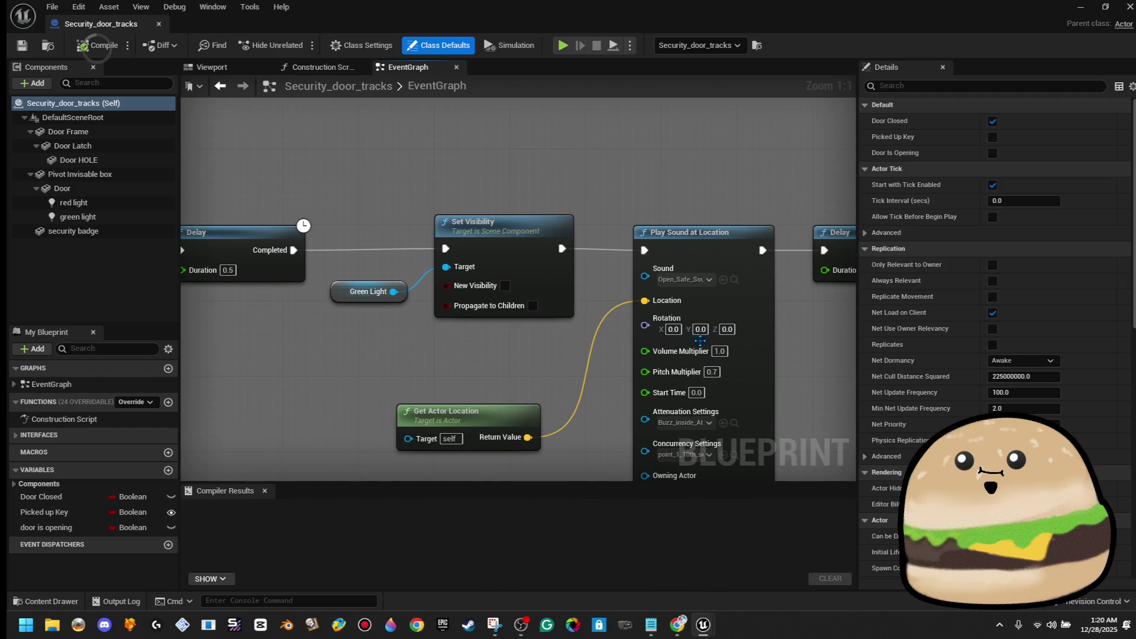
click(692, 280)
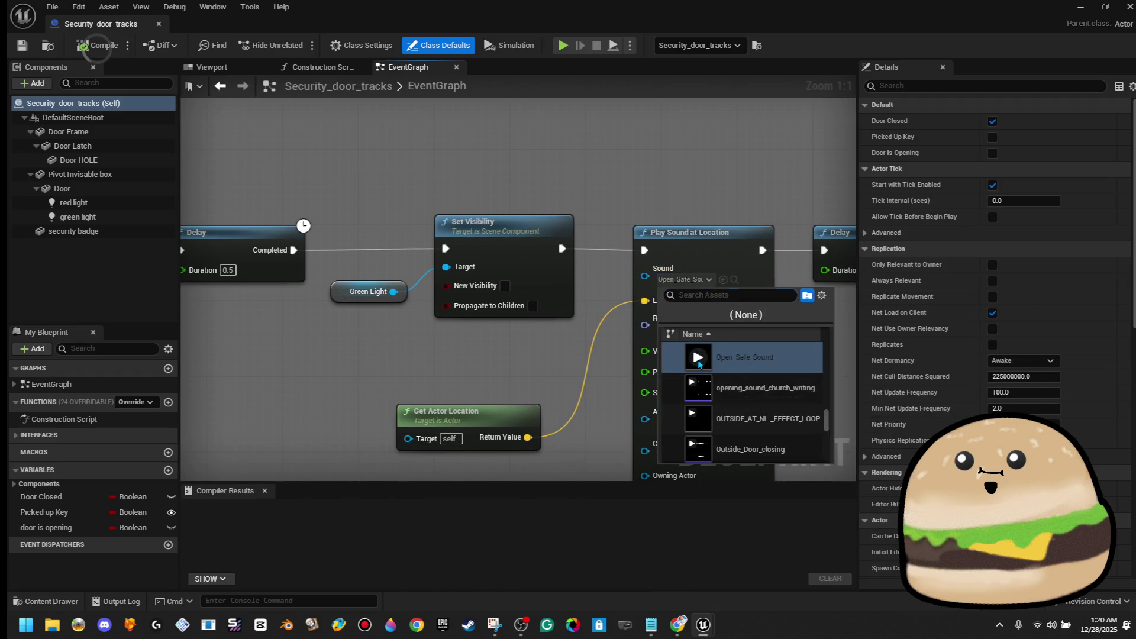
click(718, 207)
mouse_move(738, 206)
mouse_down()
mouse_move(756, 176)
mouse_move(328, 155)
mouse_up()
drag(640, 312, 486, 193)
click(615, 217)
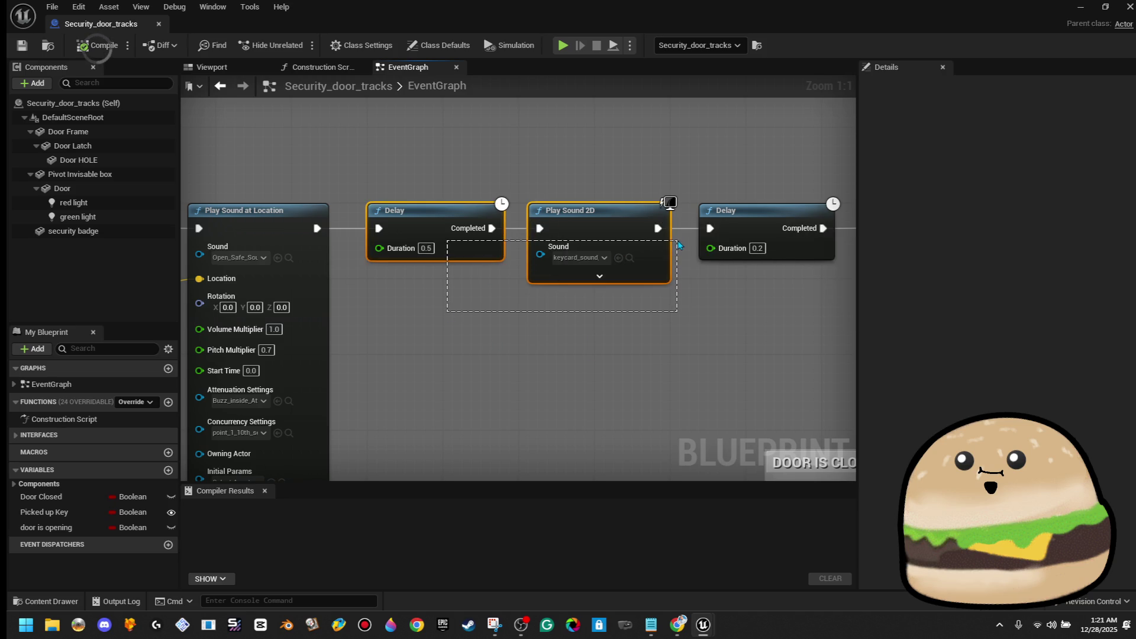
Step: Delete the extra Delay and Play Sound 2D nodes and set the remaining Delay to 0.7 seconds
key(Delete)
mouse_move(623, 298)
mouse_down()
mouse_move(491, 225)
mouse_move(587, 269)
mouse_up()
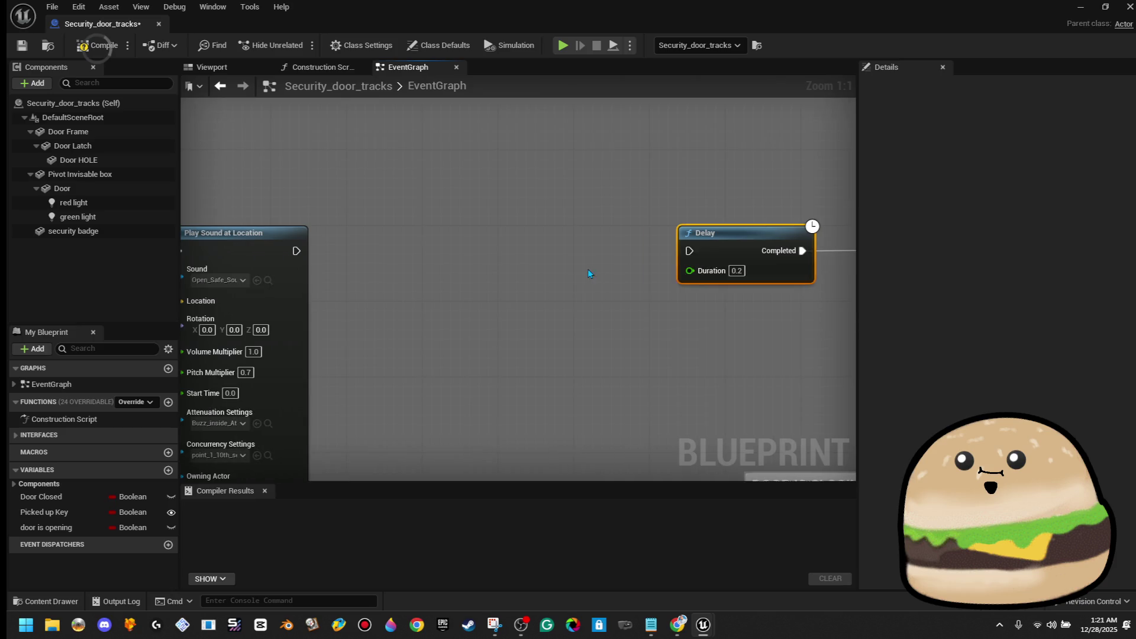
click(736, 271)
text(0.7)
key(Return)
Step: Connect Open_Safe_Sound to the 0.7-second Delay and compile the door blueprint
drag(690, 251, 343, 225)
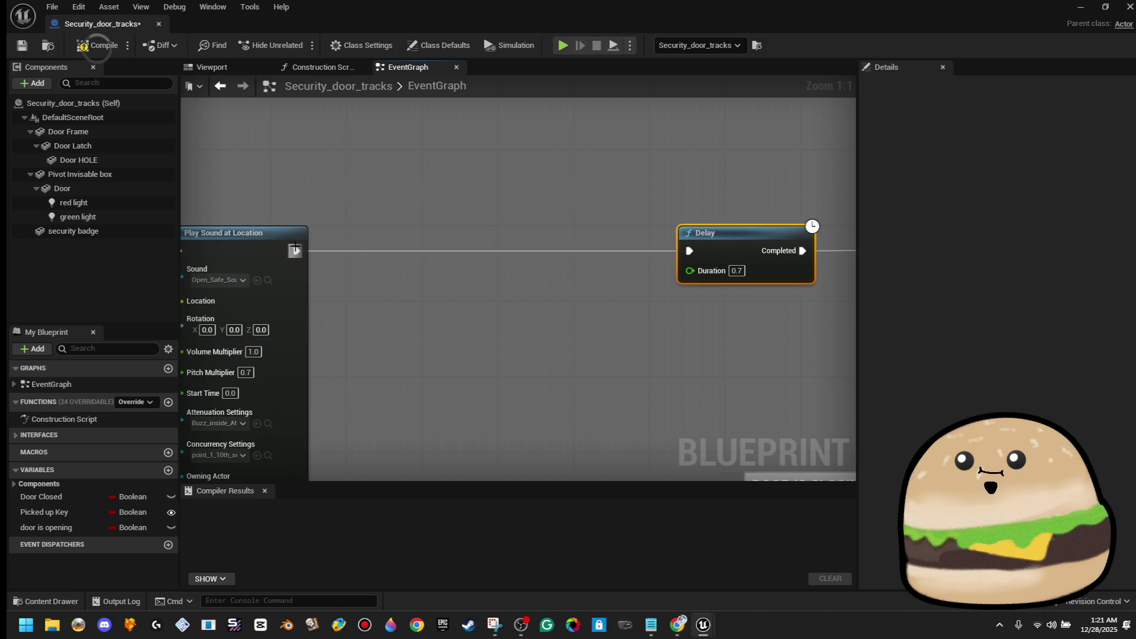
click(84, 48)
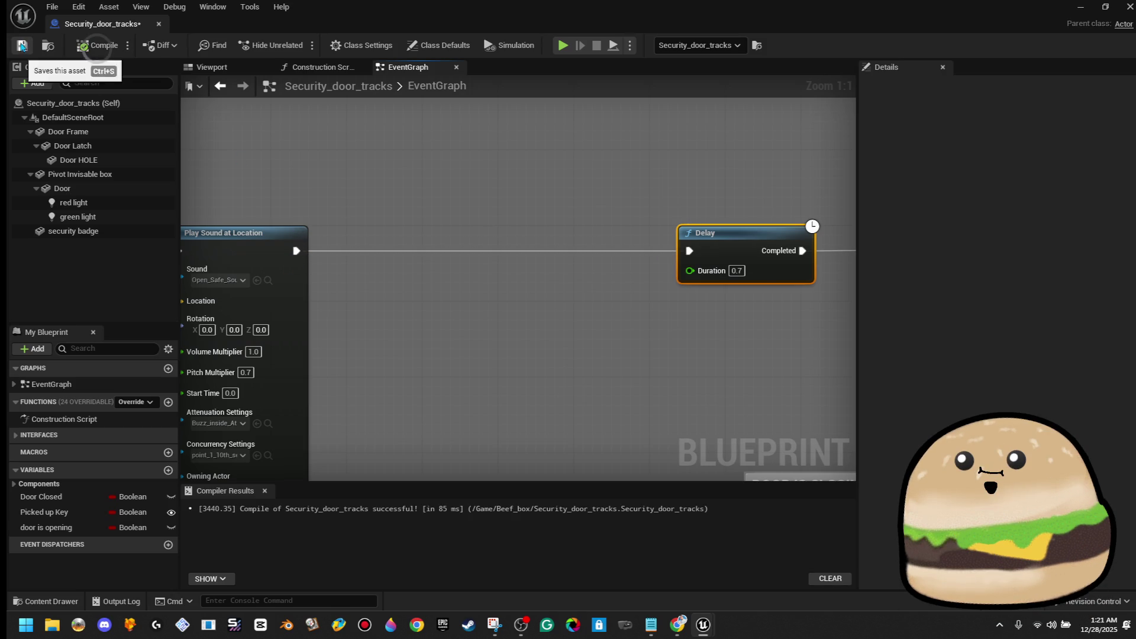
scroll(750, 162, down, 7)
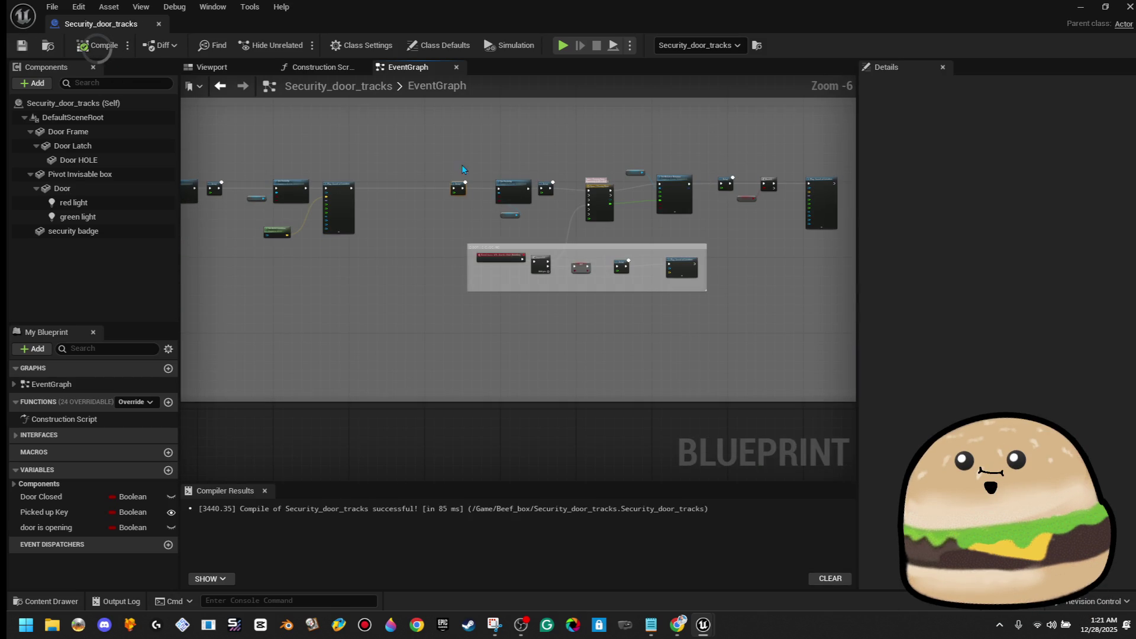
Step: Select the Door Is Closing group, and restore it with Ctrl+Z after accidentally deleting it
scroll(540, 237, up, 3)
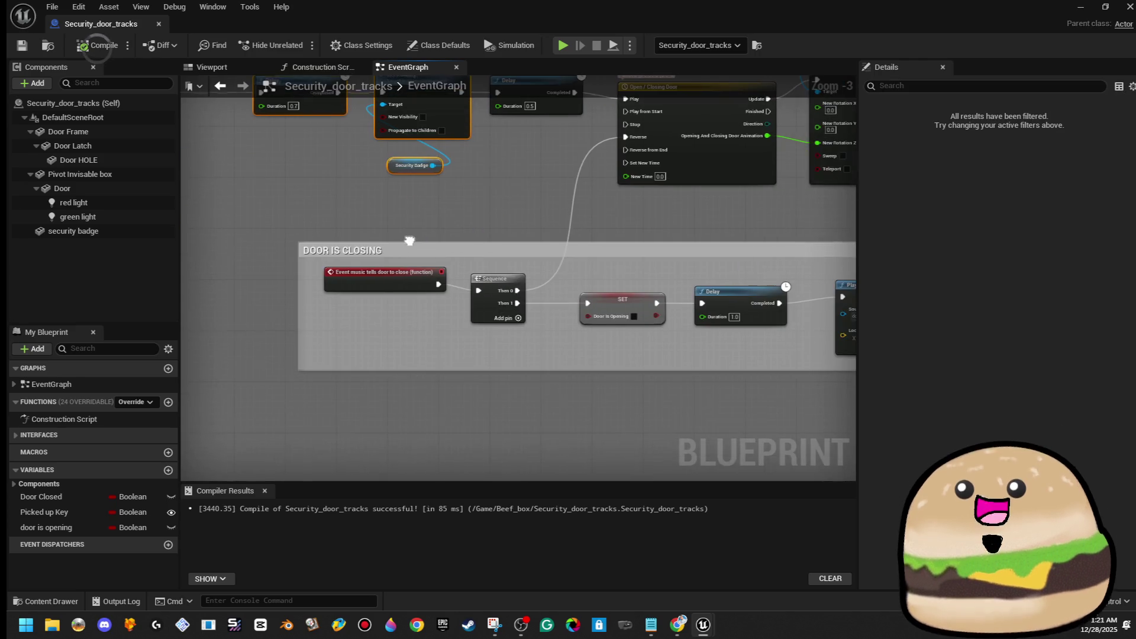
drag(290, 241, 928, 376)
key(Delete)
drag(414, 266, 737, 278)
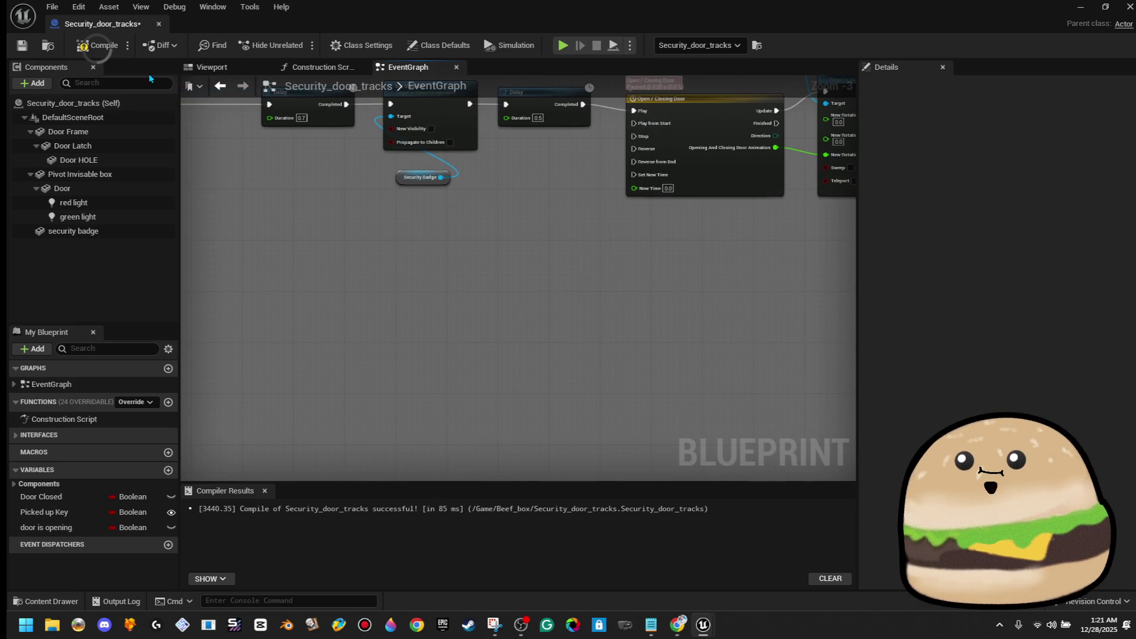
key(ctrl+z)
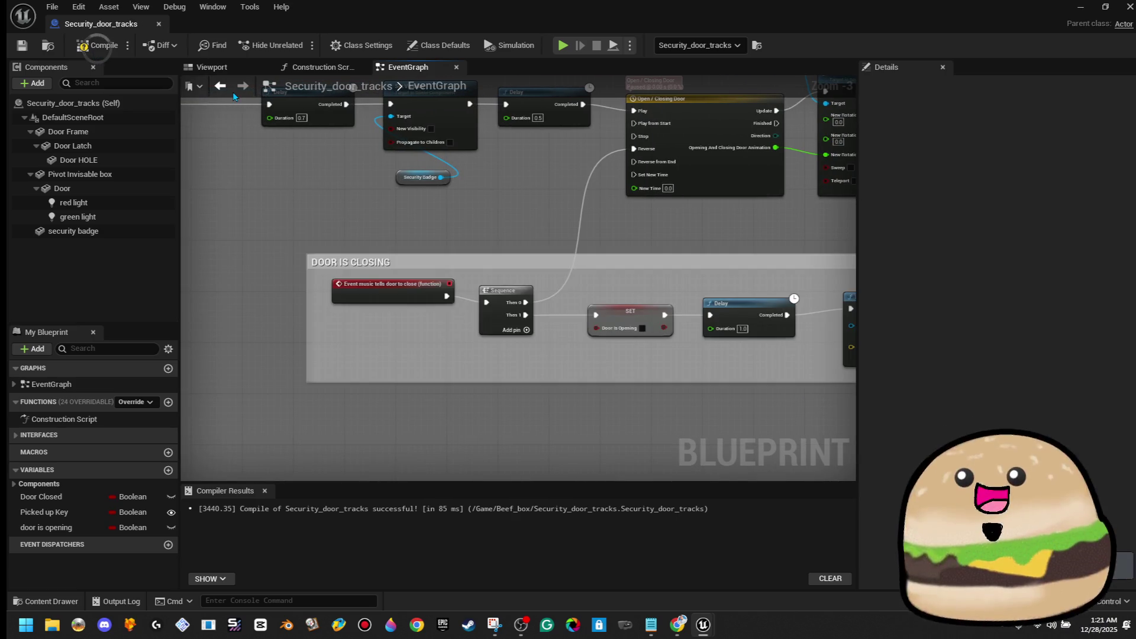
Step: Drag the Door Is Closing comment group left beneath the door-opening chain
scroll(367, 272, down, 3)
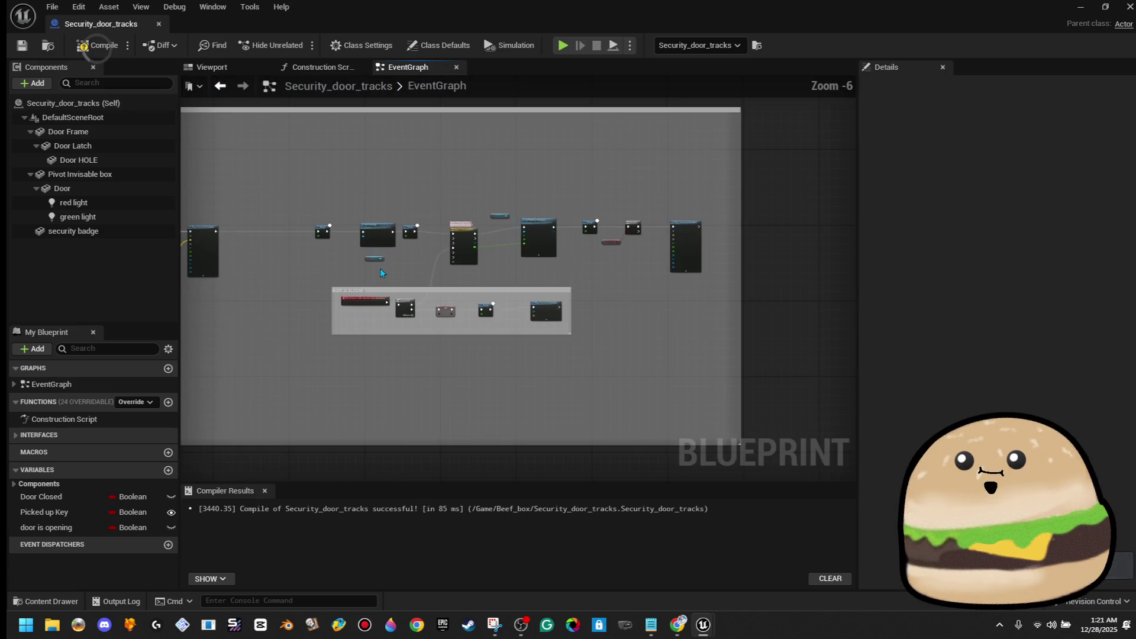
drag(730, 291, 719, 274)
drag(652, 262, 574, 263)
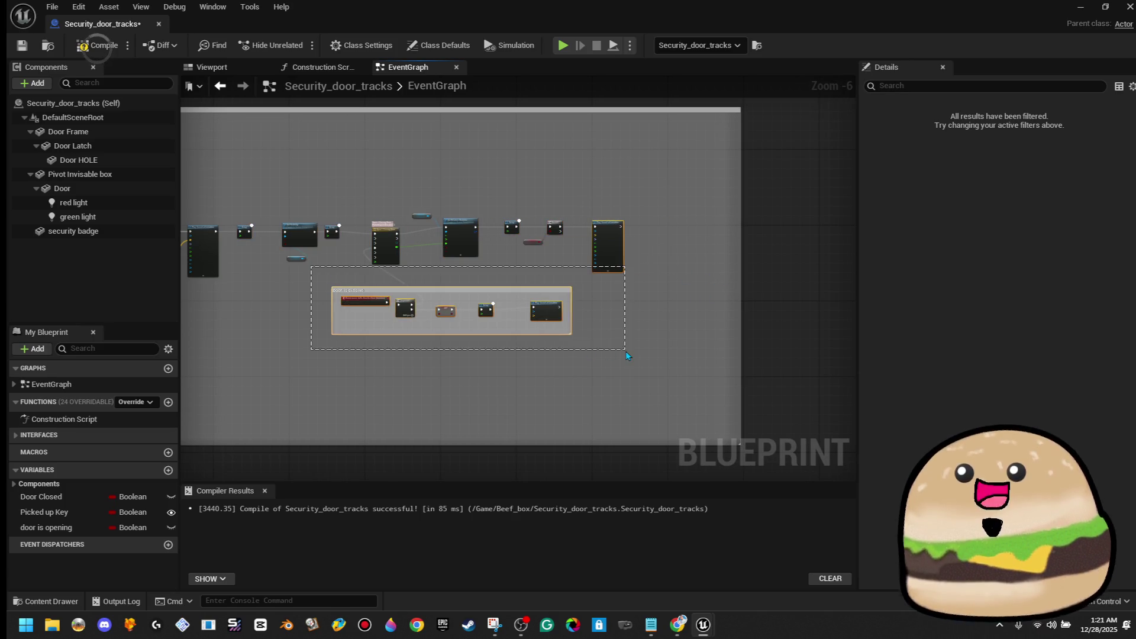
drag(578, 365, 573, 364)
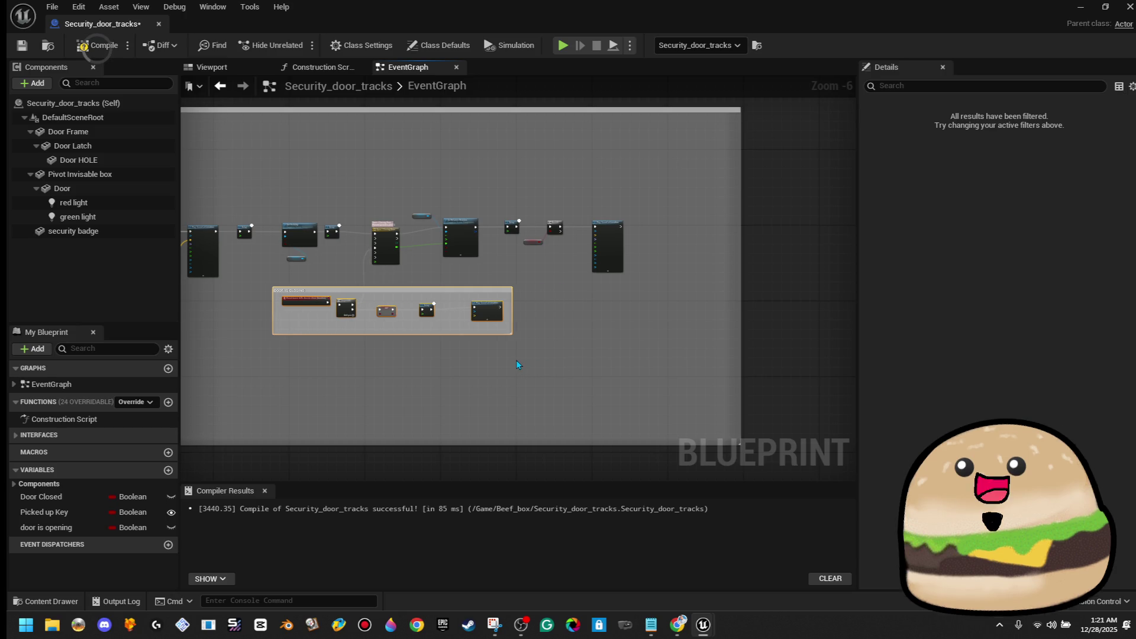
scroll(536, 181, up, 5)
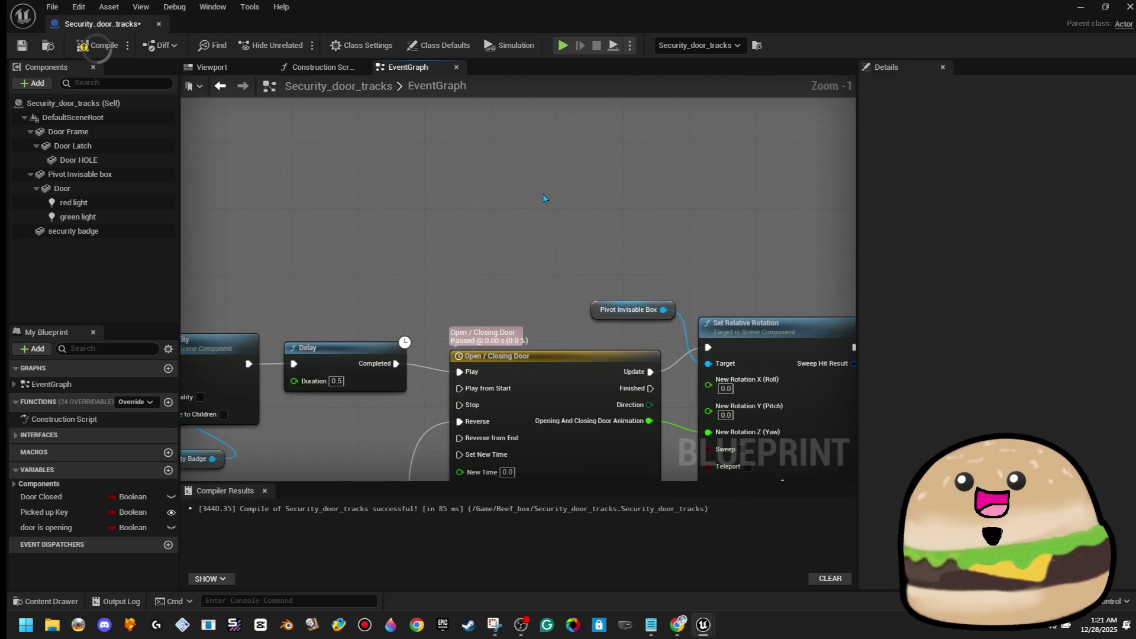
Step: Add a trial Move Component To node from the 'move comp' search, then delete it
right_click(542, 193)
text(moi)
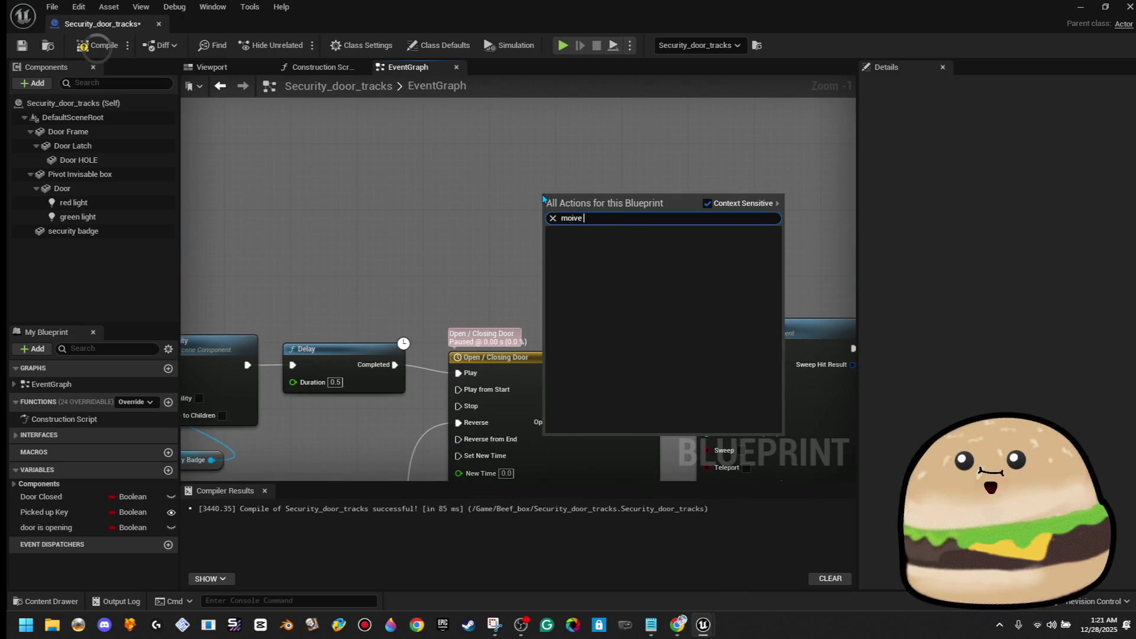
key(BackSpace)
text(ve comp)
click(599, 248)
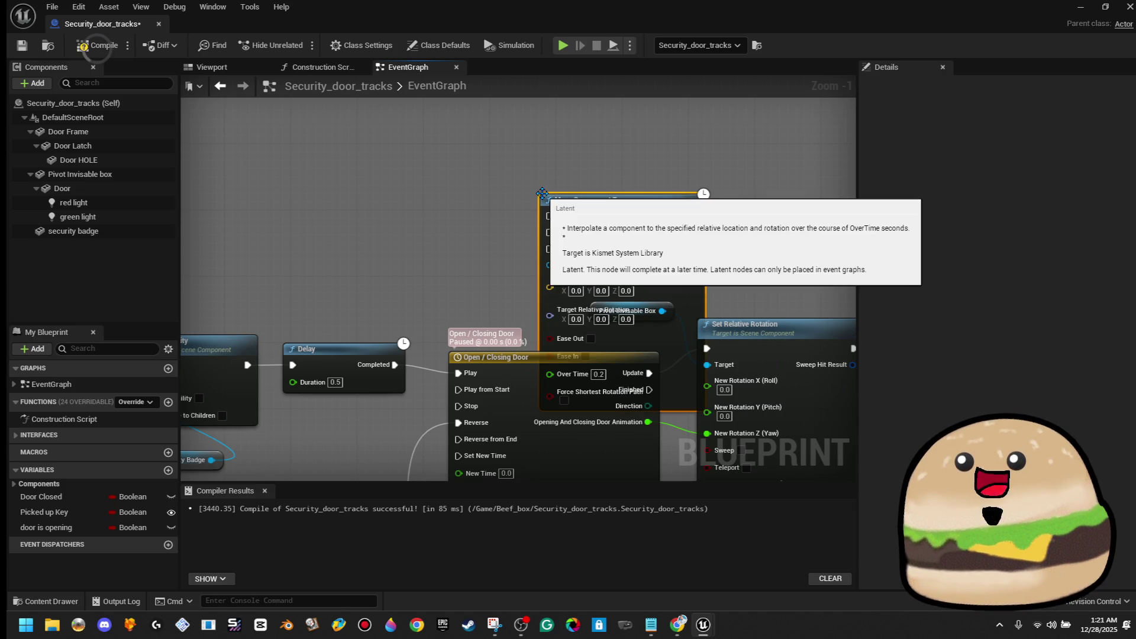
drag(599, 248, 645, 147)
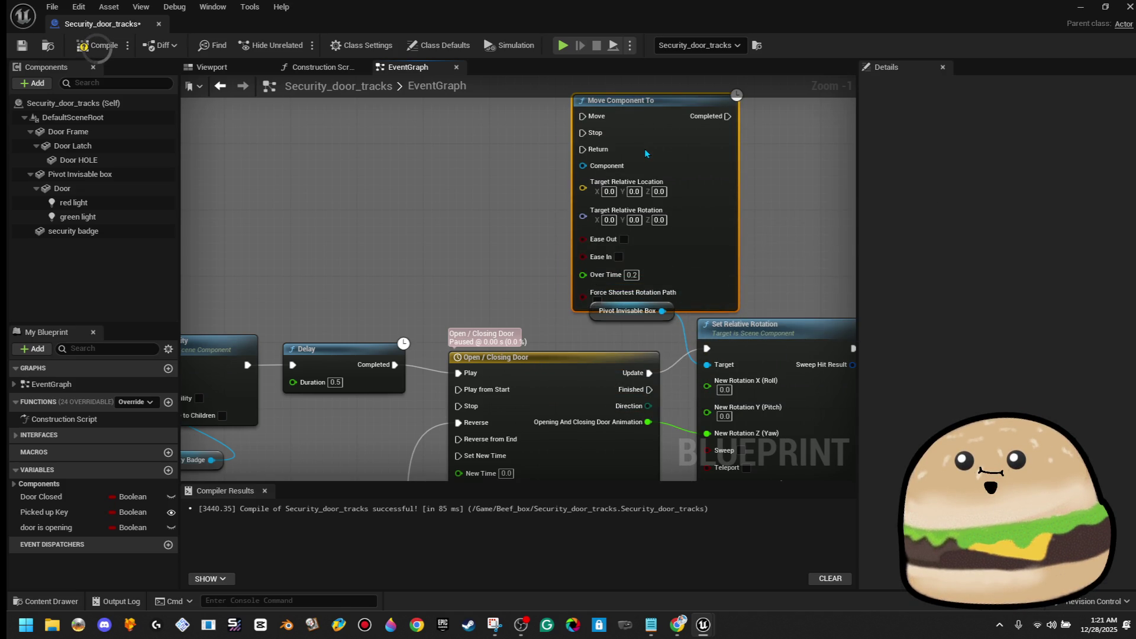
key(Delete)
Step: Recompile Security_door_tracks with the Door Is Closing group in view
scroll(616, 133, down, 2)
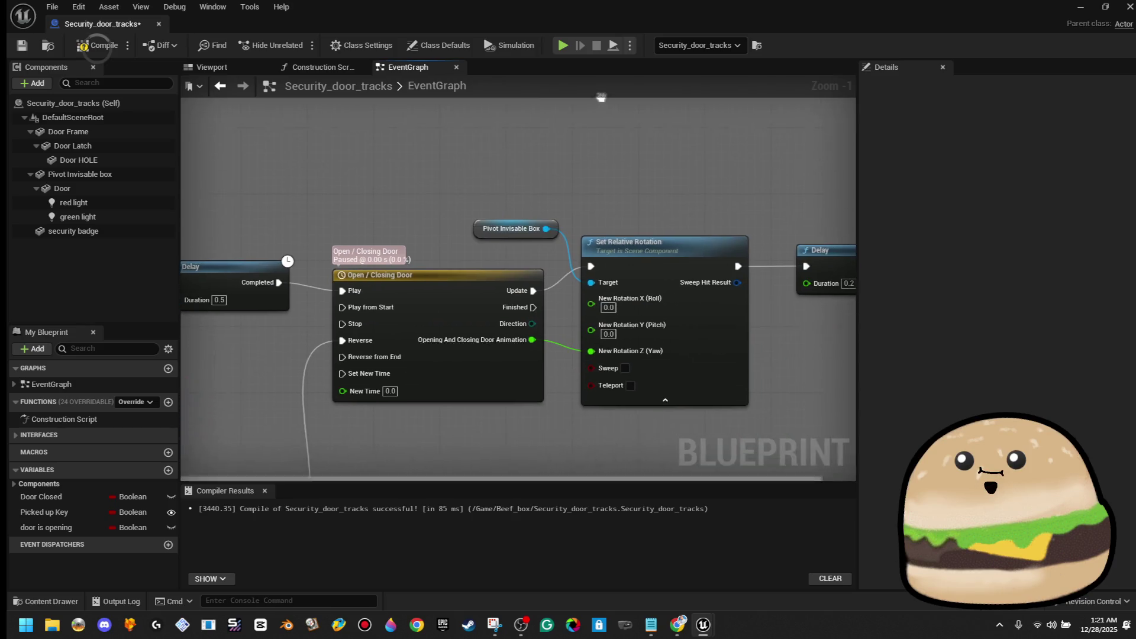
drag(618, 140, 718, 93)
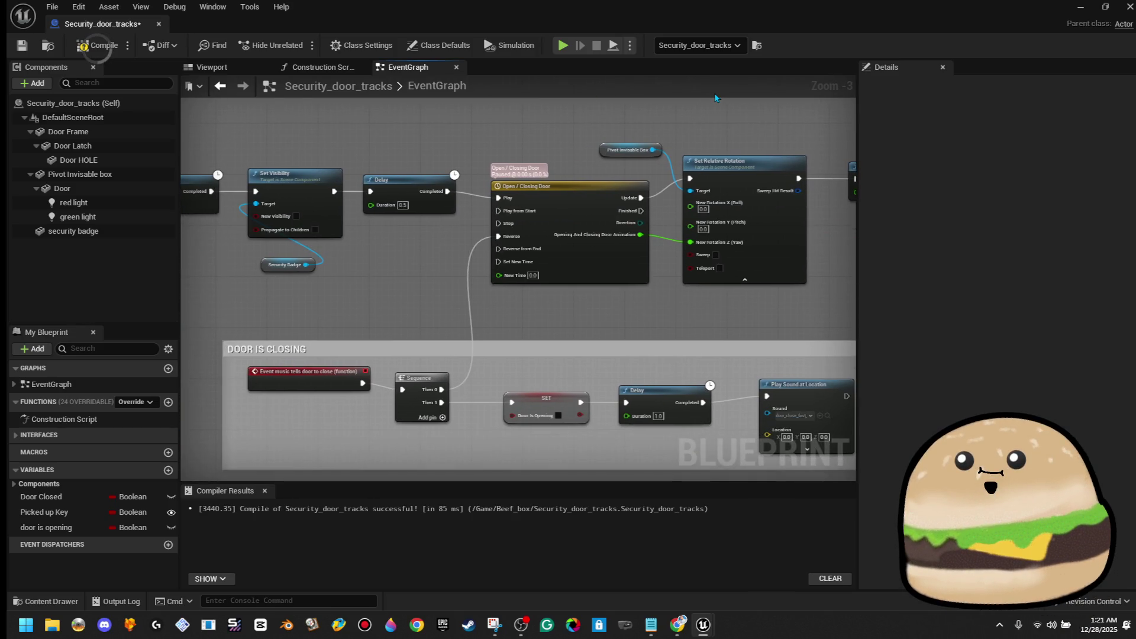
click(95, 45)
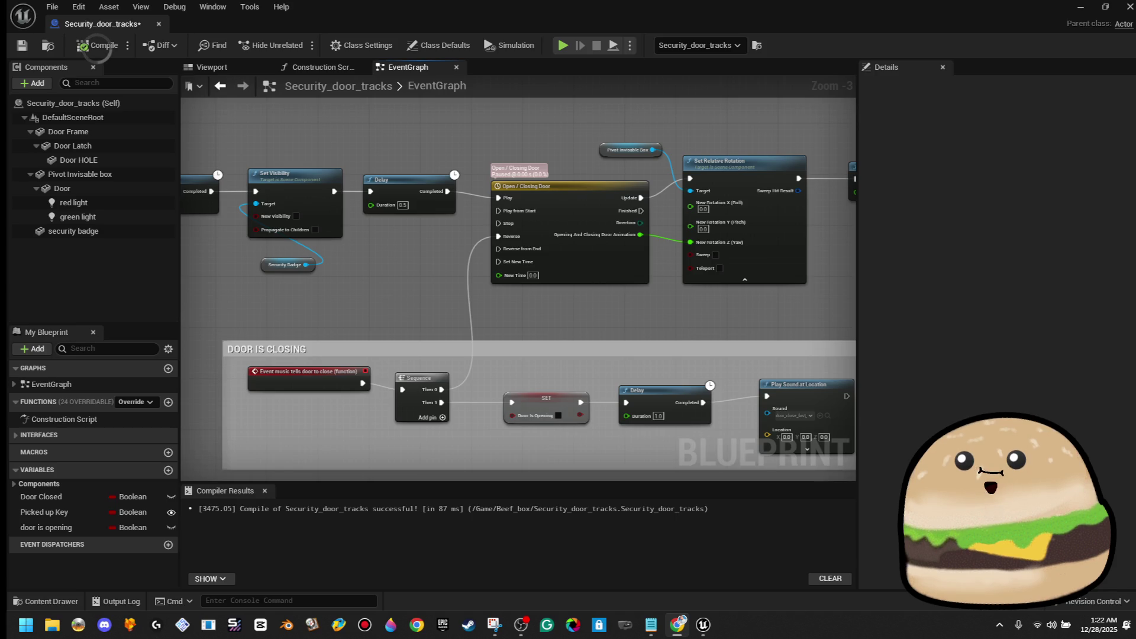
Step: Play from the floor spot, open the security door in-game, then stop the session
scroll(286, 334, down, 3)
drag(357, 330, 469, 347)
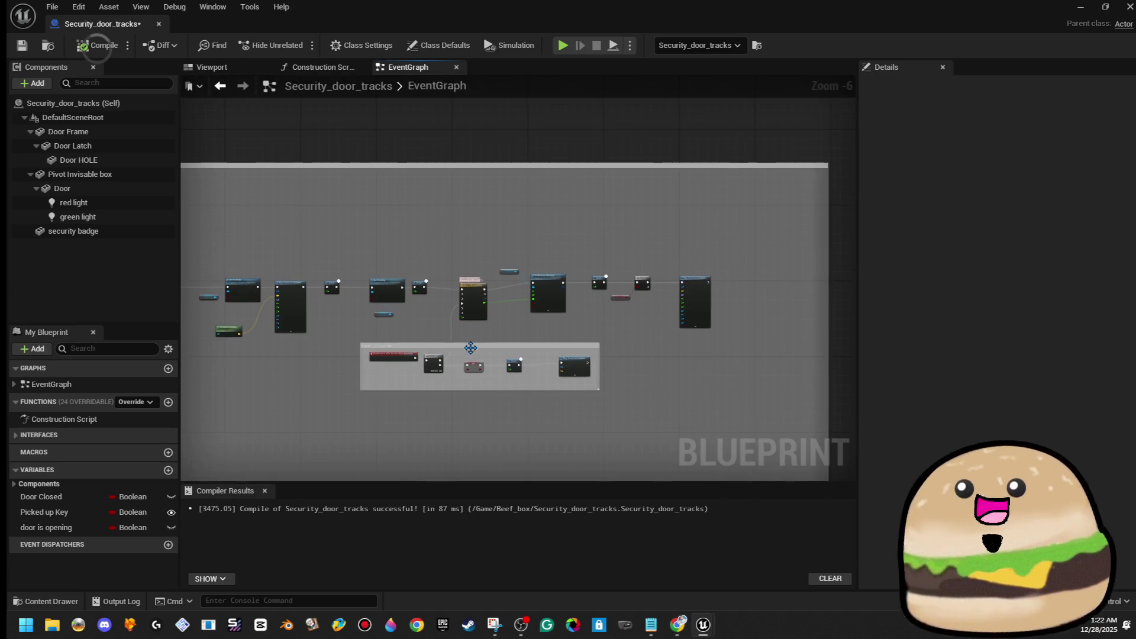
scroll(451, 323, up, 1)
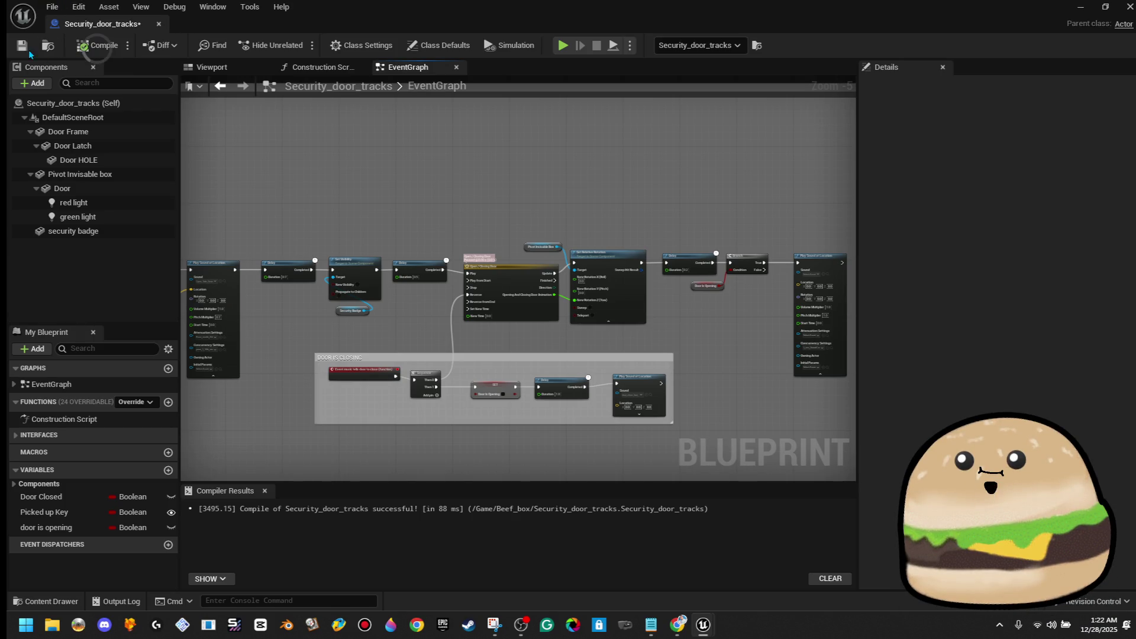
key(alt+Tab)
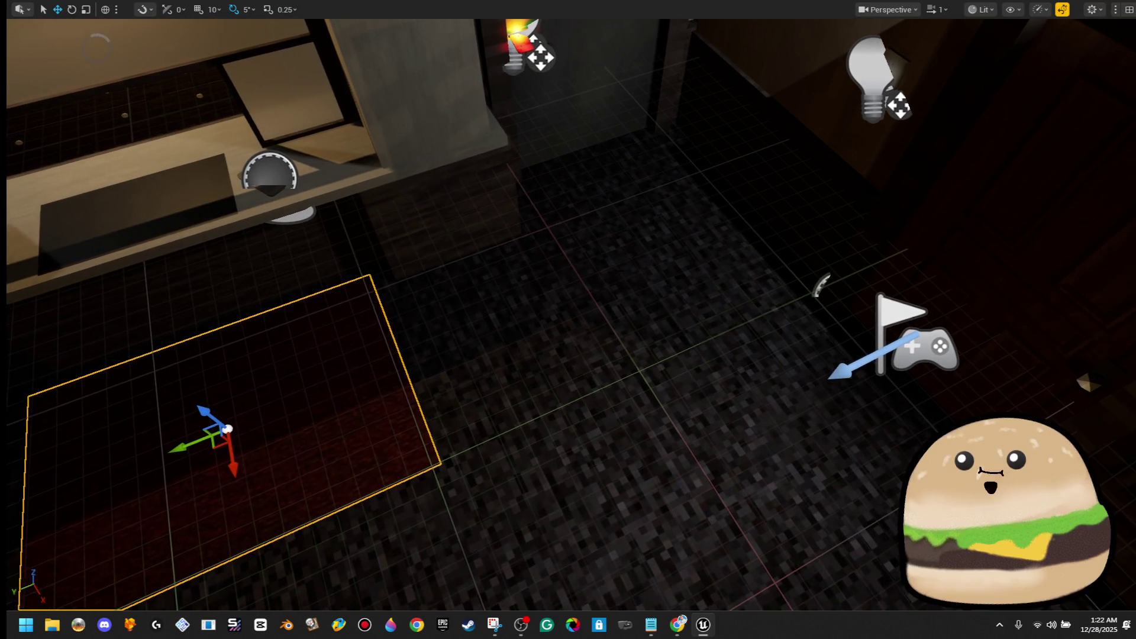
right_click(621, 216)
click(663, 597)
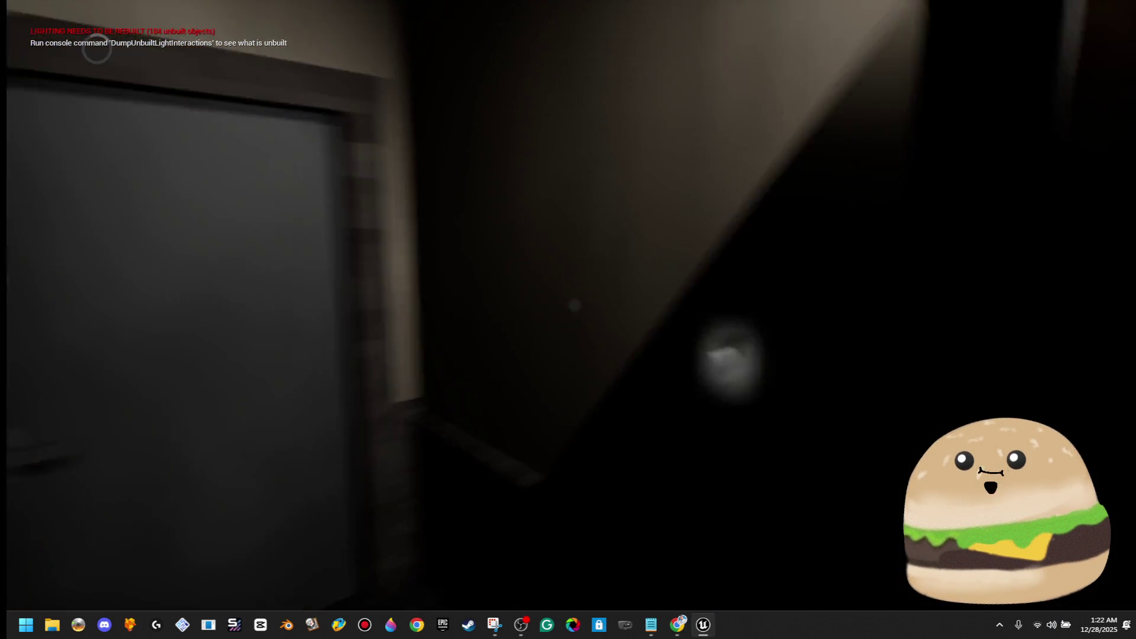
key(e)
key(F11)
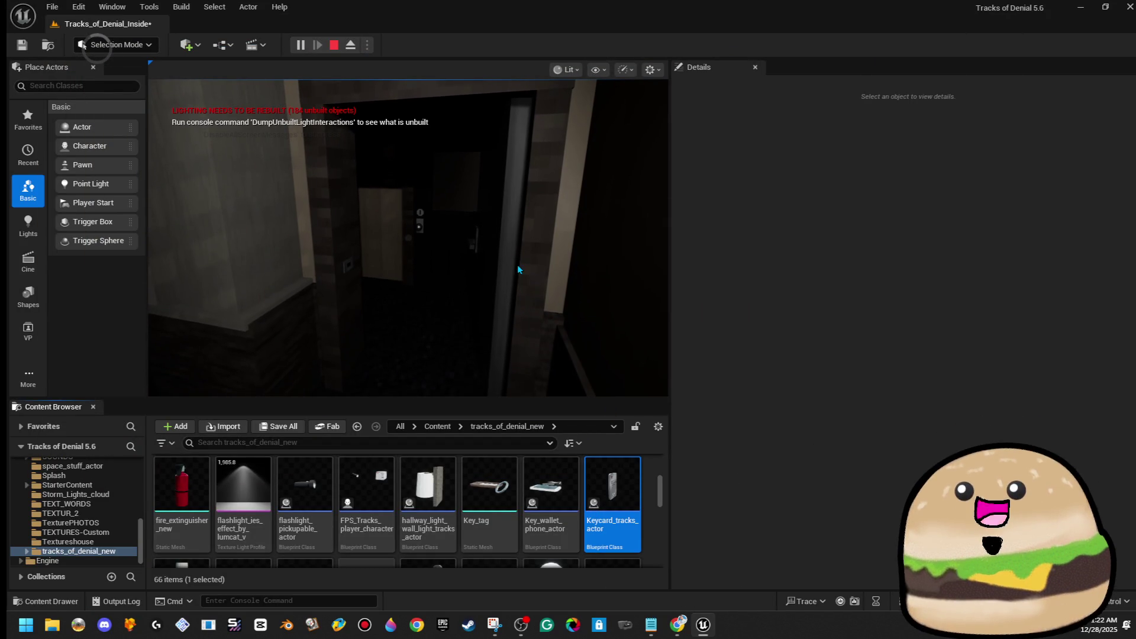
key(Escape)
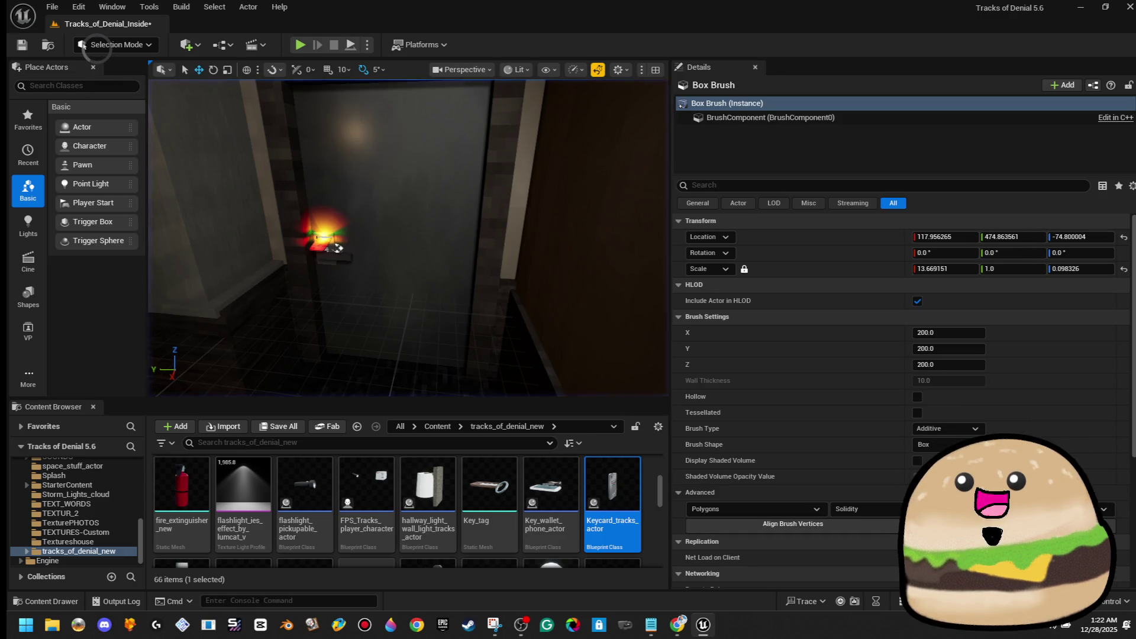
Step: Reopen the Security_door_tracks blueprint from the door actor and view the Do Once/Branch chain
right_click(401, 151)
click(432, 201)
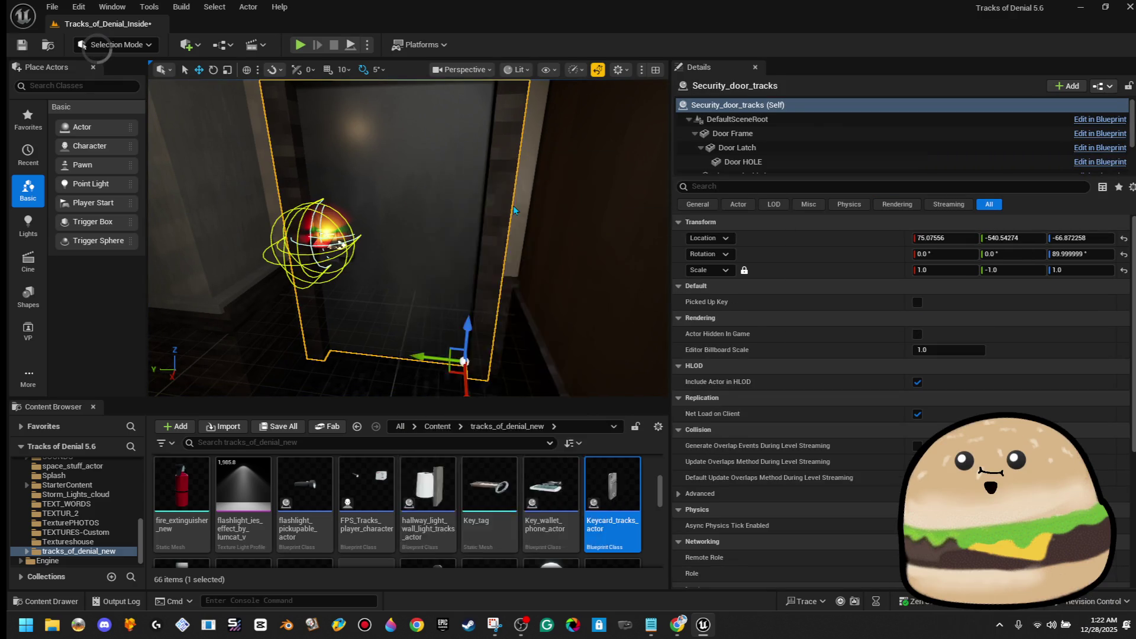
drag(513, 210, 509, 283)
Step: Change the Delay after Set Visibility from 0.5 to 0.25 seconds and close the blueprint
scroll(509, 283, up, 5)
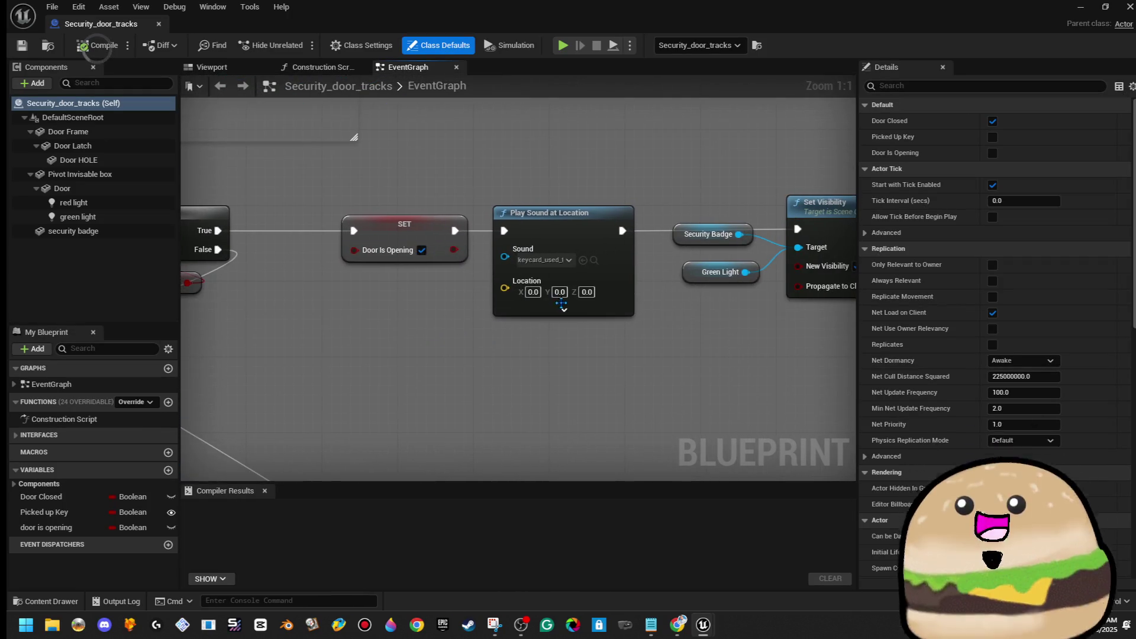
drag(718, 299, 575, 319)
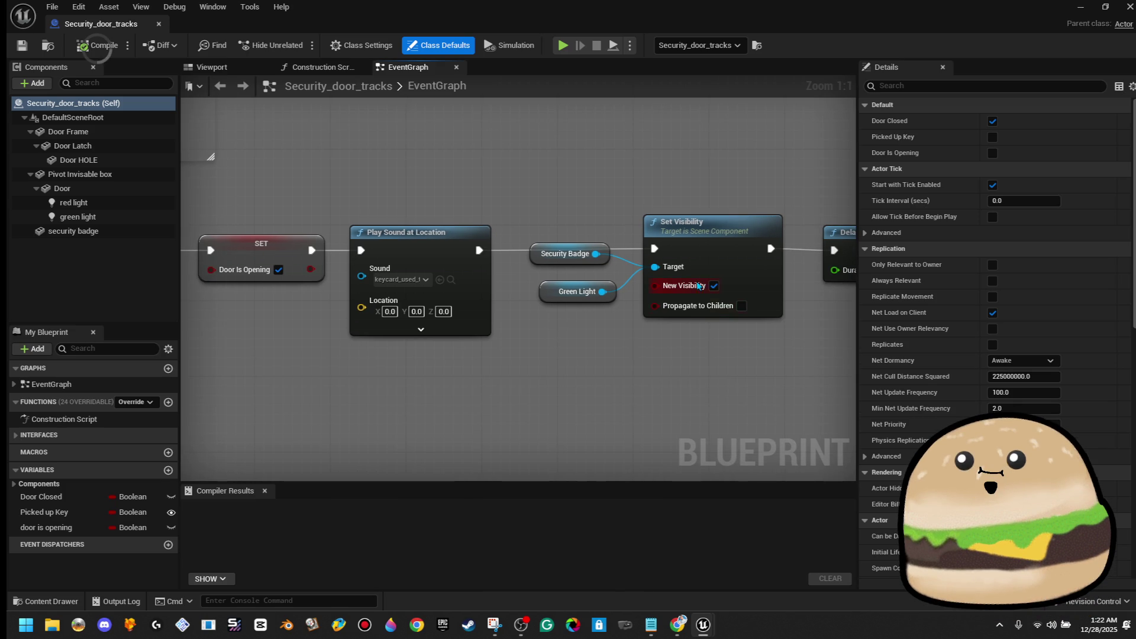
drag(663, 355, 390, 343)
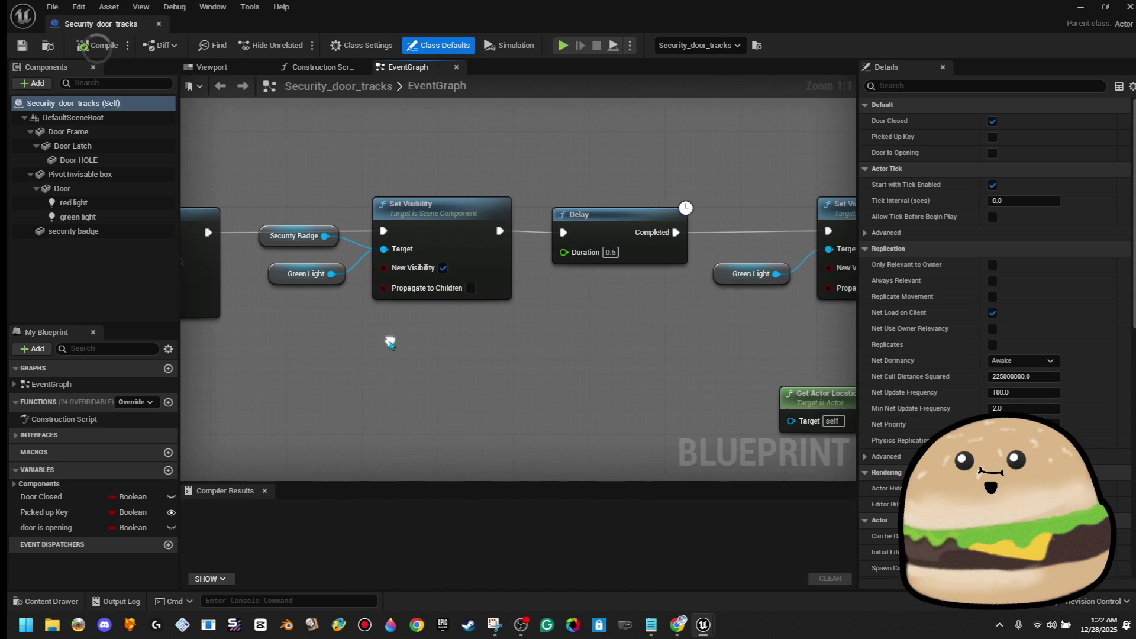
drag(704, 285, 497, 297)
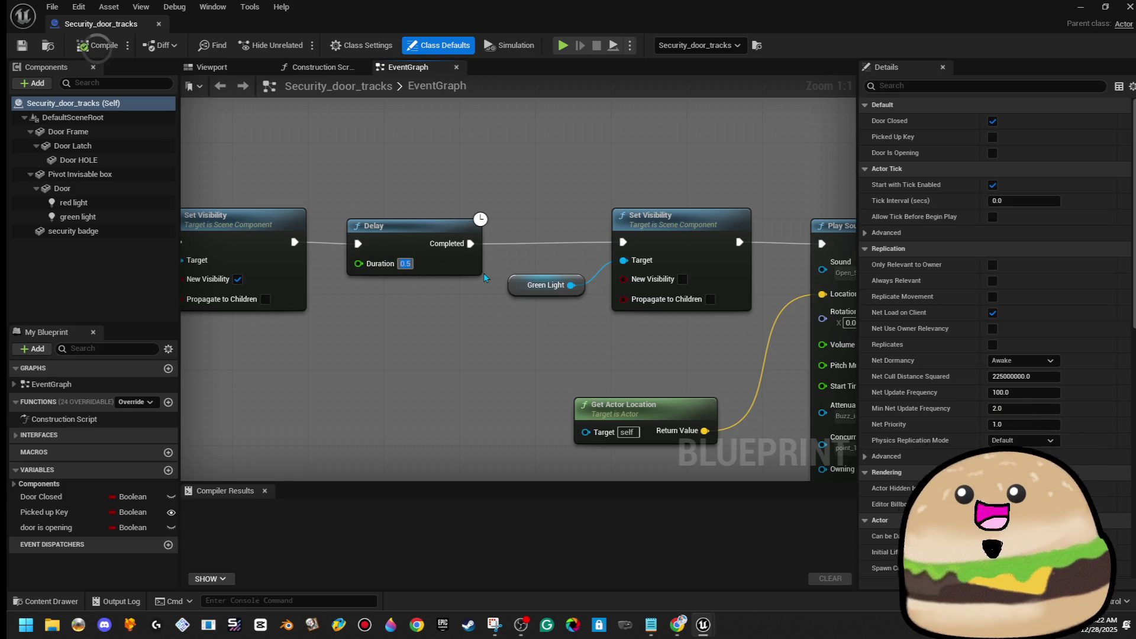
text(0.25)
key(Return)
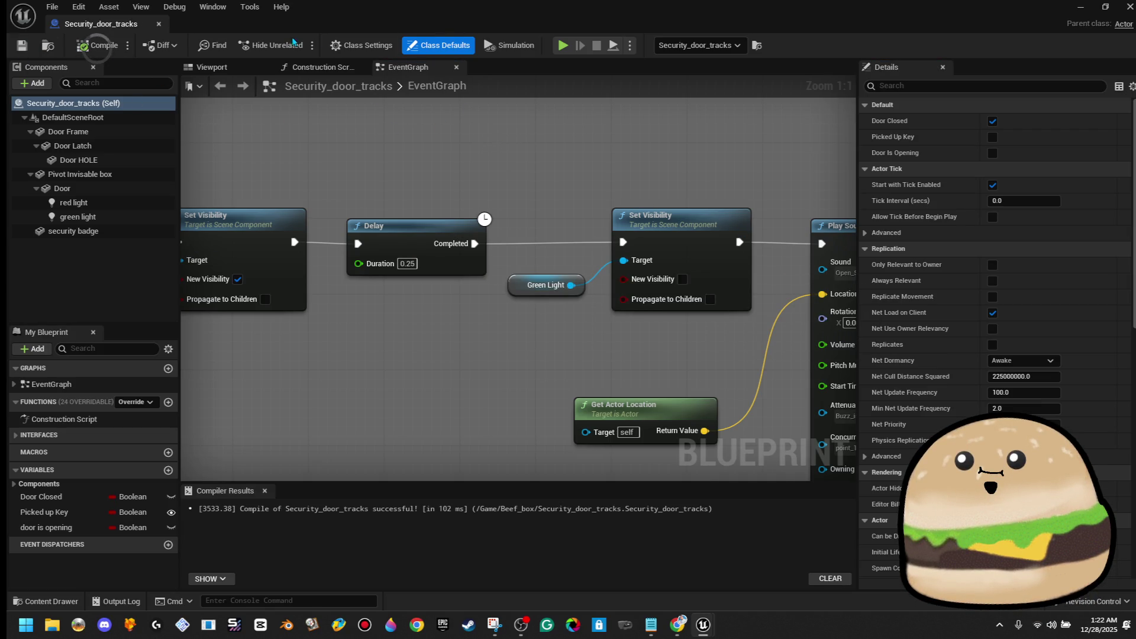
click(158, 24)
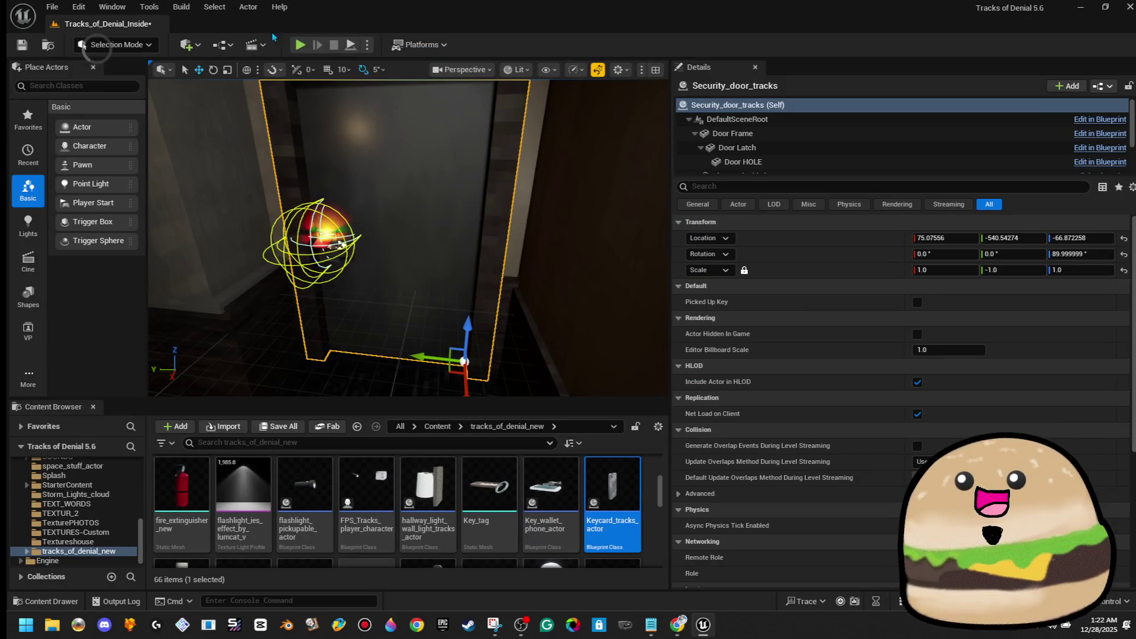
Step: Play the level, walk to the door to watch the keycard reader, then reopen Security_door_tracks
click(300, 45)
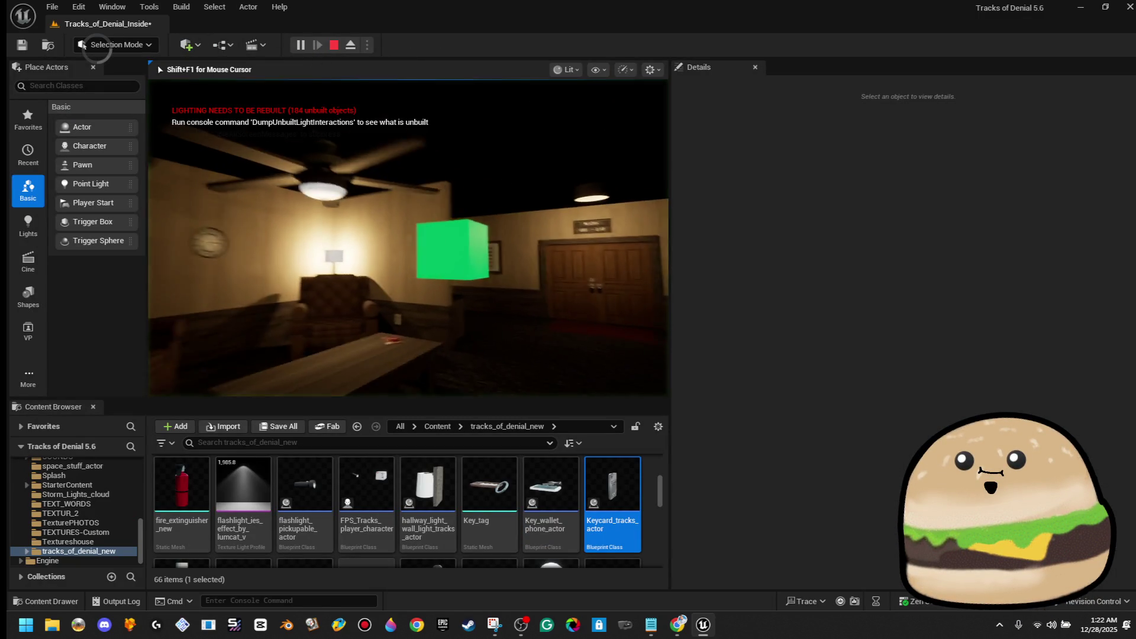
key(w)
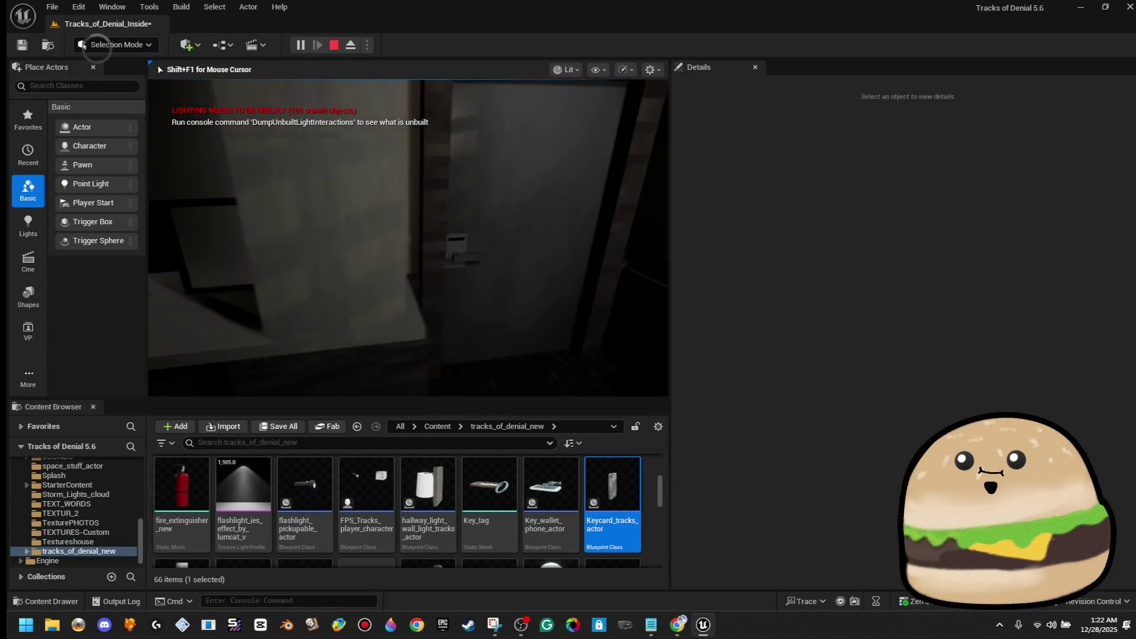
key(s)
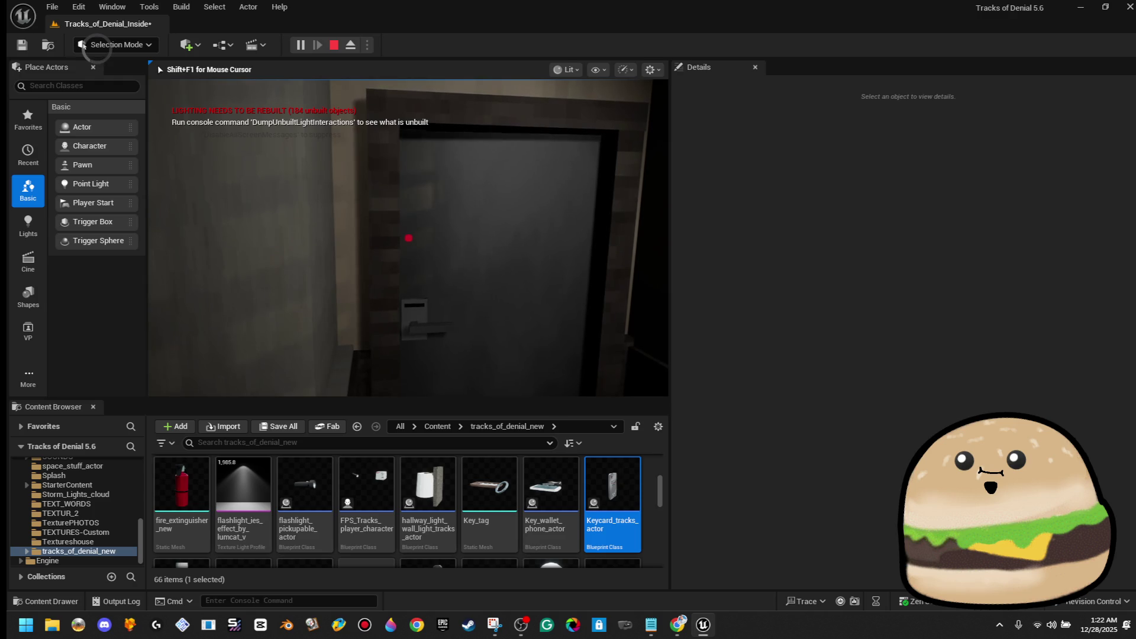
key(Escape)
right_click(511, 262)
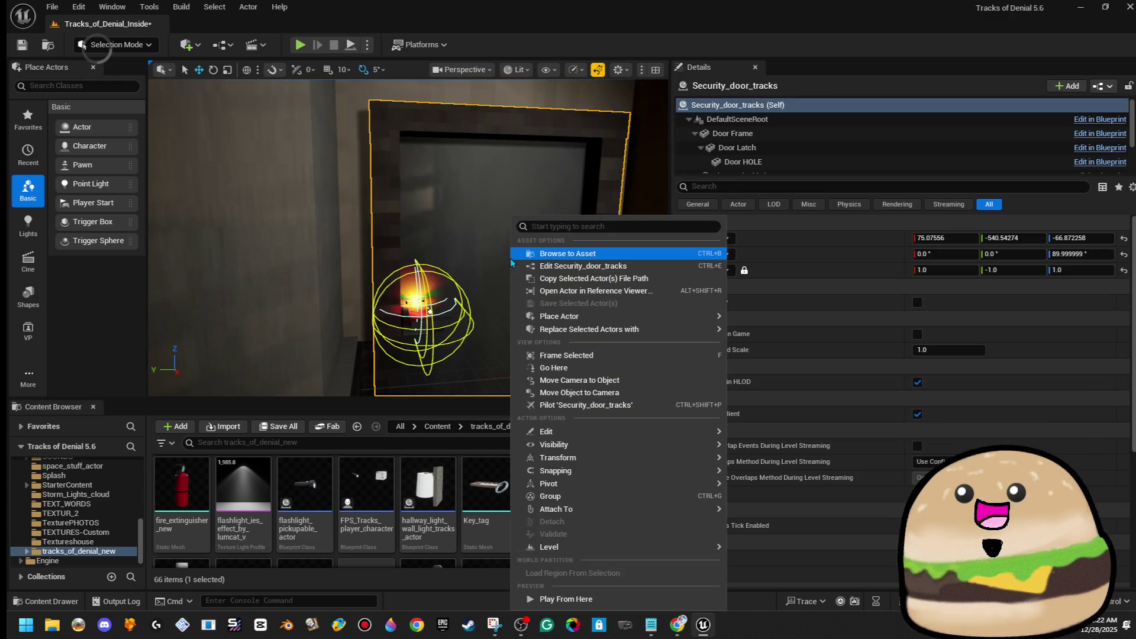
click(594, 265)
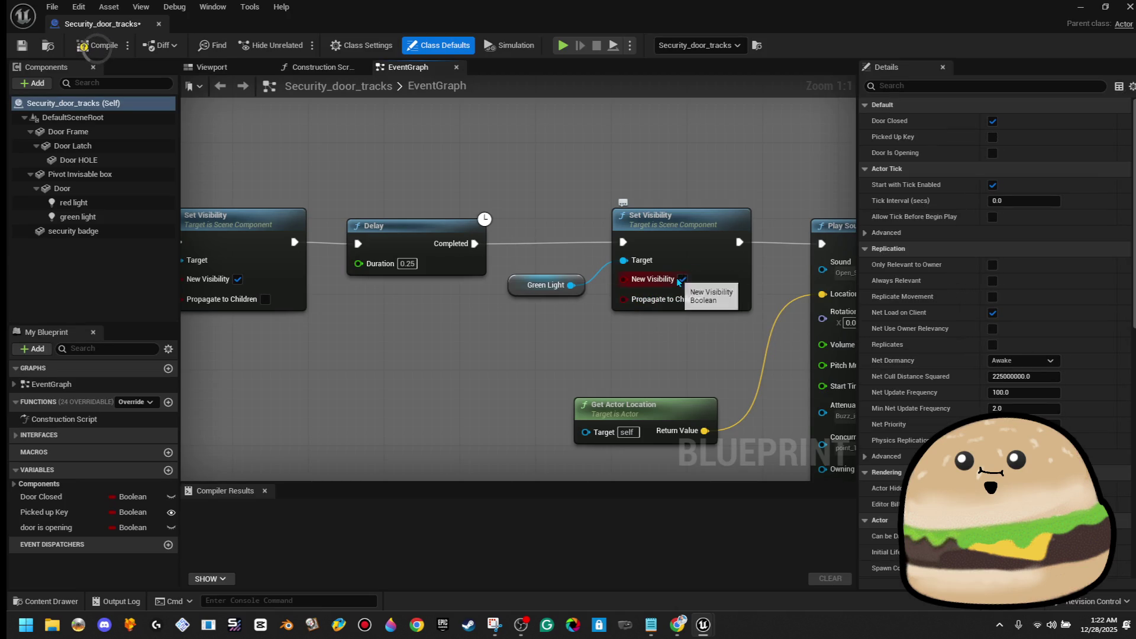
Step: Set the Delay duration back to 0.5 seconds
click(407, 263)
text(.5)
key(Return)
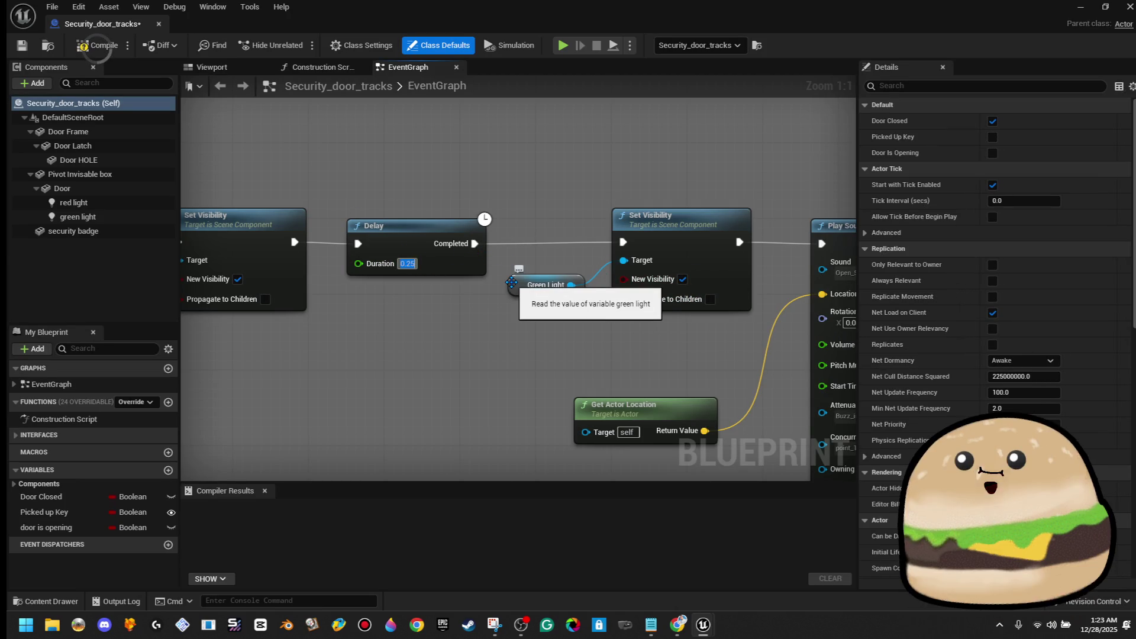
mouse_move(589, 197)
mouse_down()
mouse_move(375, 203)
mouse_move(269, 157)
mouse_up()
scroll(691, 304, down, 2)
drag(691, 304, 524, 324)
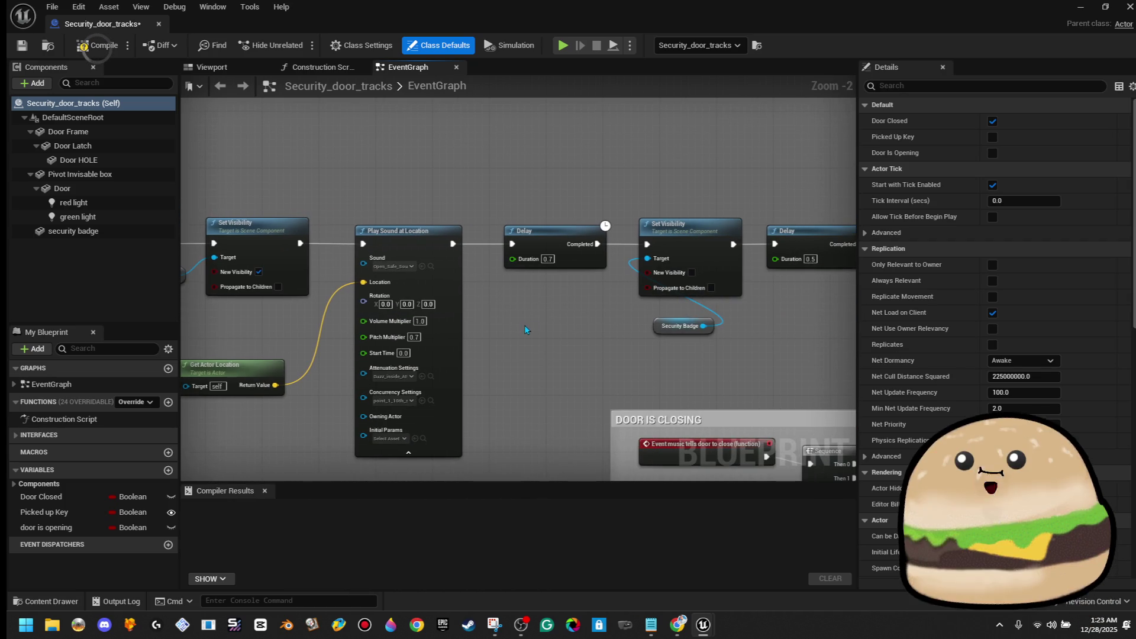
scroll(657, 343, up, 1)
Step: Rename the security badge component to Keycard
drag(656, 344, 744, 237)
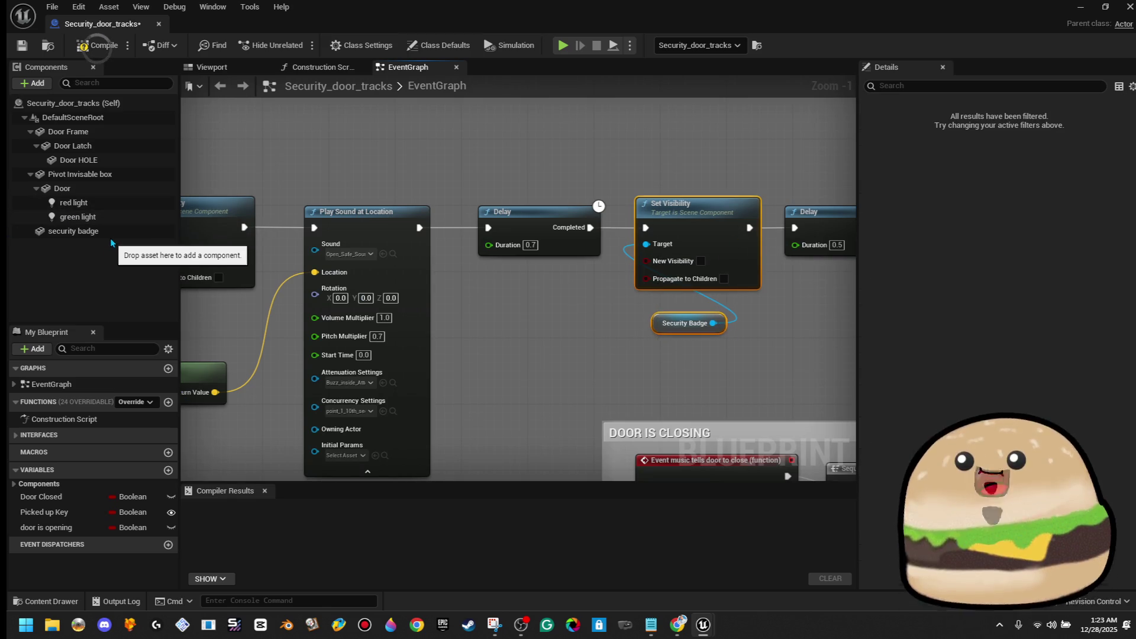
right_click(109, 236)
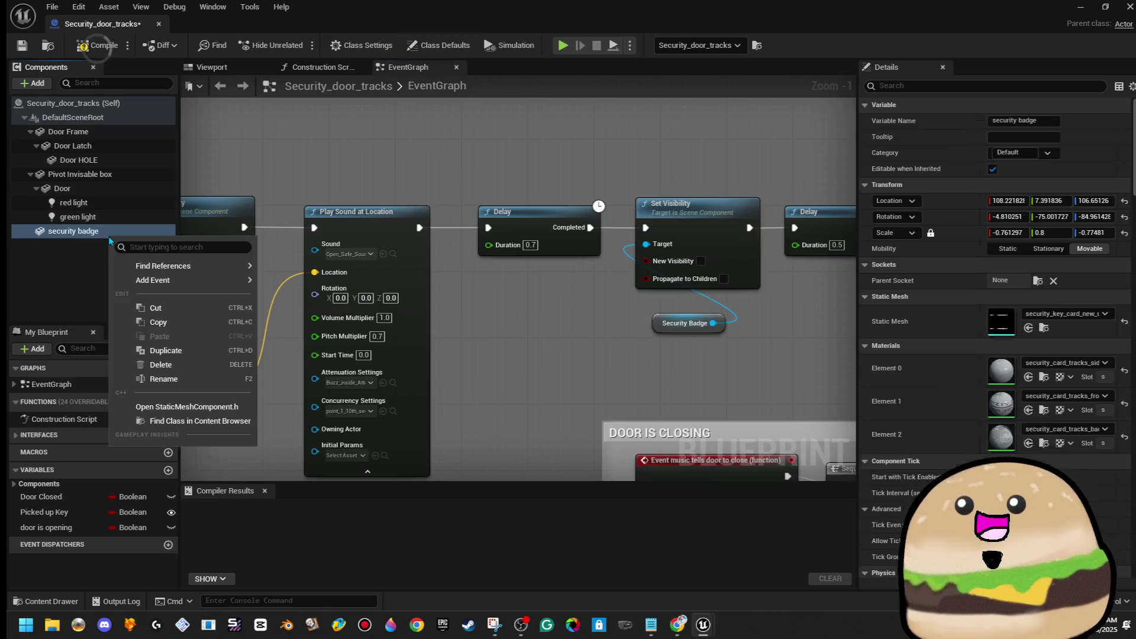
click(178, 379)
text(keycard)
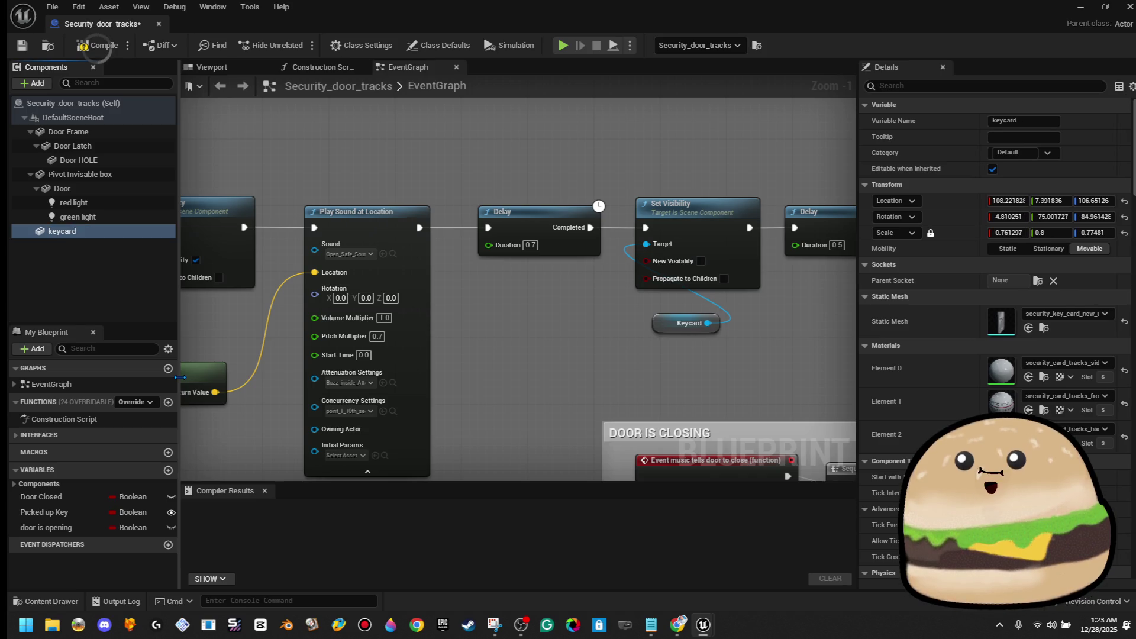
Step: Delete the old Set Visibility/Keycard nodes and the Delay, wiring into the timeline's Play input
drag(725, 249, 725, 249)
key(Delete)
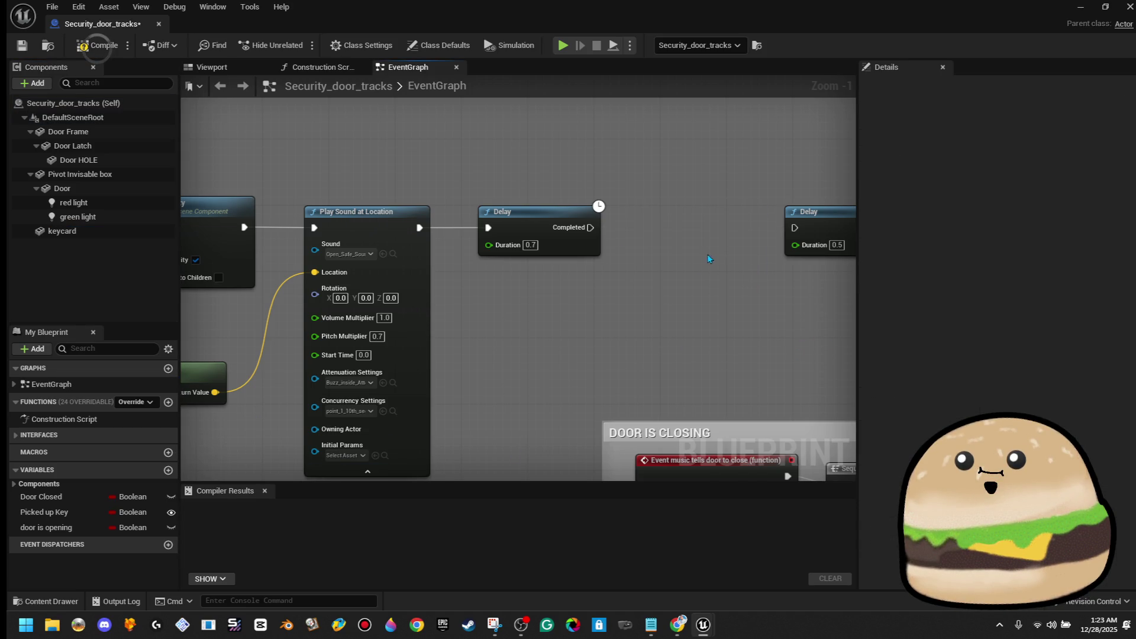
drag(563, 284, 701, 230)
key(Delete)
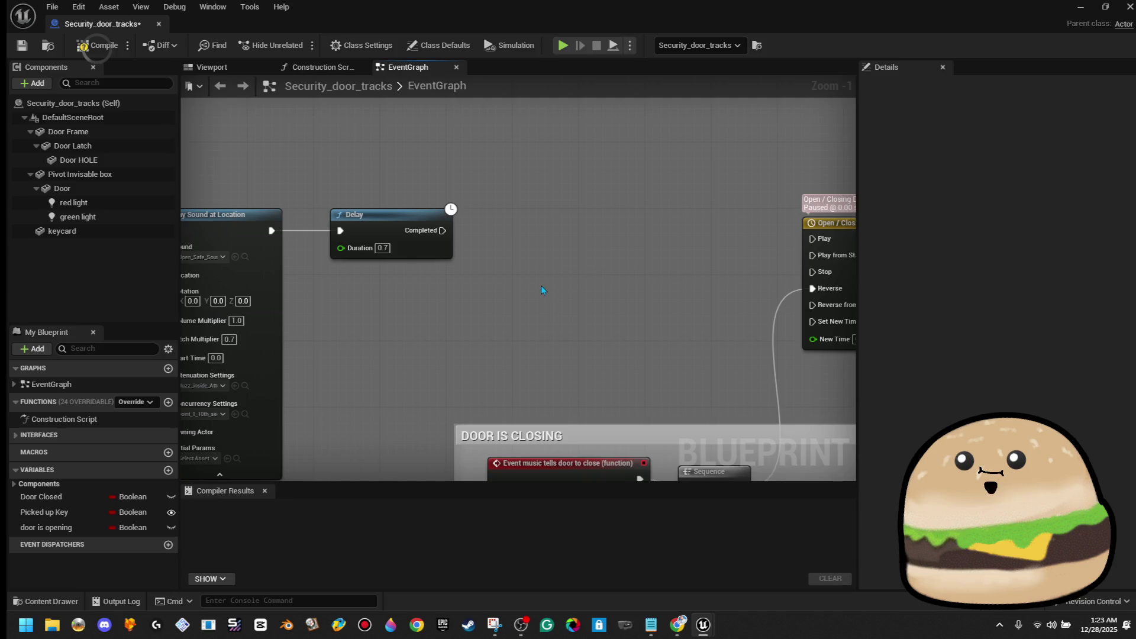
mouse_move(484, 227)
mouse_down()
mouse_move(839, 234)
mouse_move(796, 239)
mouse_up()
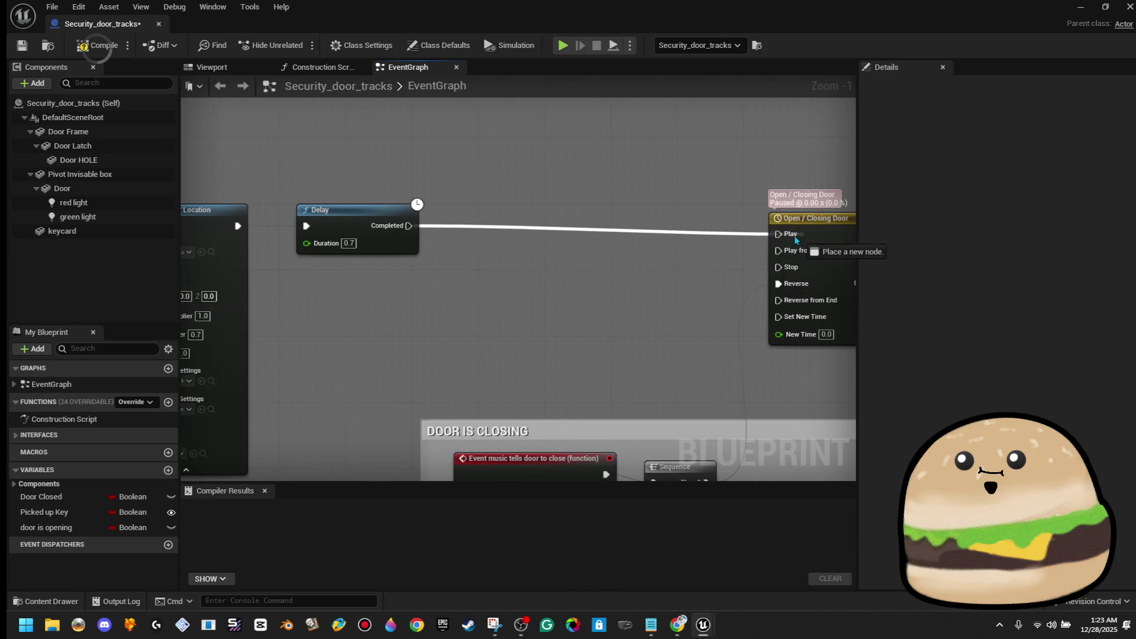
drag(616, 235, 684, 235)
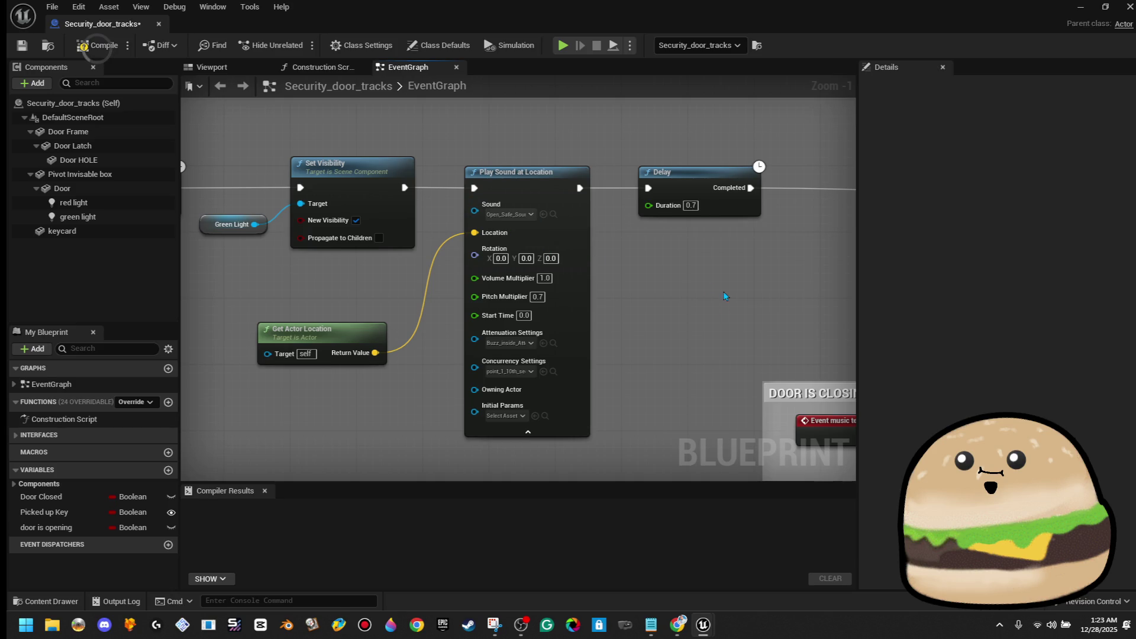
drag(723, 291, 583, 310)
key(Delete)
scroll(464, 258, down, 1)
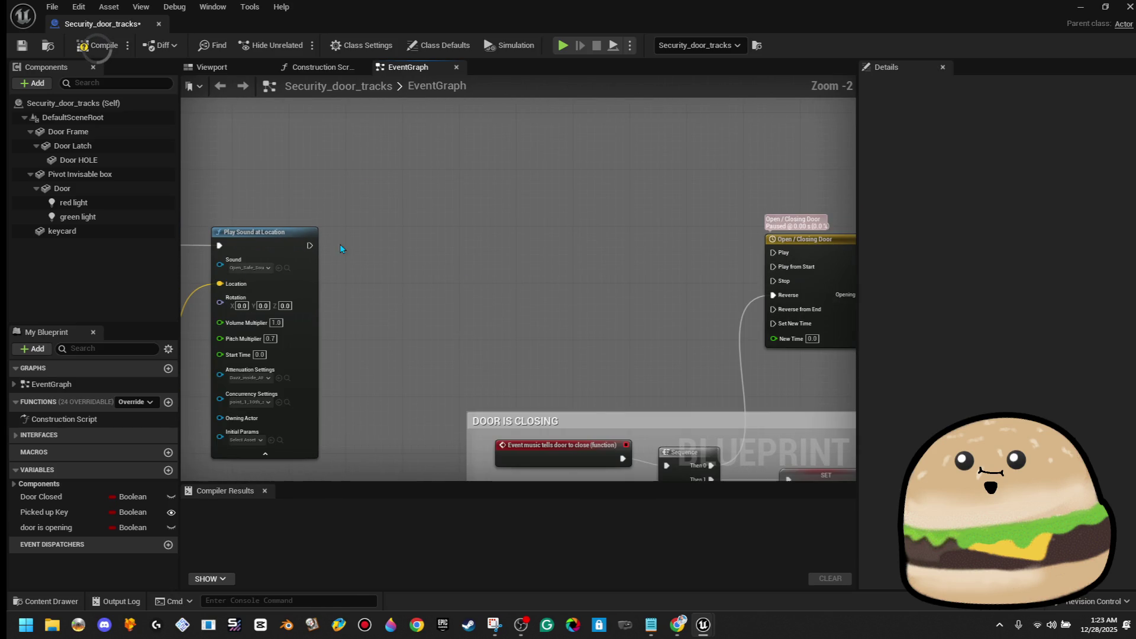
drag(776, 253, 777, 253)
mouse_move(292, 272)
mouse_down()
mouse_move(438, 250)
mouse_move(598, 310)
mouse_up()
scroll(463, 281, up, 2)
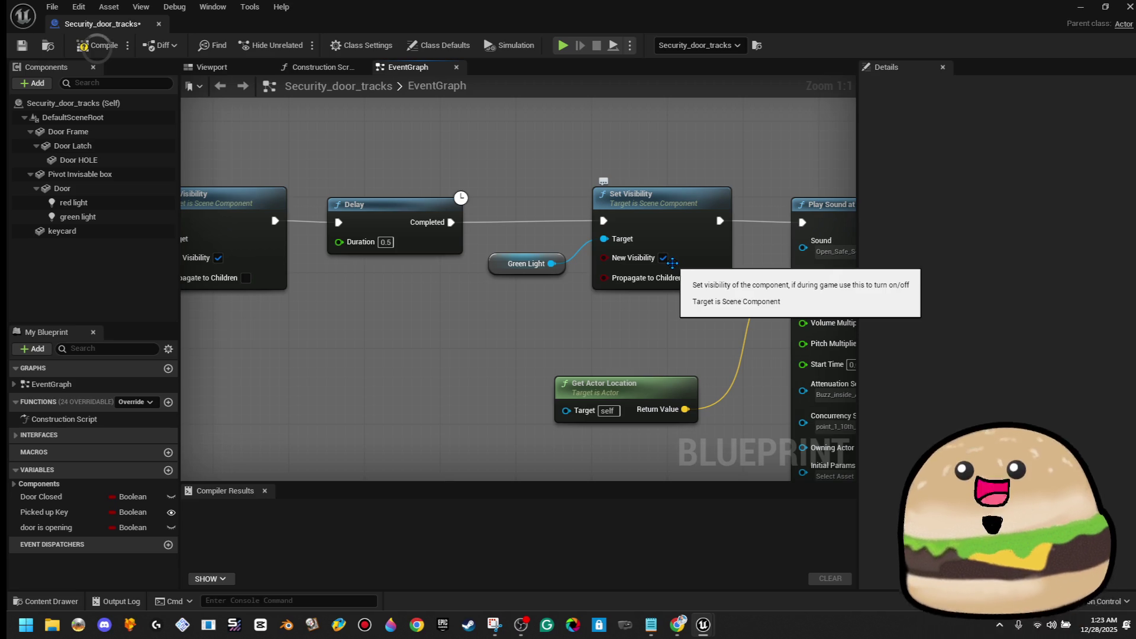
Step: Add a Keycard reference as Set Visibility's Target, compile, and close the blueprint
mouse_move(388, 284)
mouse_down()
mouse_move(480, 299)
mouse_move(500, 289)
mouse_move(326, 299)
mouse_up()
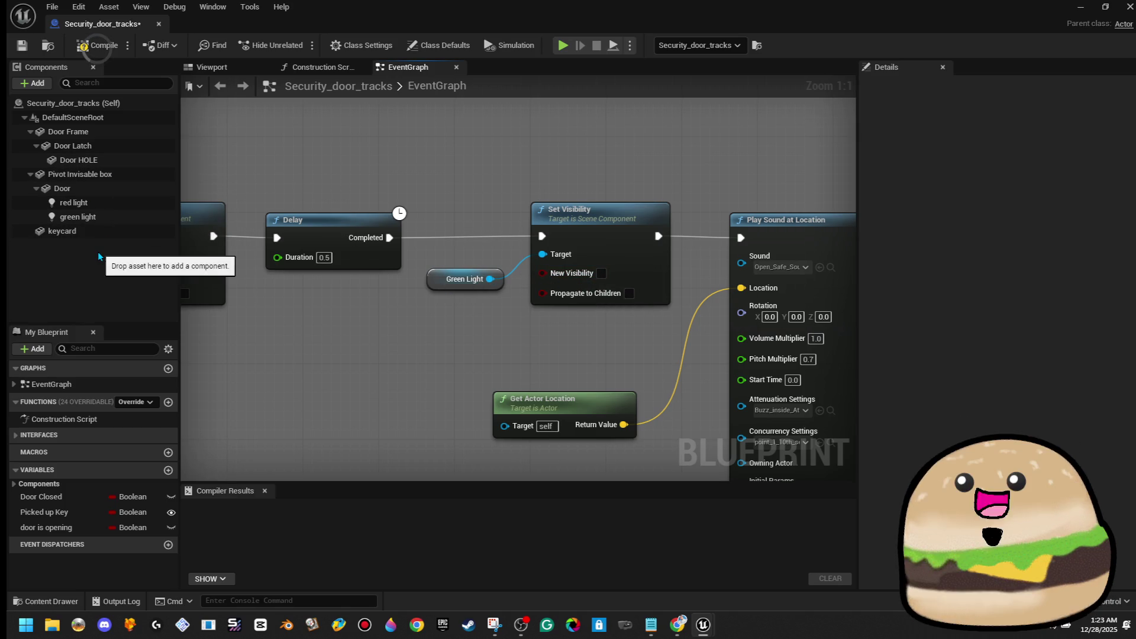
mouse_move(95, 232)
mouse_down()
mouse_move(544, 287)
mouse_move(501, 259)
mouse_up()
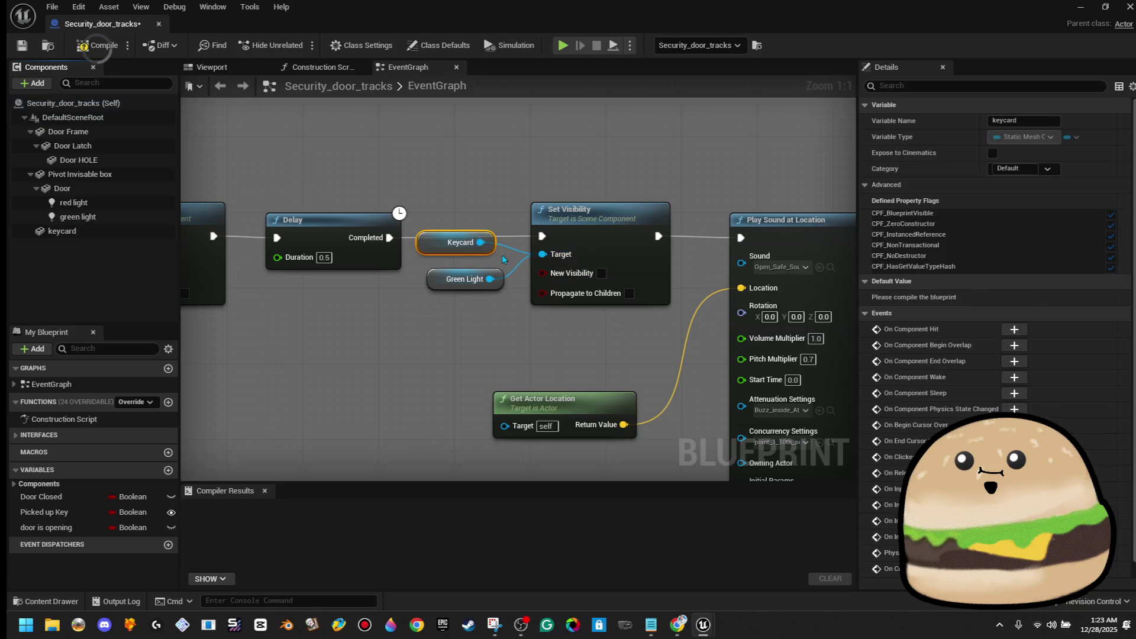
mouse_move(446, 294)
mouse_down()
mouse_move(672, 279)
mouse_move(649, 276)
mouse_move(634, 330)
mouse_move(417, 357)
mouse_up()
click(94, 52)
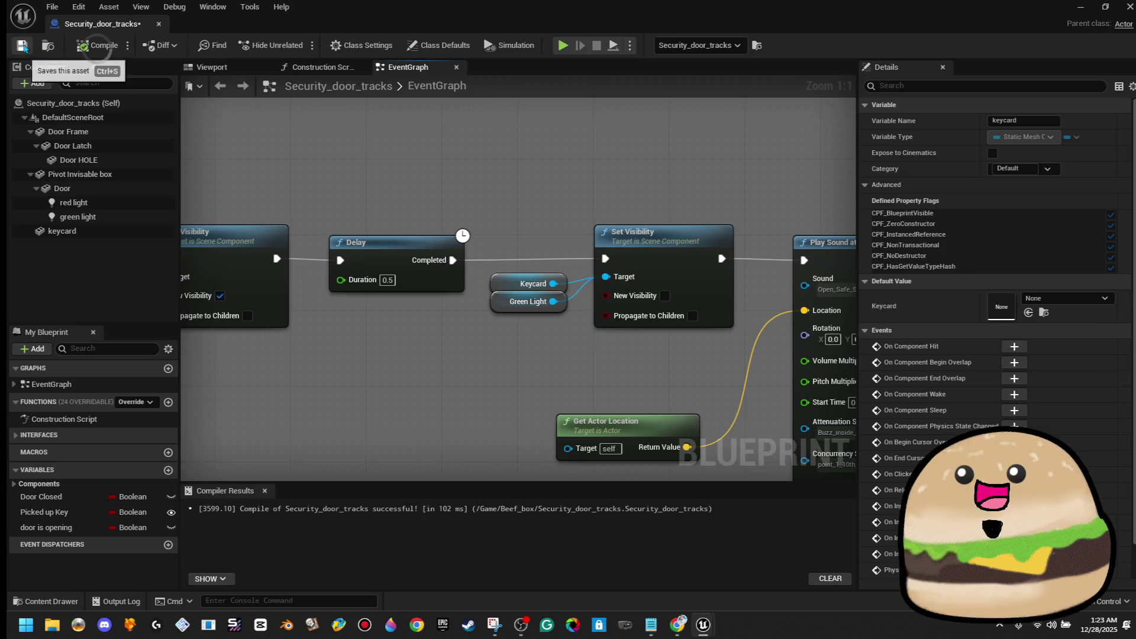
click(158, 24)
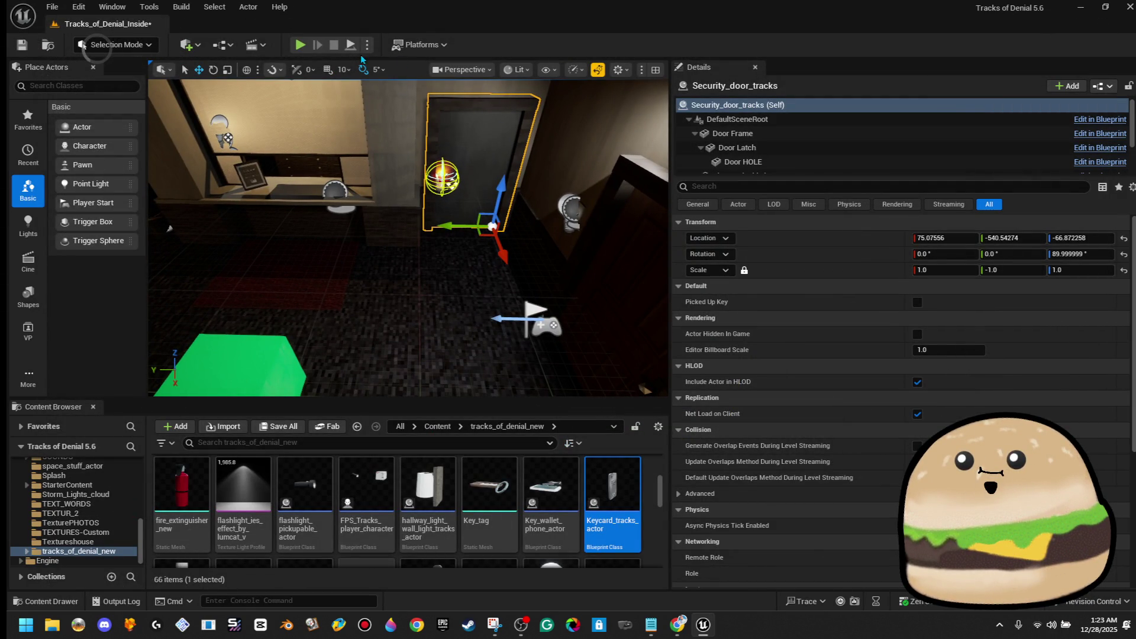
Step: Playtest the level twice, the second time from the floor brush in fullscreen
click(301, 45)
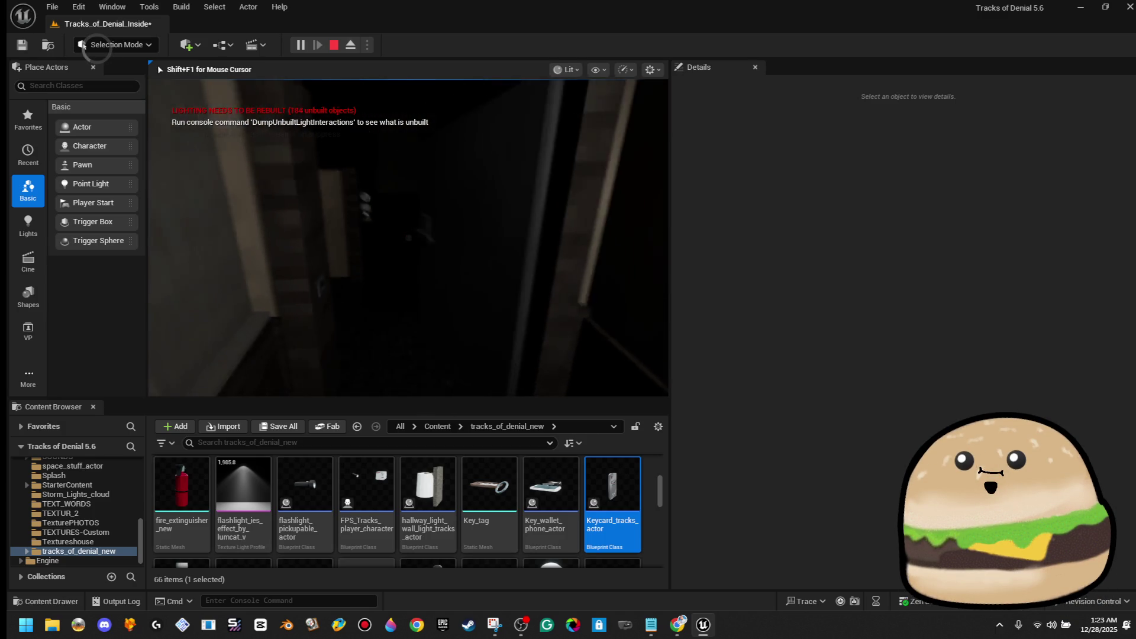
key(Escape)
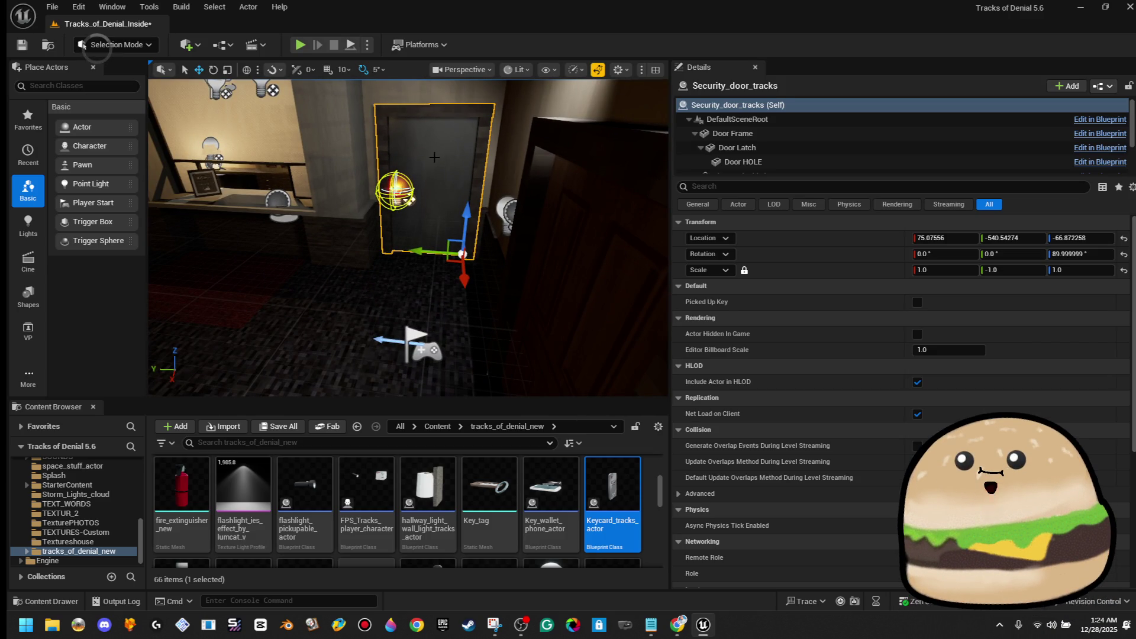
right_click(362, 294)
mouse_move(287, 274)
mouse_down()
mouse_move(325, 385)
mouse_move(398, 191)
mouse_move(402, 295)
mouse_up()
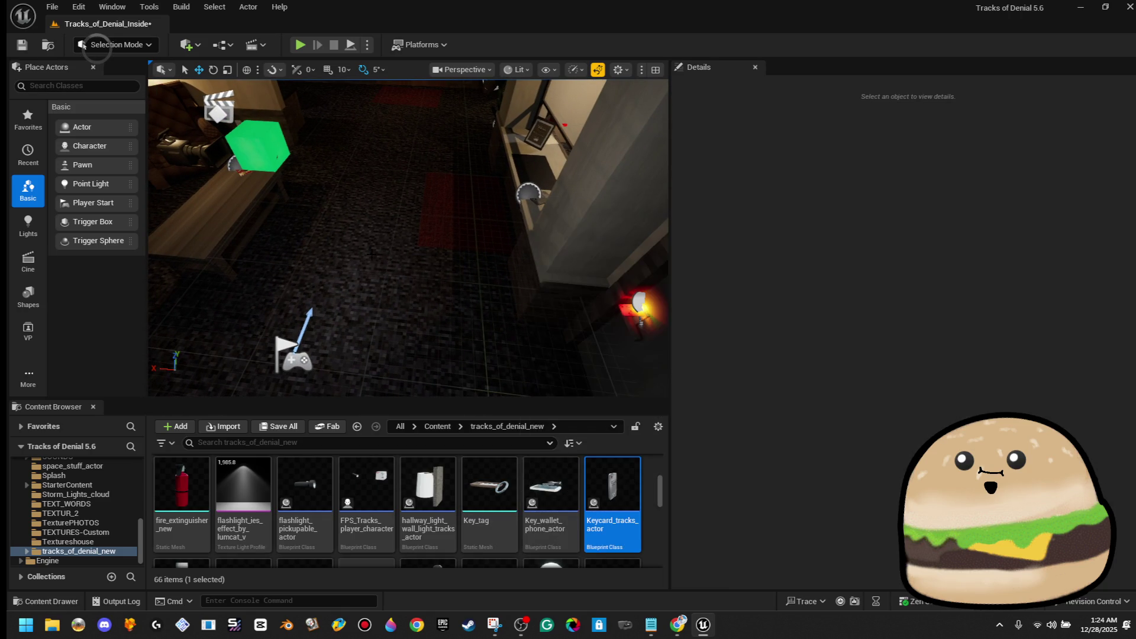
right_click(371, 255)
click(406, 598)
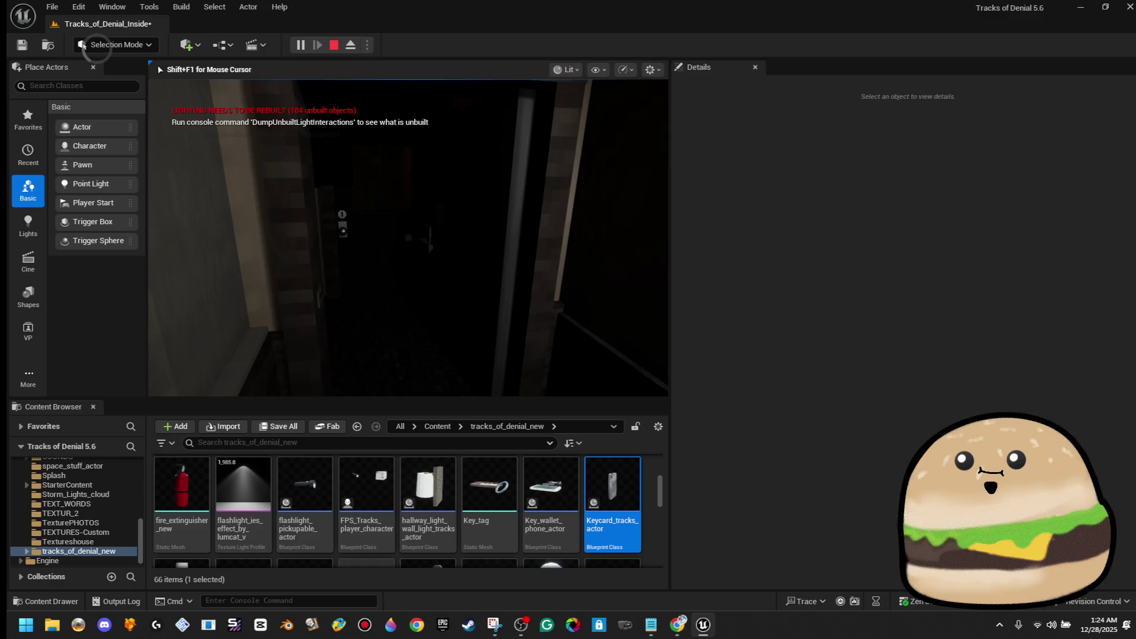
key(F11)
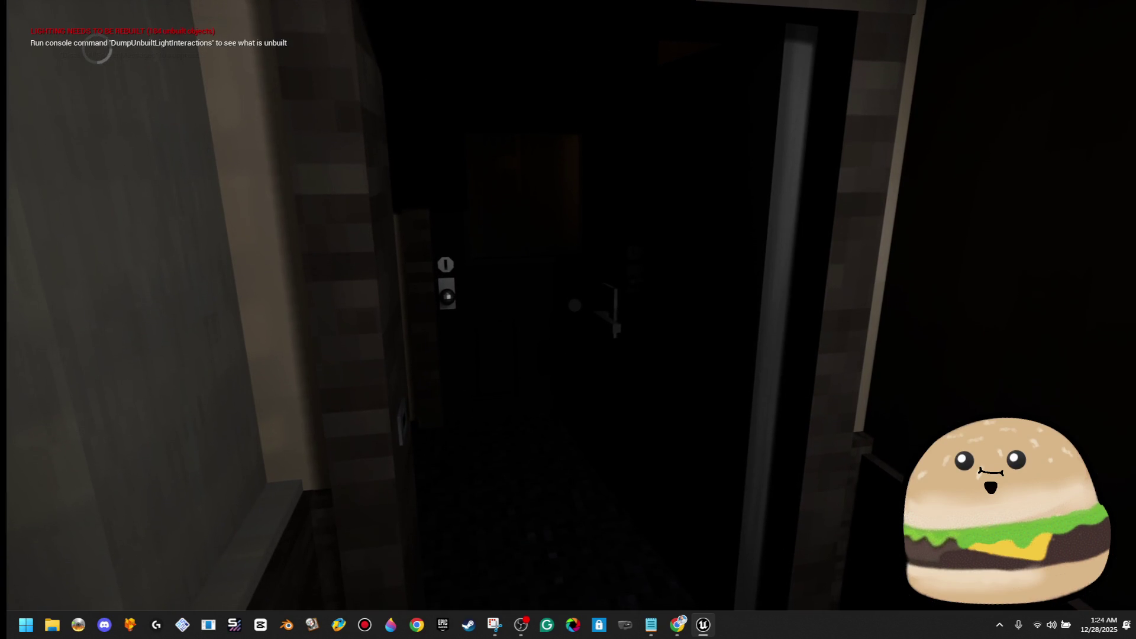
key(Escape)
key(F11)
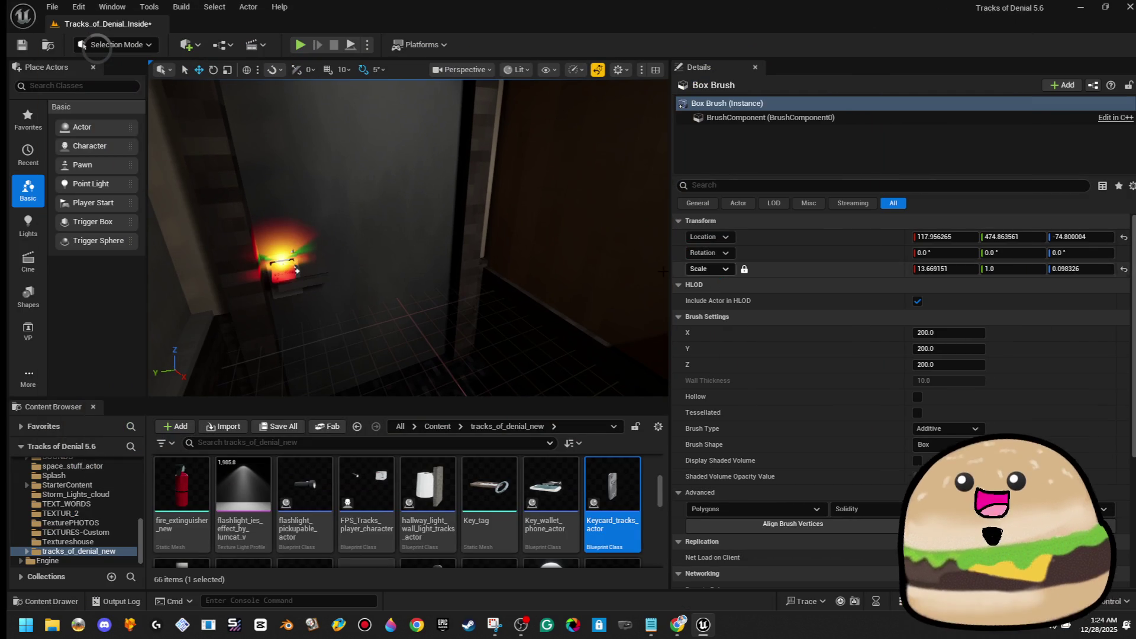
Step: Glance at the Keycard_tracks_actor Blueprint, then open Security_door_tracks at Play Sound at Location
double_click(605, 459)
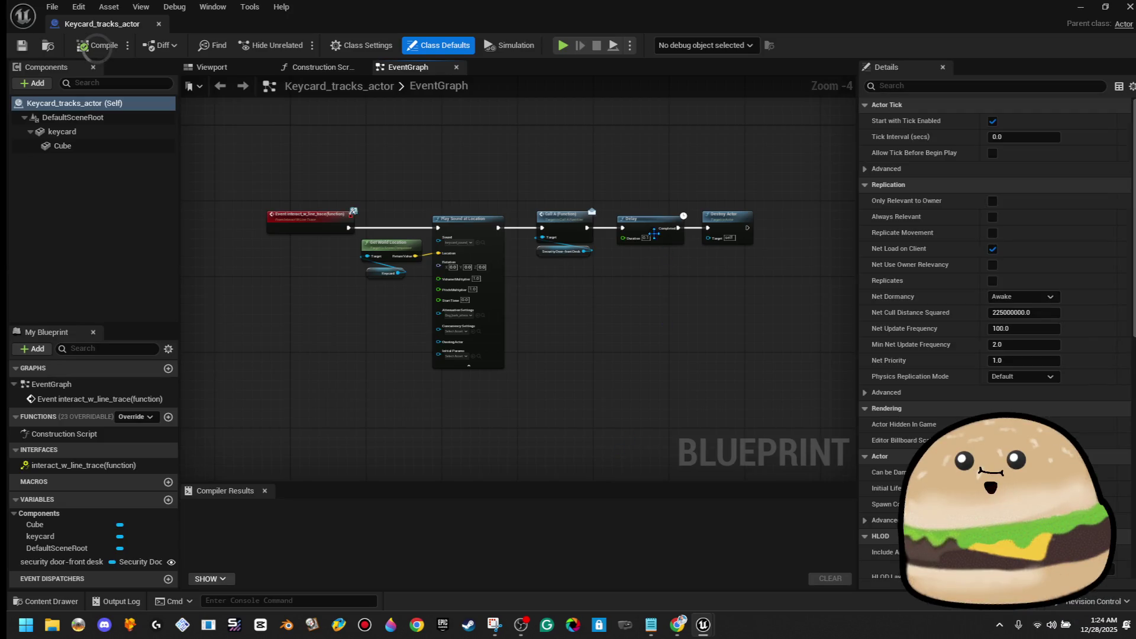
click(159, 24)
right_click(413, 182)
click(503, 234)
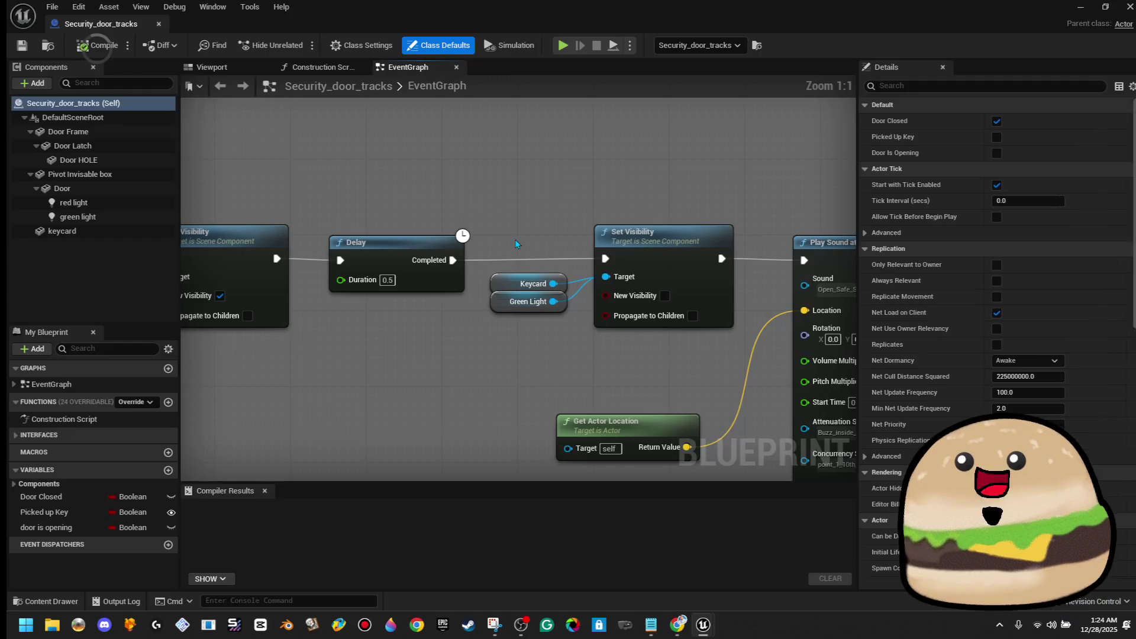
drag(683, 364, 558, 346)
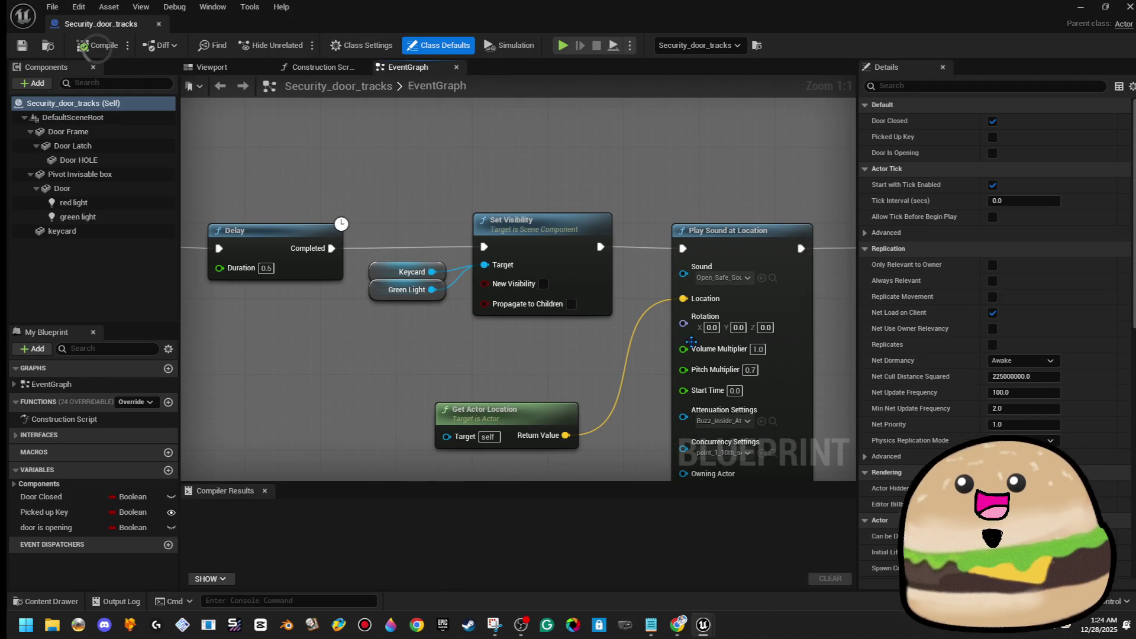
Step: Attach a 0.7-second Delay node to Play Sound at Location's exec output and return to the level
mouse_move(846, 271)
mouse_down()
mouse_move(462, 265)
mouse_move(530, 223)
mouse_move(538, 234)
mouse_up()
text(.)
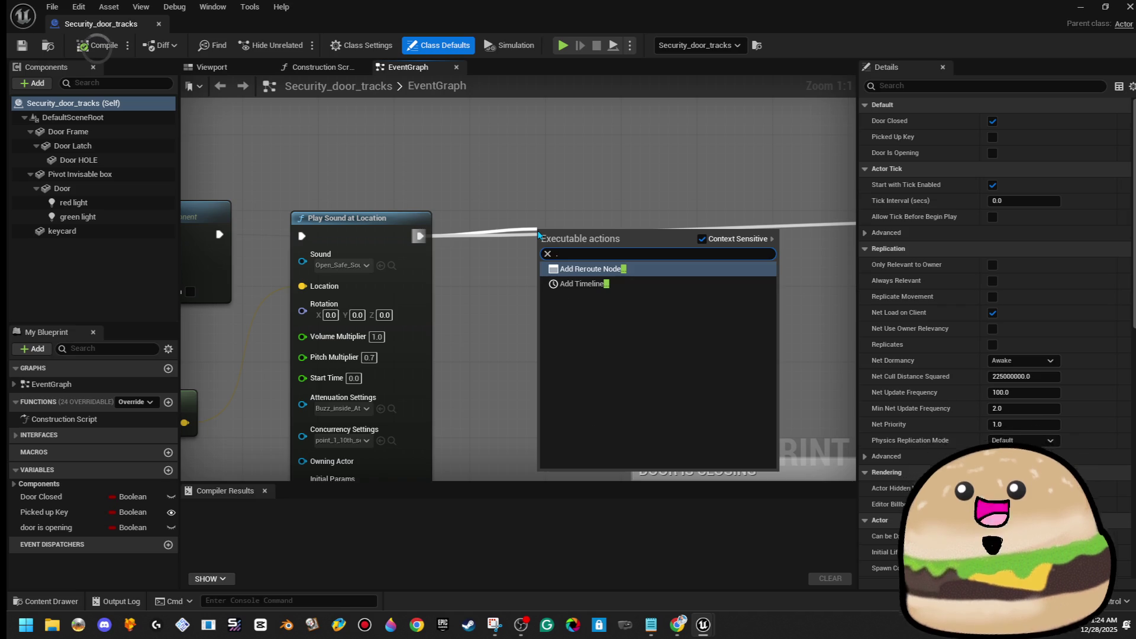
key(BackSpace)
text(del)
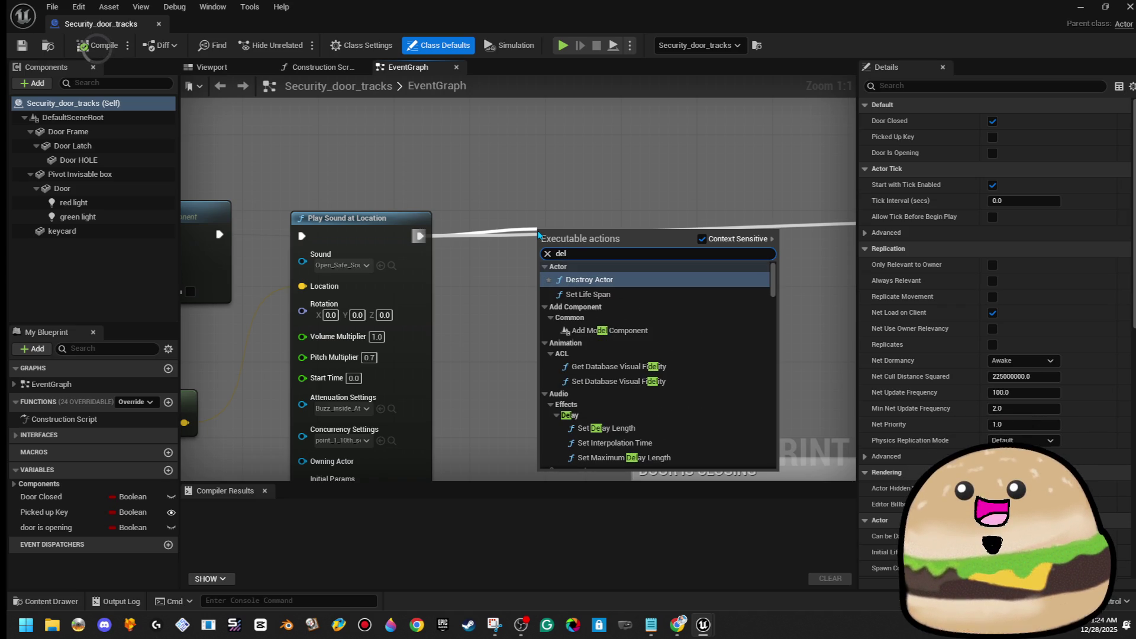
text(ay)
key(Return)
text(0.7)
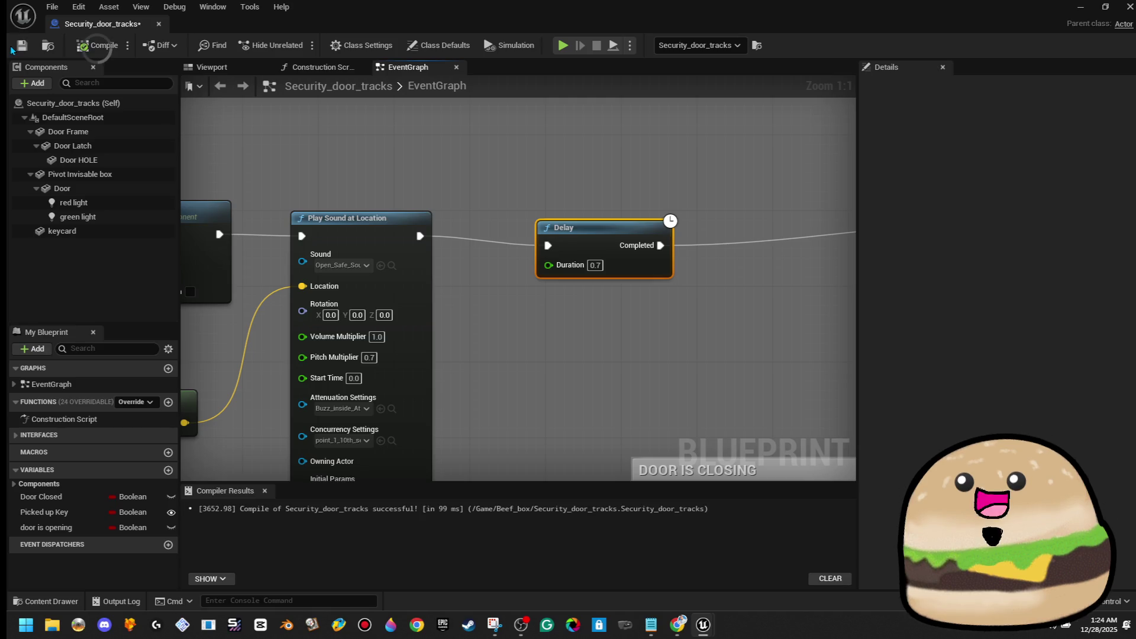
click(1080, 6)
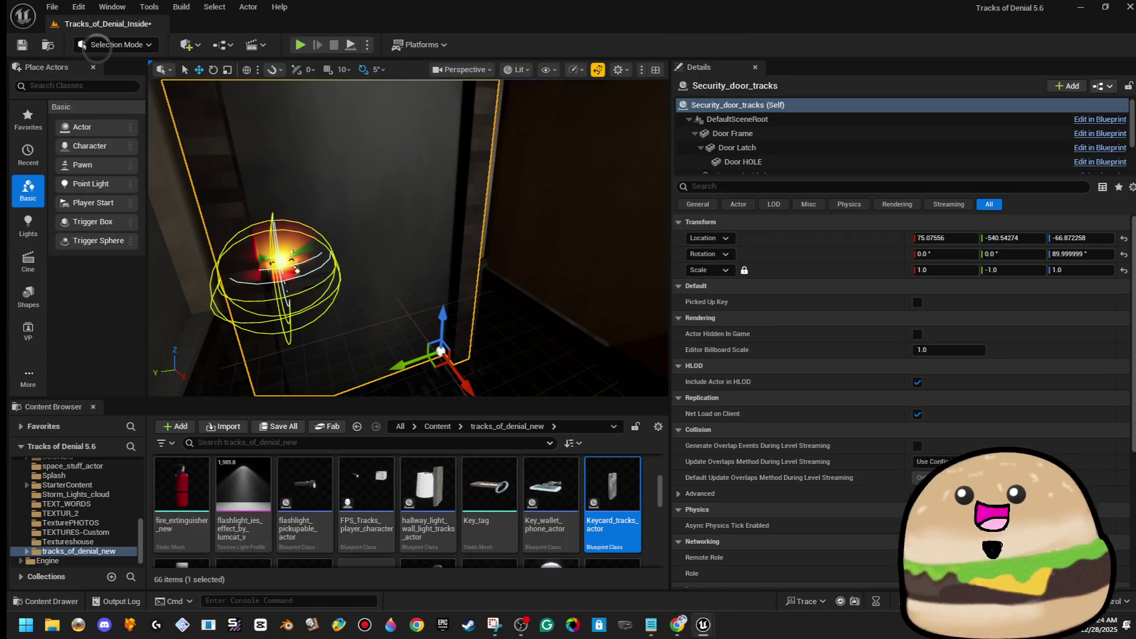
Step: Select the floor Box Brush, run a quick playtest, then focus the view on it
right_click(406, 216)
click(482, 600)
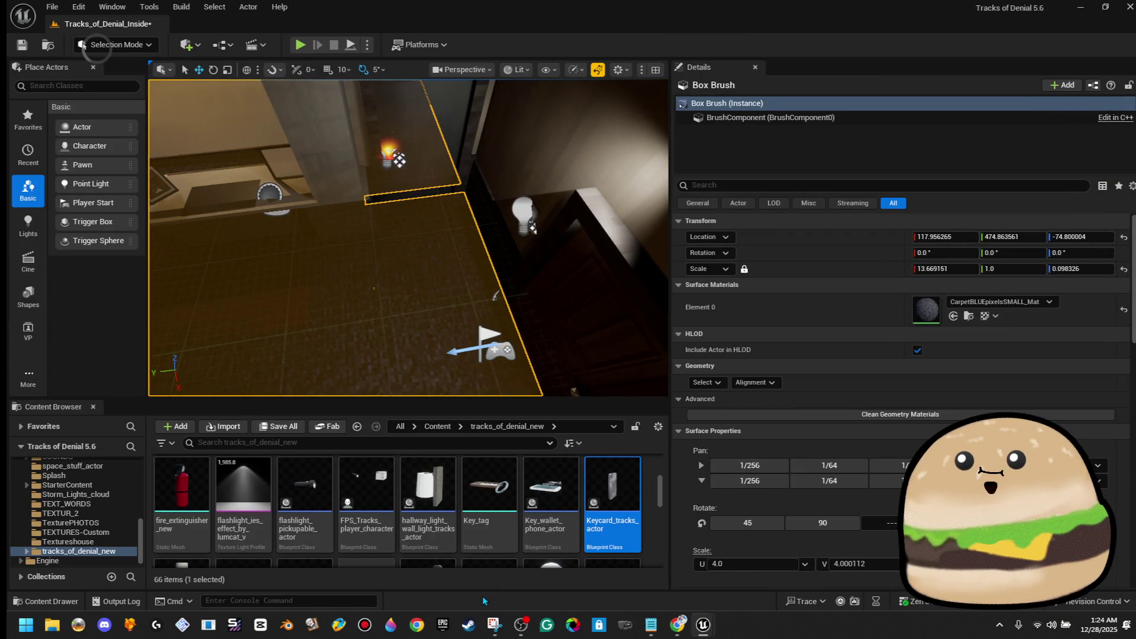
key(alt+p)
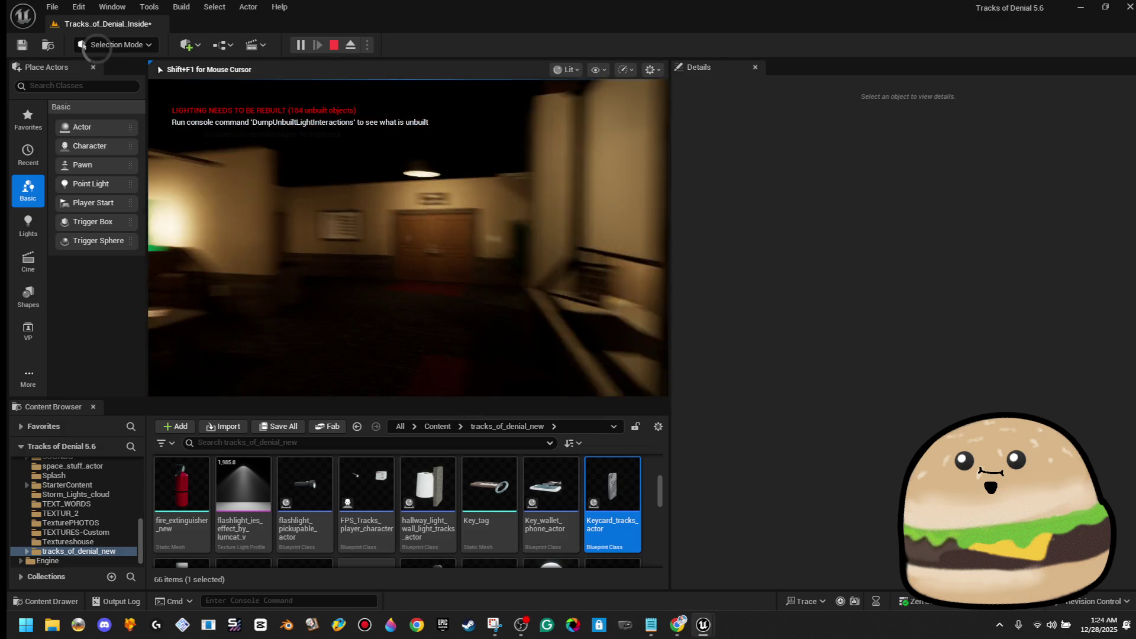
key(Escape)
key(f)
right_click(346, 214)
key(Escape)
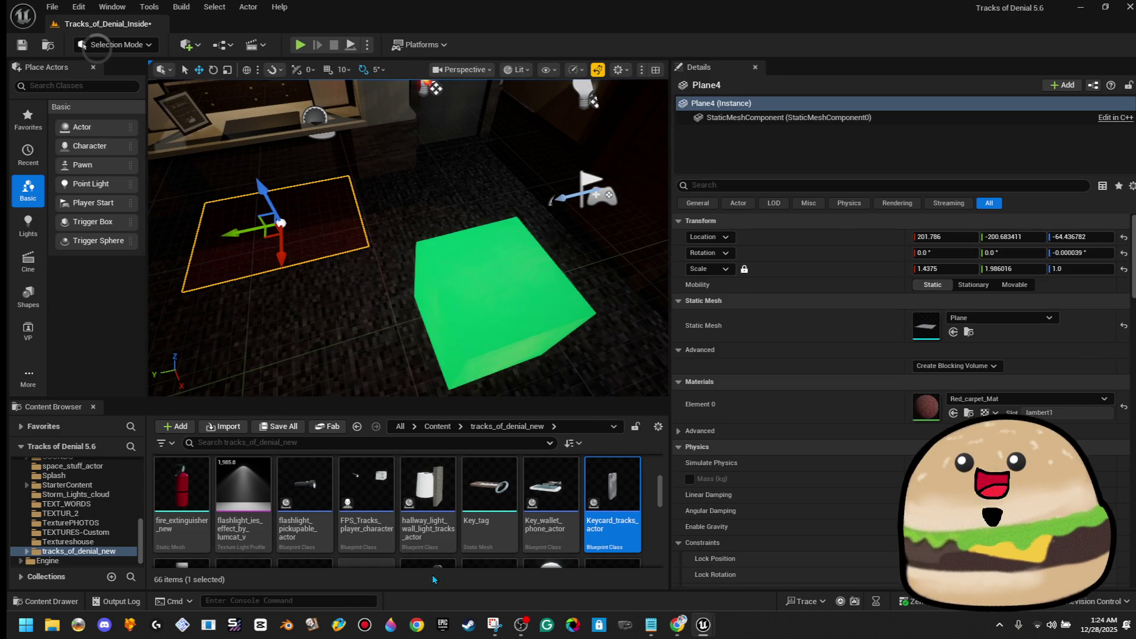
Step: Playtest in fullscreen, walk to the security door and open it with the keycard
key(alt+p)
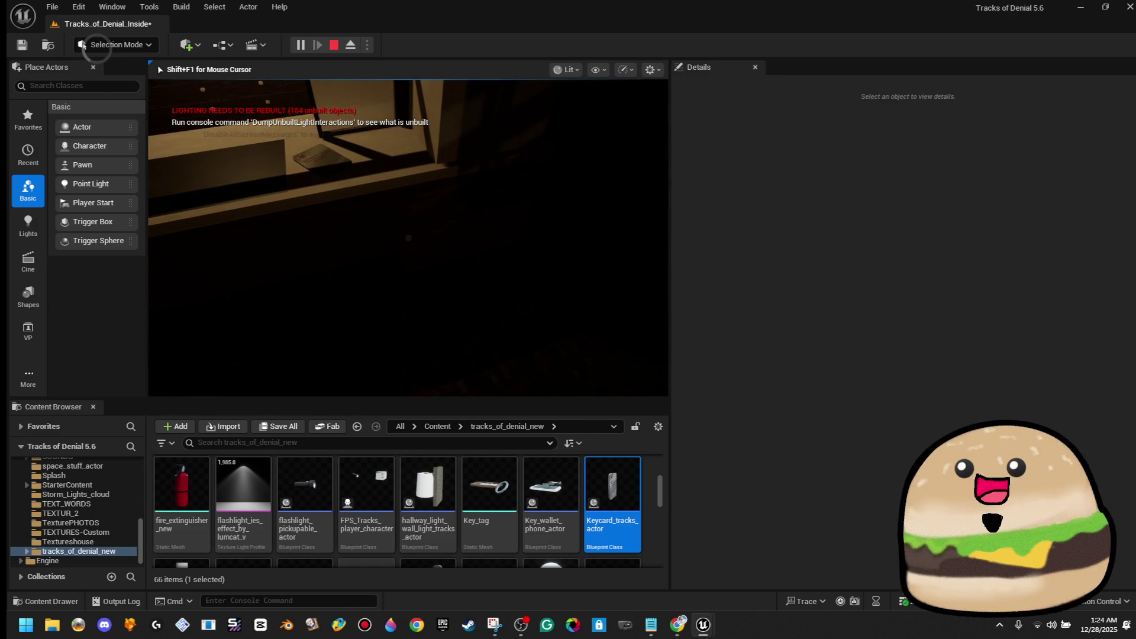
key(F11)
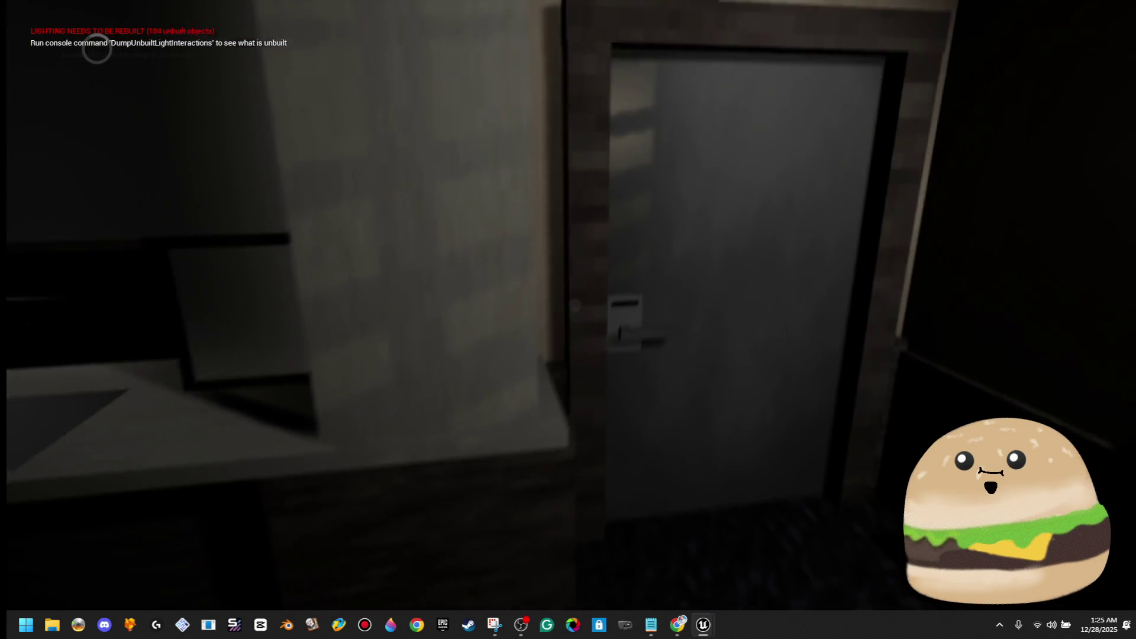
key(w)
key(e)
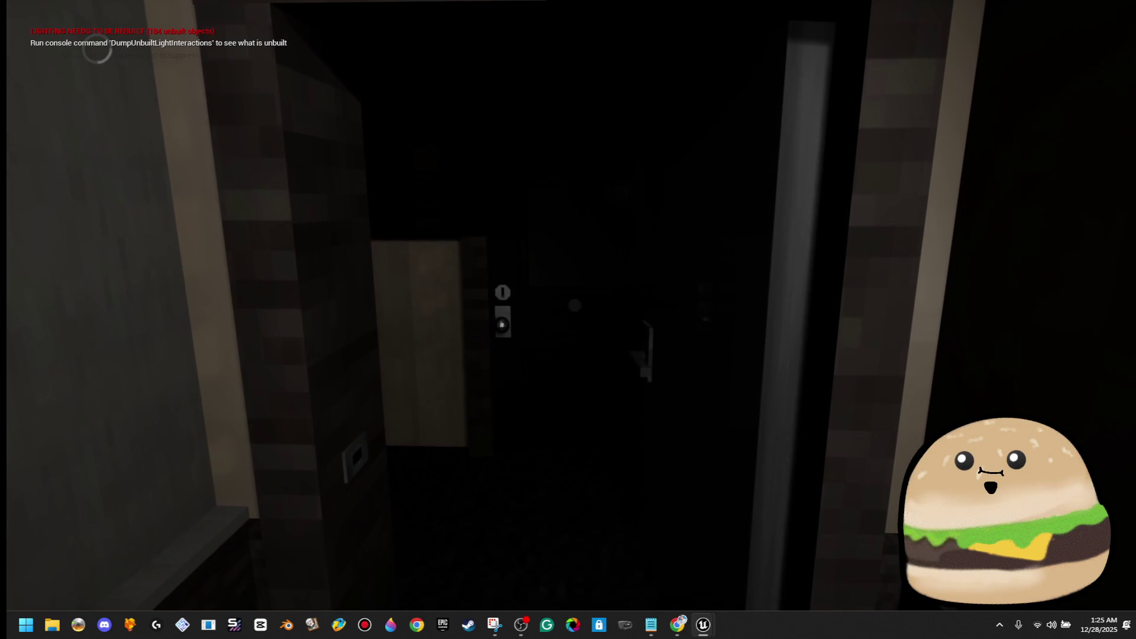
key(F11)
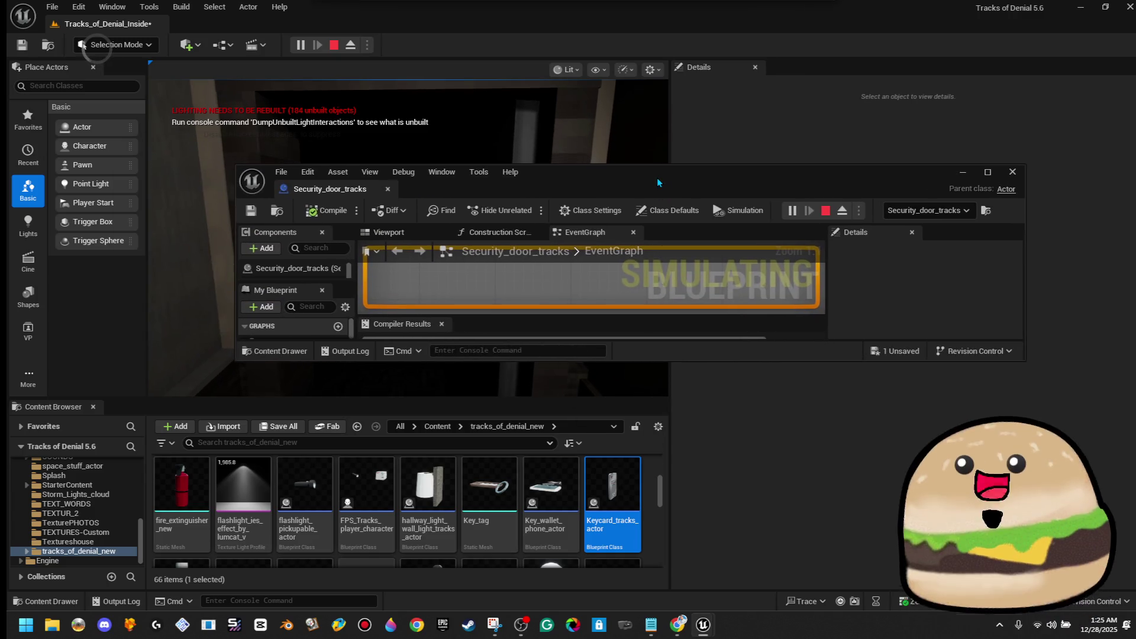
Step: In Security_door_tracks, move the DOOR IS CLOSING group and nearby nodes further down
double_click(656, 177)
scroll(568, 349, down, 5)
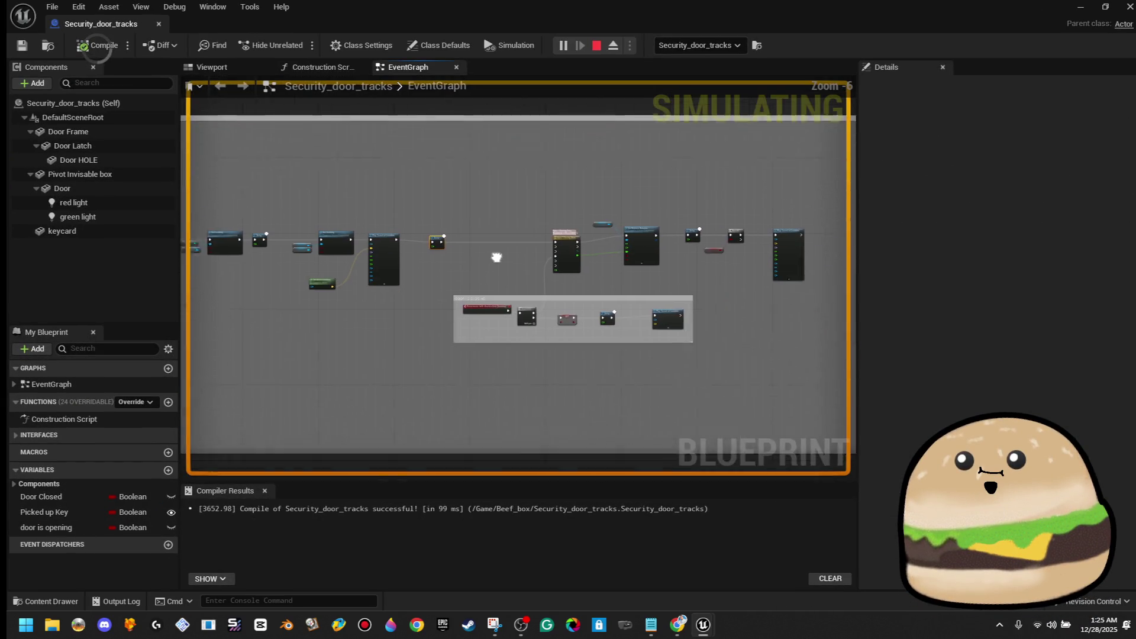
scroll(504, 244, up, 3)
drag(533, 268, 358, 266)
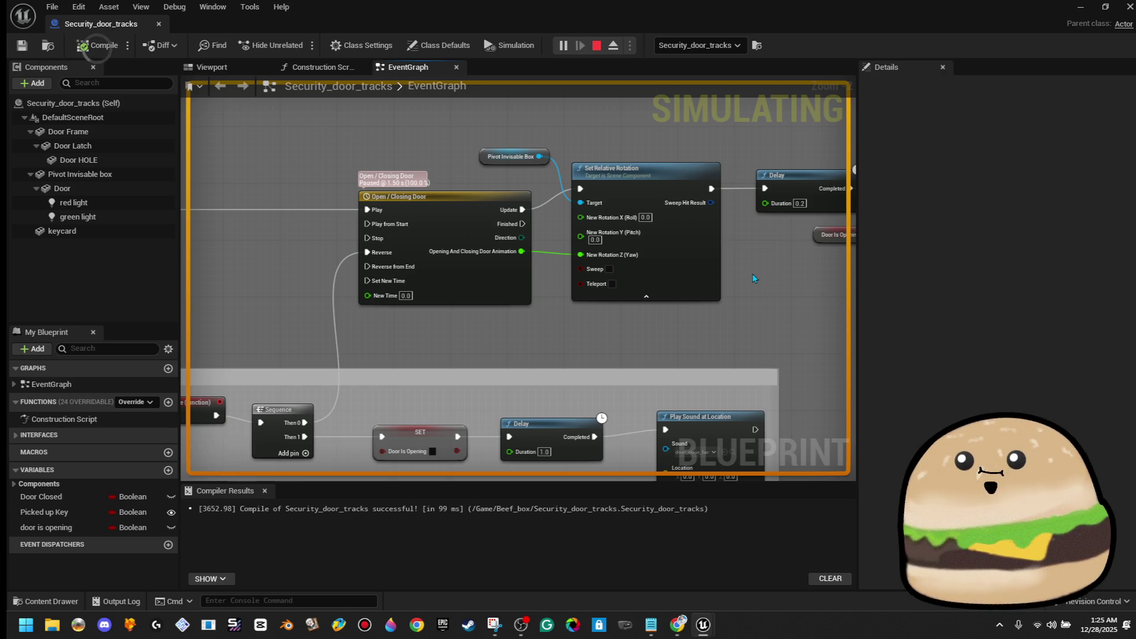
mouse_move(752, 273)
mouse_down()
mouse_move(532, 278)
mouse_move(548, 263)
mouse_move(769, 260)
mouse_up()
scroll(486, 203, down, 3)
drag(559, 155, 732, 385)
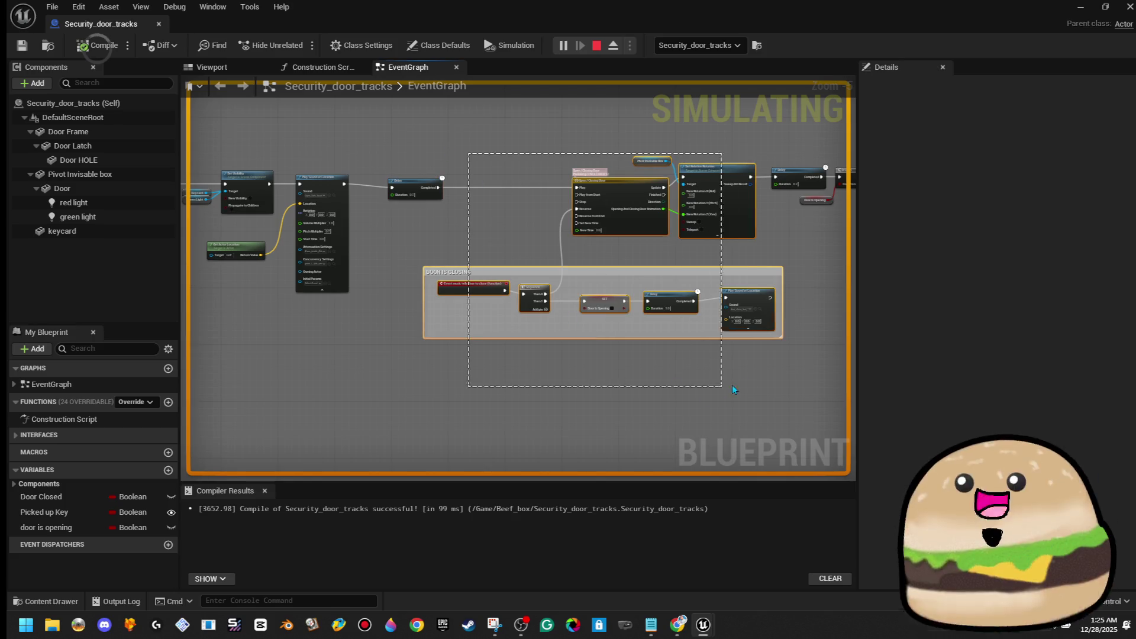
drag(740, 228, 736, 340)
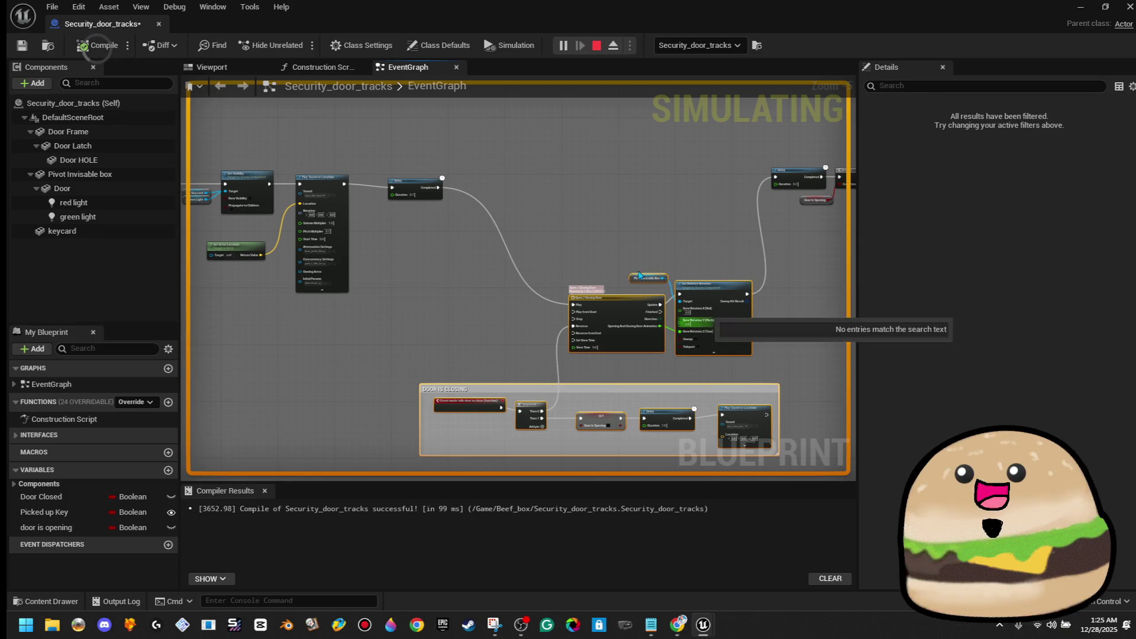
scroll(410, 166, up, 4)
Step: Break the link from the Delay node's Completed output
right_click(470, 215)
click(510, 253)
drag(700, 208, 332, 213)
drag(565, 256, 685, 253)
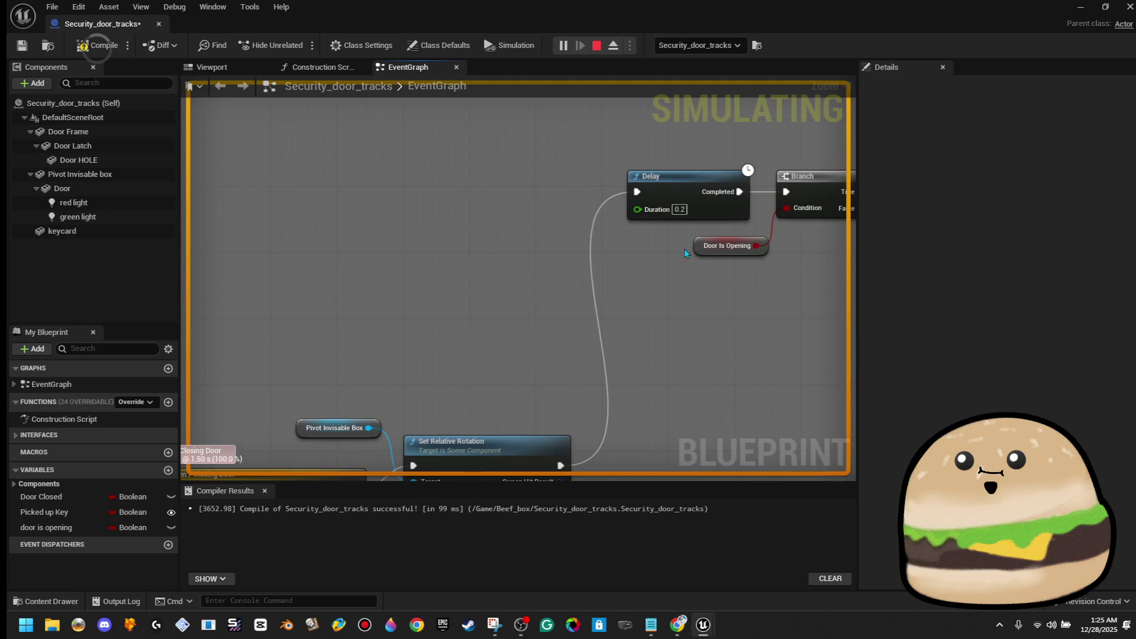
right_click(637, 209)
click(817, 246)
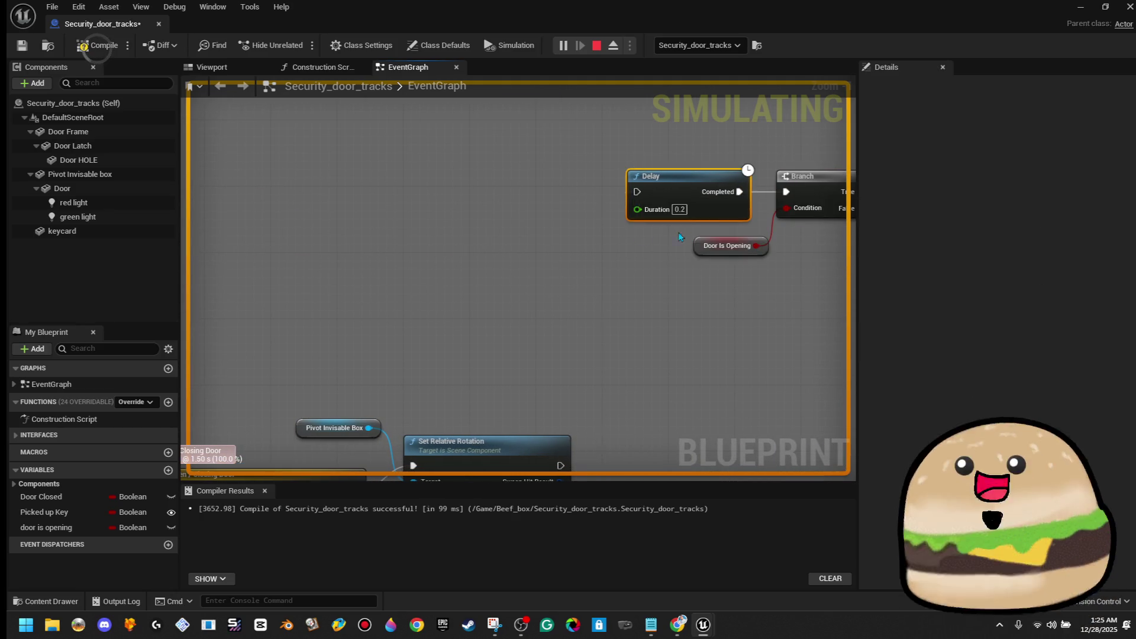
drag(638, 238, 775, 250)
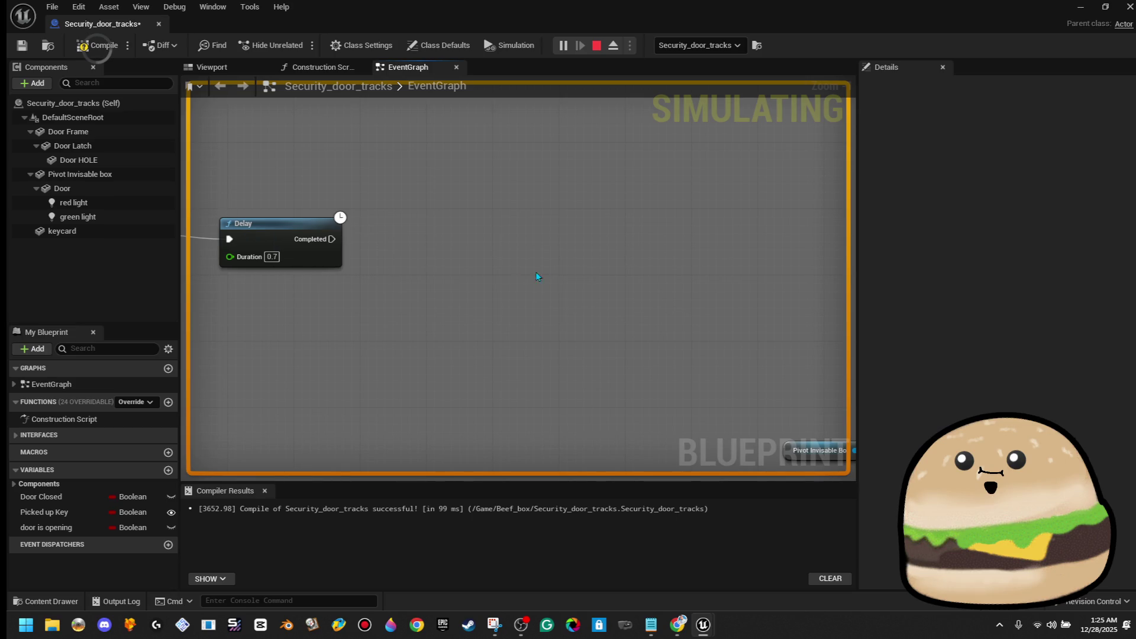
Step: Inspect the Keycard and Pivot Invisable box components and locate the Open/Closing Door timeline
click(111, 235)
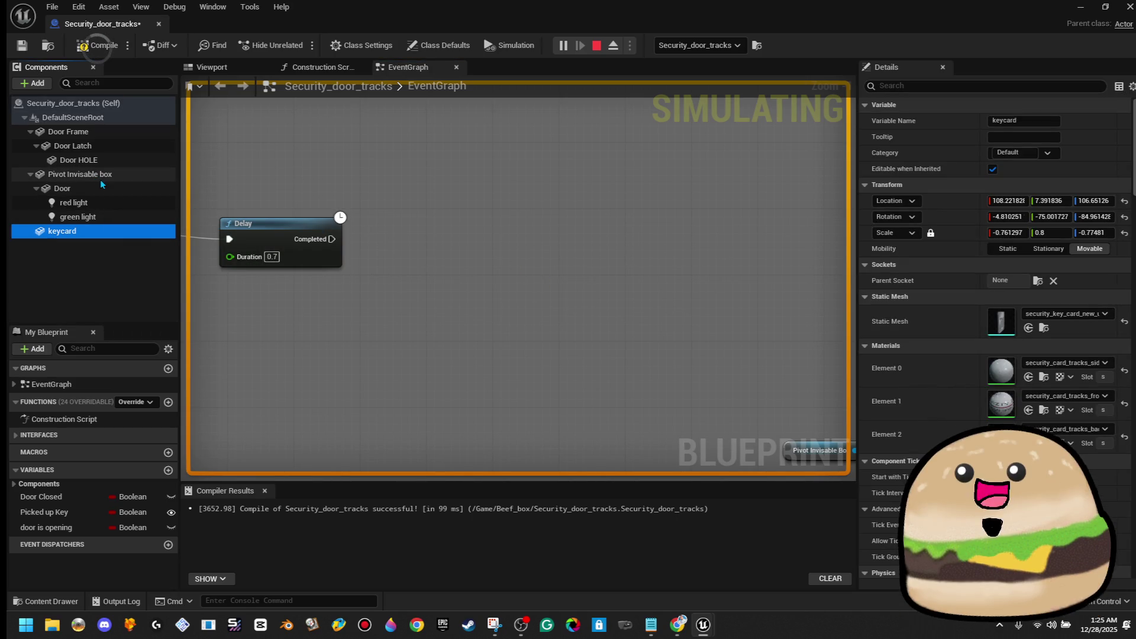
click(100, 179)
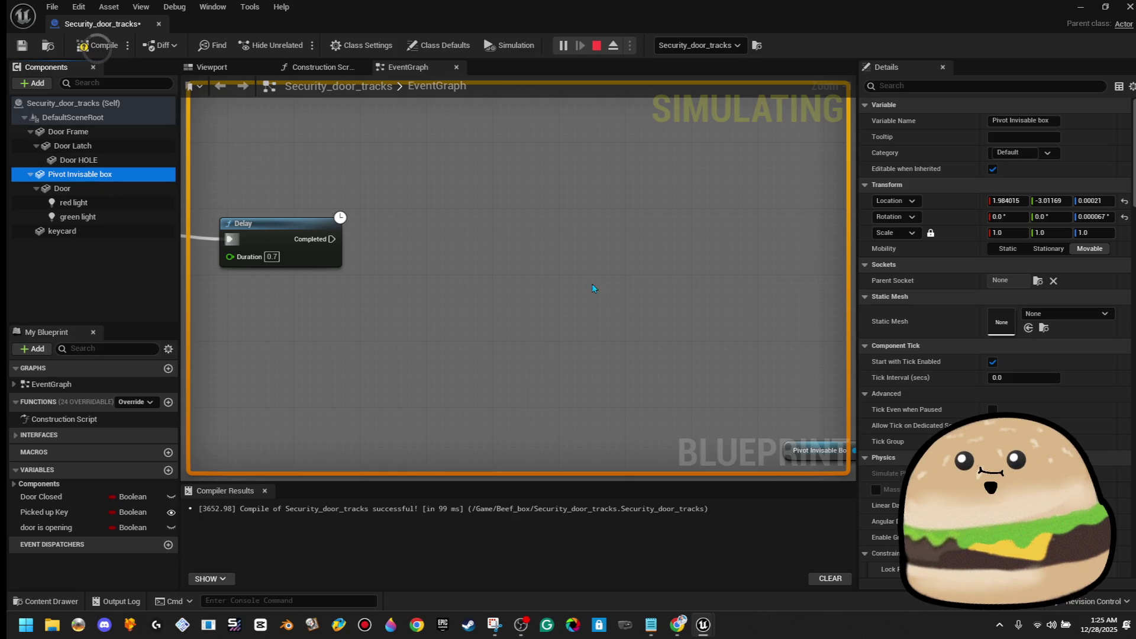
right_click(536, 283)
click(507, 249)
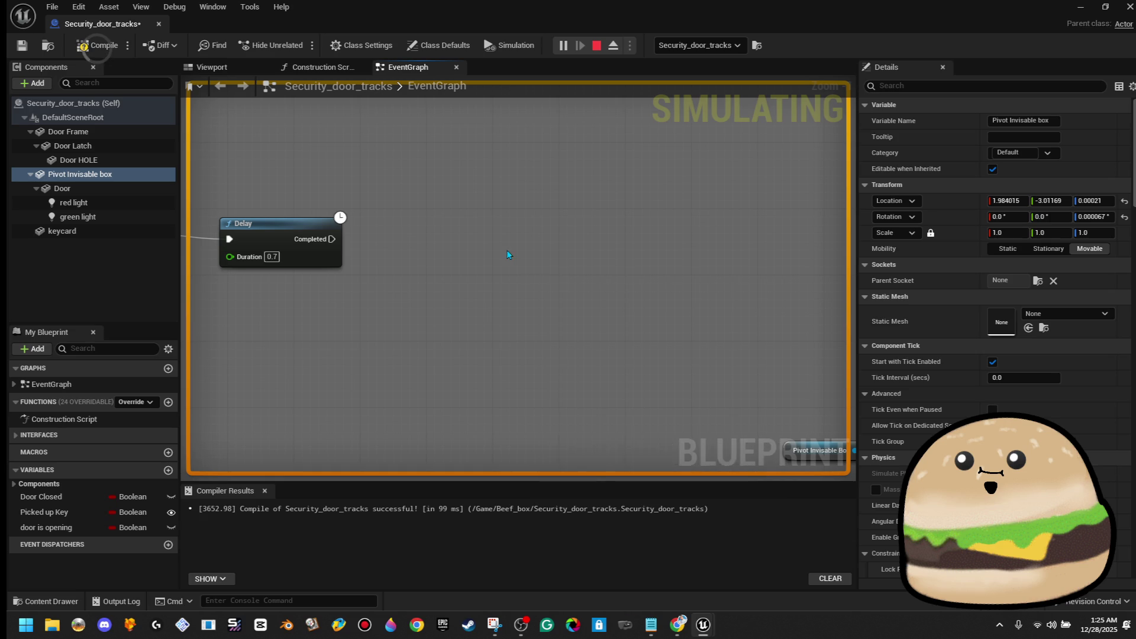
scroll(506, 249, down, 4)
scroll(450, 285, up, 3)
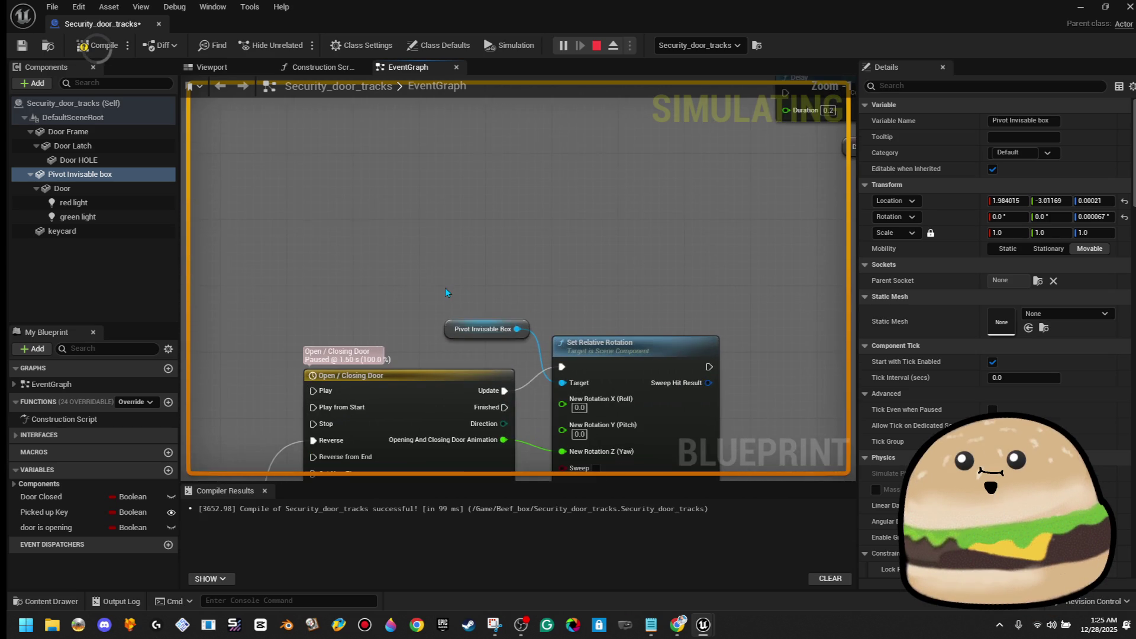
drag(445, 287, 701, 371)
right_click(95, 175)
key(Escape)
Step: Add an On Component Begin Overlap event for the pivot box, then stop the simulation
right_click(512, 270)
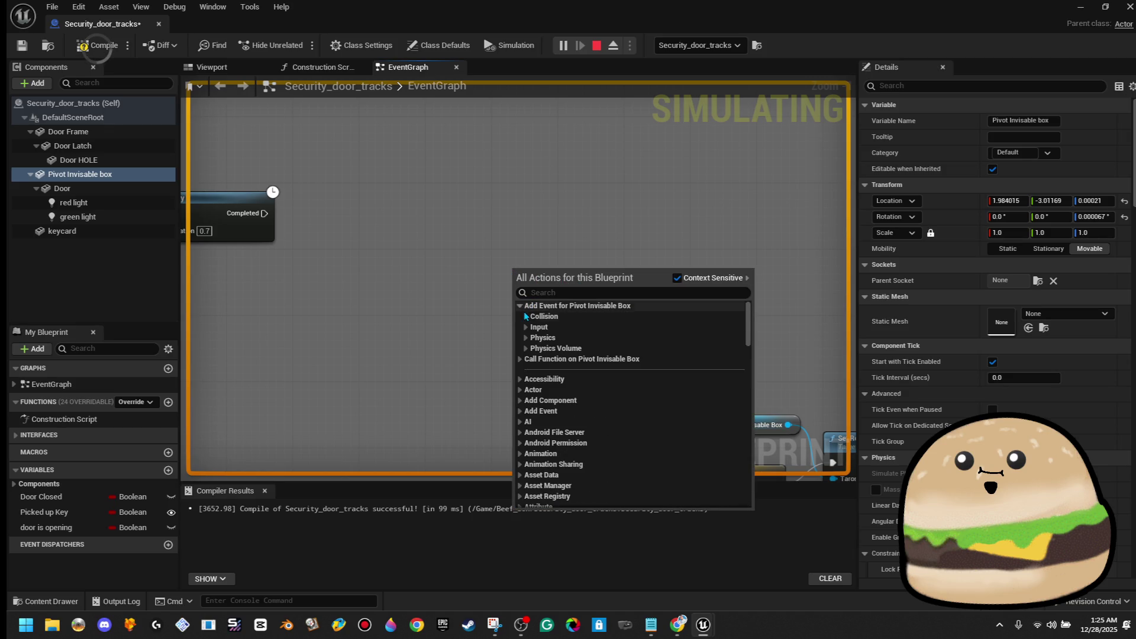
click(525, 316)
click(567, 327)
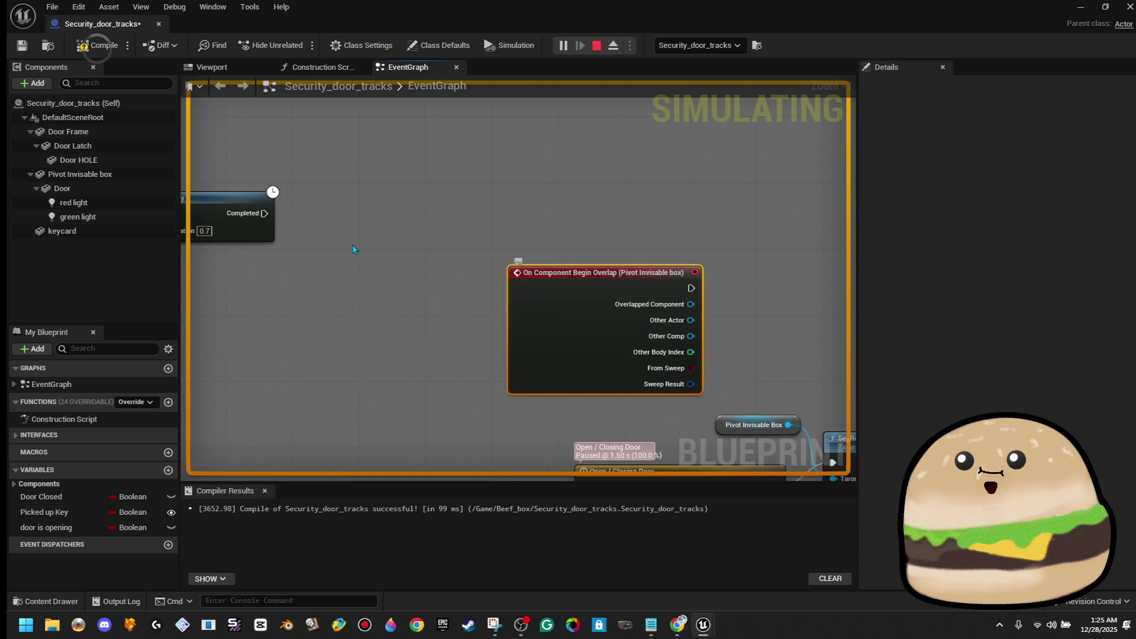
click(80, 176)
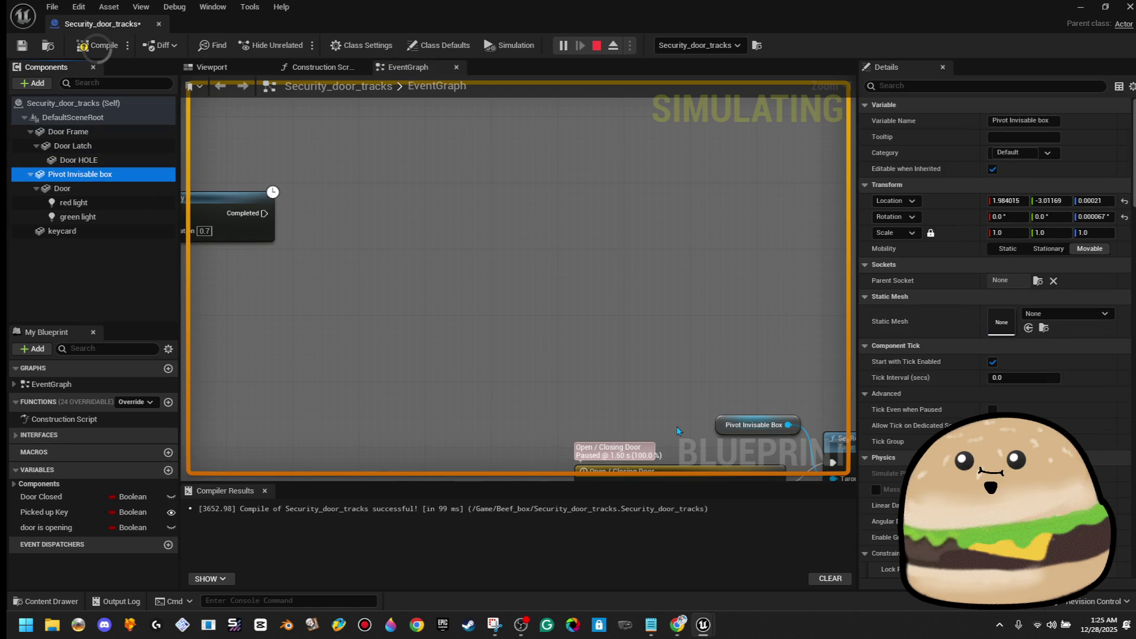
click(718, 426)
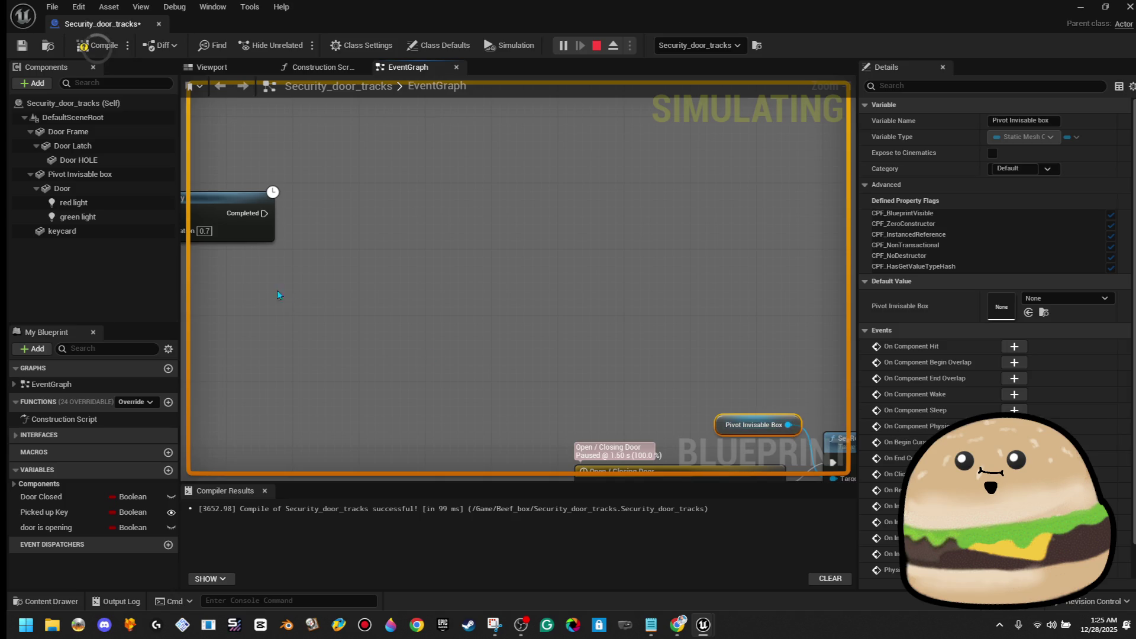
click(130, 220)
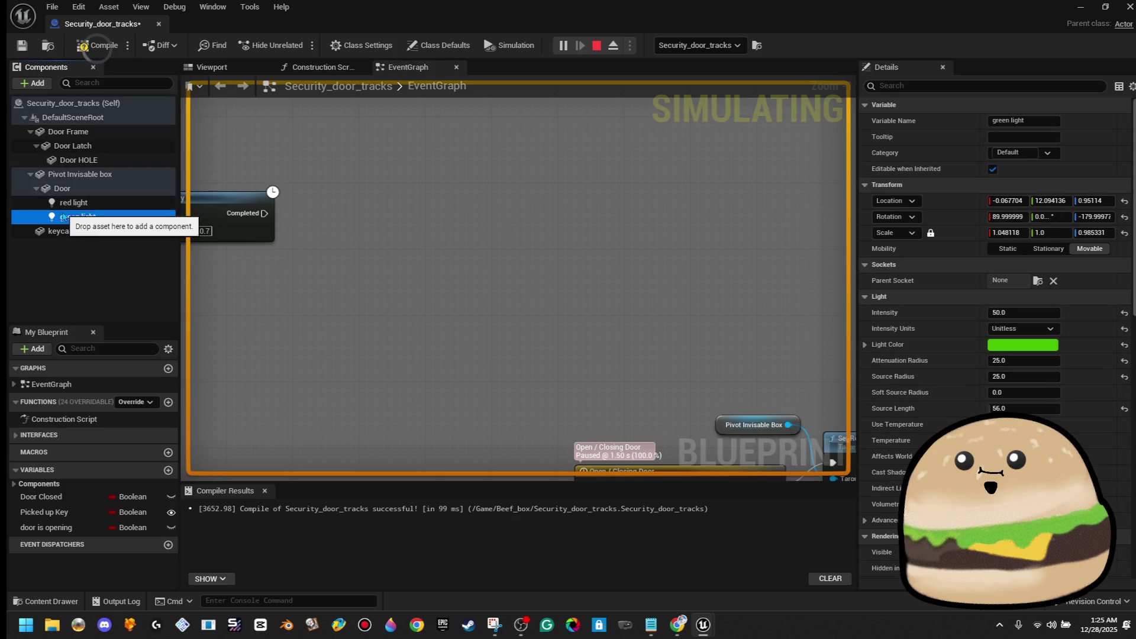
key(Escape)
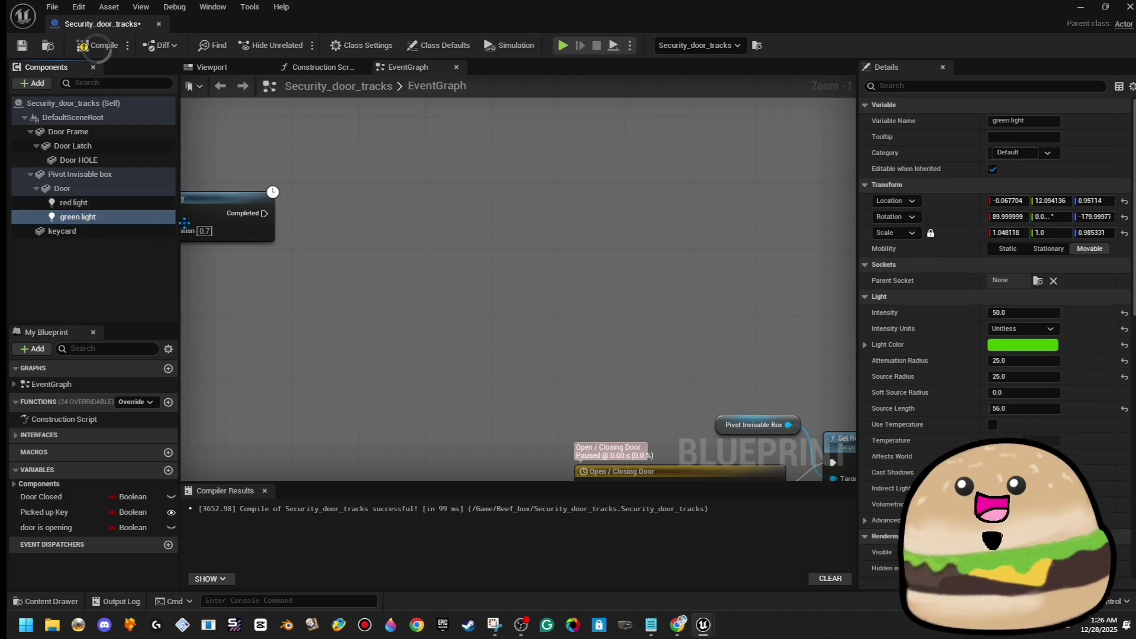
Step: Place a Pivot Invisable Box getter with a Move Component To node and arrange them
drag(83, 176, 239, 212)
drag(46, 190, 549, 253)
text(move com)
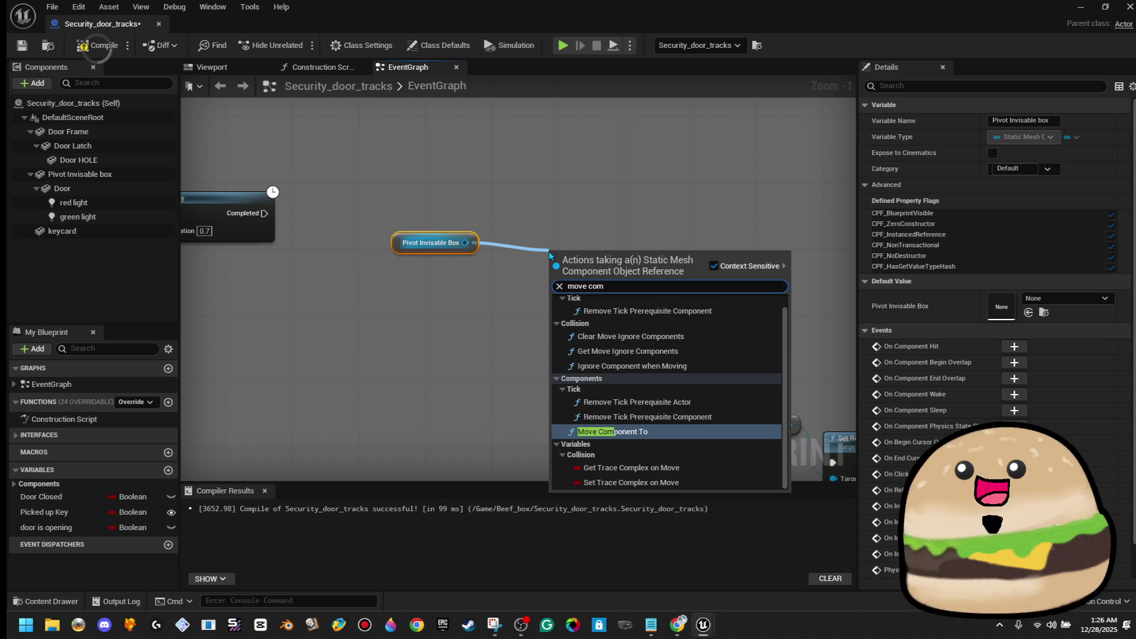
key(Return)
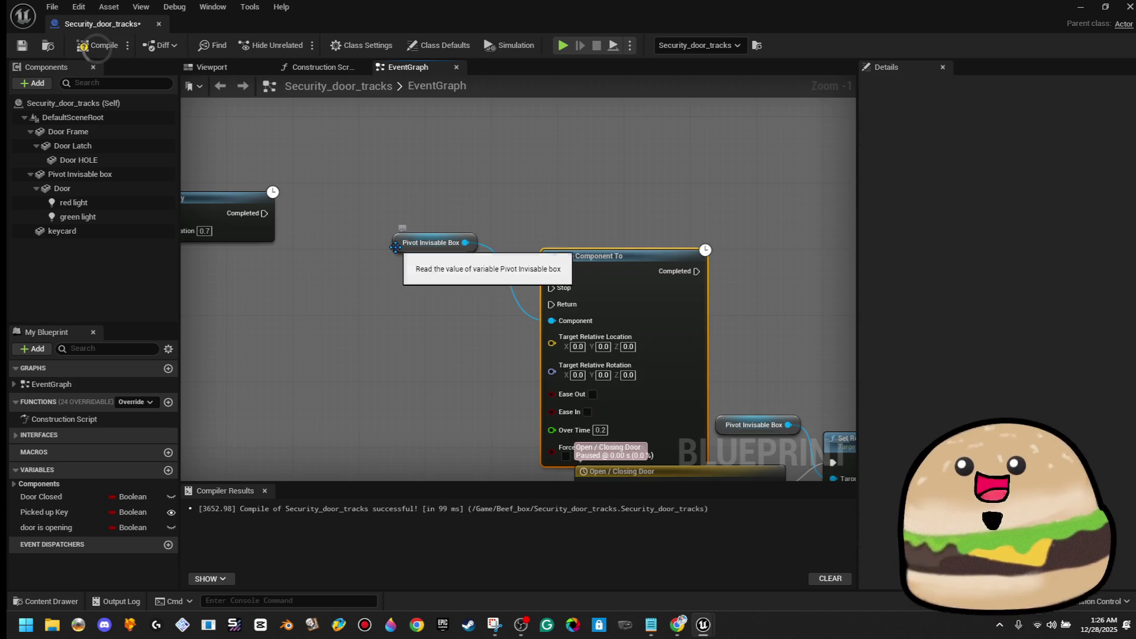
drag(395, 248, 368, 282)
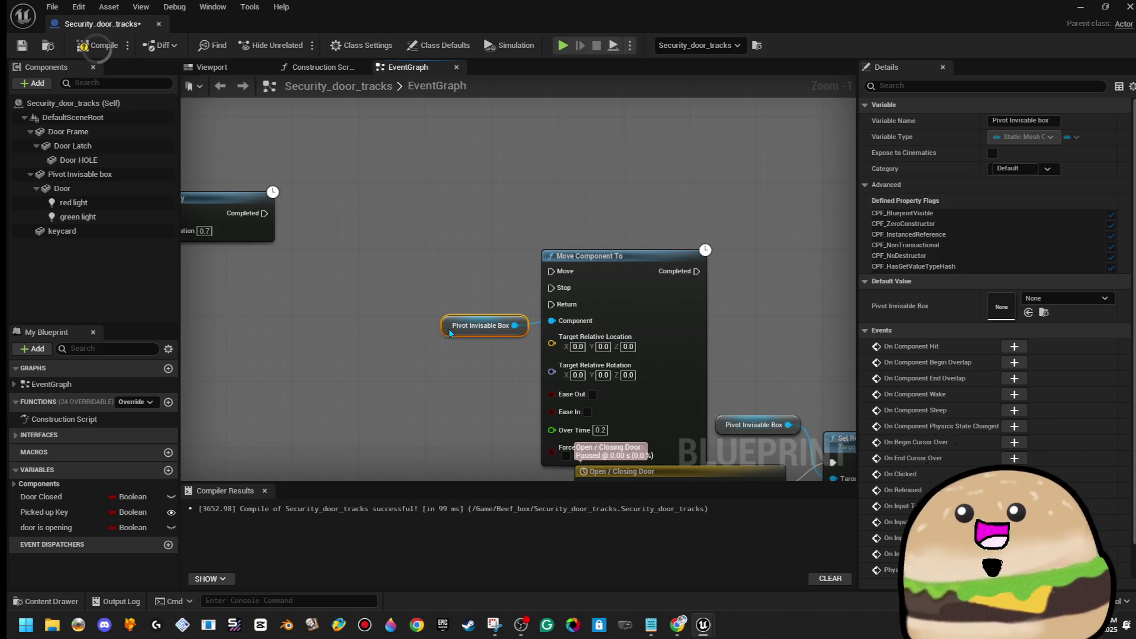
ctrl+click(630, 315)
mouse_move(630, 314)
mouse_down()
mouse_move(566, 240)
mouse_move(531, 265)
mouse_move(541, 259)
mouse_up()
click(330, 207)
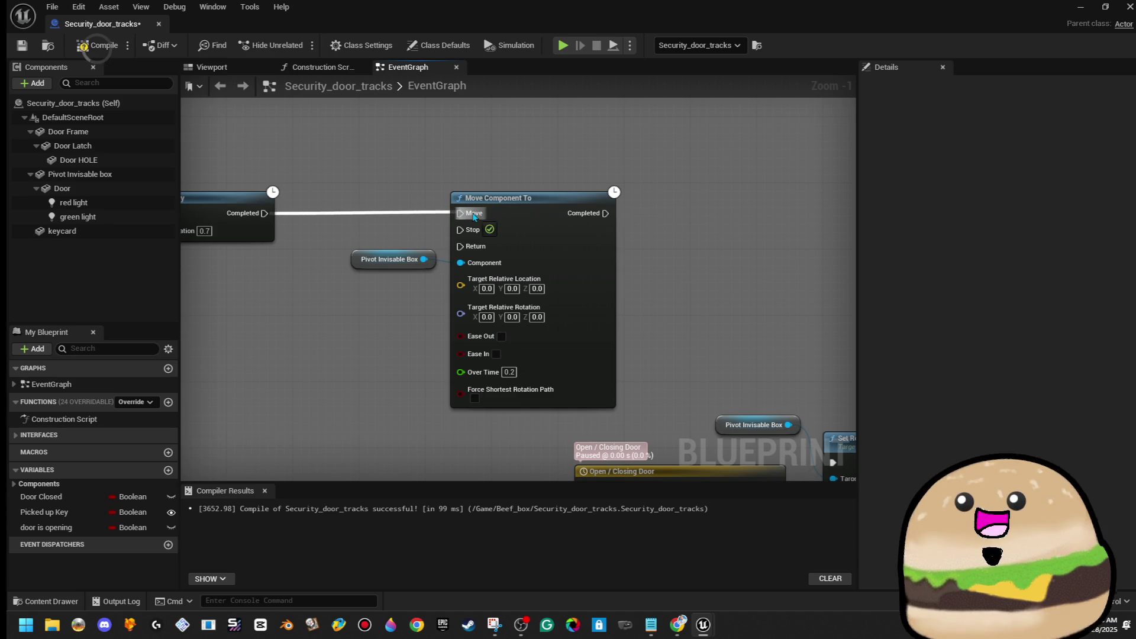
Step: Set Move Component To's Over Time to 1.5, enable Ease Out and Ease In, target Z 100
click(509, 372)
text(1.5)
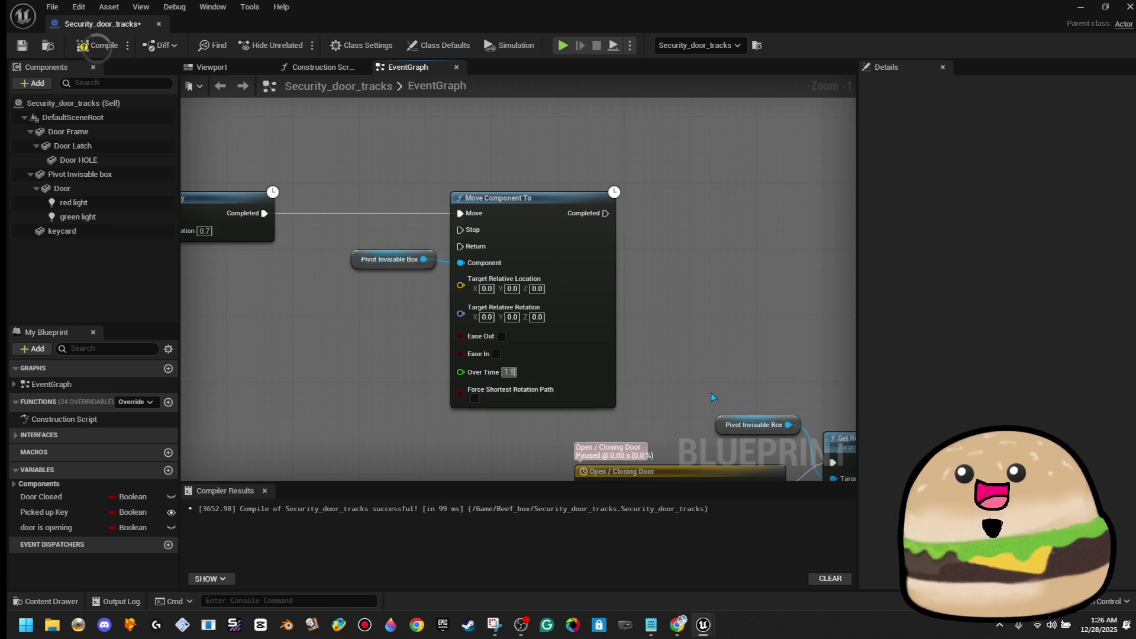
click(501, 336)
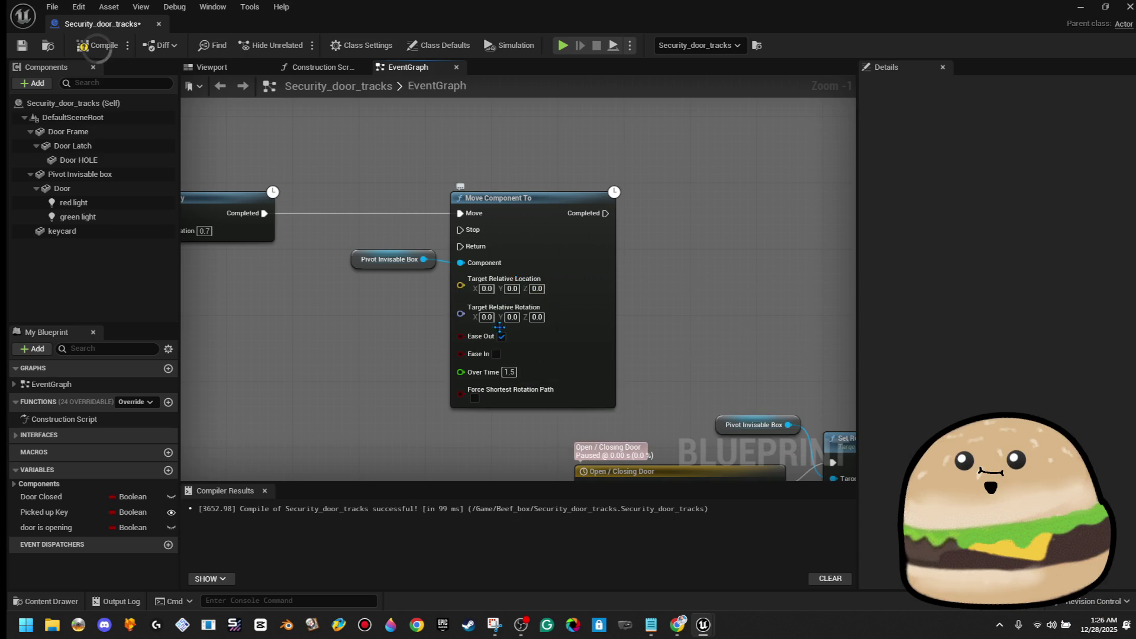
click(496, 354)
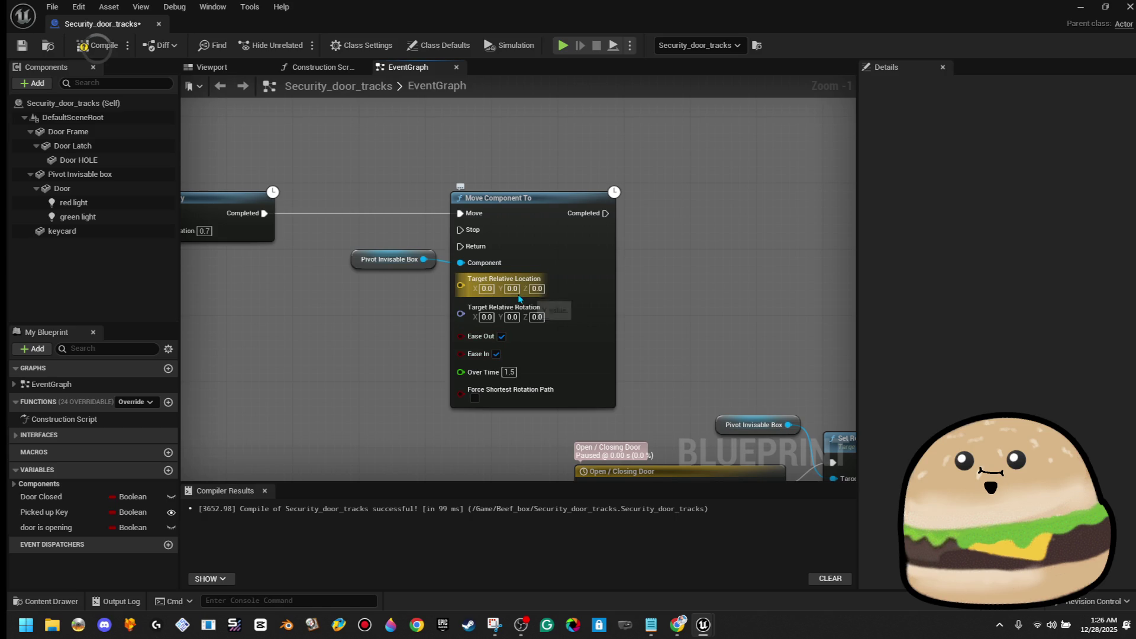
click(537, 288)
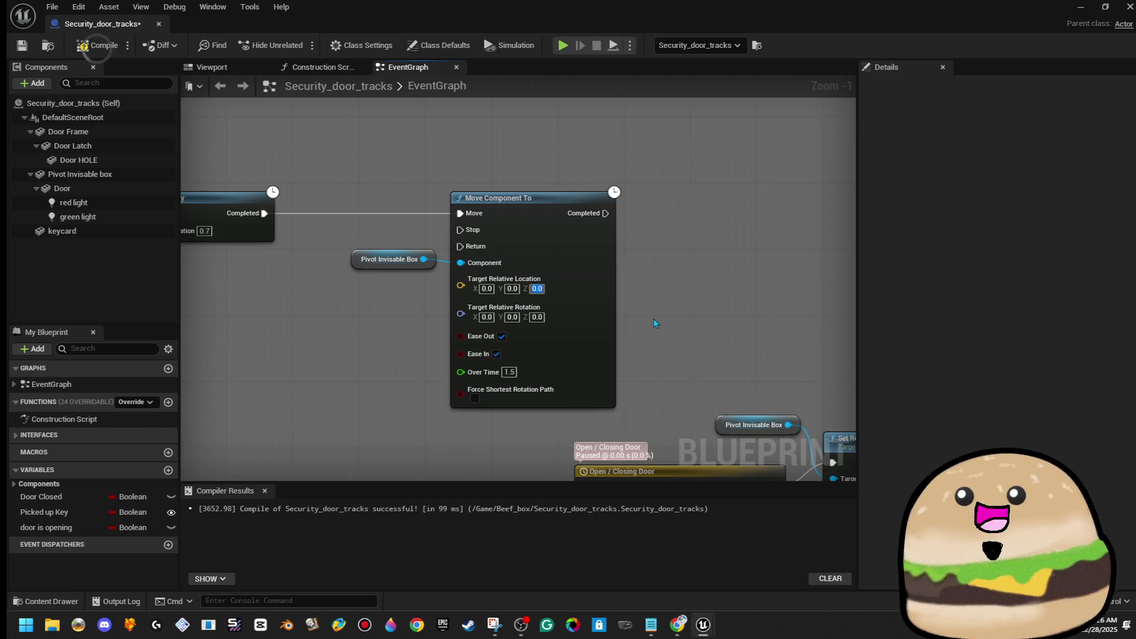
text(100)
key(Return)
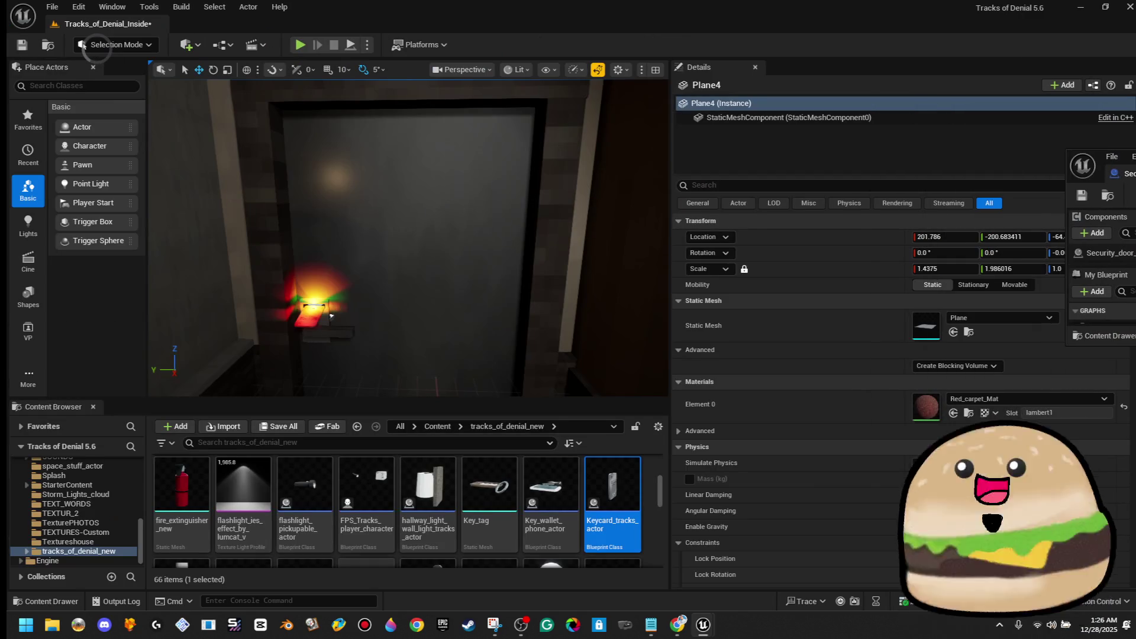
Step: Playtest the door, then set the Move Component To target rotation Z to -100
key(alt+p)
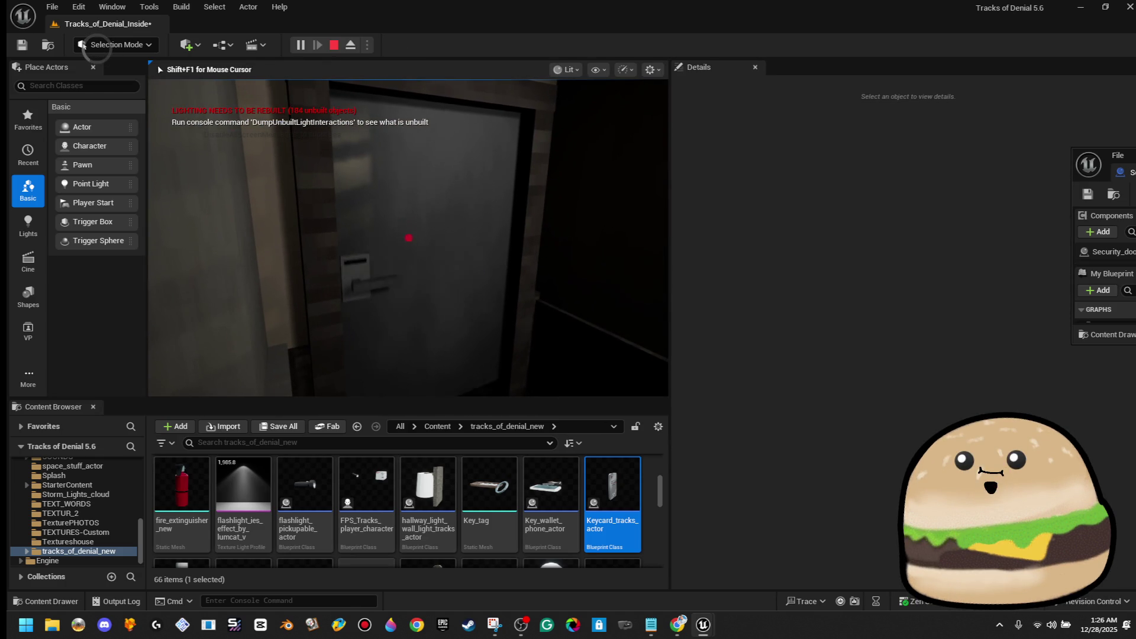
key(e)
key(Escape)
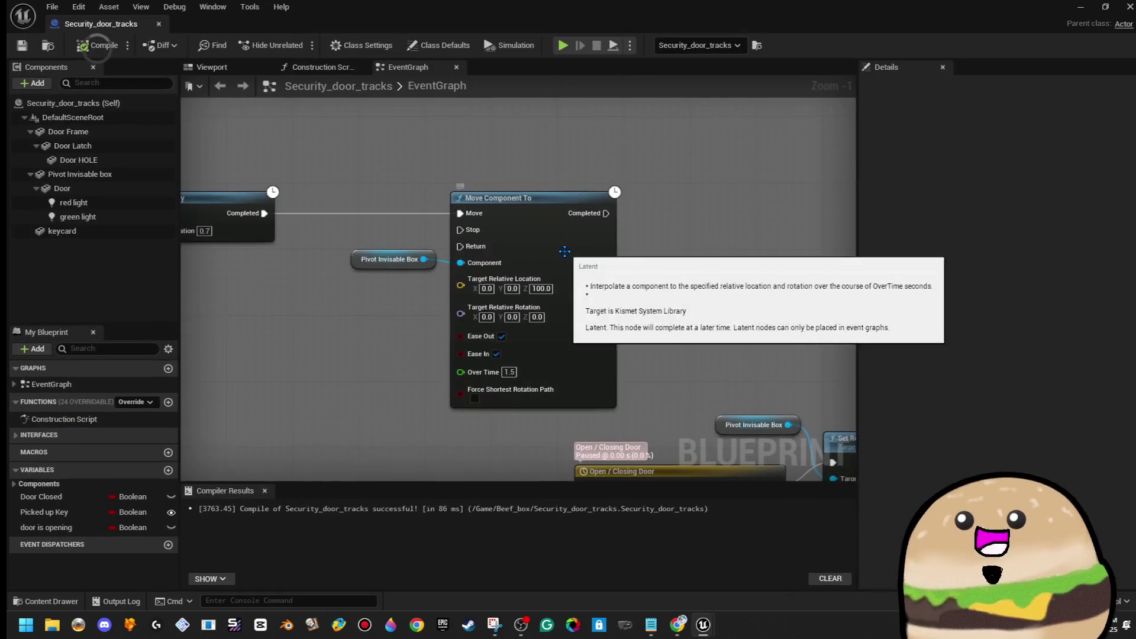
scroll(542, 344, up, 1)
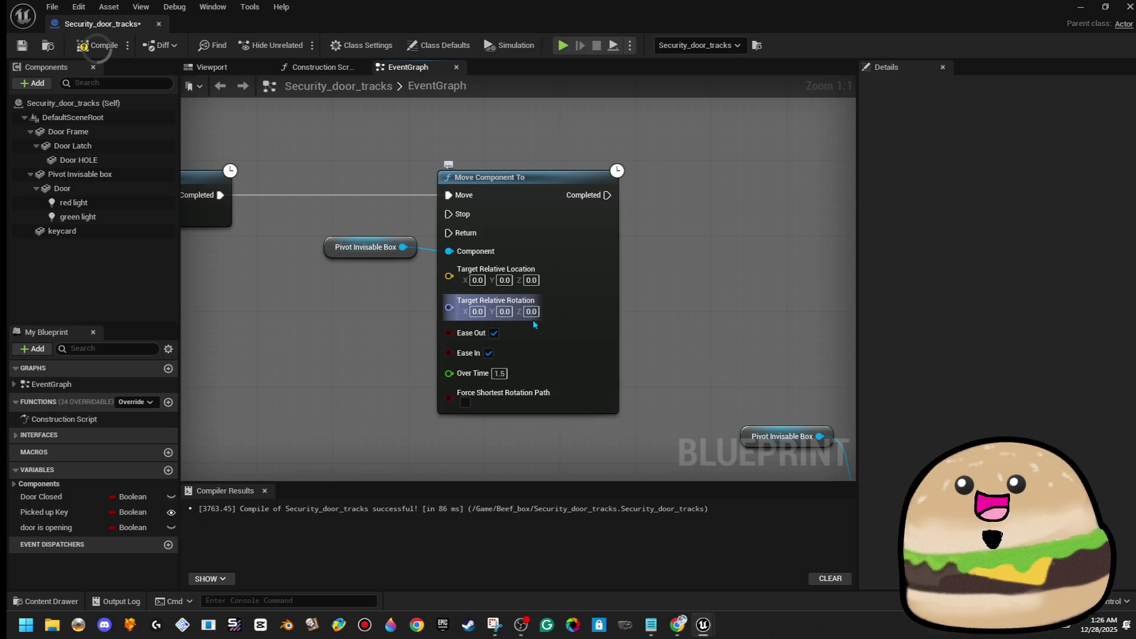
text(100)
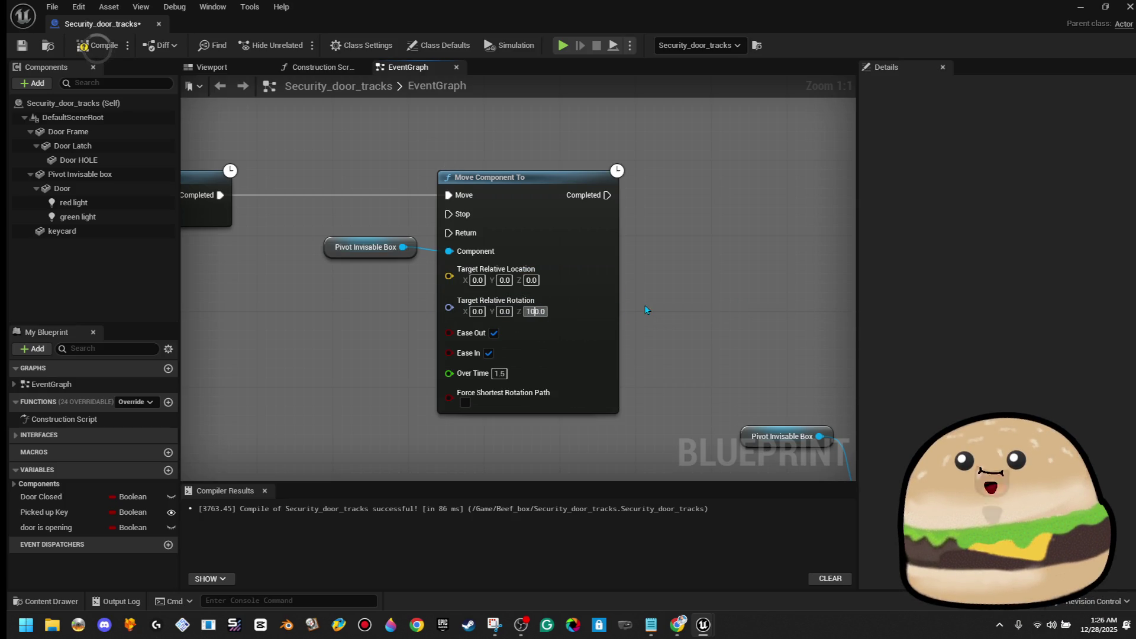
key(Return)
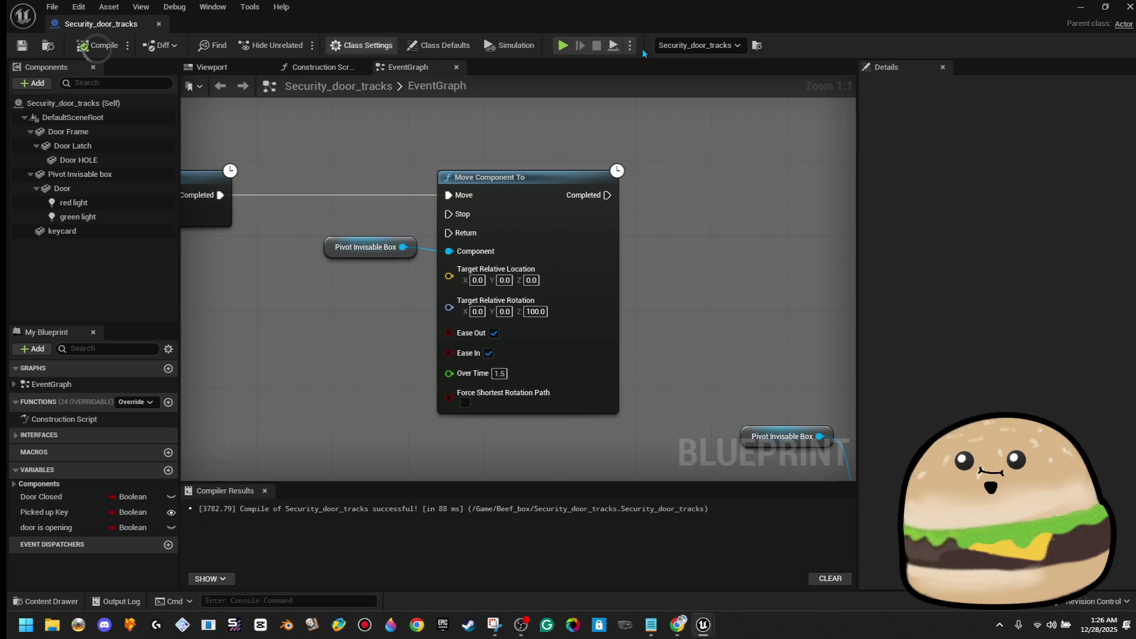
Step: Test the door in play again, then reopen Security_door_tracks to adjust rotation Z
click(1080, 6)
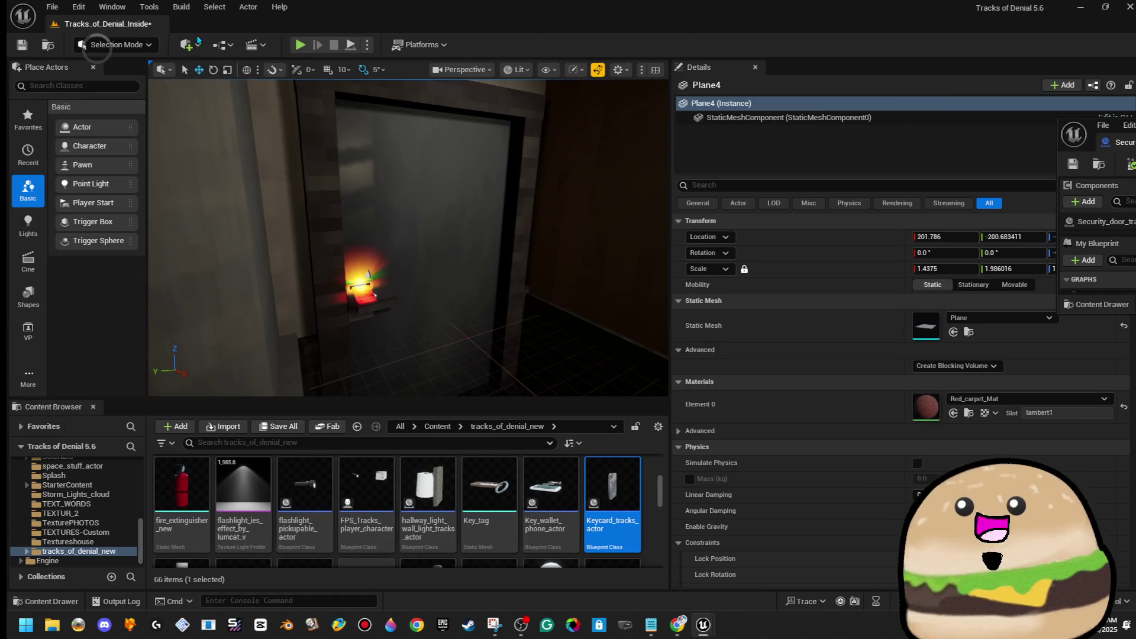
key(alt+p)
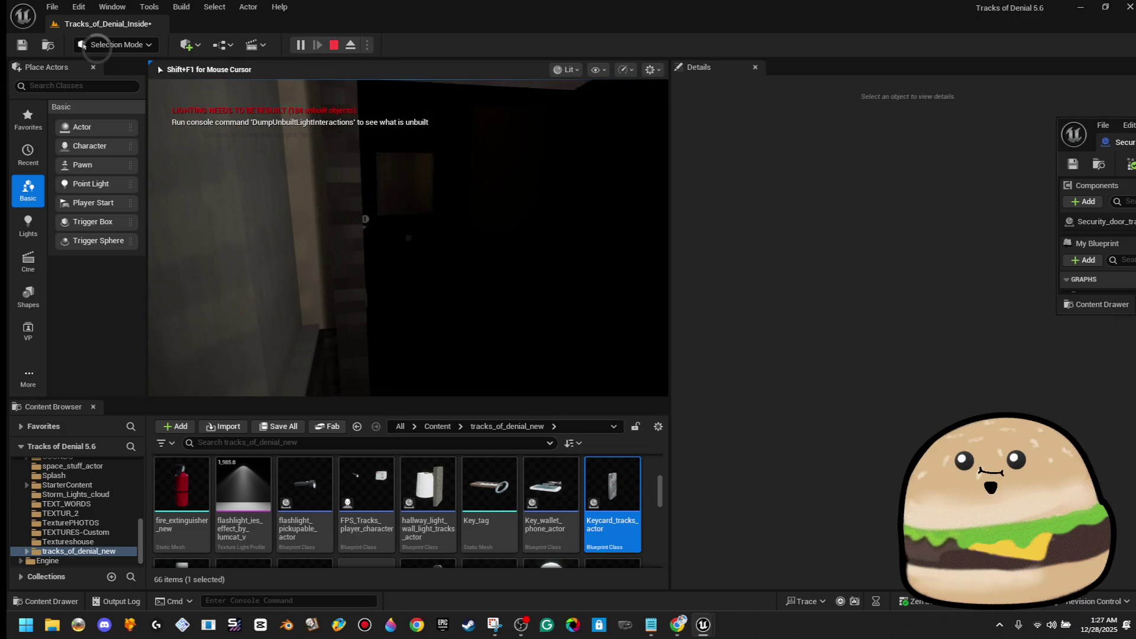
key(Escape)
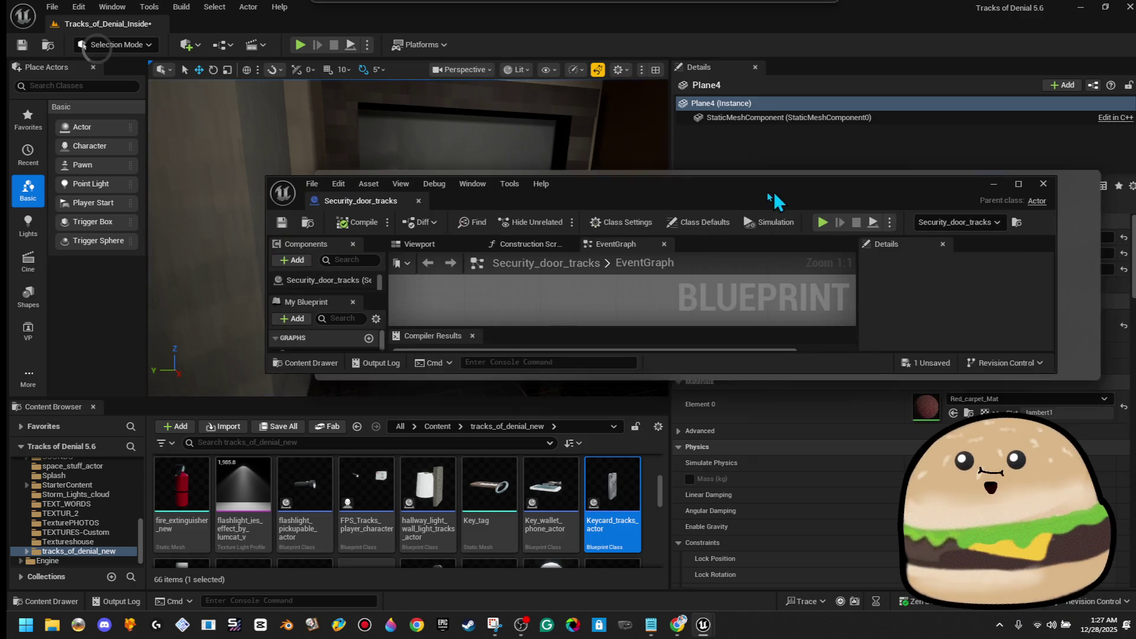
double_click(763, 193)
click(533, 312)
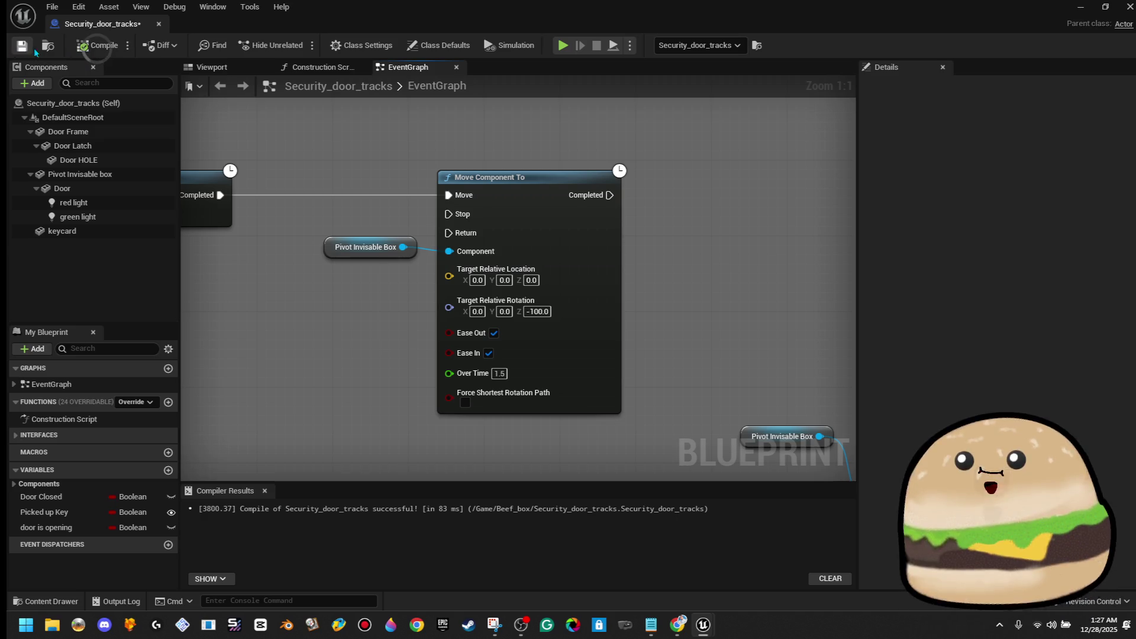
Step: Playtest the door swinging open, then open the Keycard_tracks_actor Blueprint
click(158, 23)
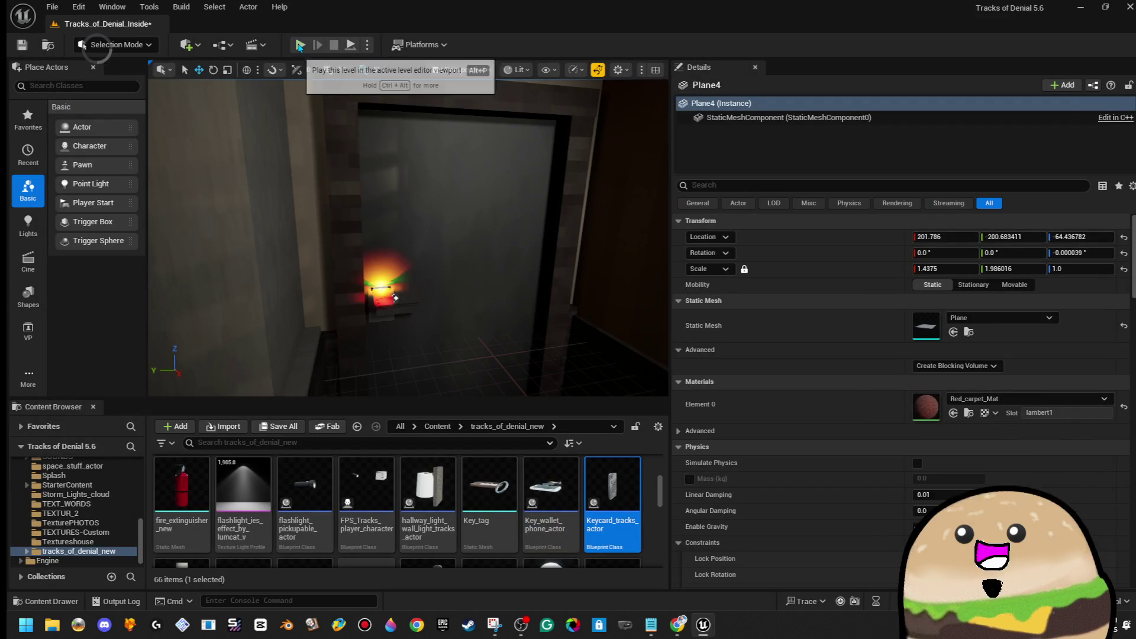
click(300, 45)
click(469, 223)
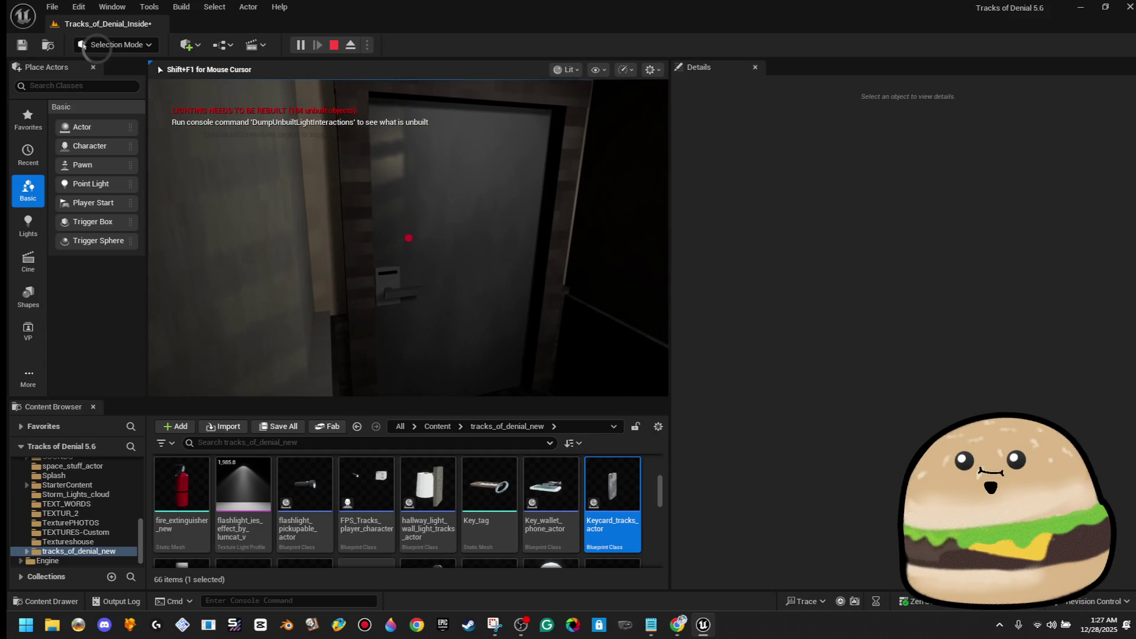
key(e)
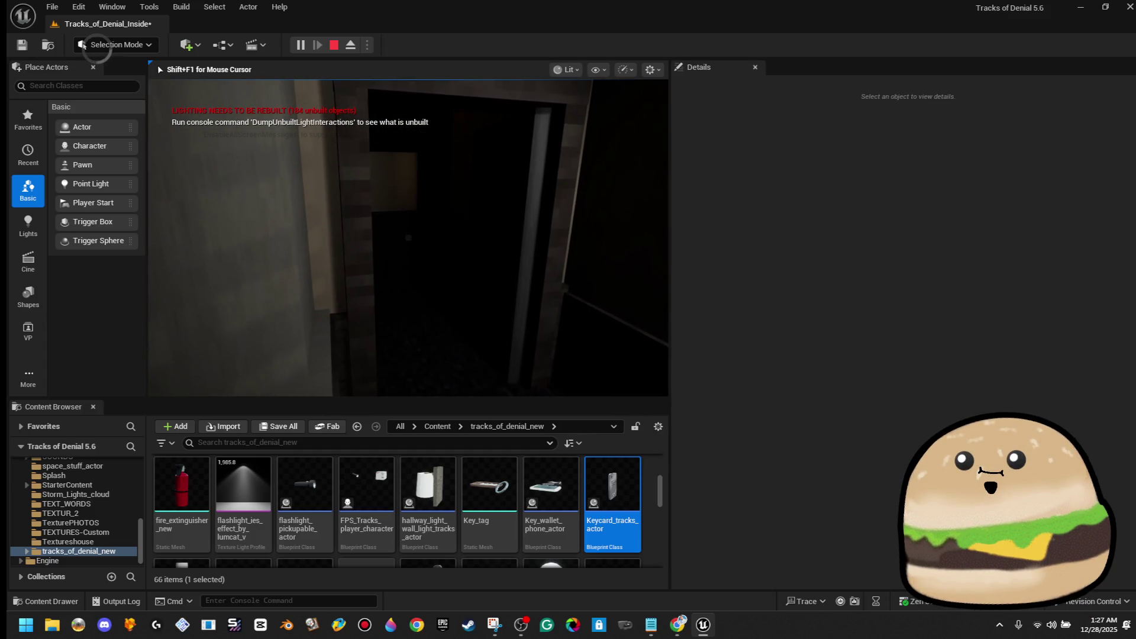
key(Escape)
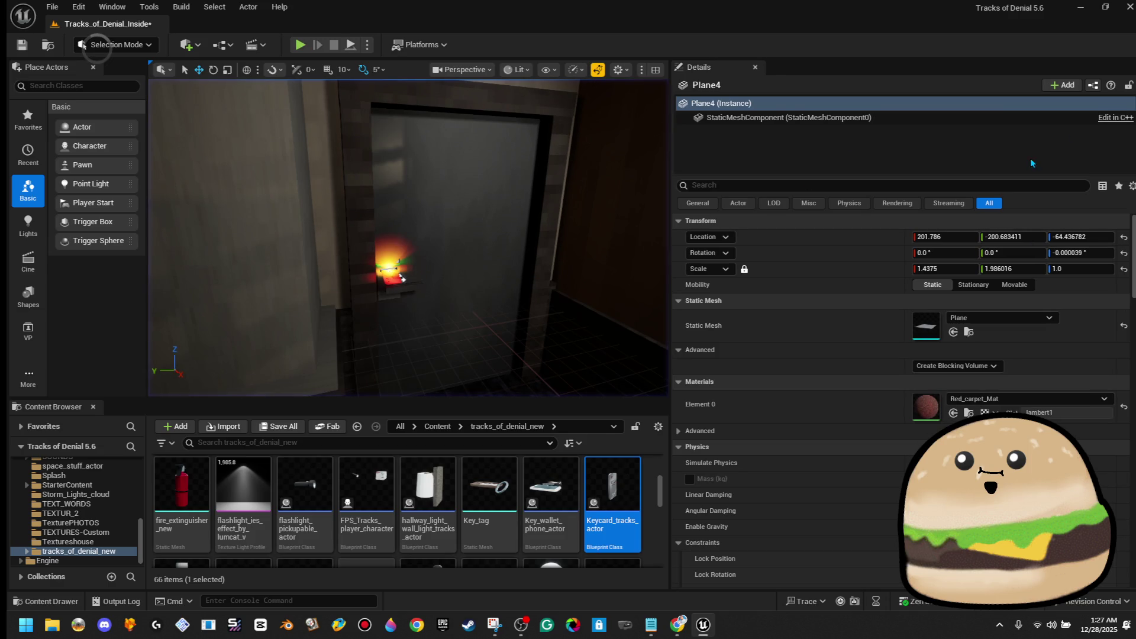
double_click(620, 500)
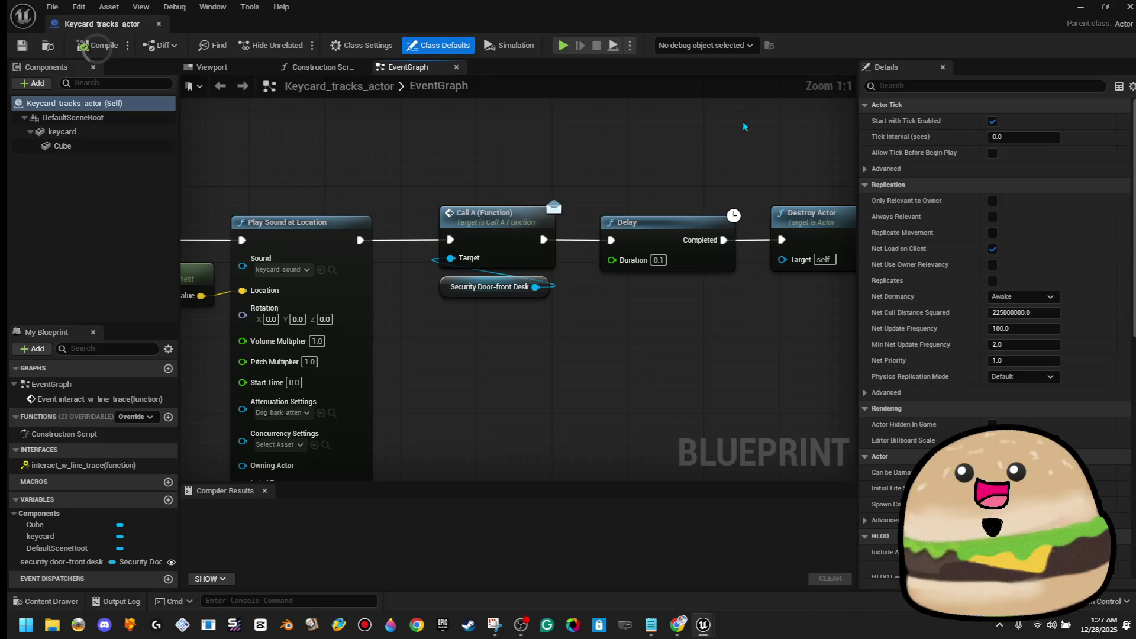
Step: Inspect the keycard's sound and door-call nodes, then switch to the Security_door_tracks Blueprint
scroll(363, 305, up, 3)
drag(363, 306, 617, 300)
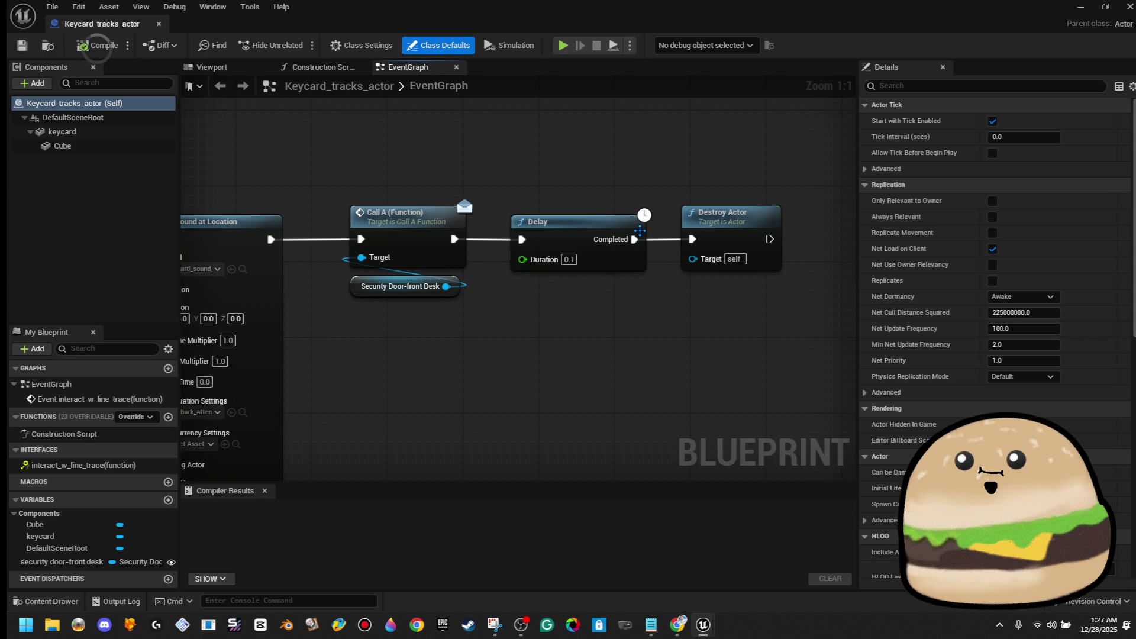
scroll(461, 171, down, 5)
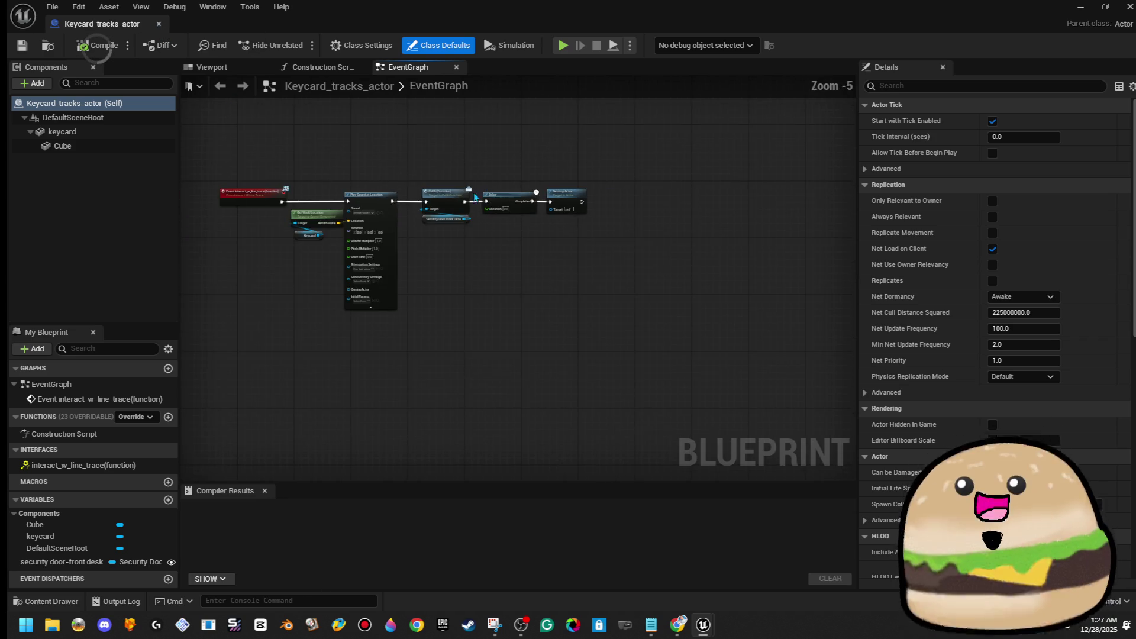
click(160, 24)
right_click(417, 168)
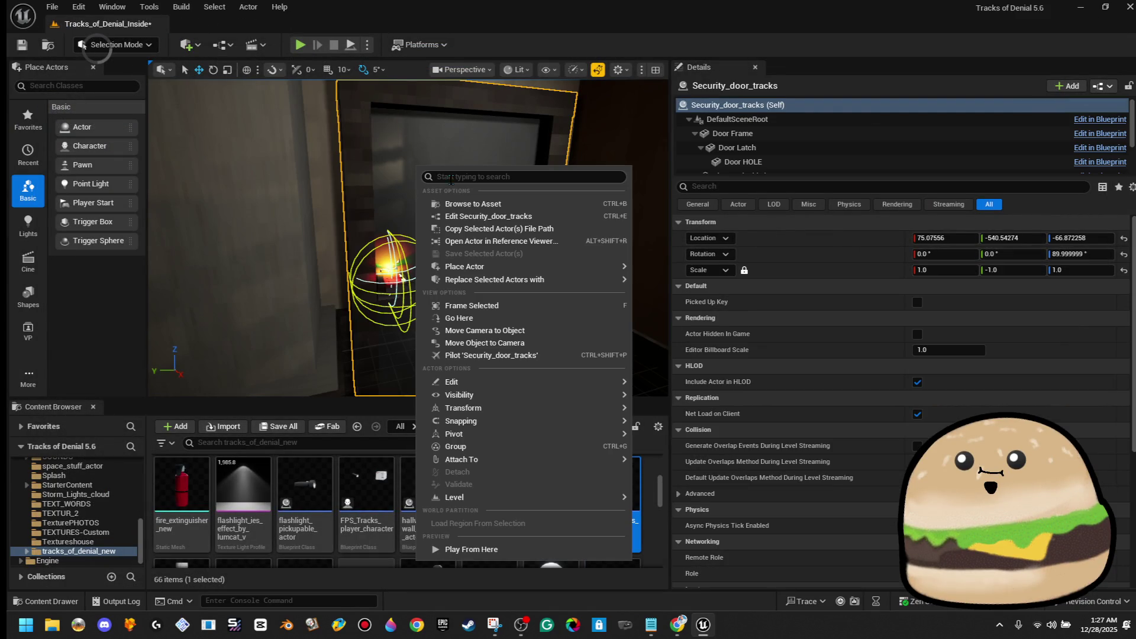
click(471, 221)
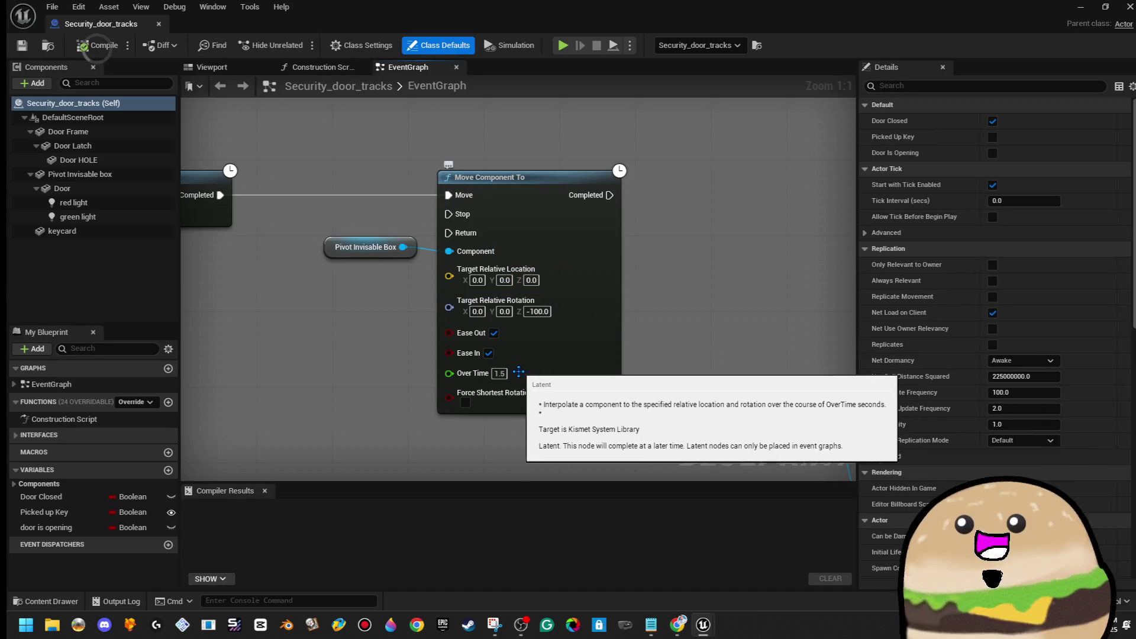
Step: Set the Delay node duration to 0.8, keep Over Time at 1.5, and return to the level
drag(291, 234, 387, 240)
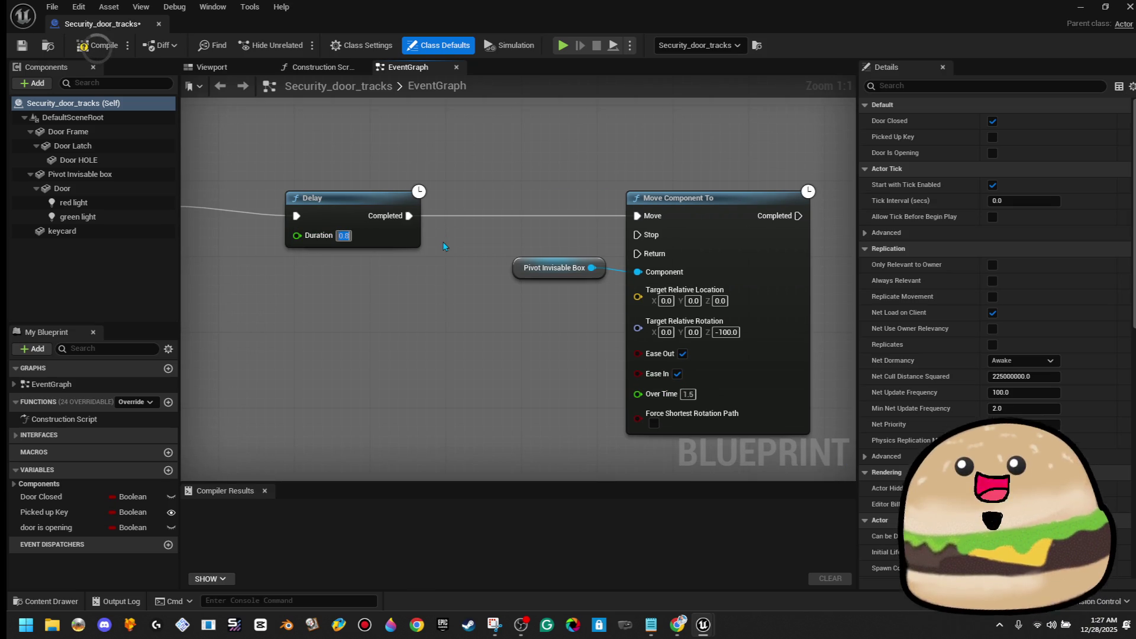
text(0.8)
key(Return)
drag(685, 380, 526, 391)
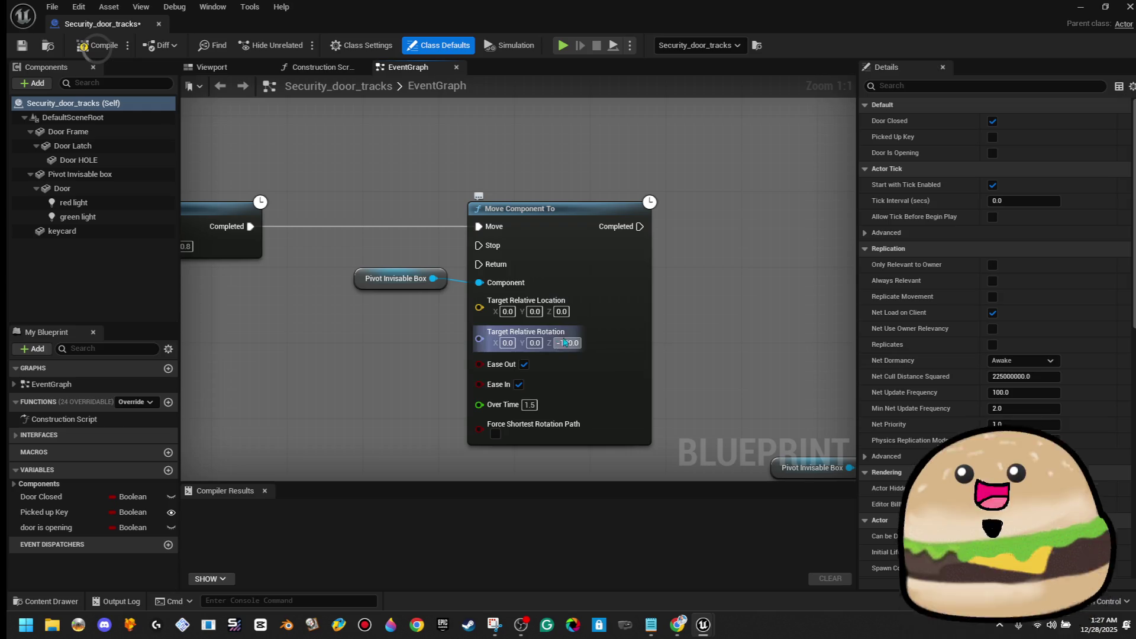
click(530, 405)
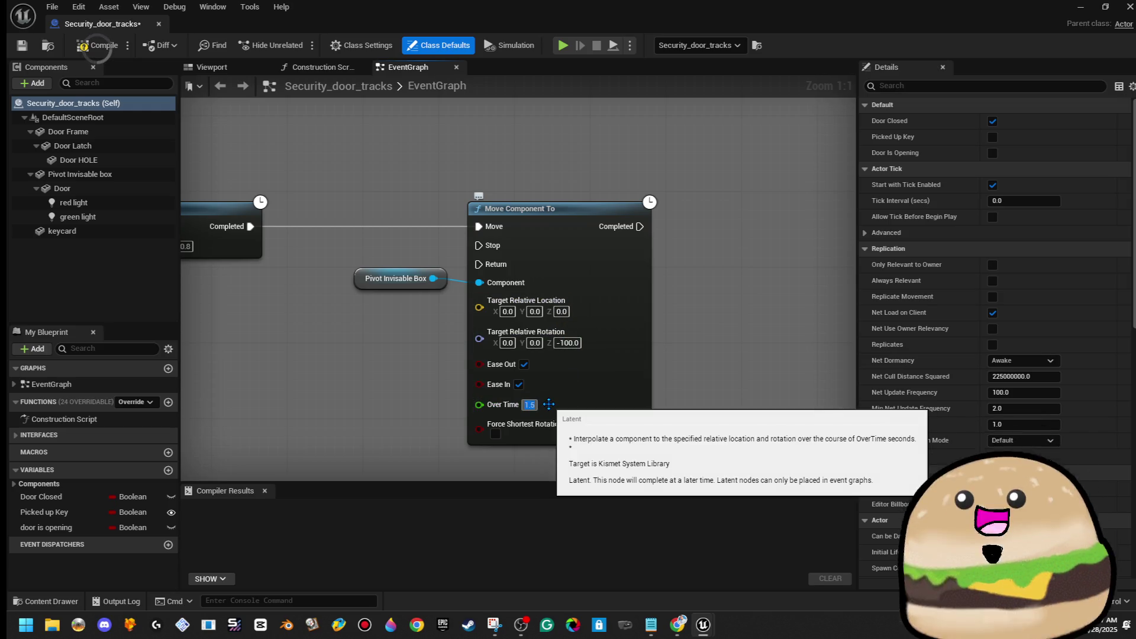
click(282, 184)
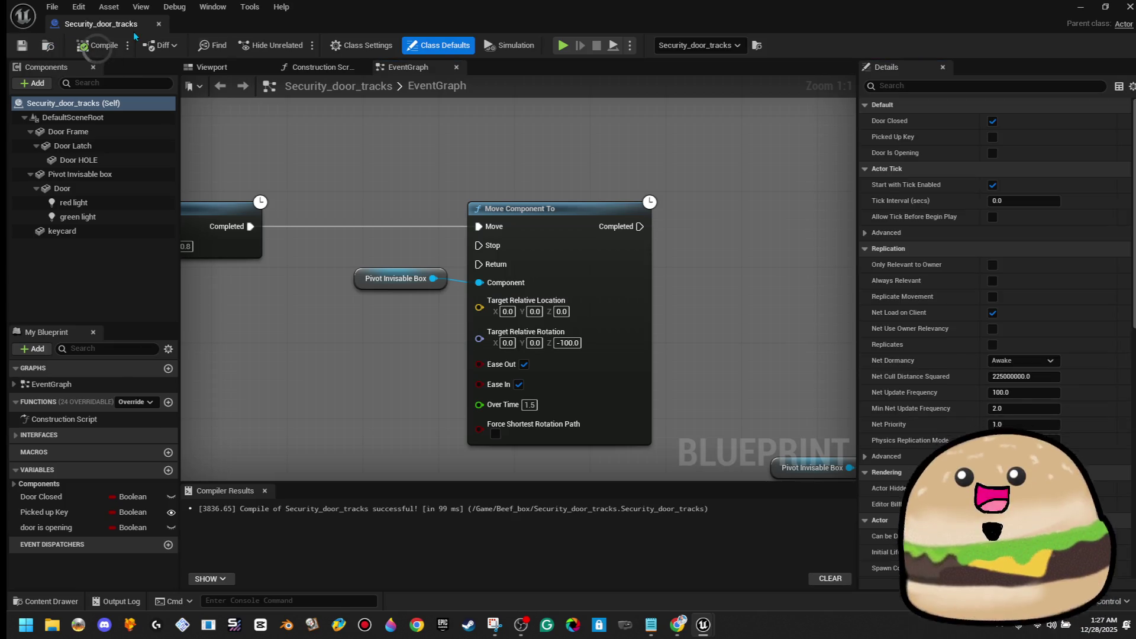
click(158, 25)
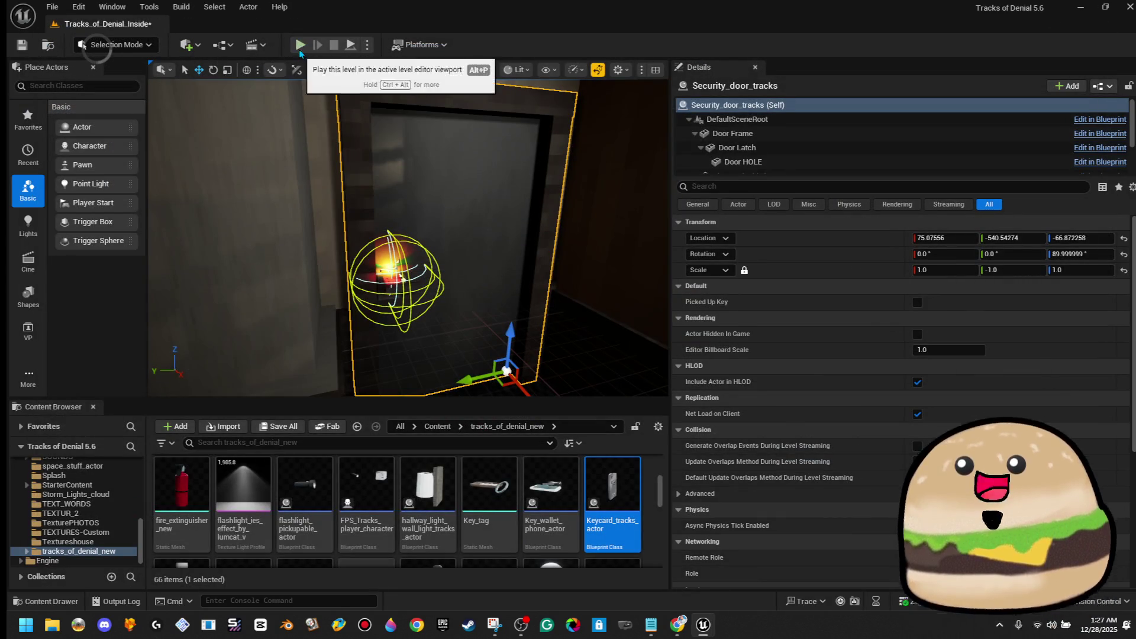
Step: Playtest the door opening from the default start point
click(299, 45)
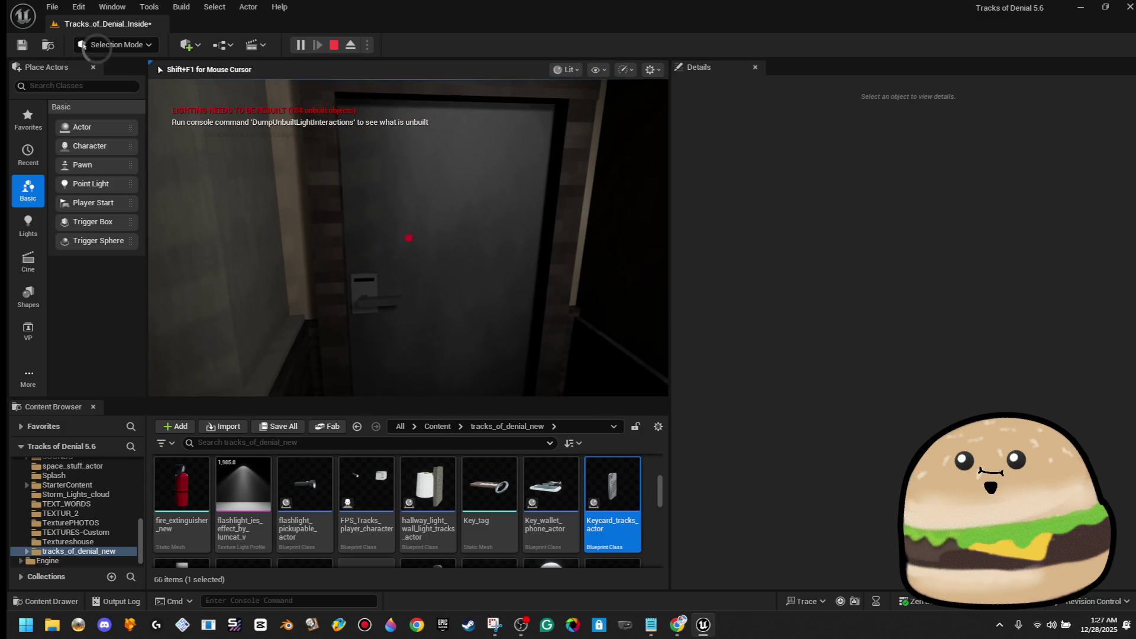
key(e)
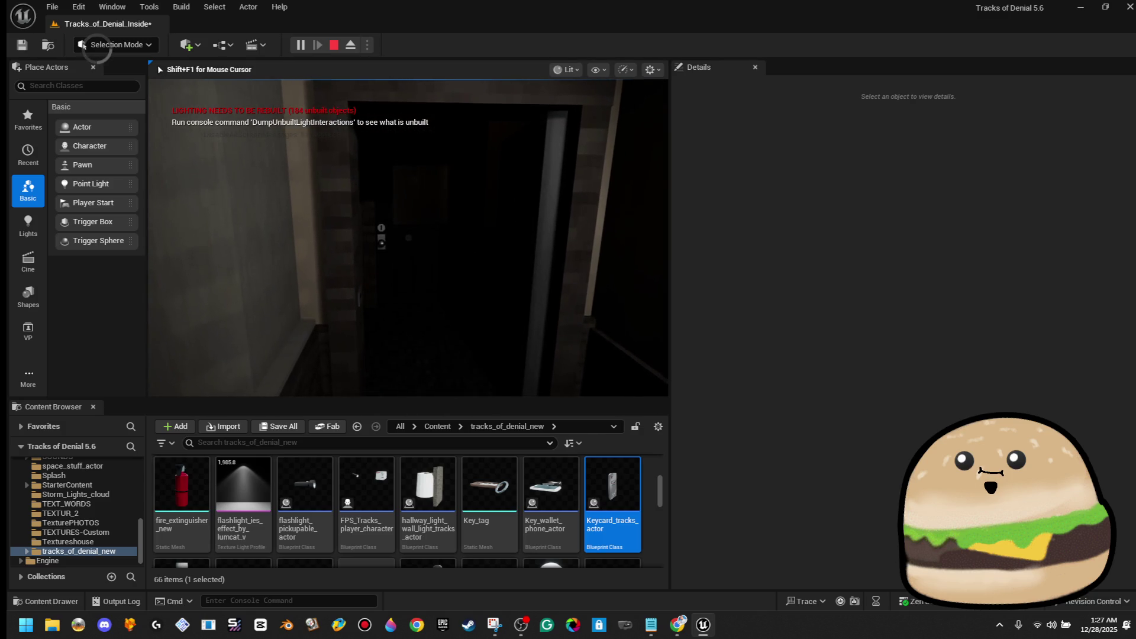
key(Escape)
Step: Play from the front-desk floor, open the door with the keycard, then reopen Security_door_tracks
right_click(406, 218)
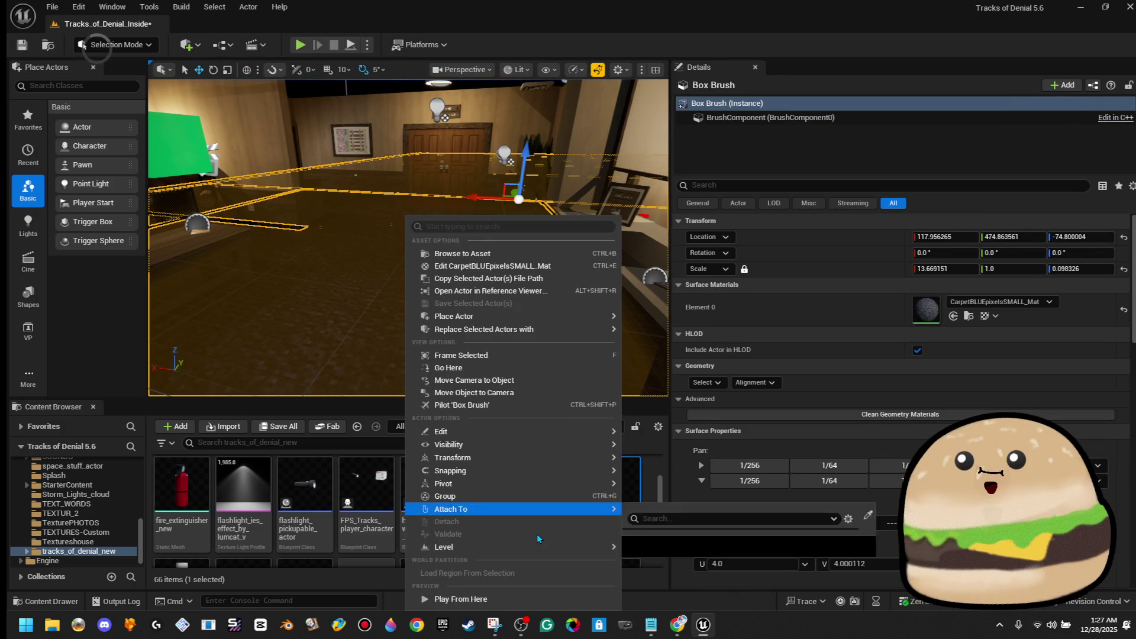
click(507, 600)
click(391, 272)
key(F11)
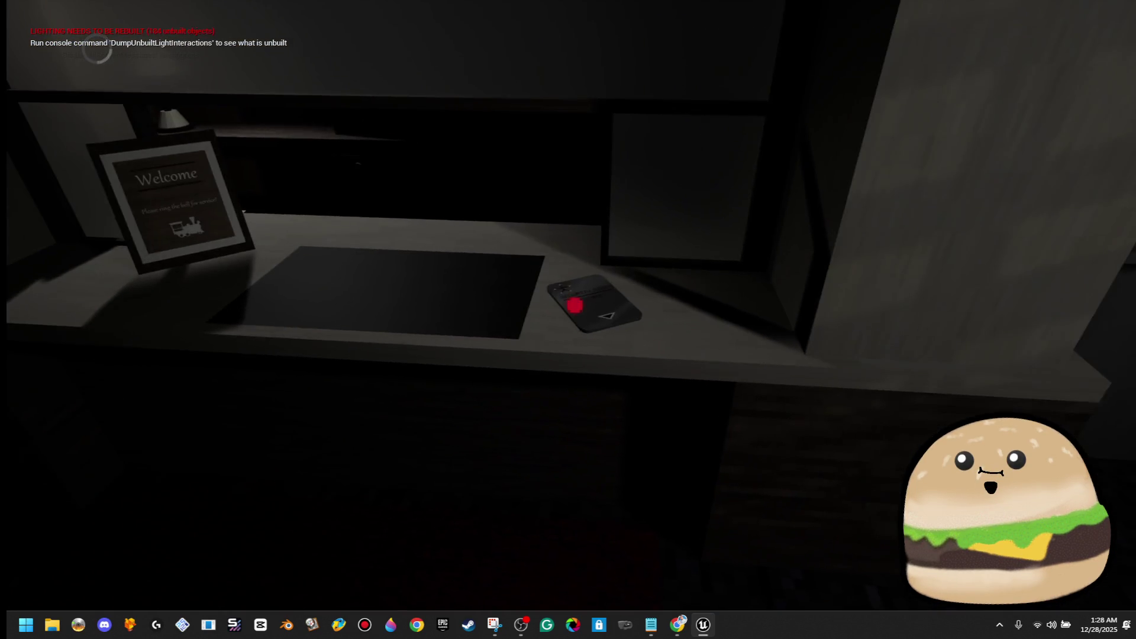
key(w)
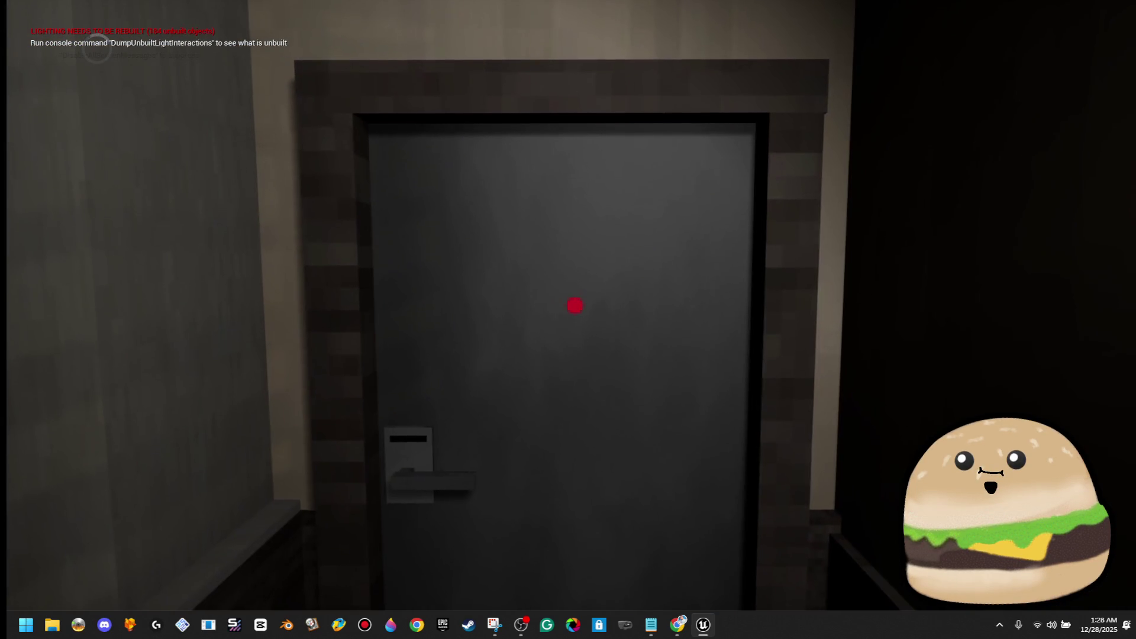
key(e)
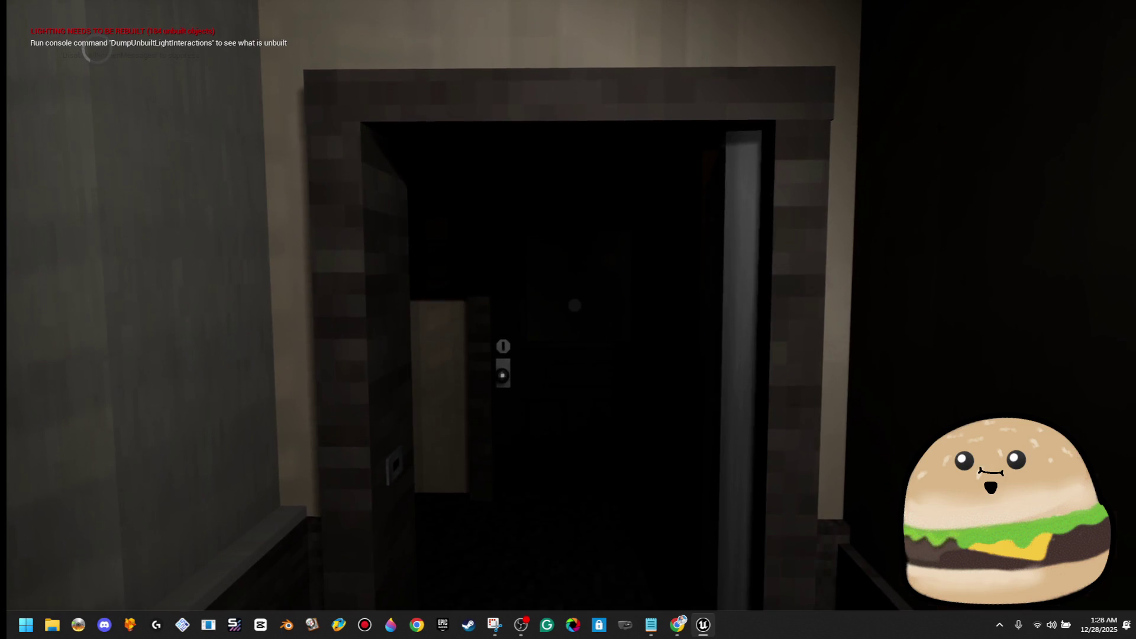
key(Escape)
key(F11)
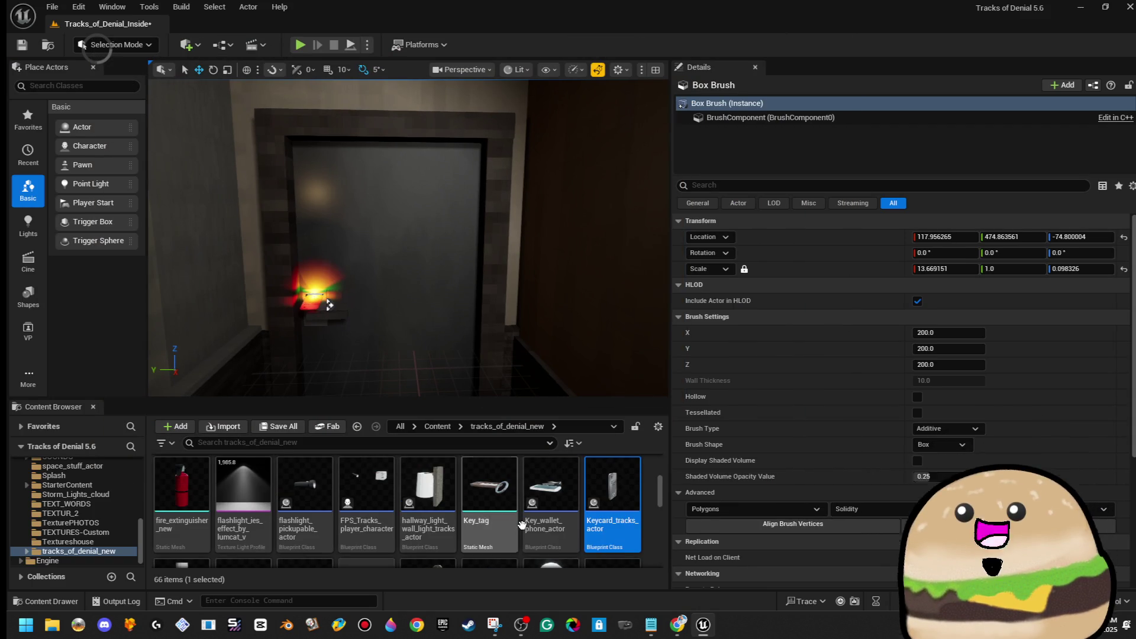
right_click(396, 248)
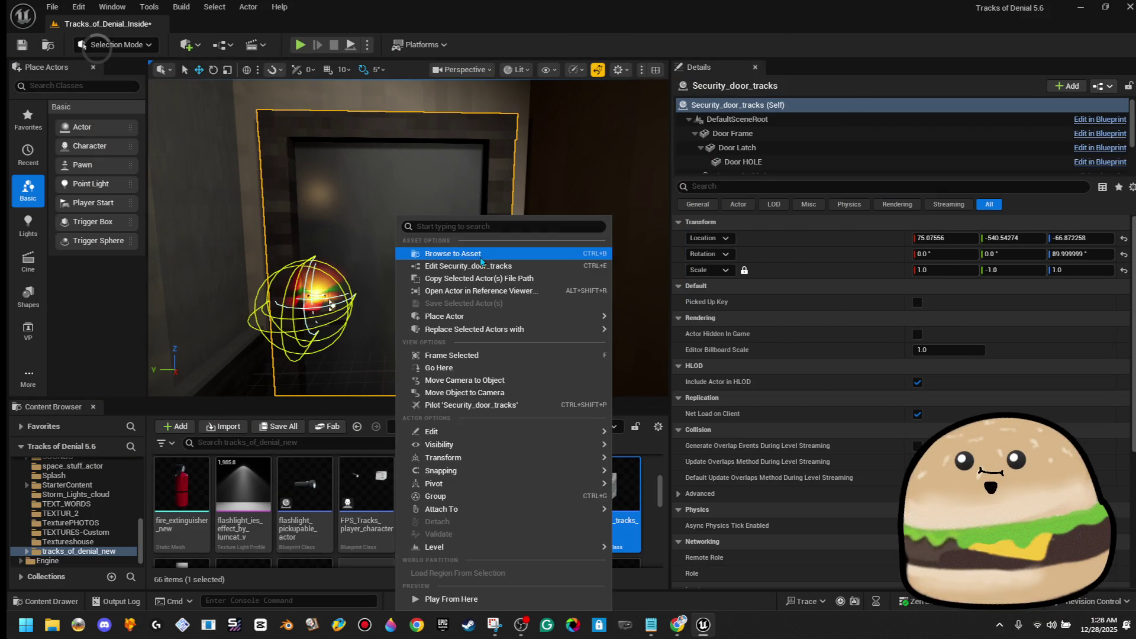
click(481, 266)
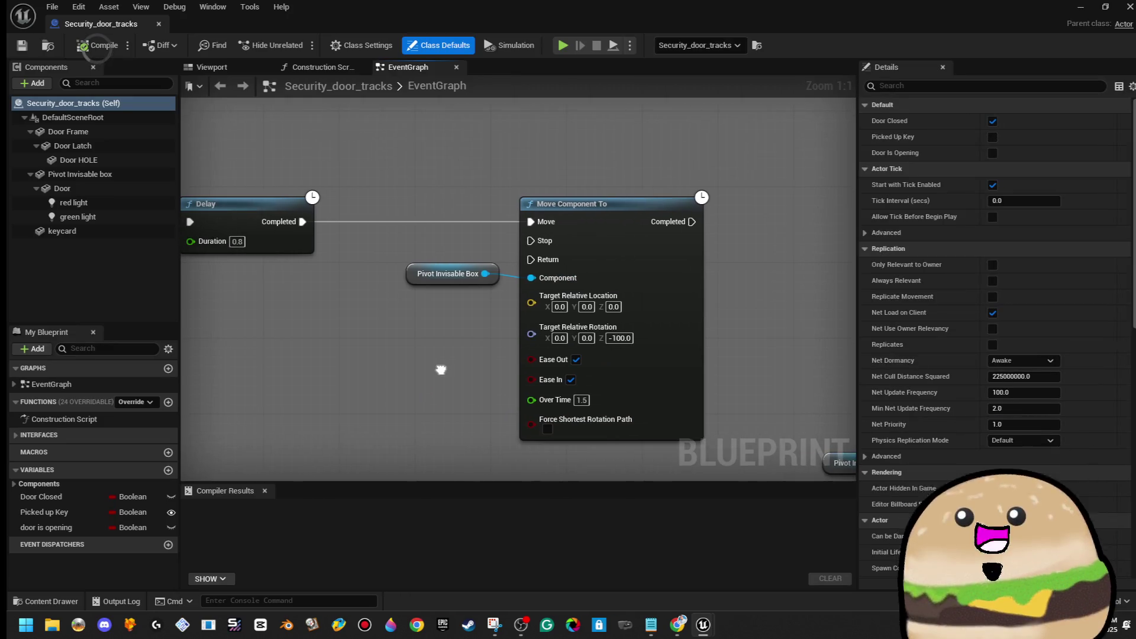
Step: Compile the security door Blueprint with its 0.0 post-sound delay and return to the level
scroll(363, 377, down, 2)
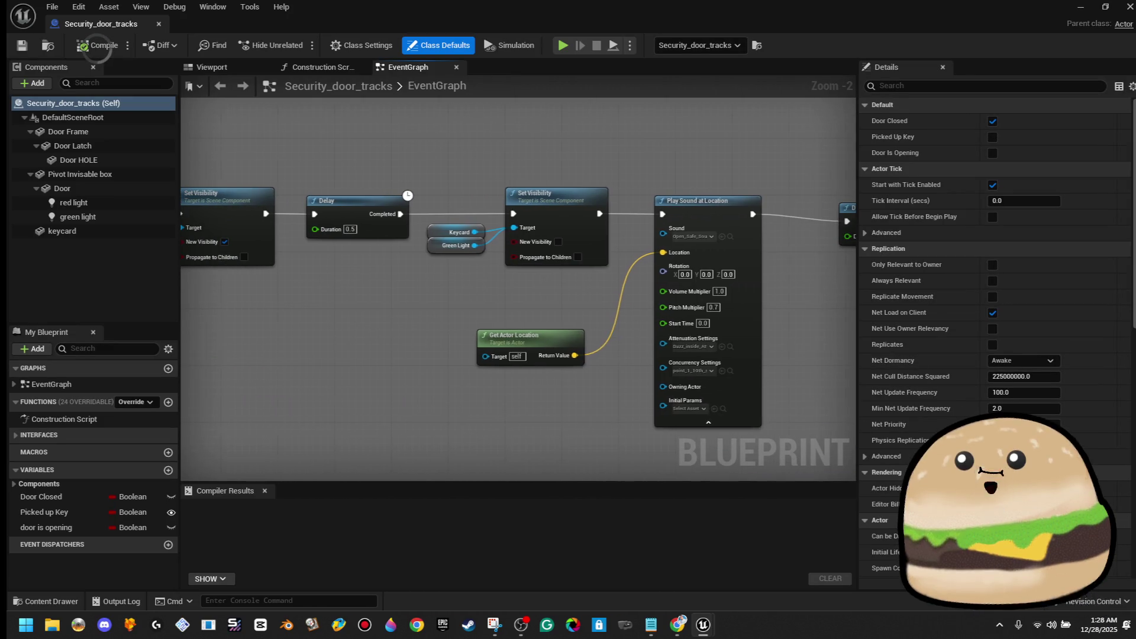
scroll(657, 305, up, 3)
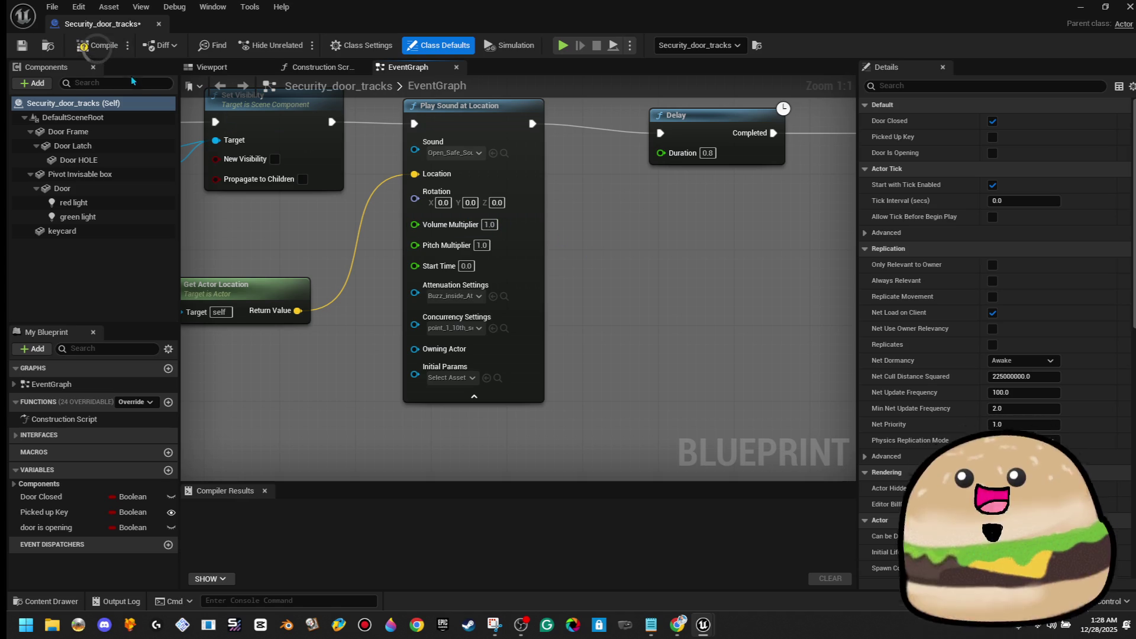
click(94, 51)
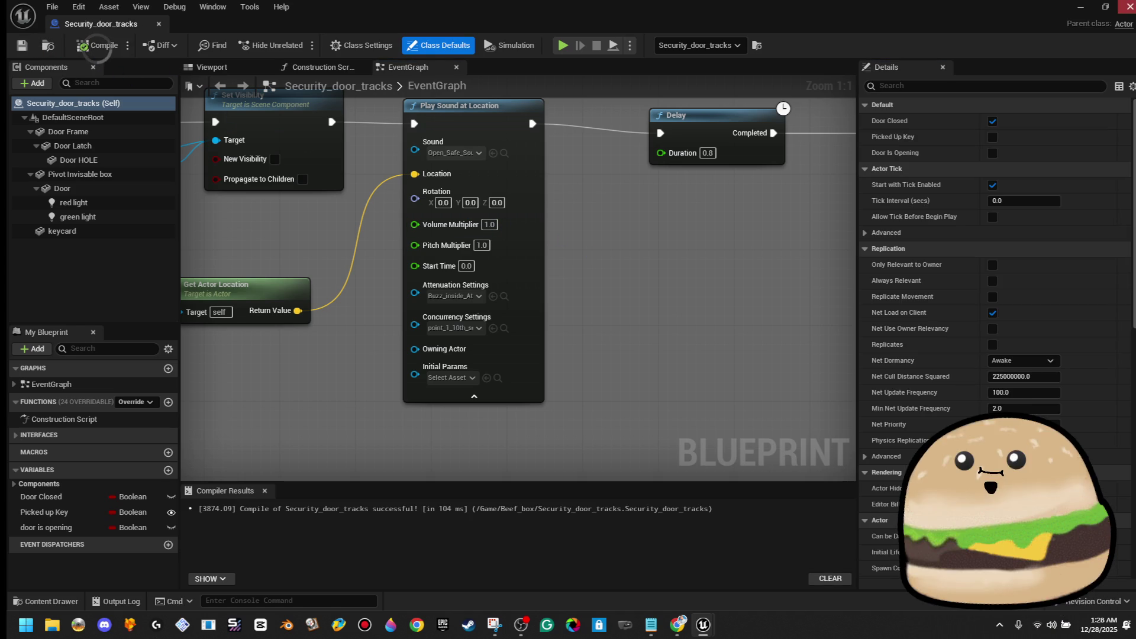
click(1081, 7)
Step: Play from a level spot, open the security door, then open Keycard_tracks_actor
right_click(379, 295)
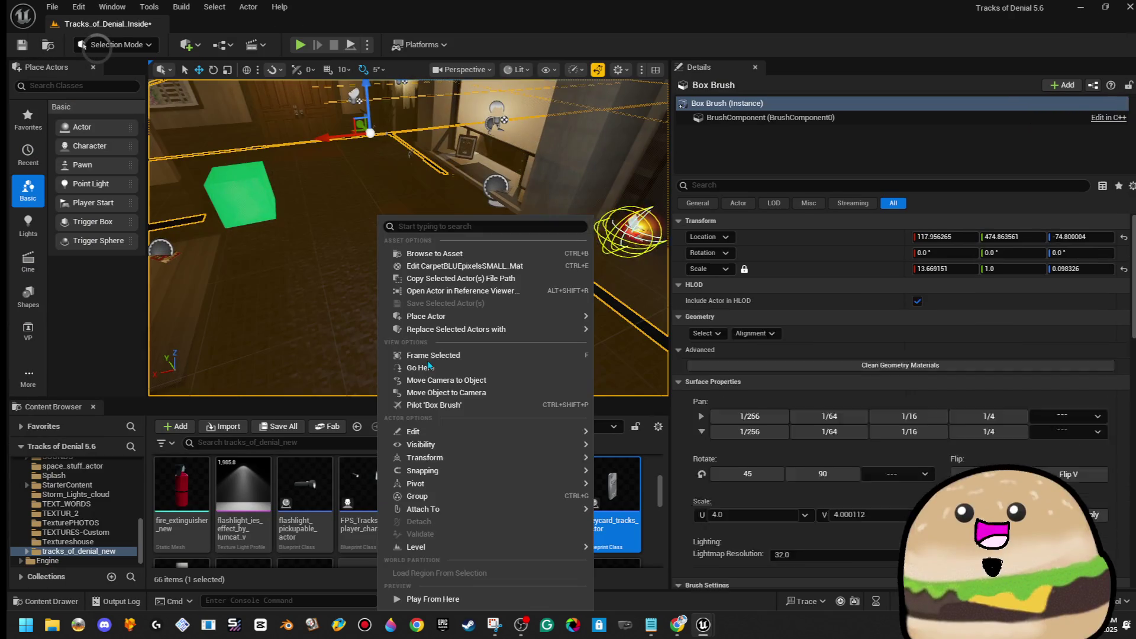
click(477, 596)
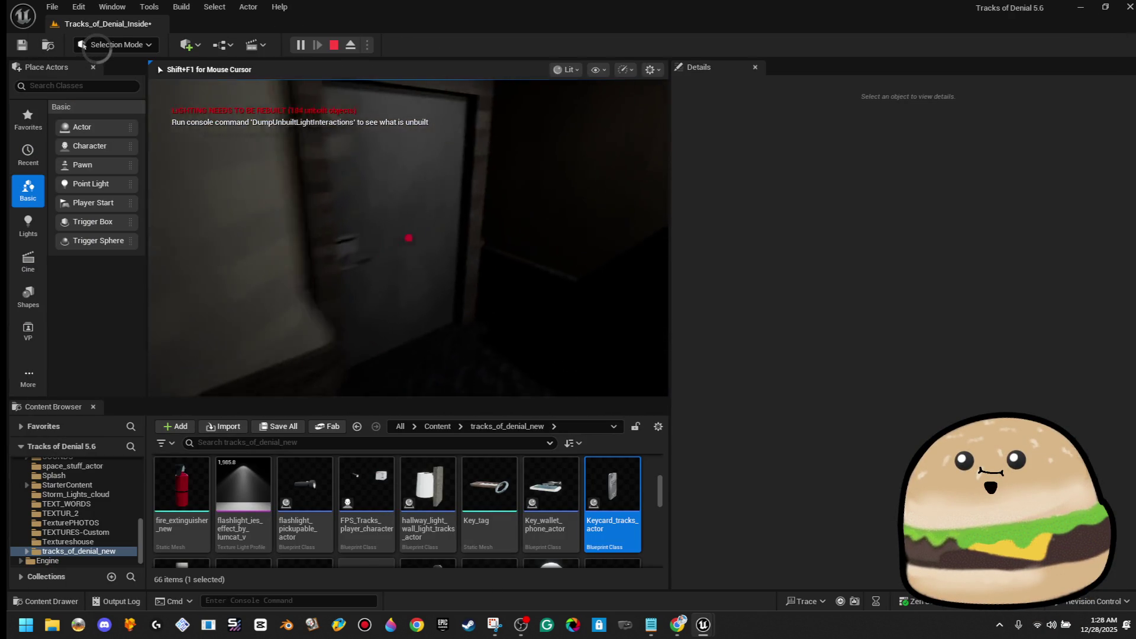
key(e)
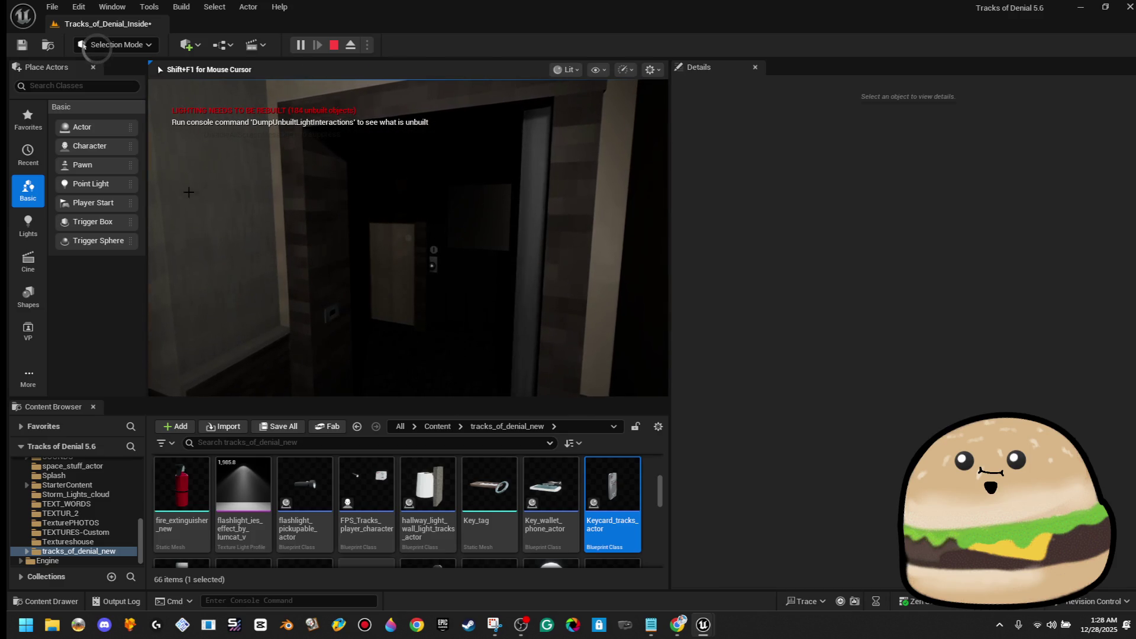
key(Escape)
double_click(615, 497)
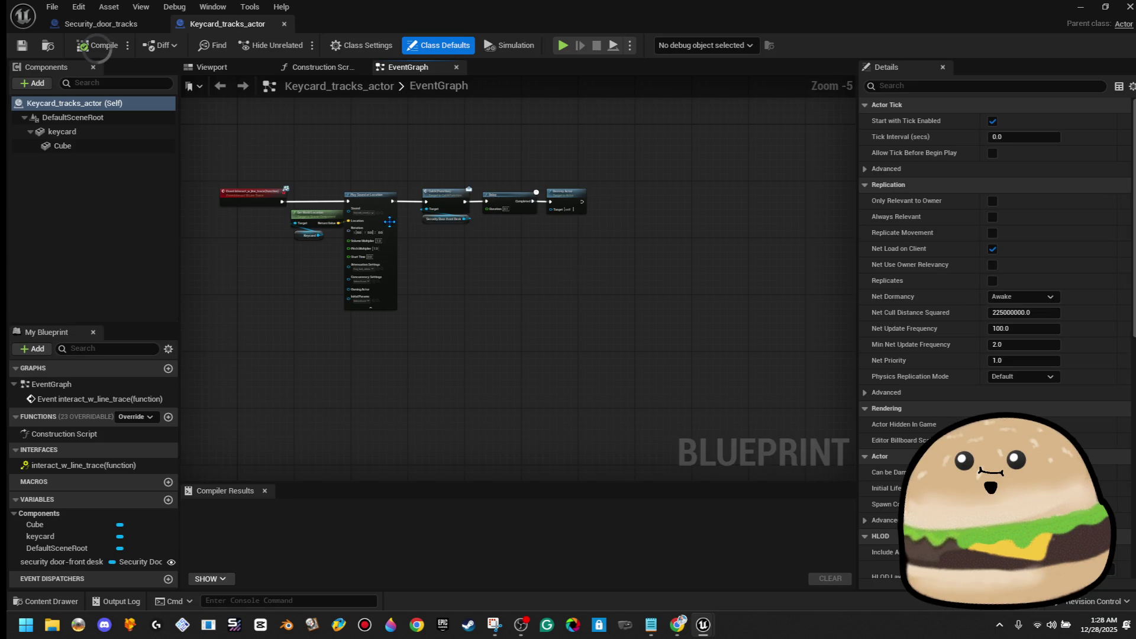
Step: Raise the keycard sound's Pitch Multiplier to 1.5, compile, and playtest it
scroll(357, 269, up, 5)
click(404, 212)
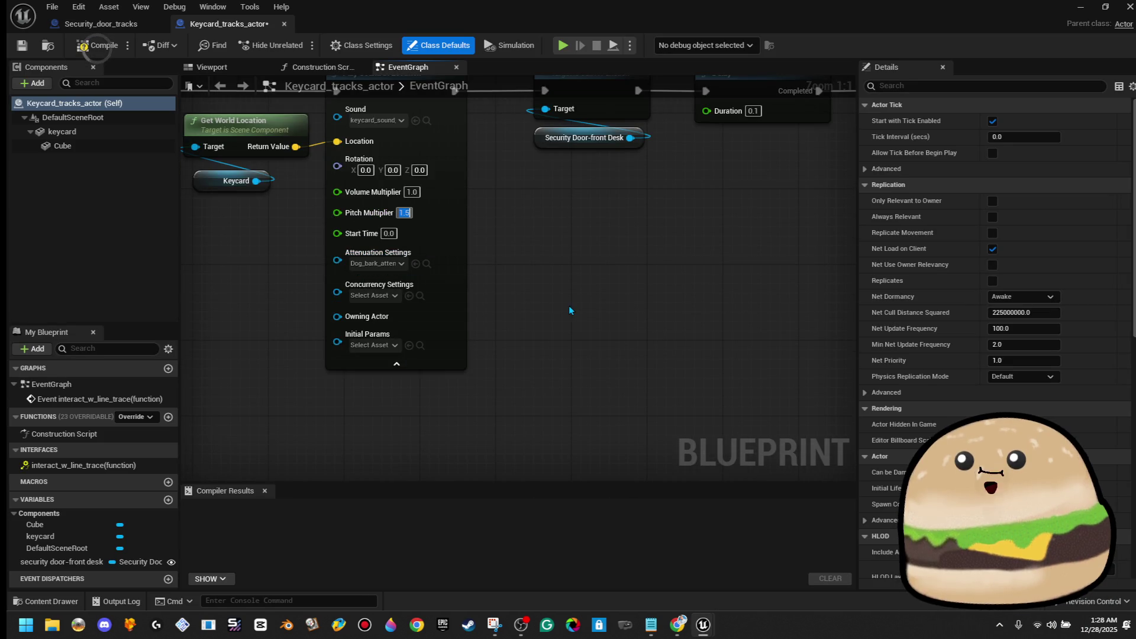
click(93, 47)
key(alt+p)
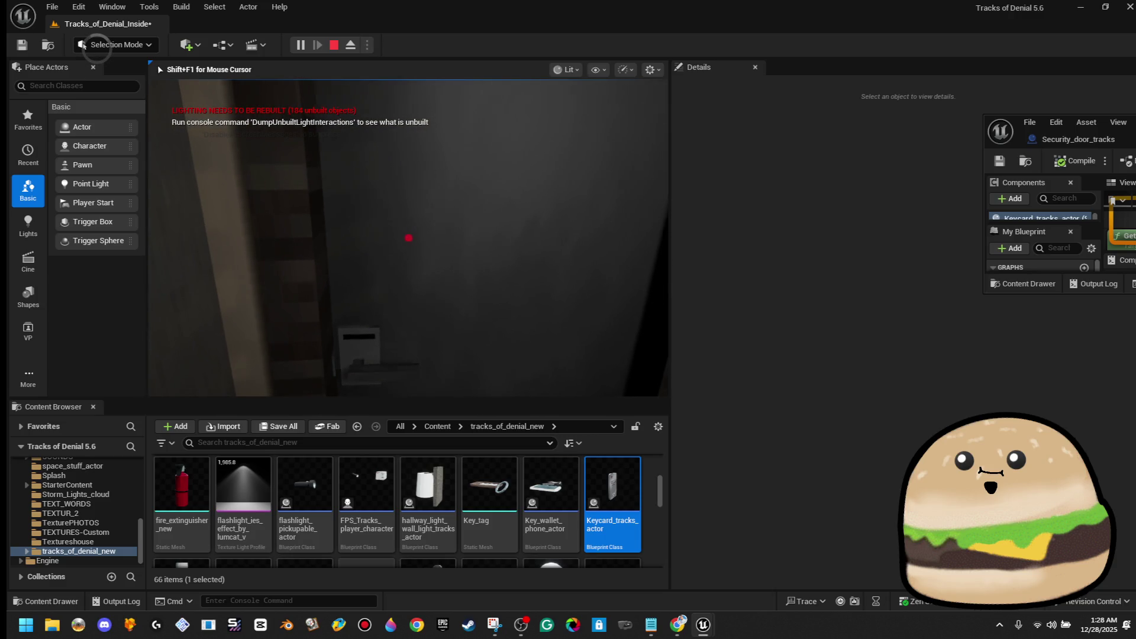
key(Escape)
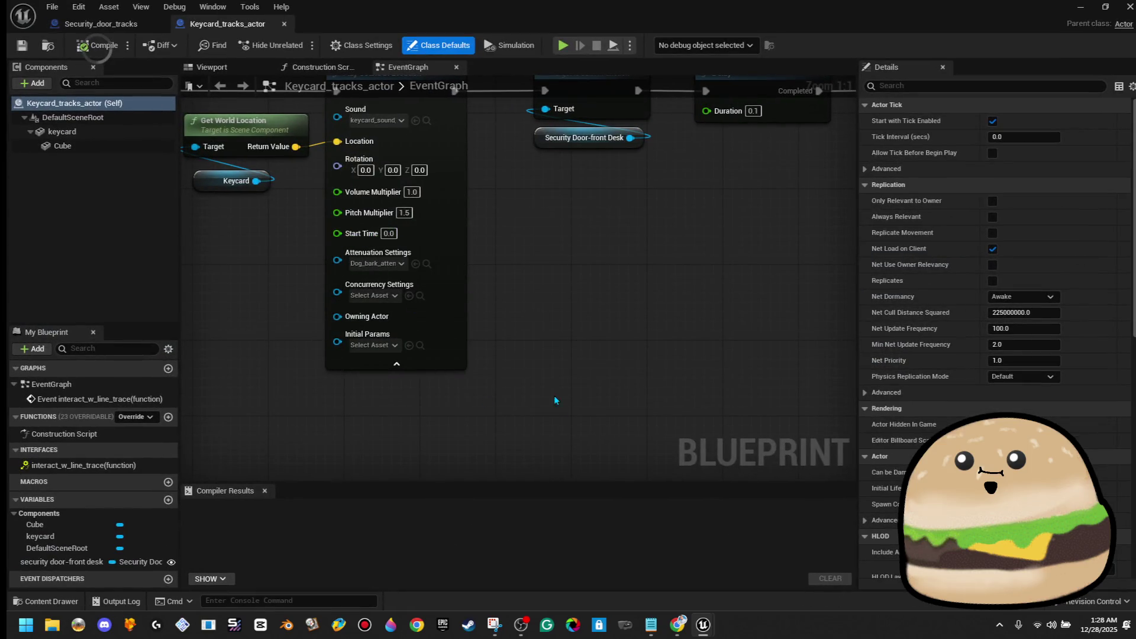
Step: Give the security door a 0.75 Delay and 1.25 Over Time, compile, and close
mouse_move(555, 400)
mouse_down()
mouse_move(472, 307)
mouse_move(667, 262)
mouse_up()
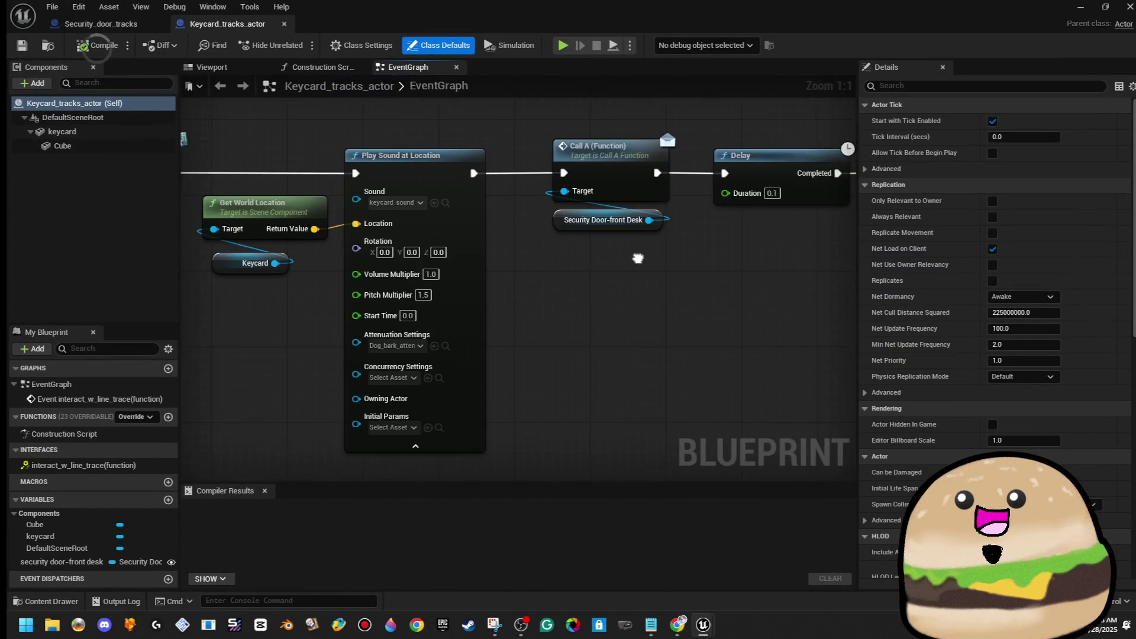
scroll(668, 262, down, 6)
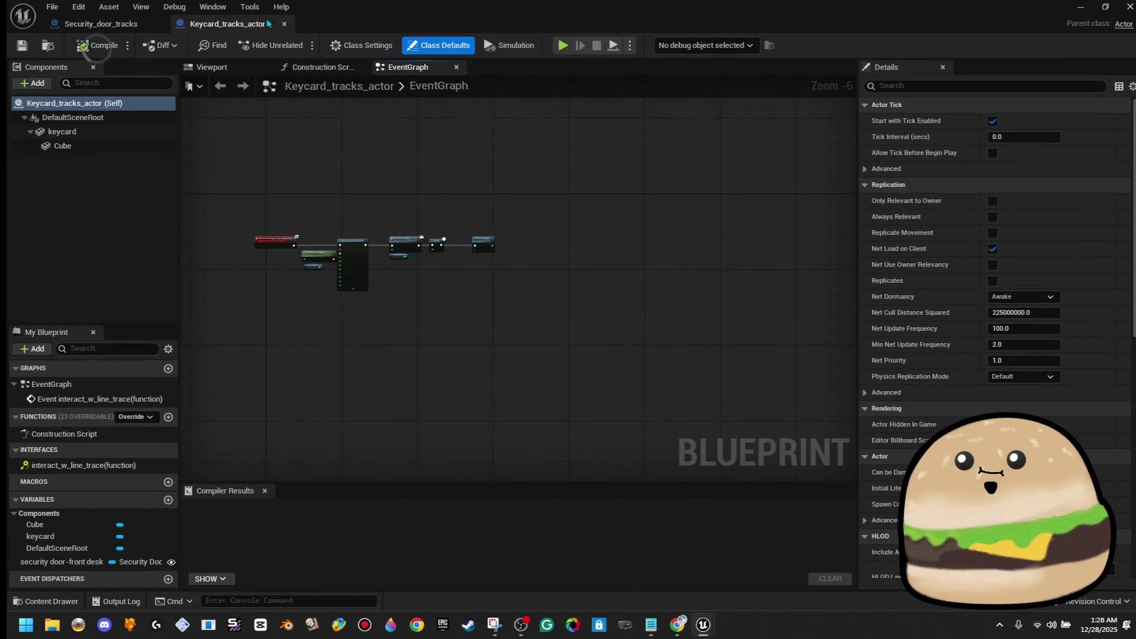
click(284, 25)
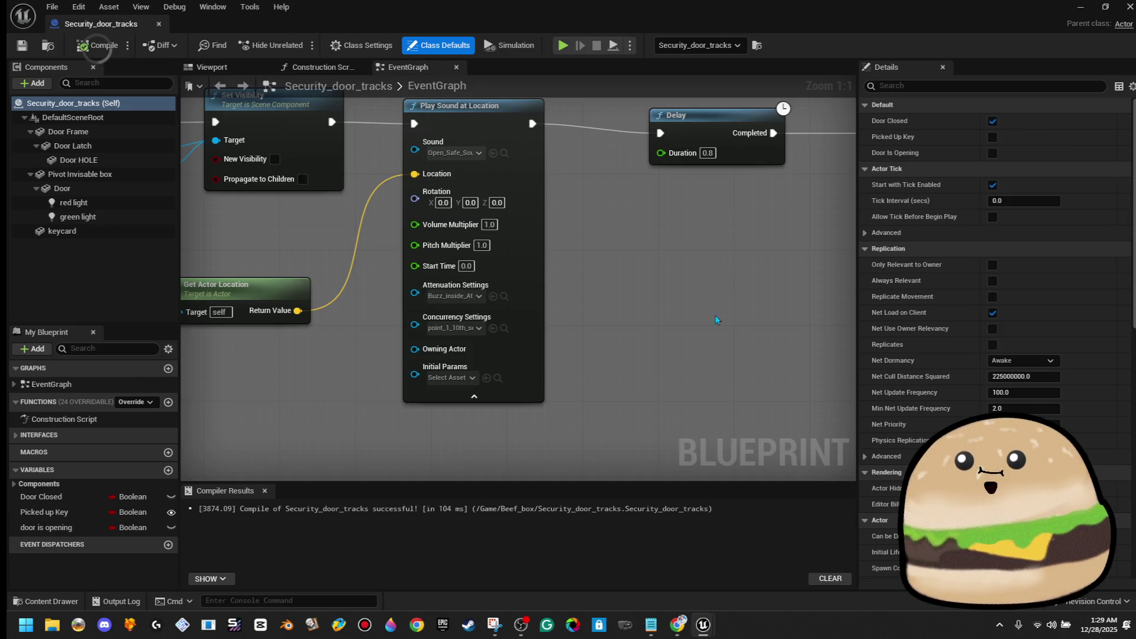
mouse_move(712, 212)
mouse_down()
mouse_move(475, 242)
mouse_move(343, 243)
mouse_up()
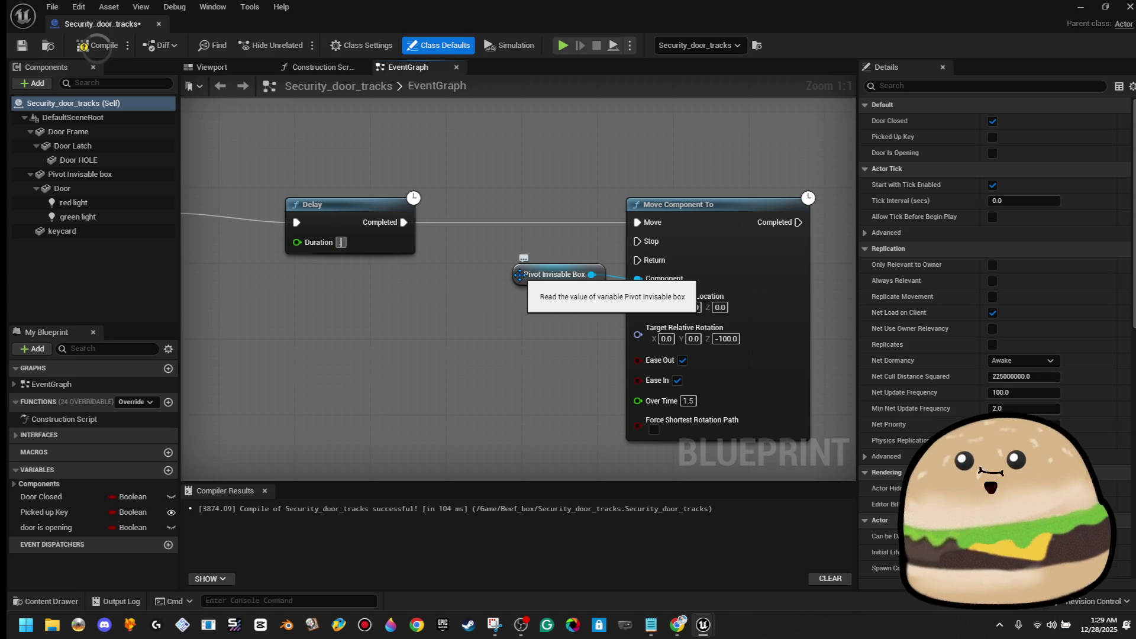
text(0.75)
click(689, 400)
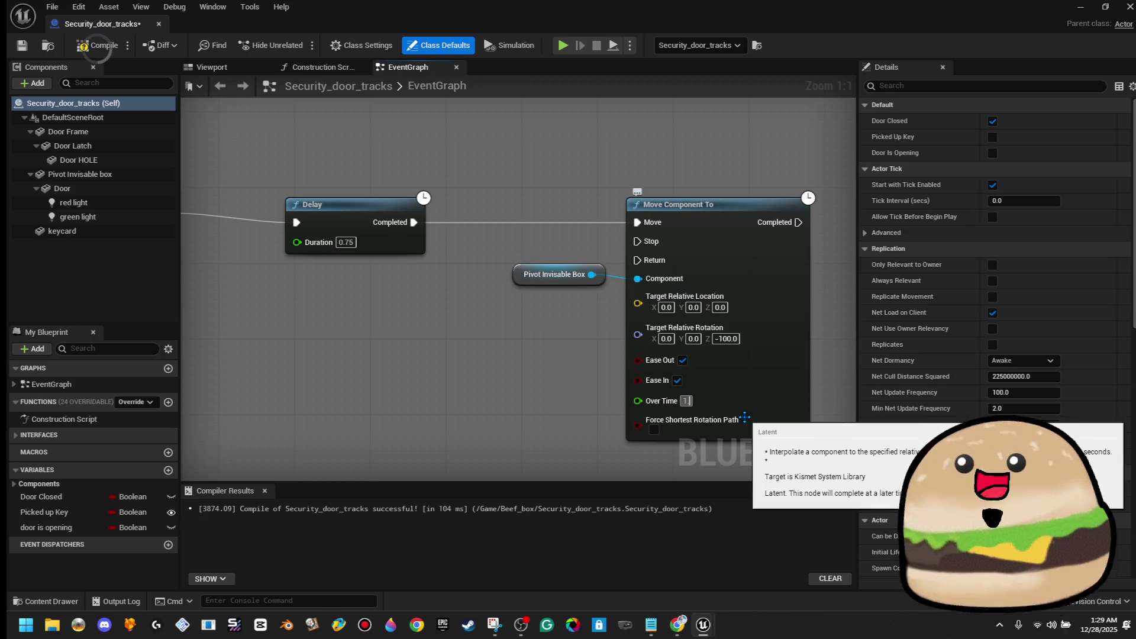
click(82, 46)
click(160, 25)
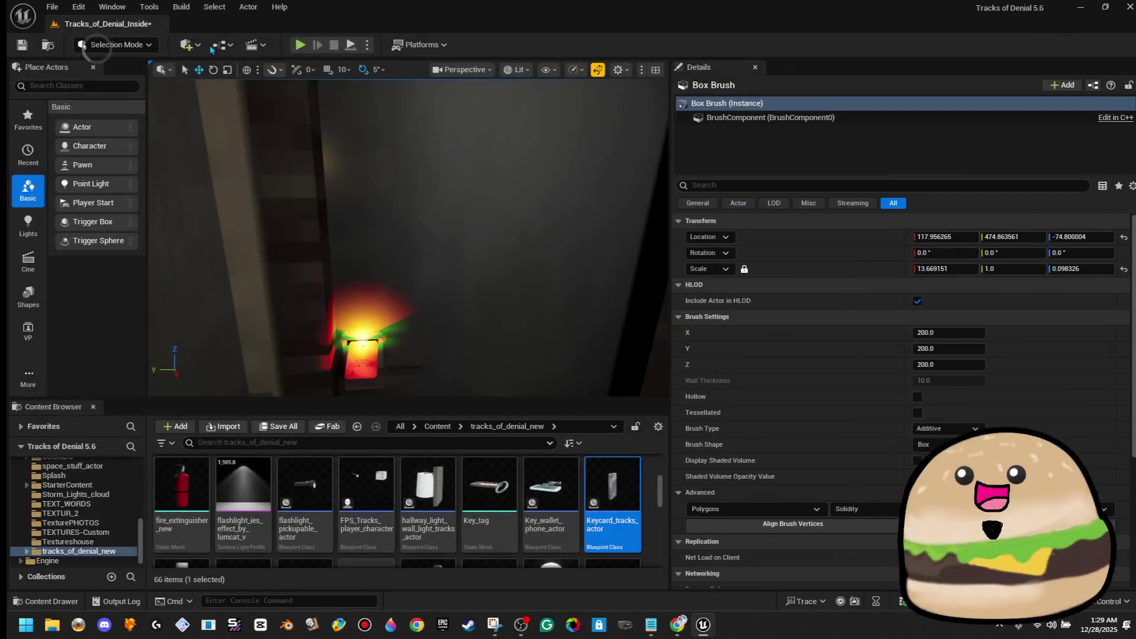
Step: Playtest the door twice, then reopen the Security_door_tracks Blueprint
click(301, 47)
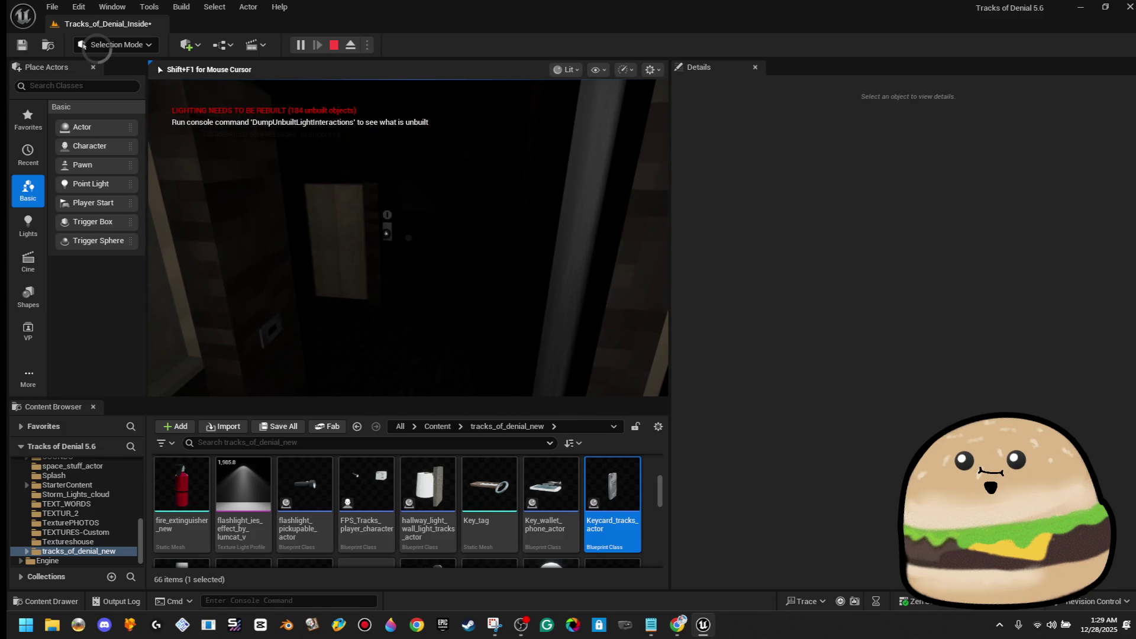
key(Escape)
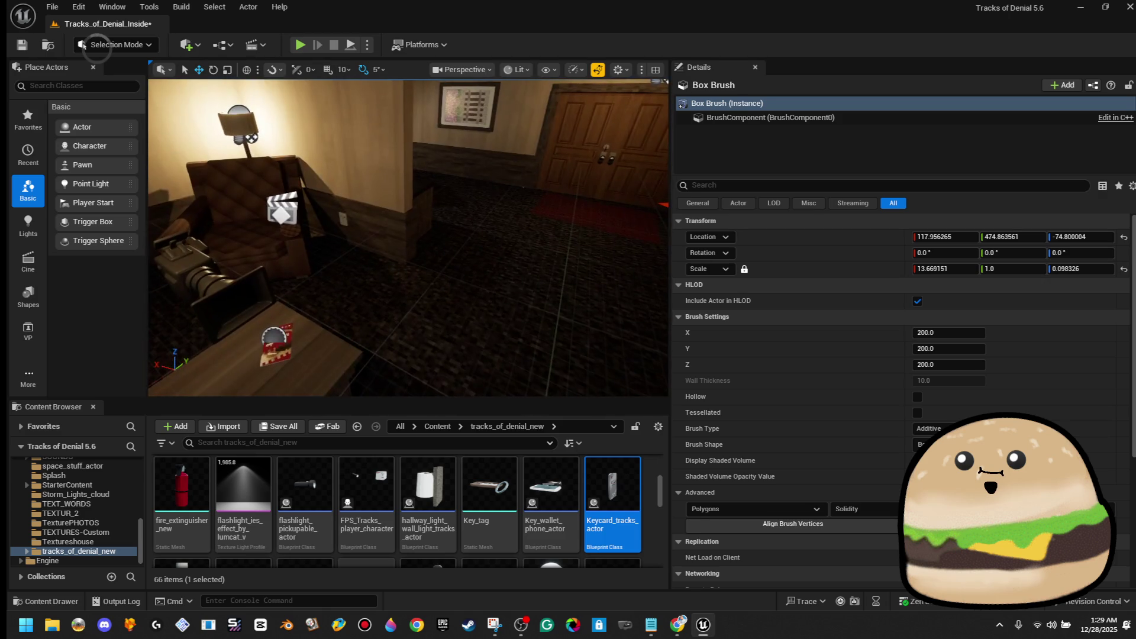
right_click(496, 220)
key(Escape)
key(alt+p)
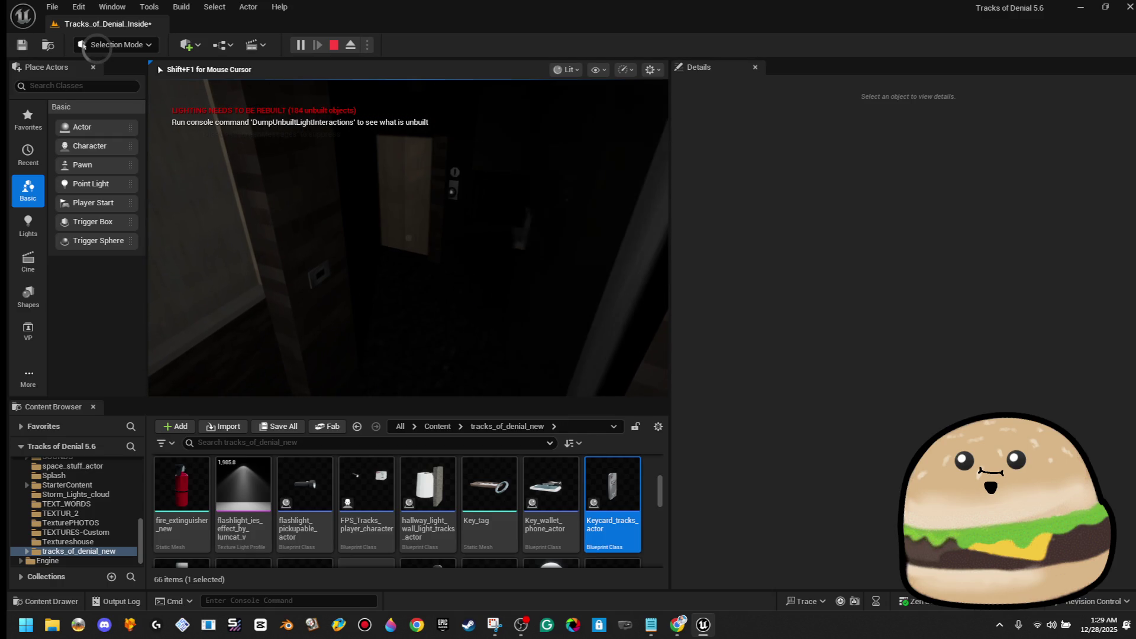
key(Escape)
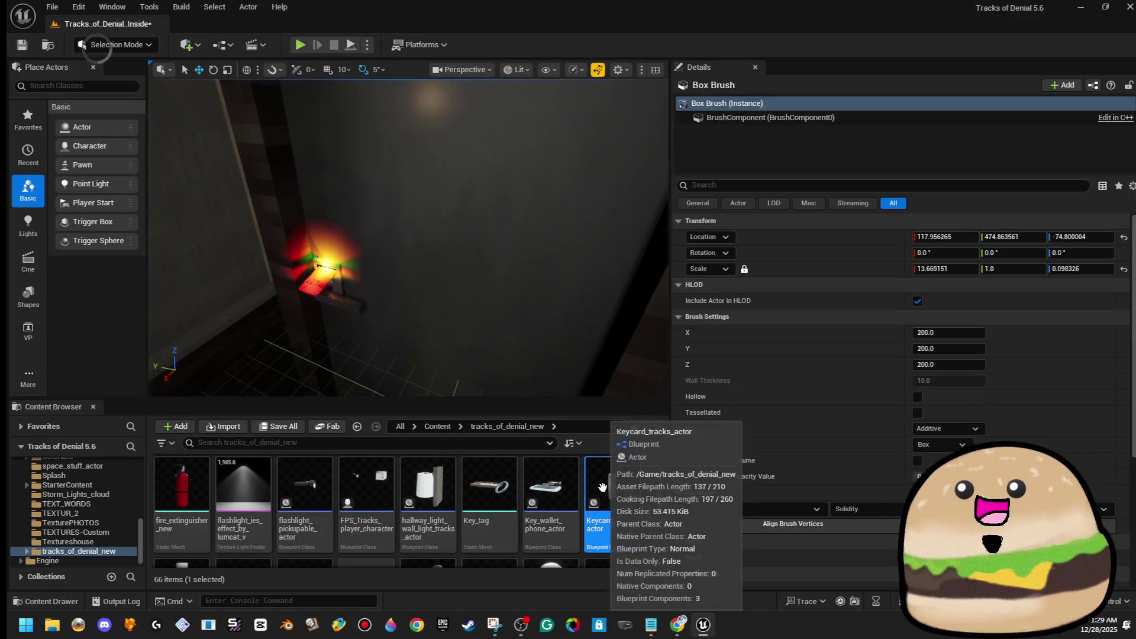
right_click(497, 217)
click(556, 274)
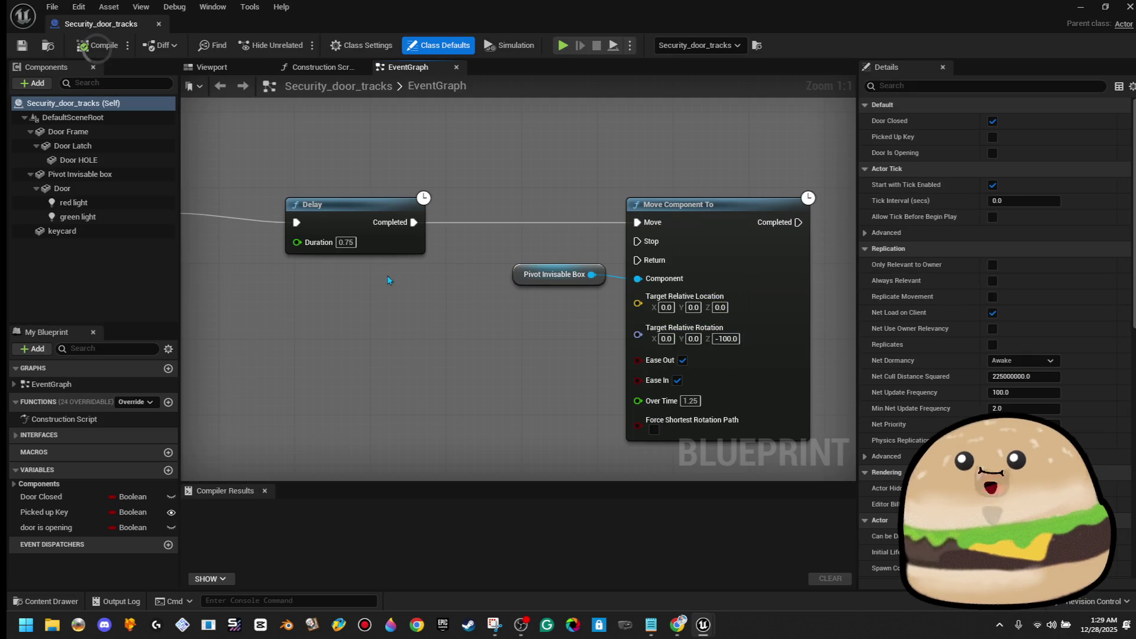
Step: Change the door's Delay to 0.7 and Over Time to 1.0, then compile and close
click(352, 242)
key(BackSpace)
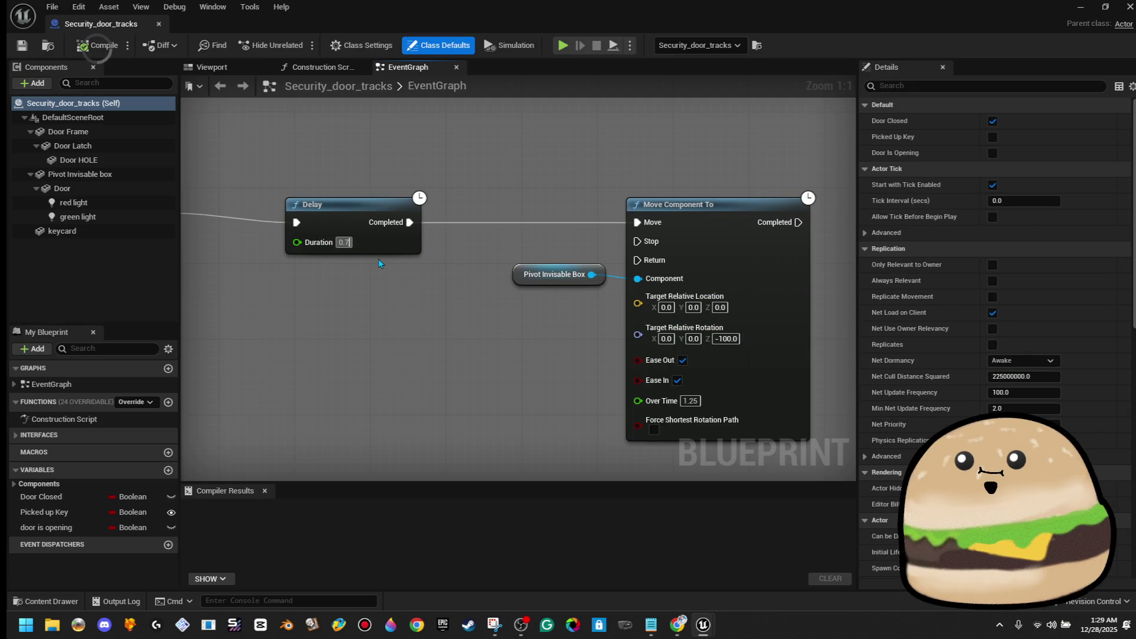
key(Return)
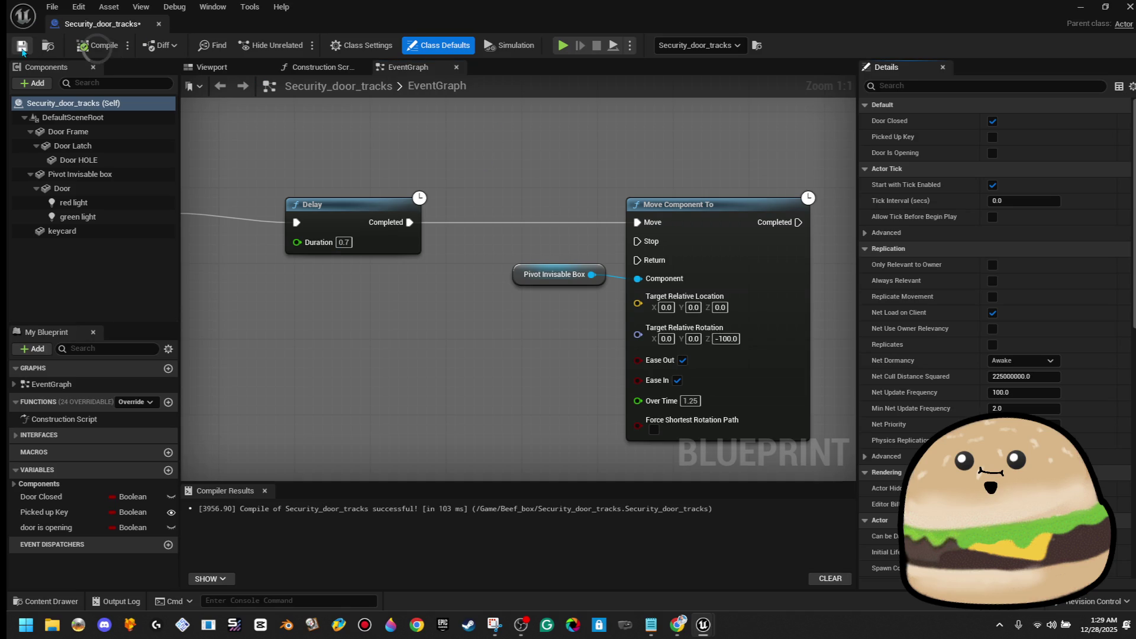
click(695, 401)
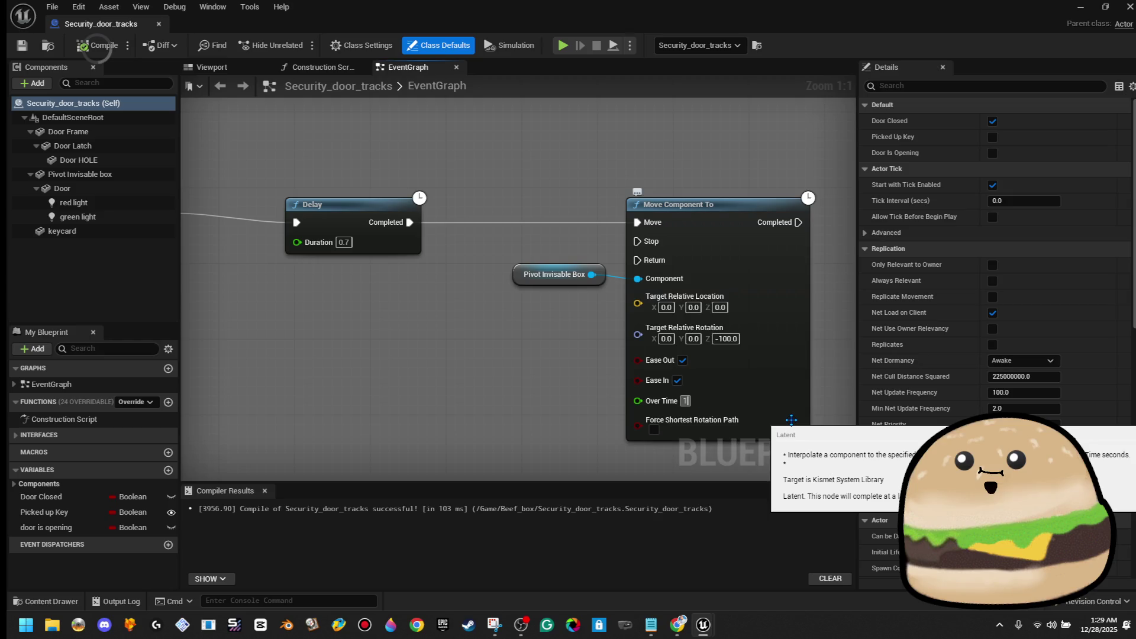
key(Return)
click(98, 45)
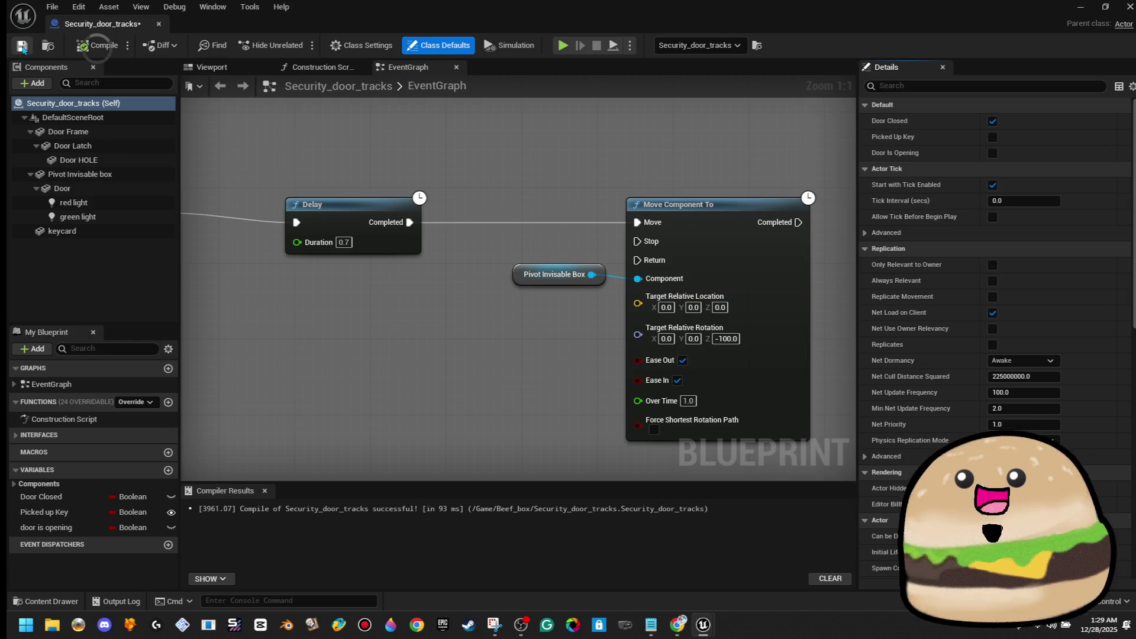
click(159, 24)
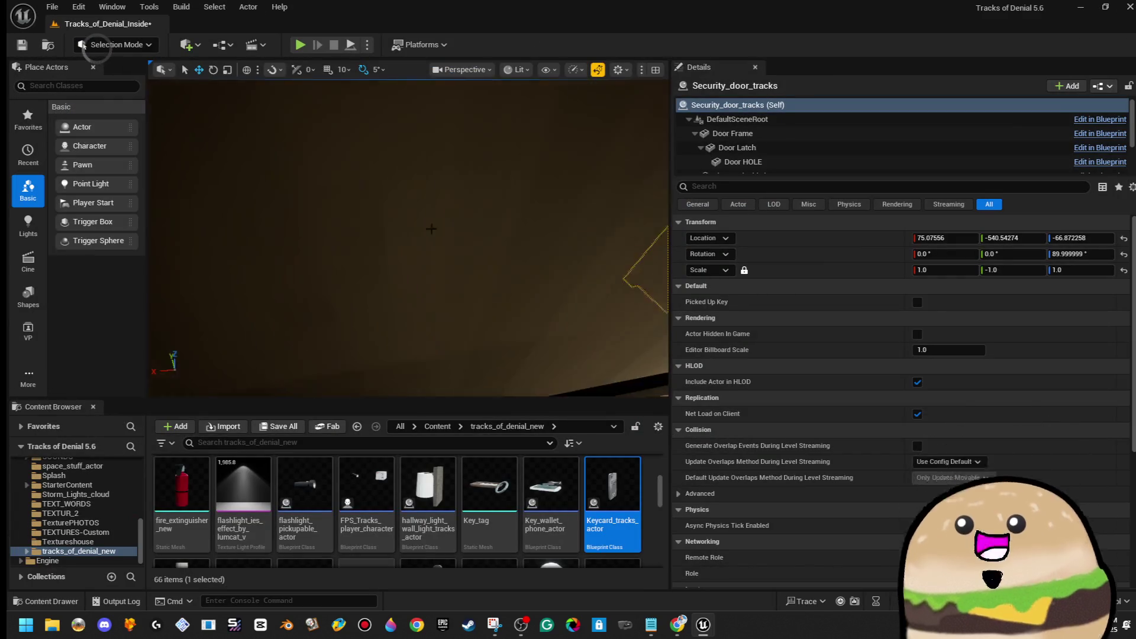
Step: Playtest from the spot by the table, then from the default start
right_click(491, 217)
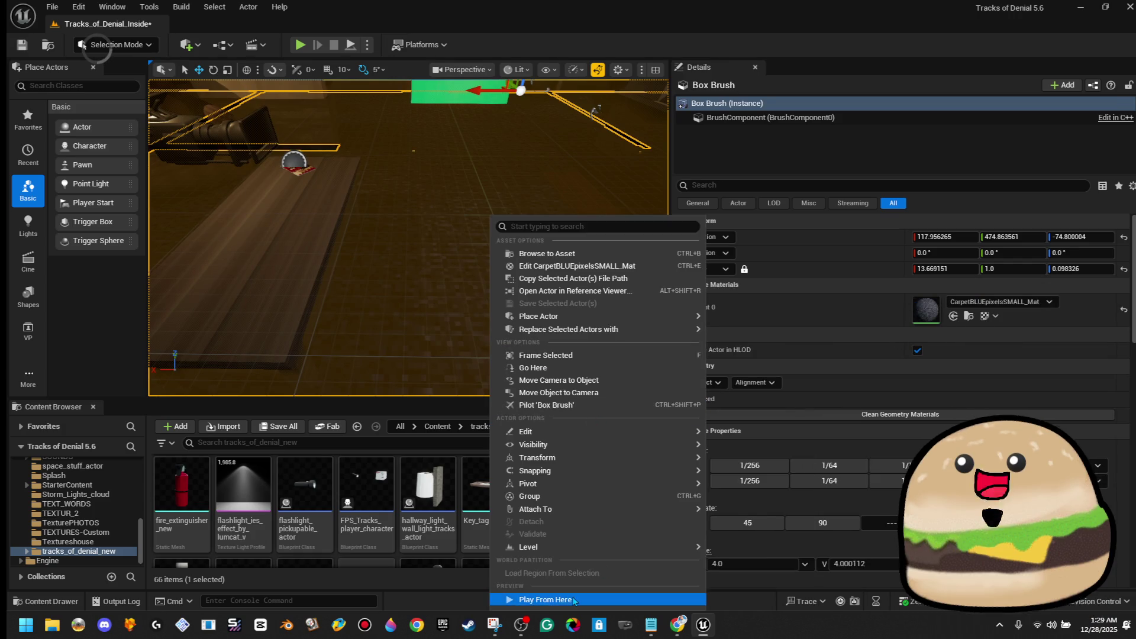
click(546, 598)
key(Escape)
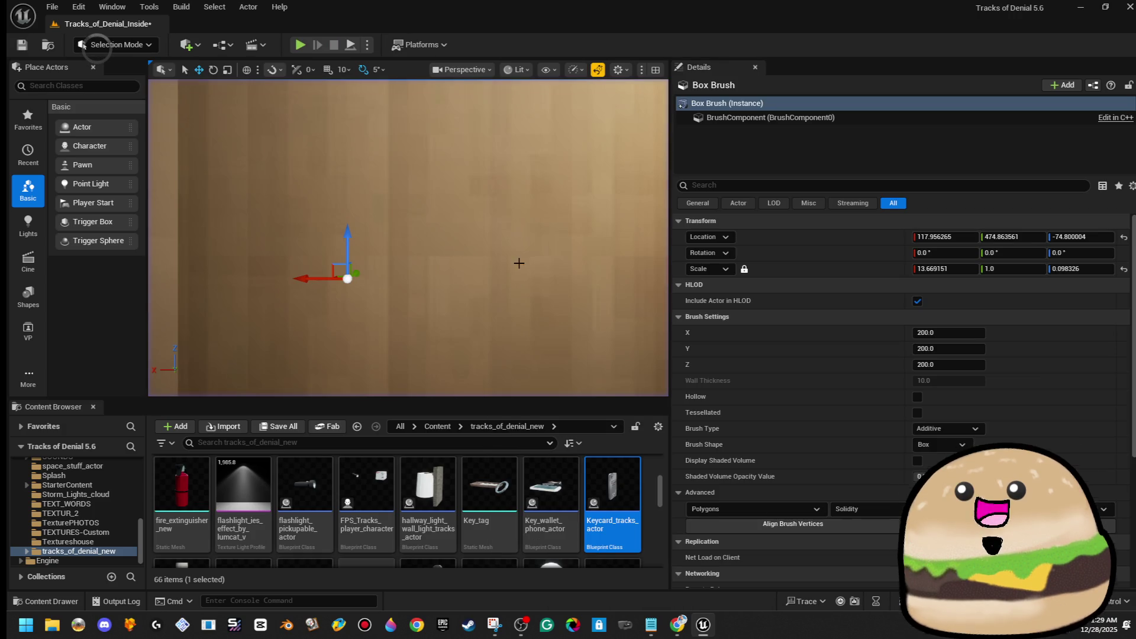
click(299, 45)
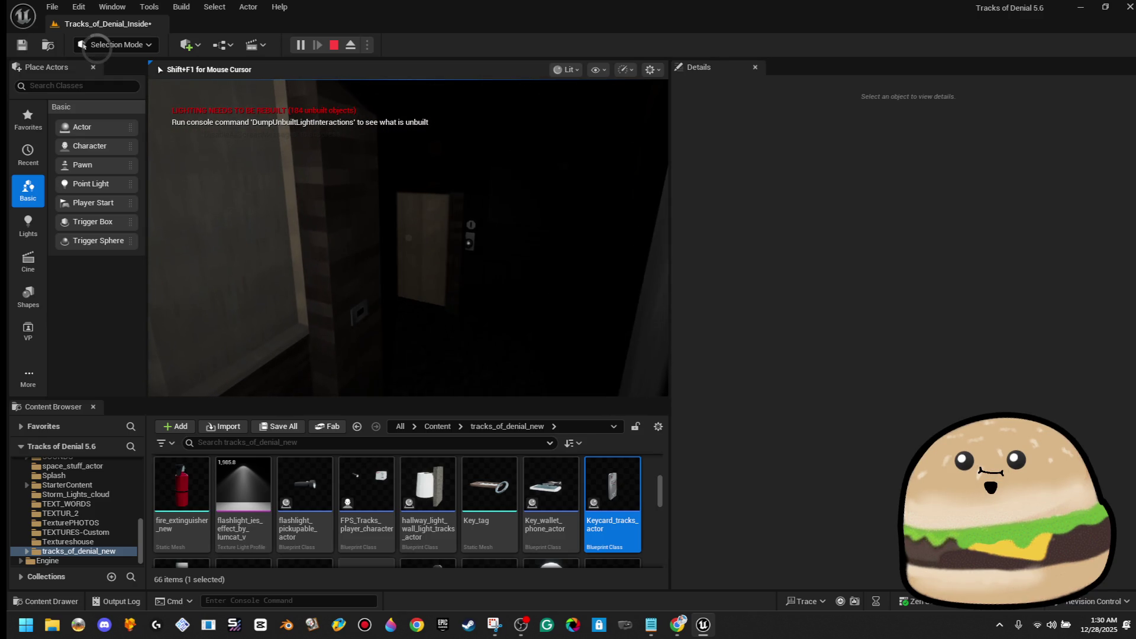
key(Escape)
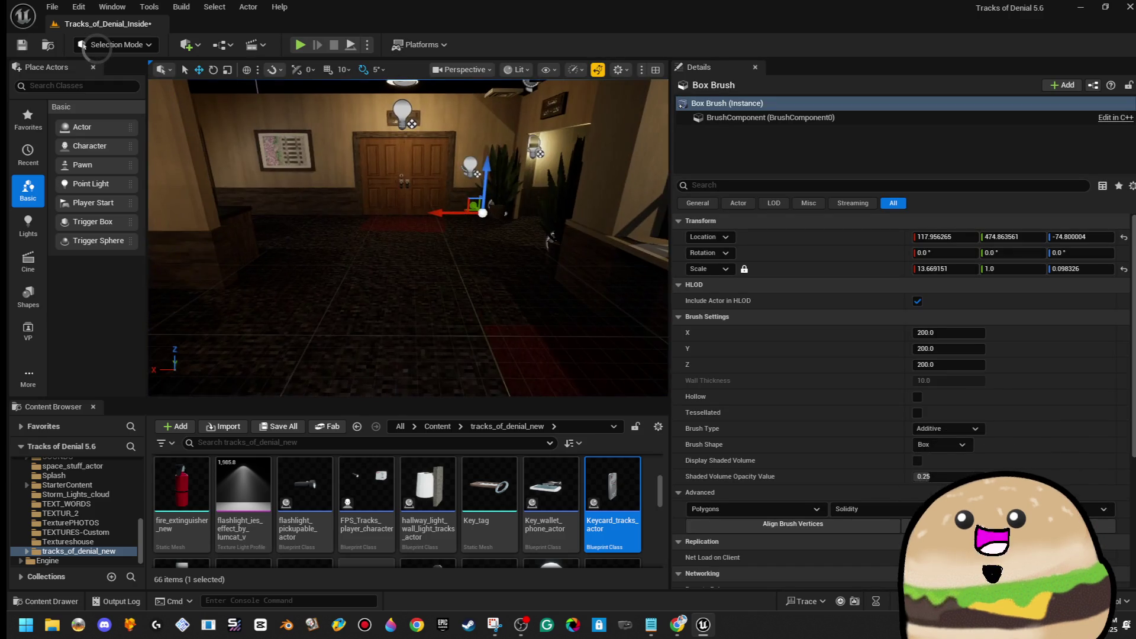
Step: Play from the hallway floor to the keycard reader, then open Keycard_tracks_actor
right_click(380, 218)
mouse_move(425, 470)
click(438, 598)
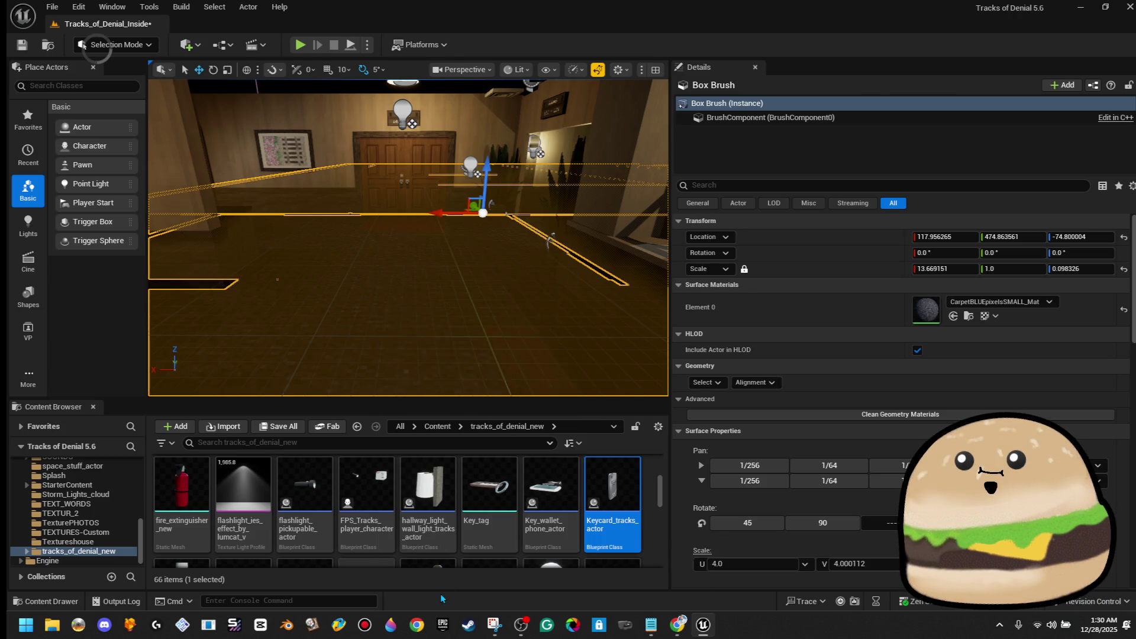
click(419, 345)
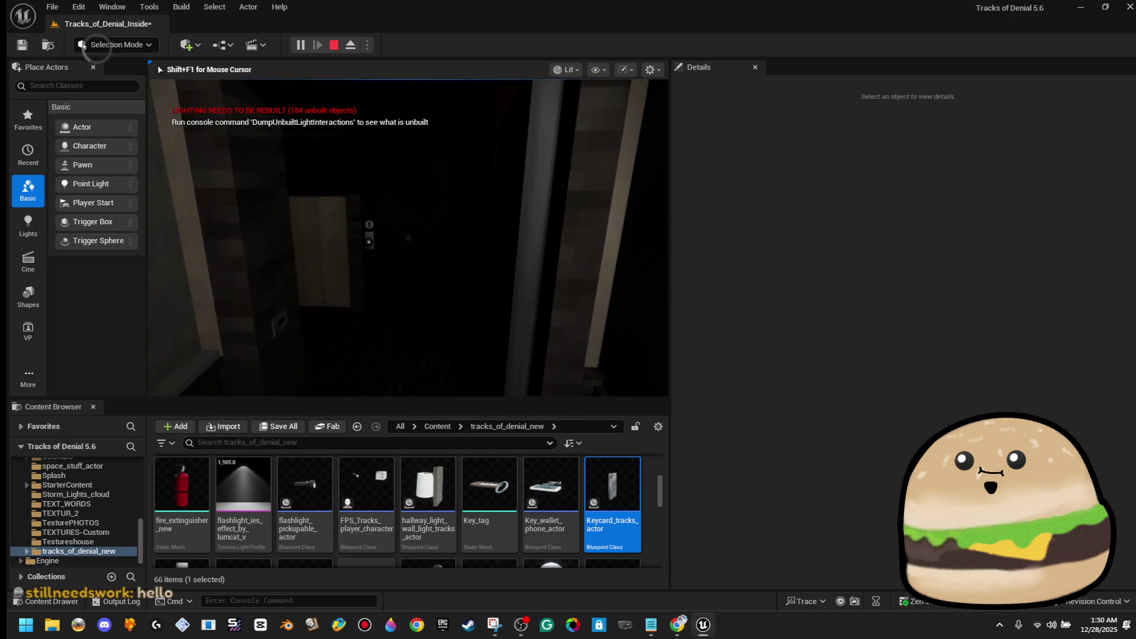
key(Escape)
double_click(609, 494)
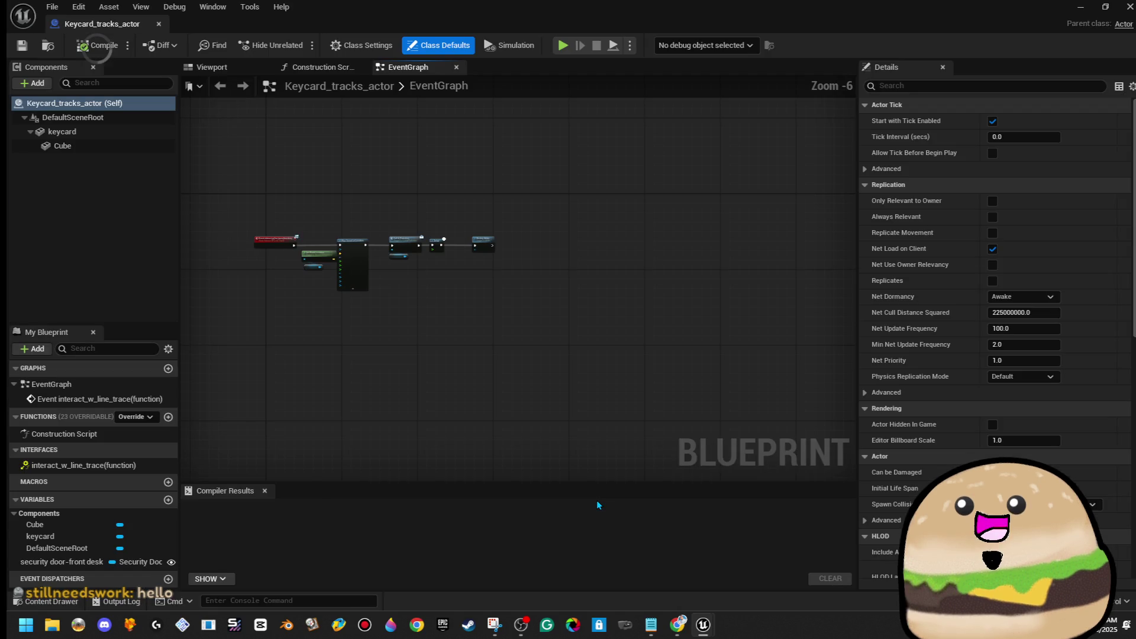
Step: Close the keycard Blueprint and make the level viewport taller and wider
click(158, 24)
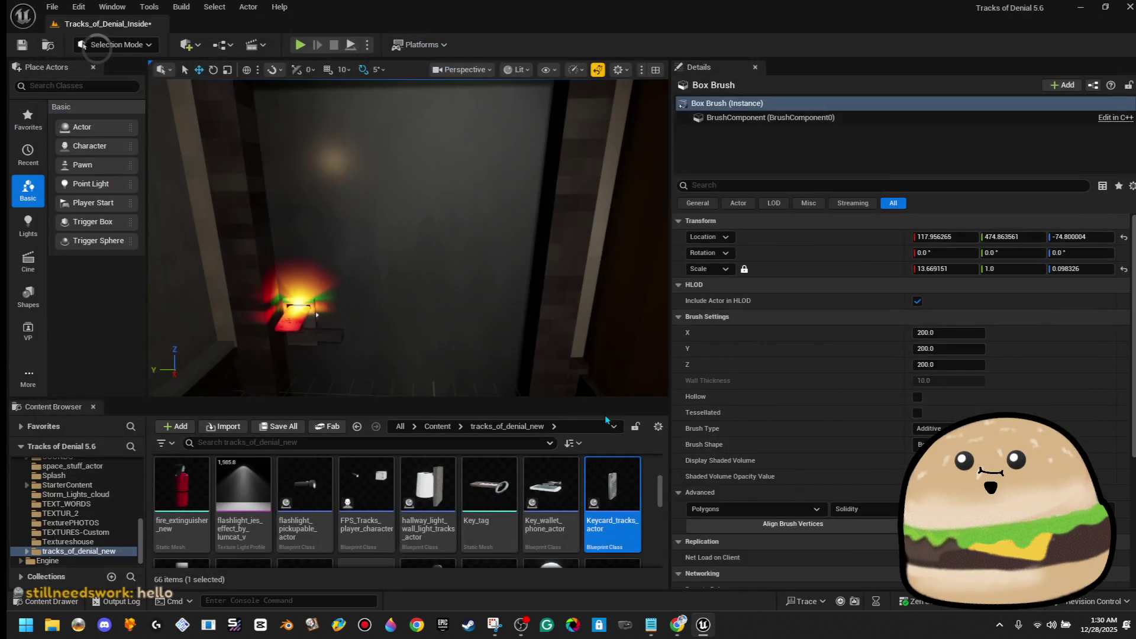
drag(574, 401, 575, 475)
drag(670, 388, 809, 388)
Step: Open Security_door_tracks from the door, compile it until it succeeds, and close it
right_click(479, 226)
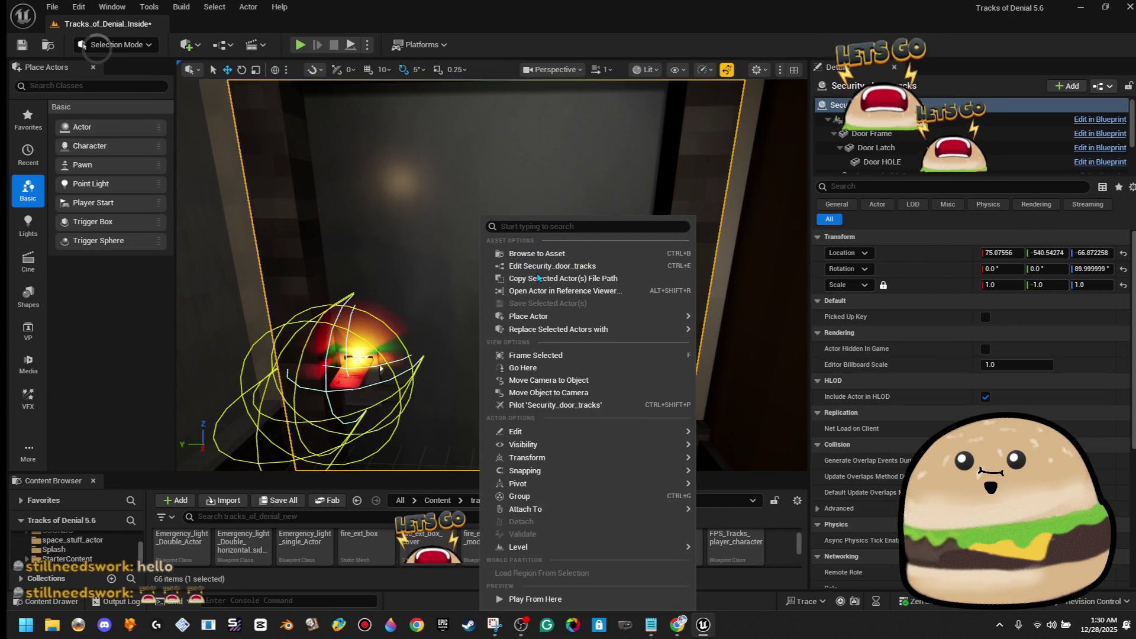
click(544, 265)
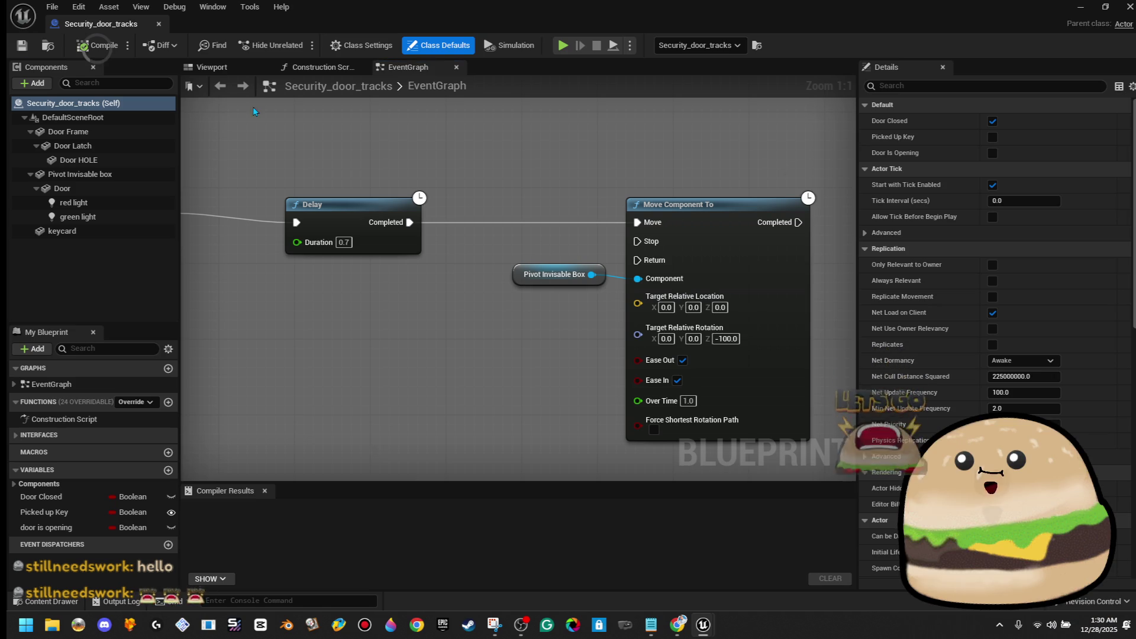
click(96, 45)
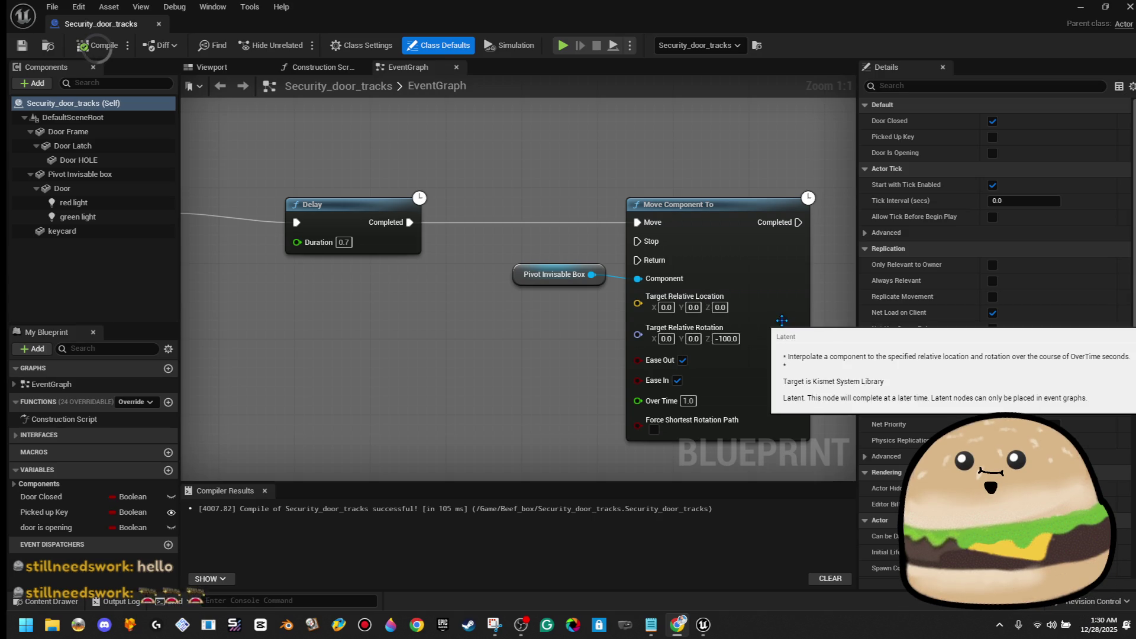
click(96, 51)
click(159, 24)
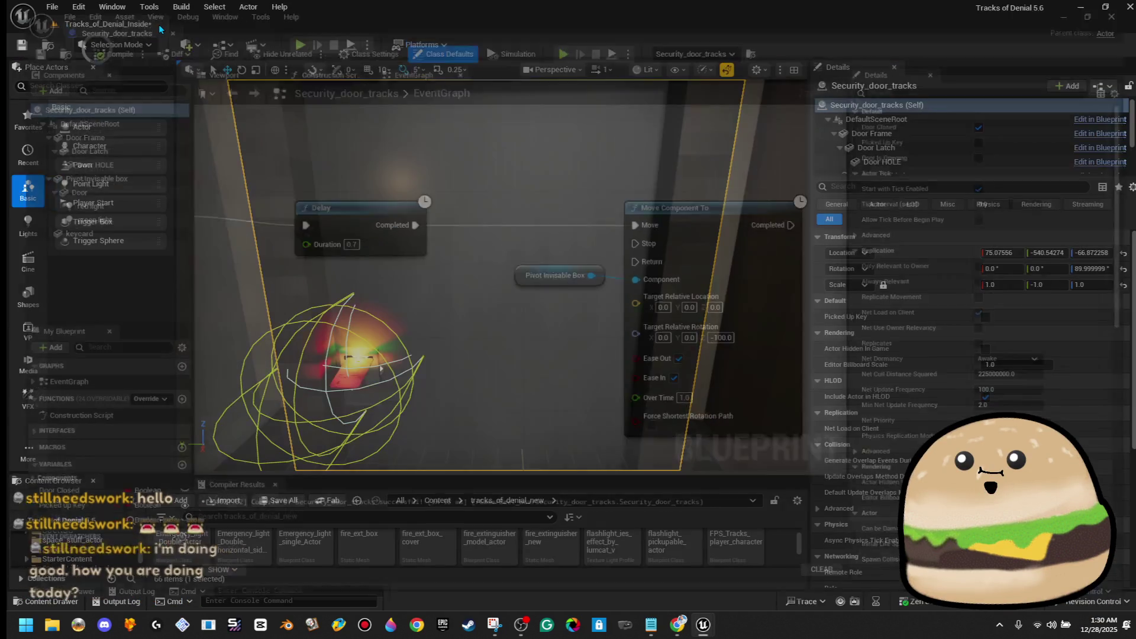
Step: Fly down to the floor near the green cube and playtest from there
drag(580, 230, 538, 284)
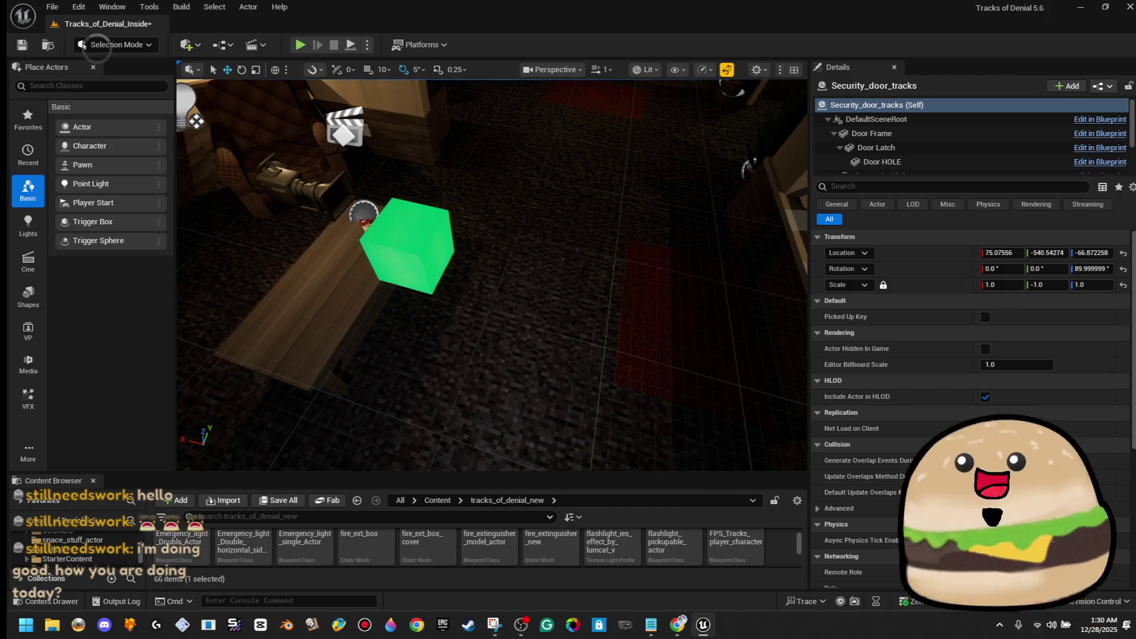
right_click(565, 426)
click(675, 412)
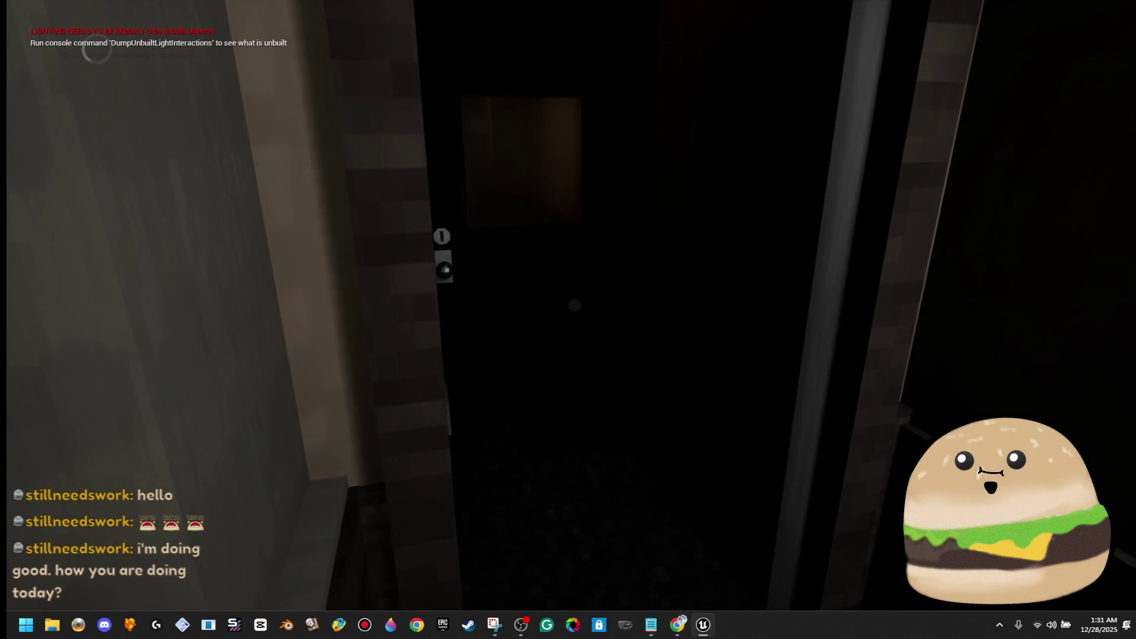
key(Escape)
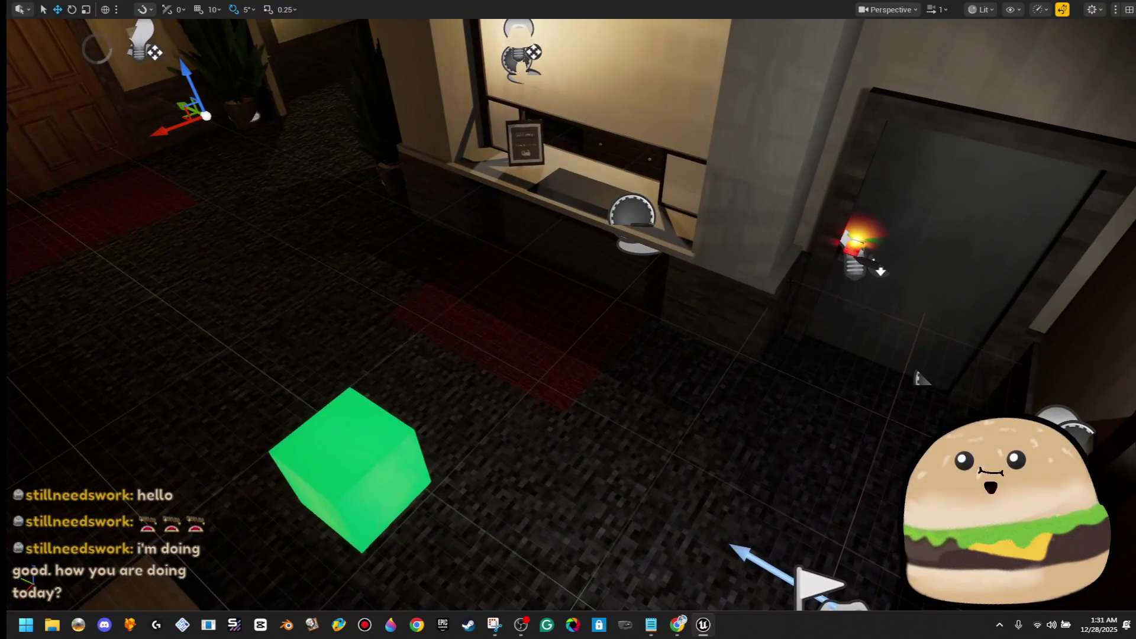
Step: Play from the floor, walk to the grey door and open it with the keycard
right_click(648, 217)
click(749, 598)
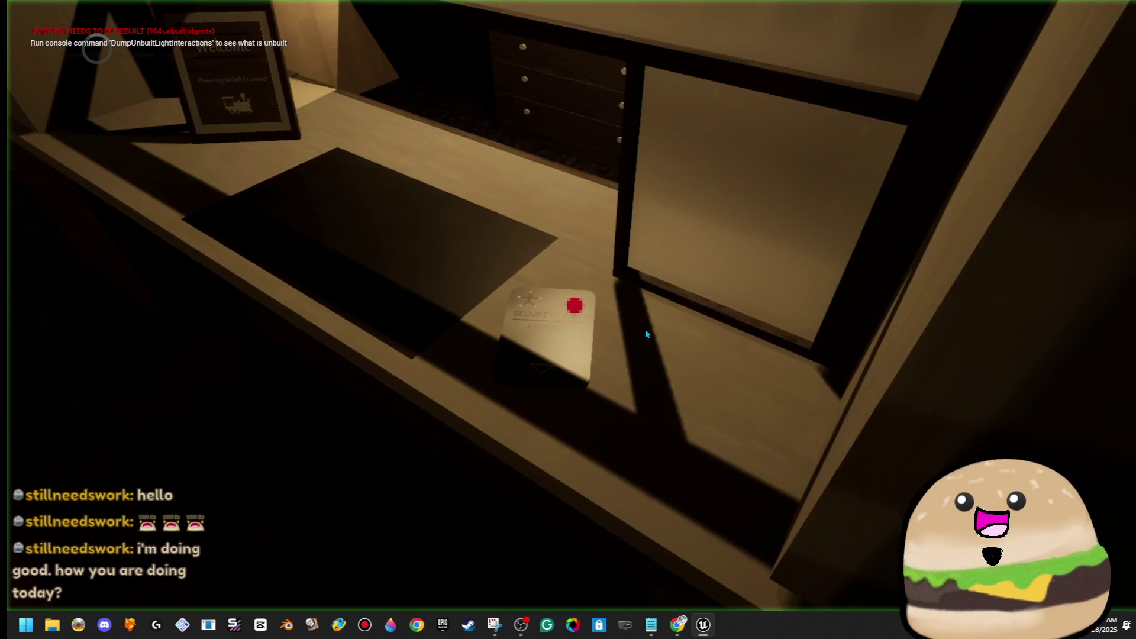
key(w)
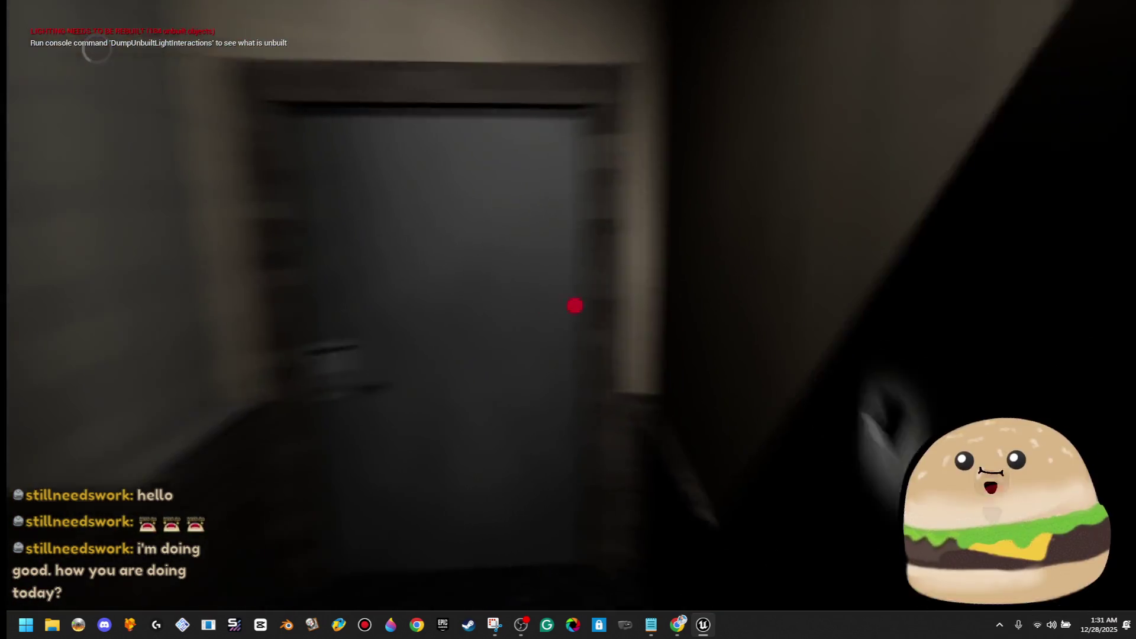
key(w)
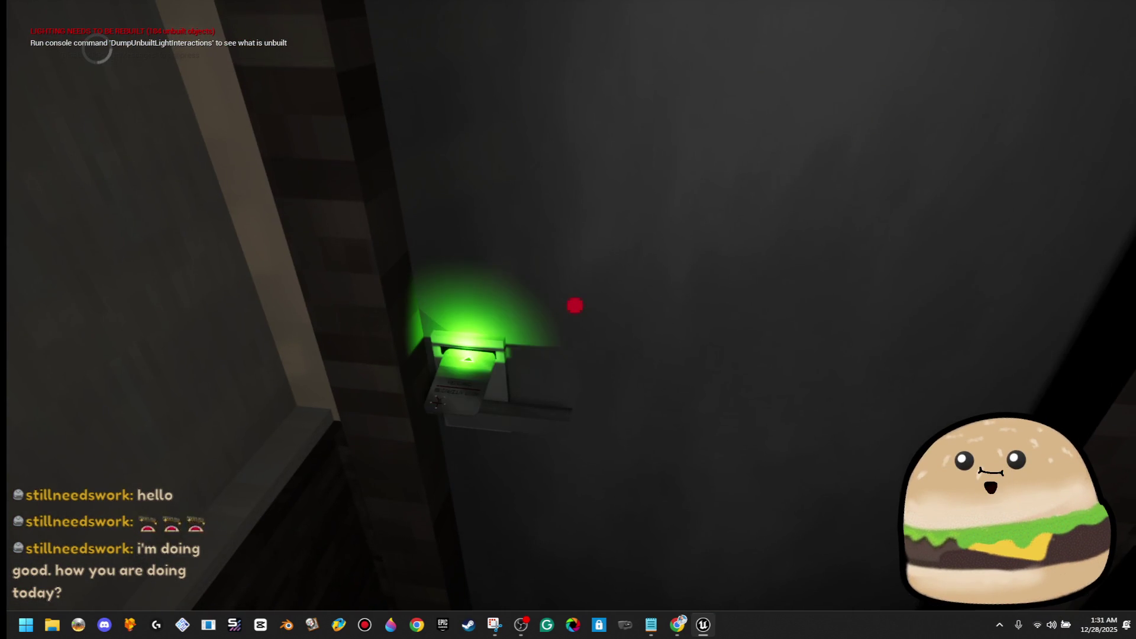
key(e)
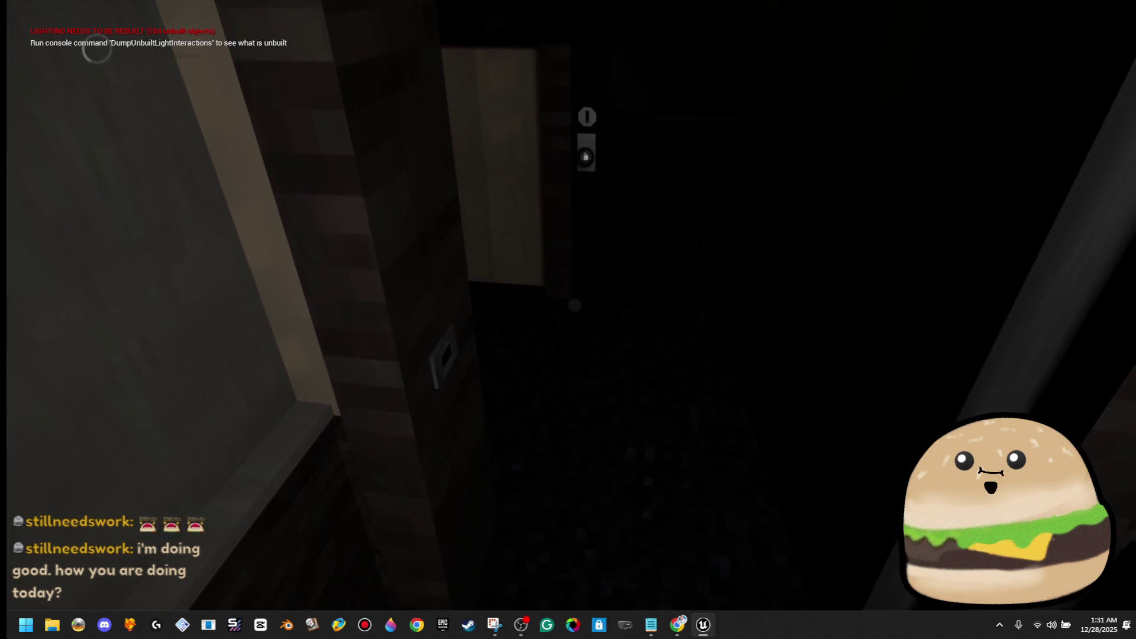
key(Escape)
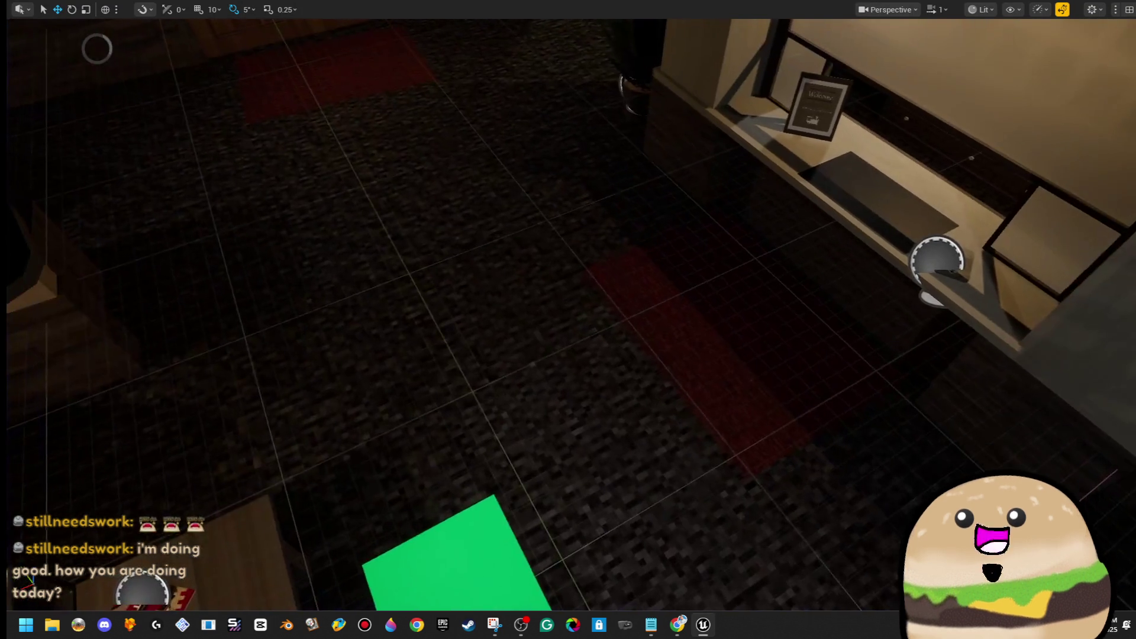
Step: Exit full-screen and reopen the Security_door_tracks Blueprint from the door
right_click(569, 216)
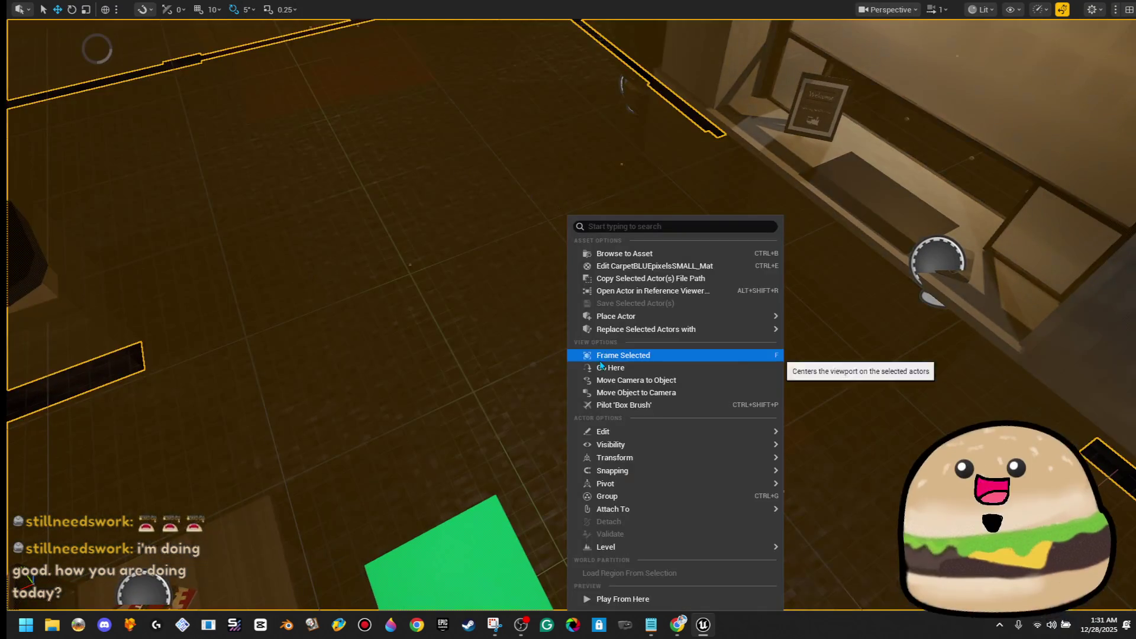
key(F11)
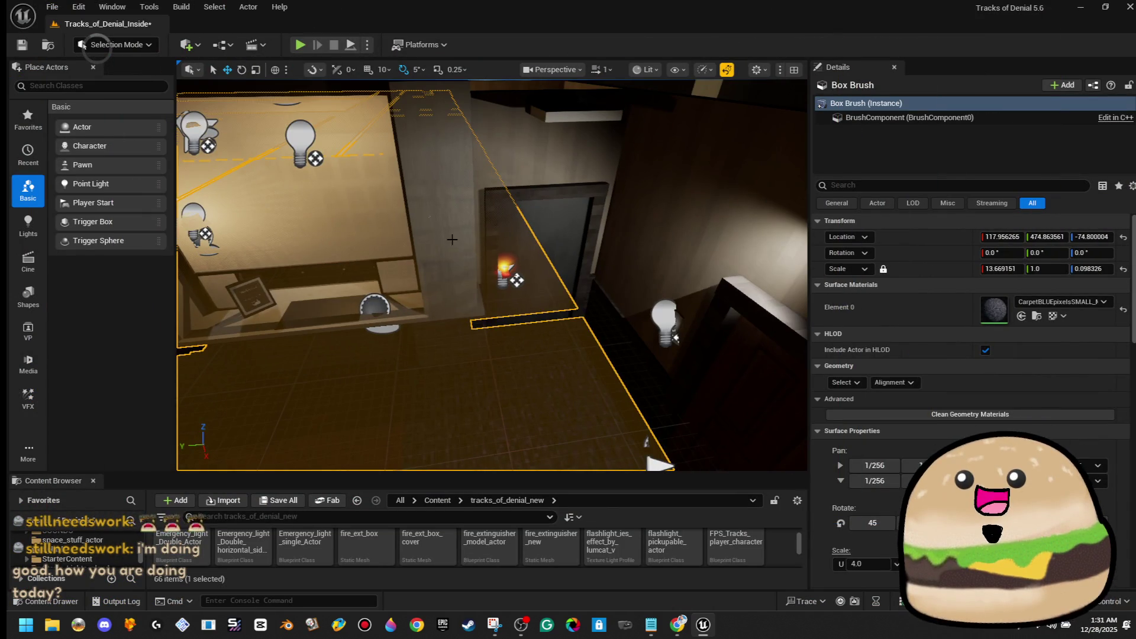
right_click(556, 214)
click(610, 258)
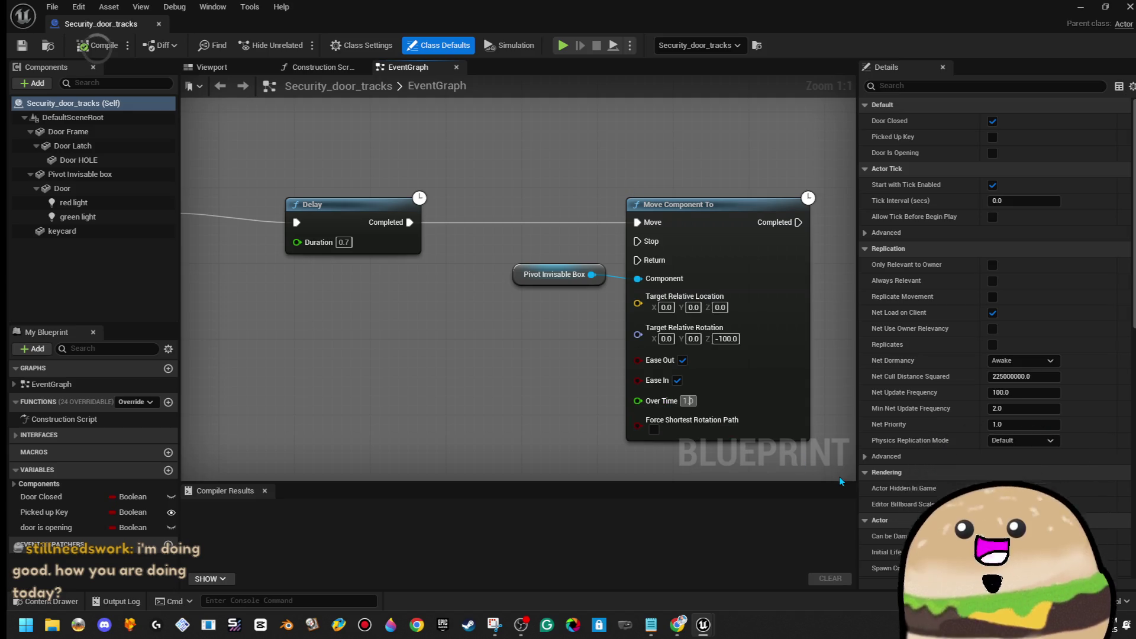
Step: Set Move Component To Over Time to 1.25 and Delay to 0.65, then compile and close
click(688, 401)
text(1.25)
key(Return)
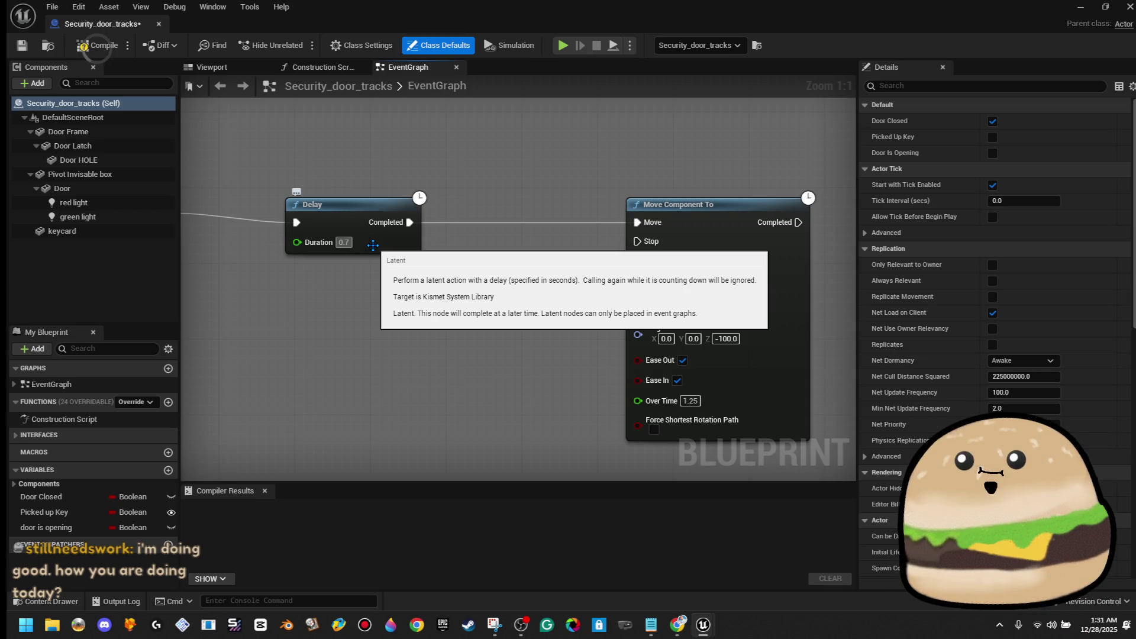
text(.5)
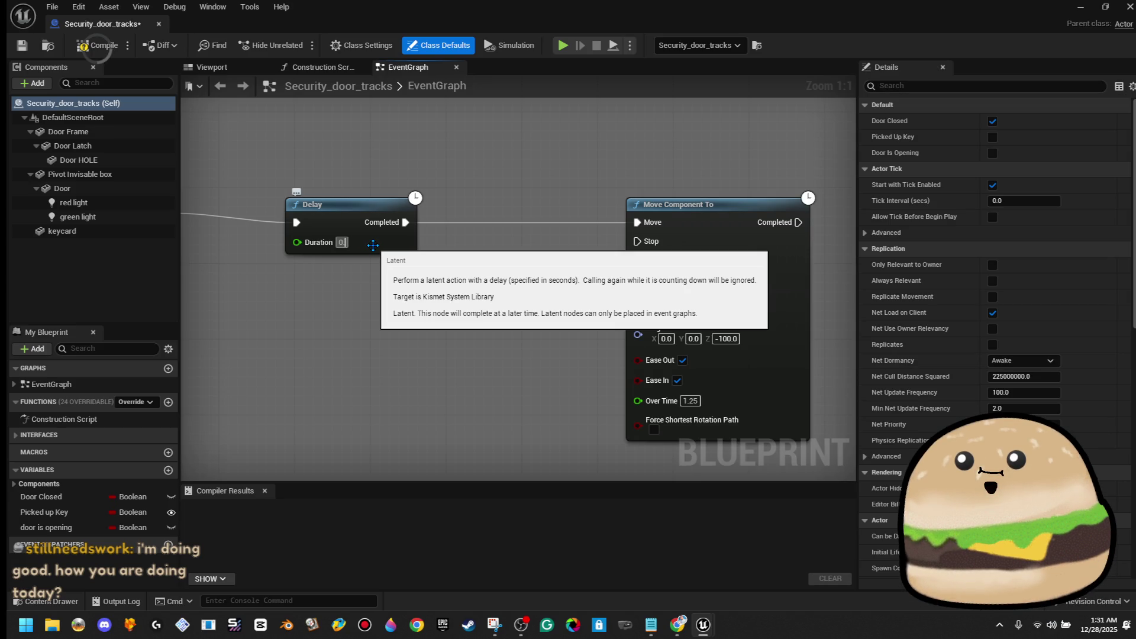
key(BackSpace)
key(BackSpace)
text(7)
text(6)
text(0.65)
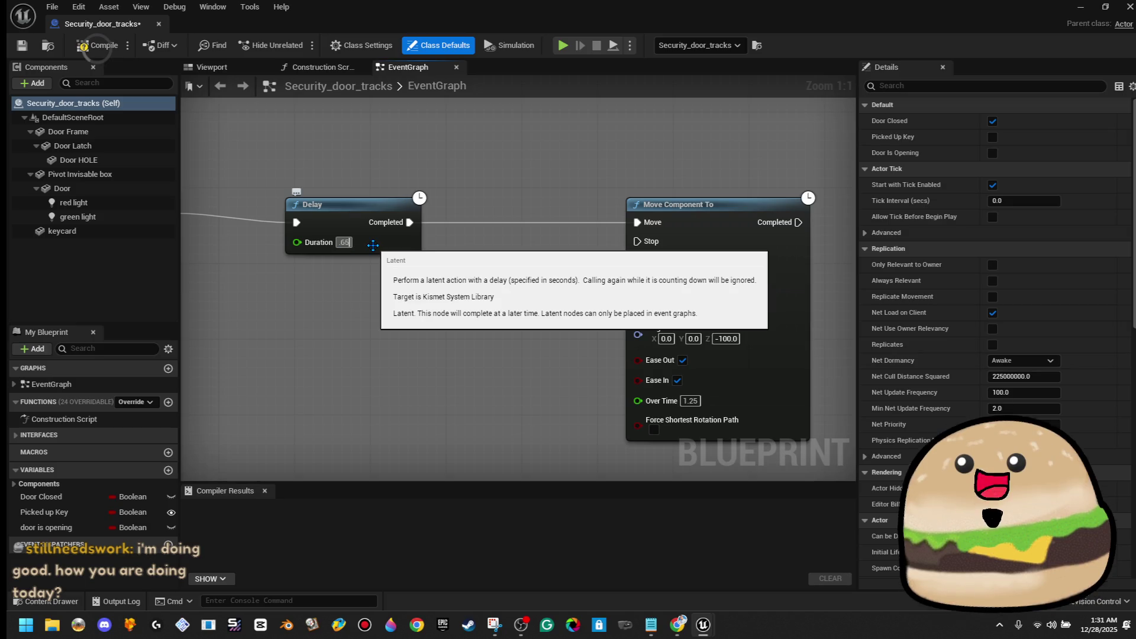
key(Return)
click(102, 51)
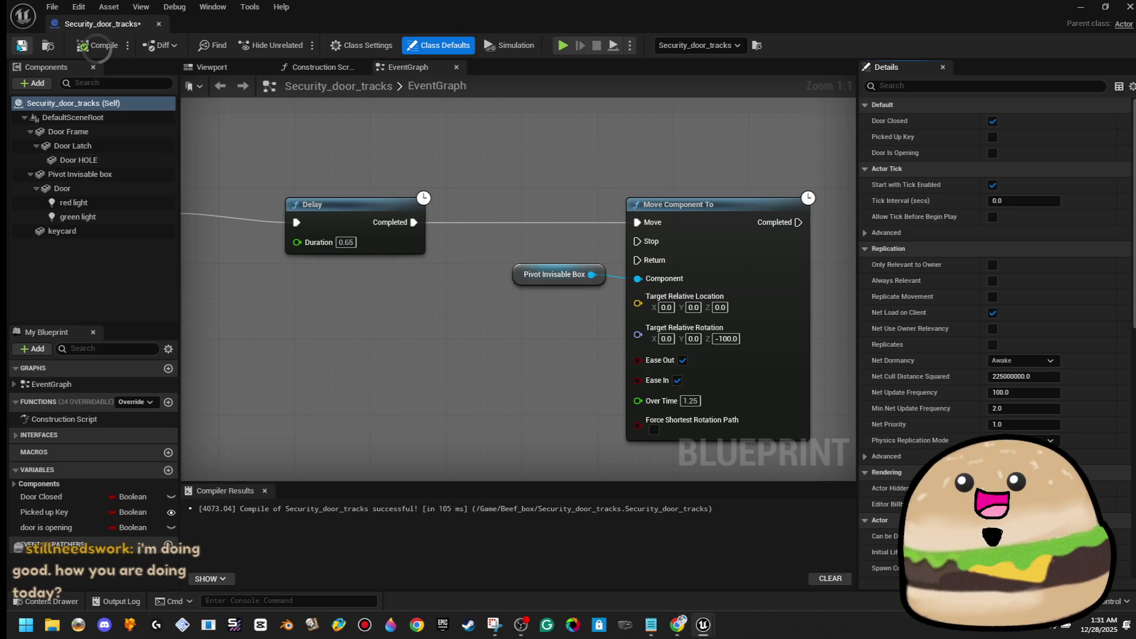
click(163, 26)
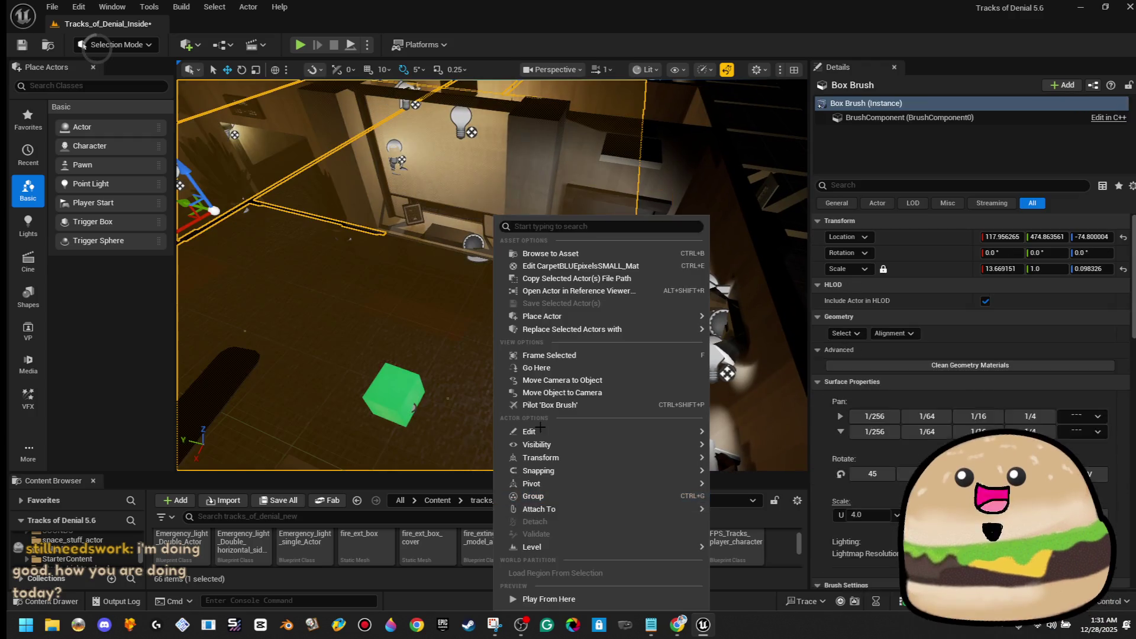
Step: Play from the floor spot and open the security door at the card reader
right_click(497, 355)
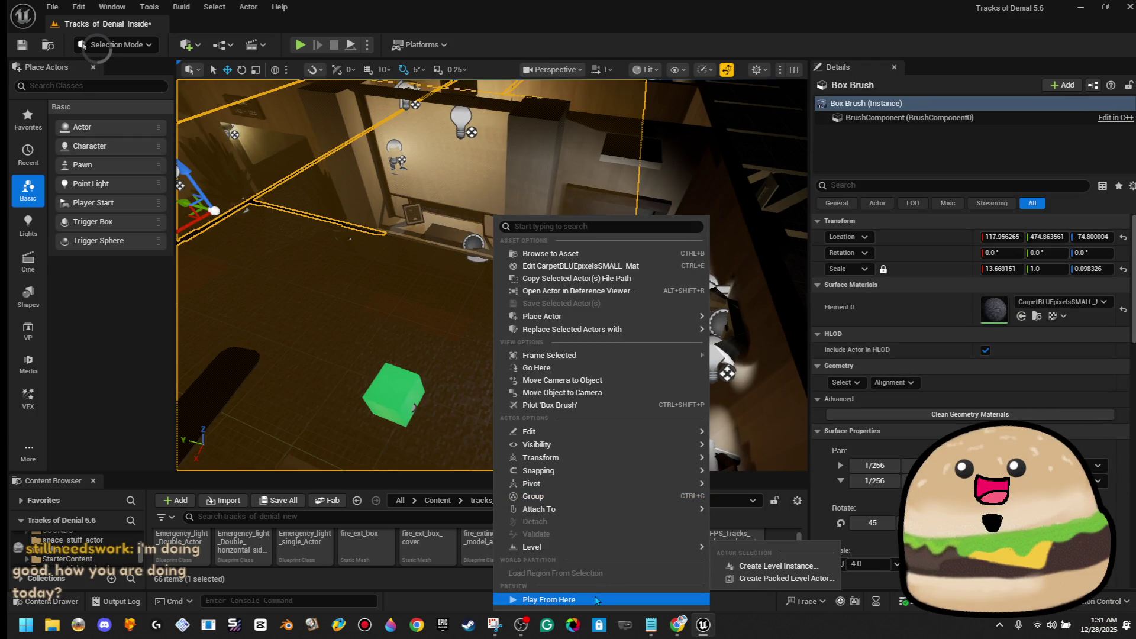
click(595, 596)
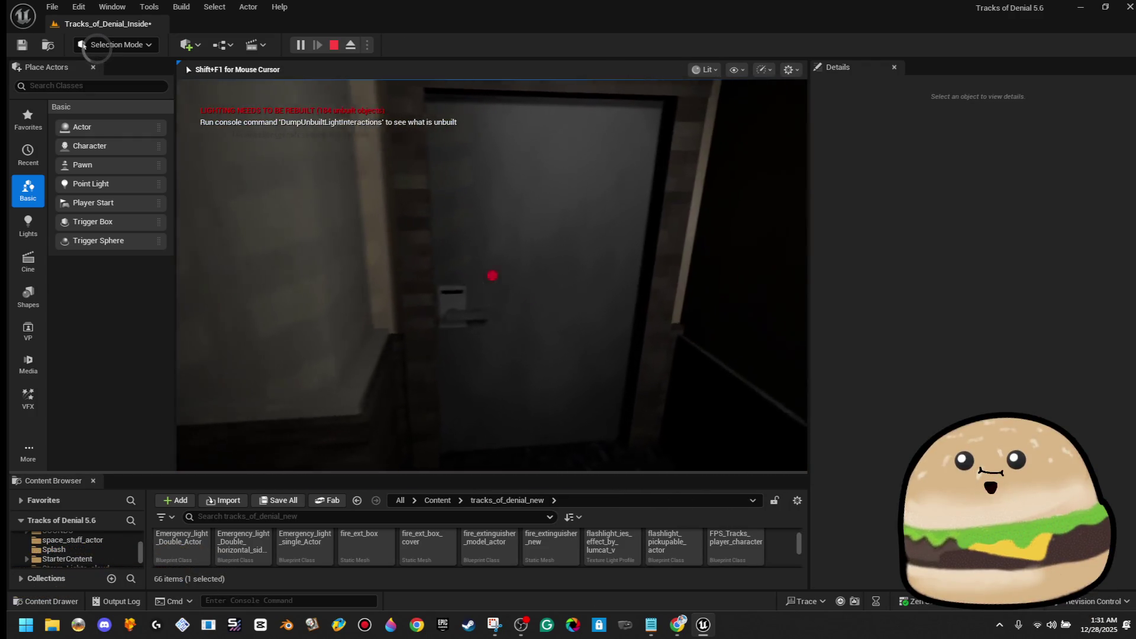
key(e)
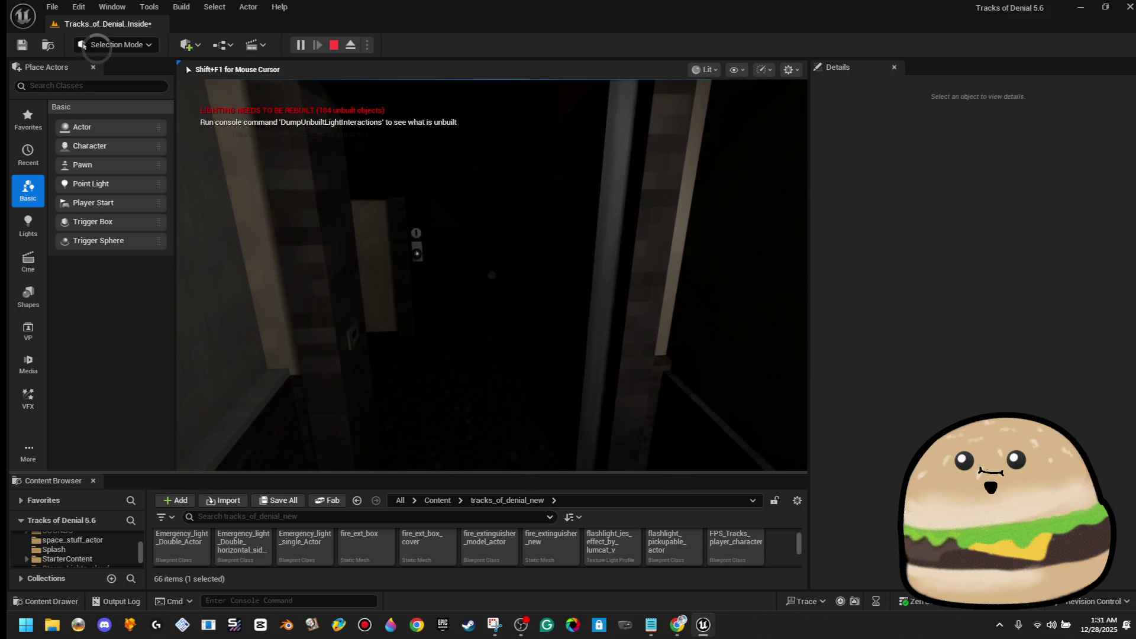
key(Escape)
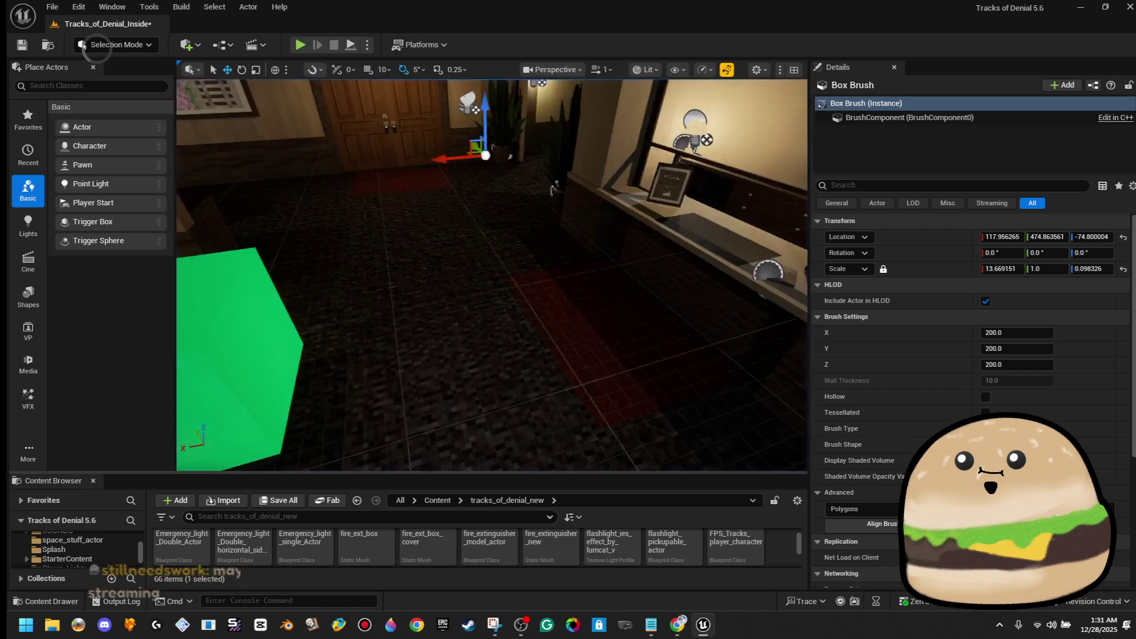
Step: Edit Security_door_tracks from the door, trim the Delay to 0.6, compile, and close it
right_click(452, 204)
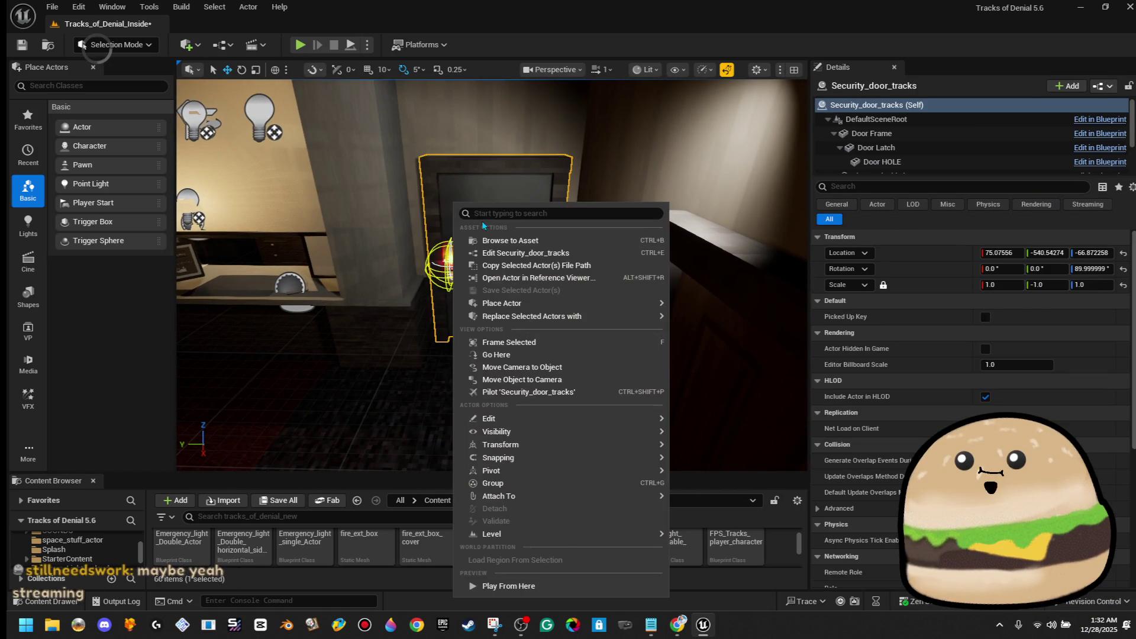
click(598, 263)
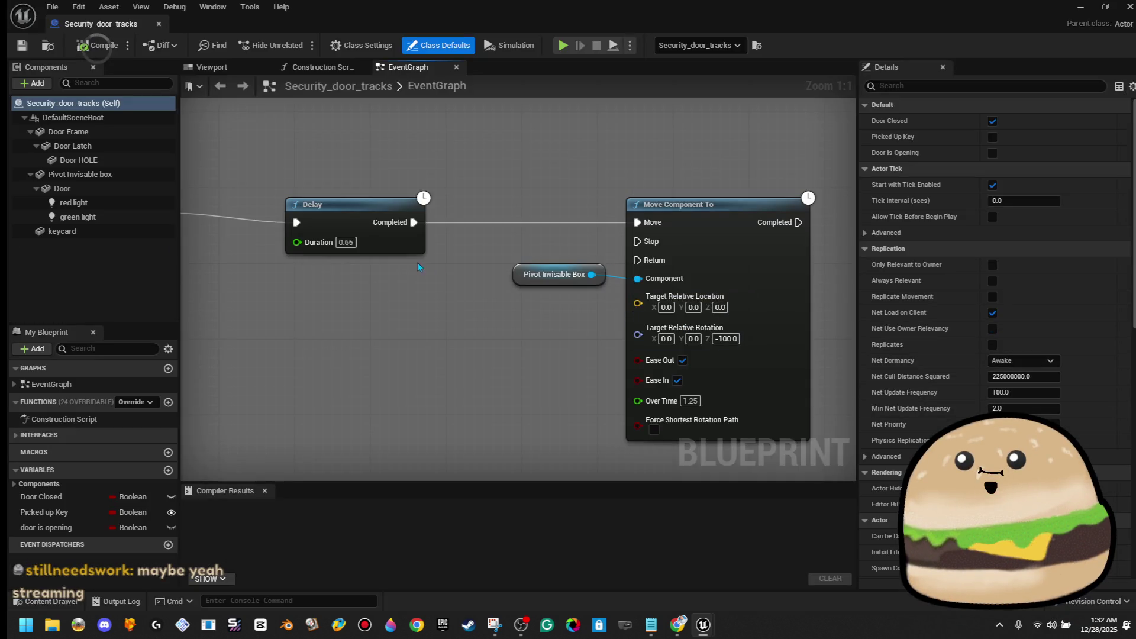
key(BackSpace)
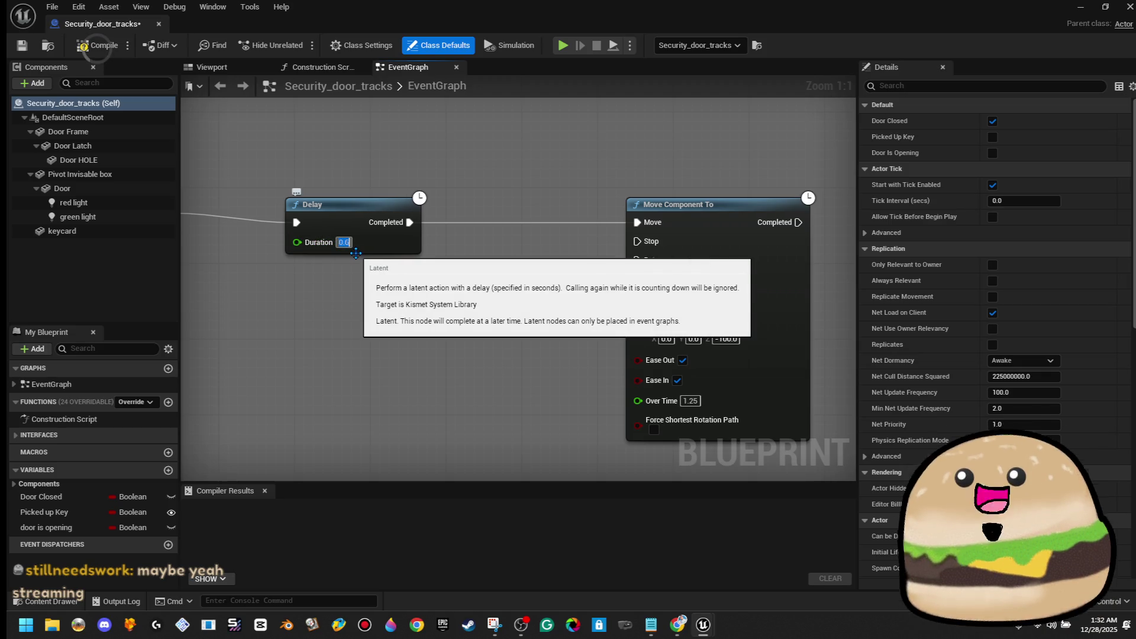
click(98, 45)
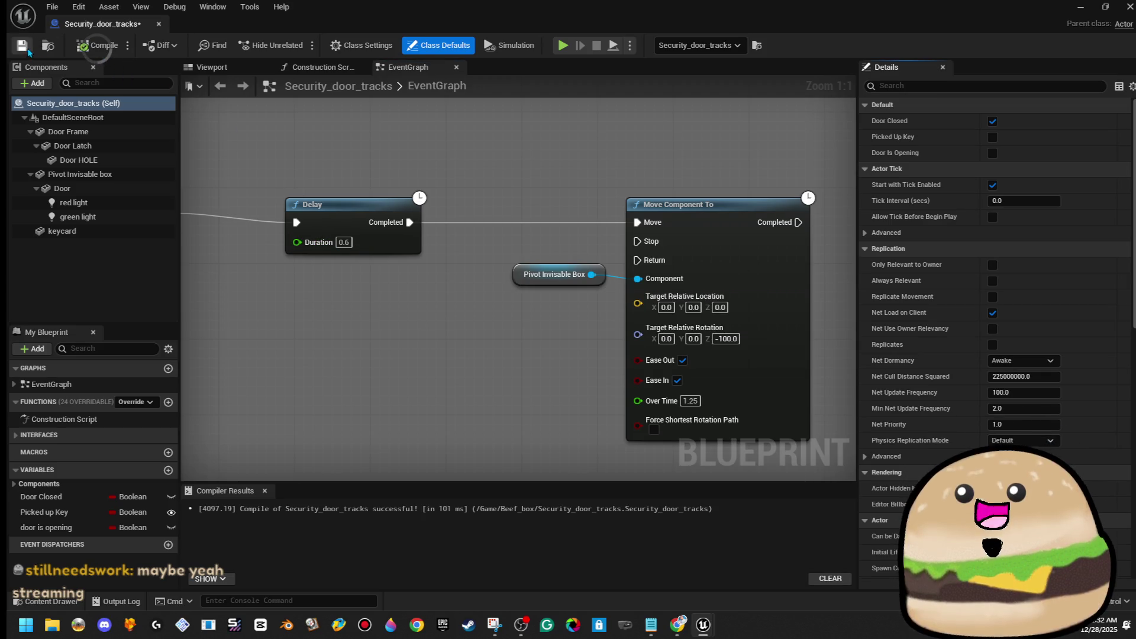
click(158, 24)
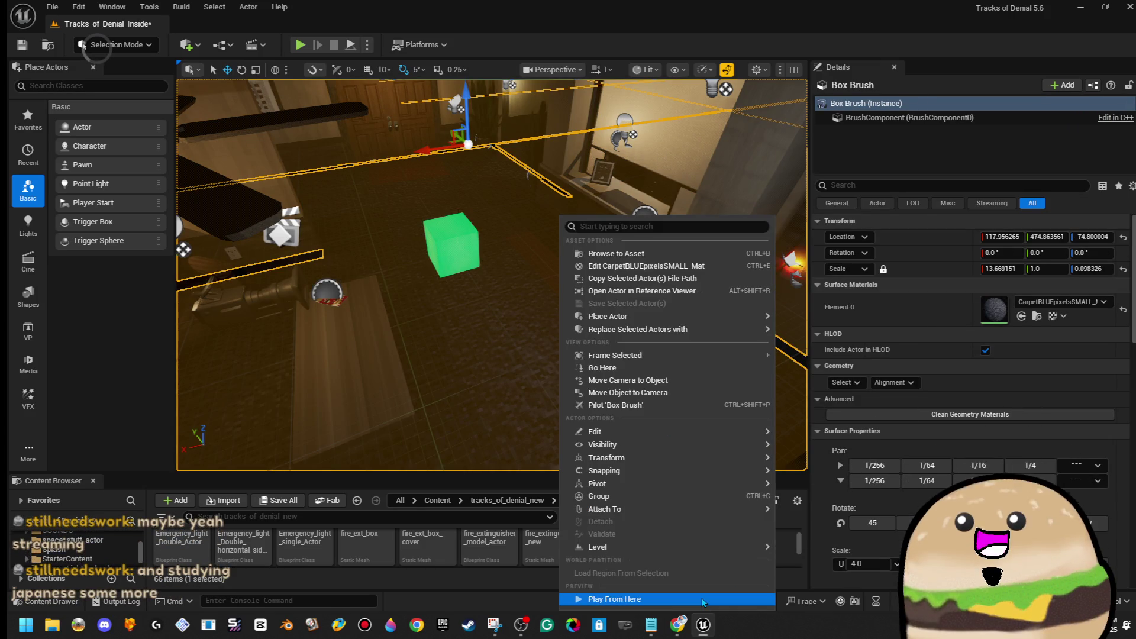
Step: Playtest the level, stop, then Play From Here on the lobby floor near the desk
key(alt+p)
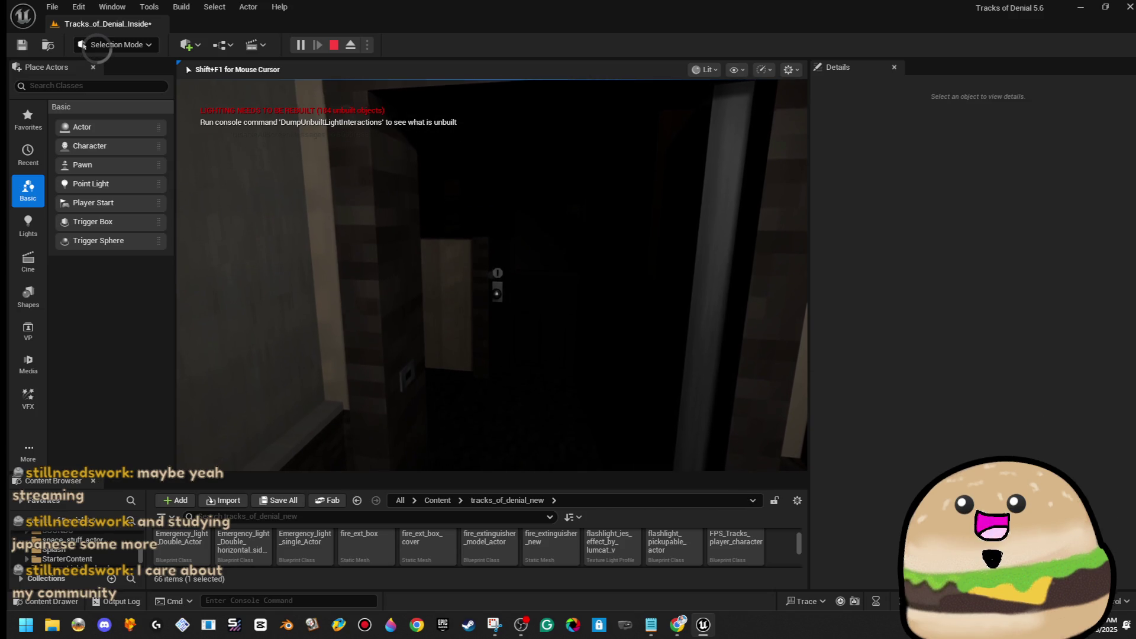
key(Escape)
right_click(529, 362)
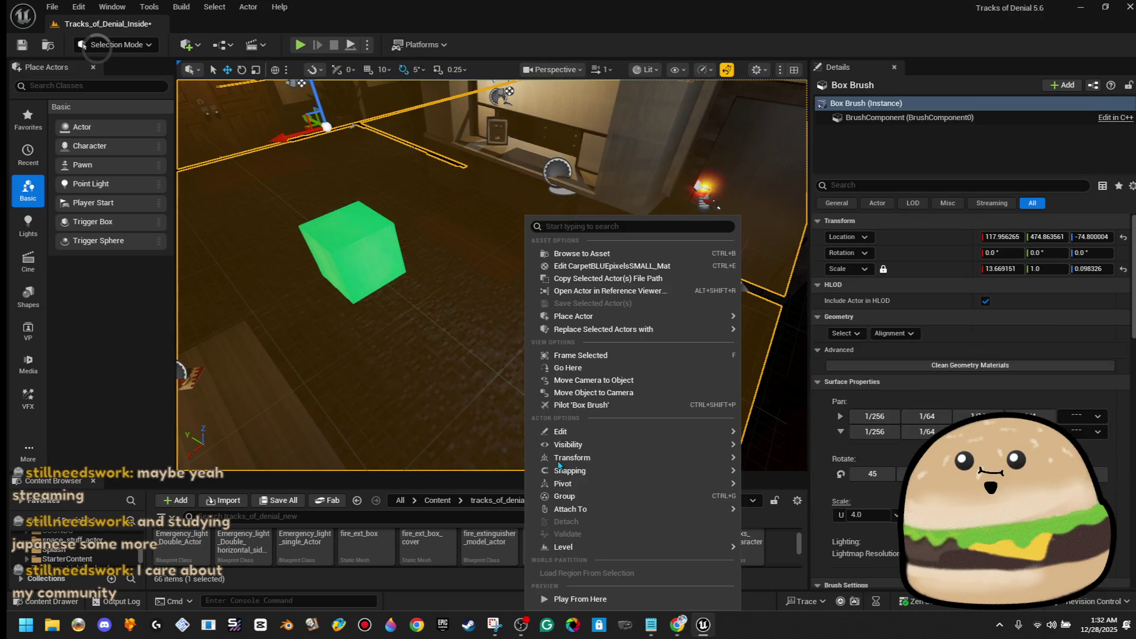
click(582, 599)
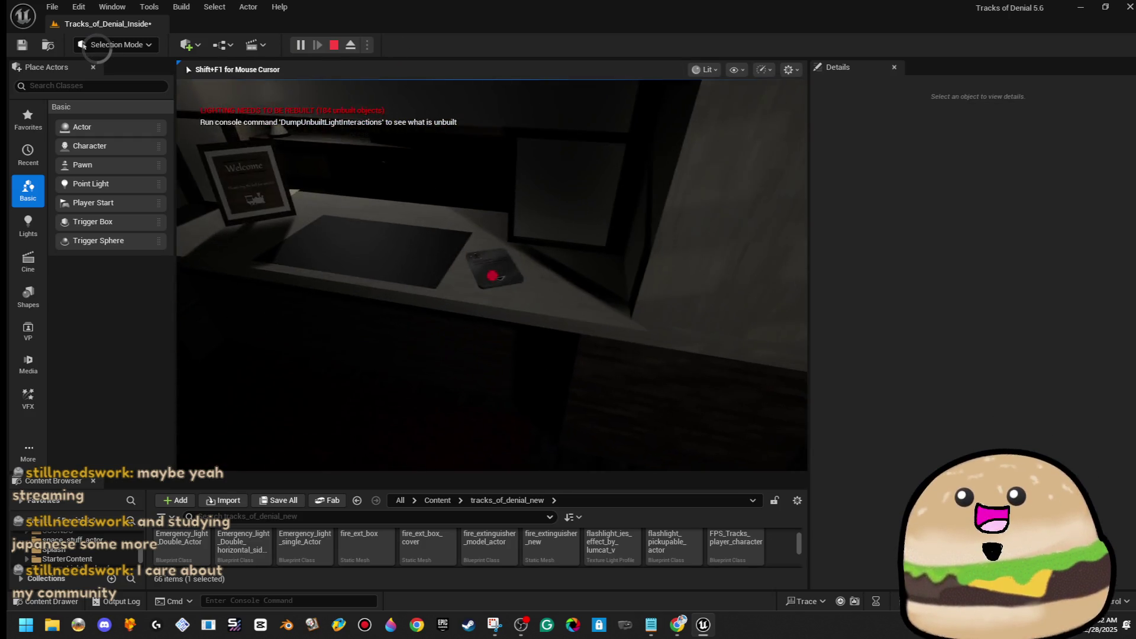
Step: Switch the game view to immersive full screen, stop, and start another play session
key(F11)
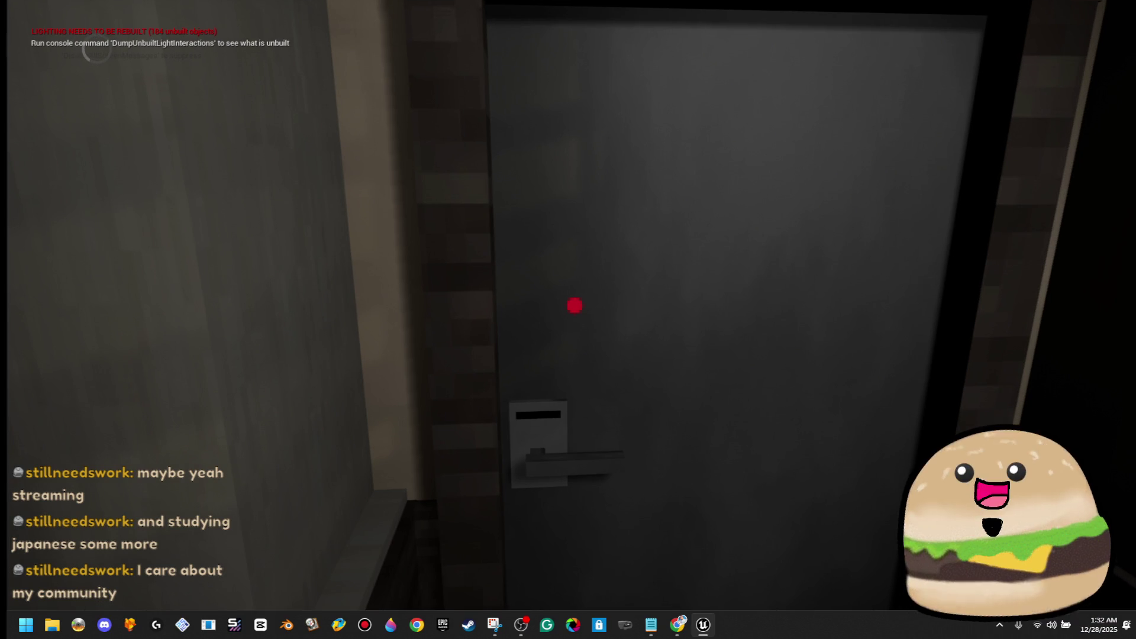
key(Escape)
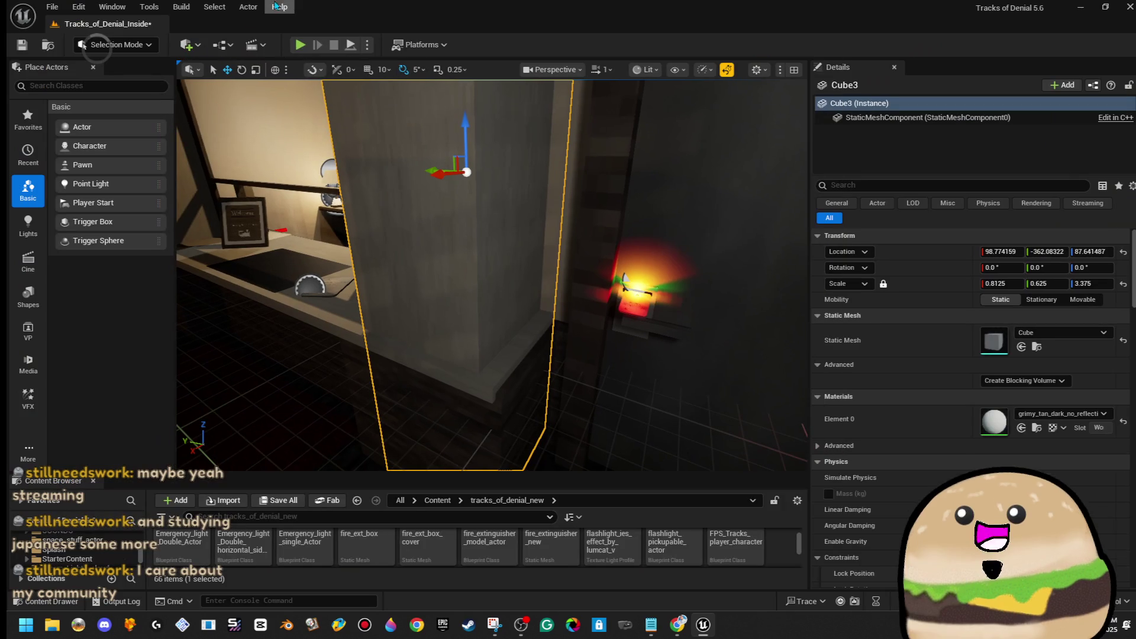
click(299, 46)
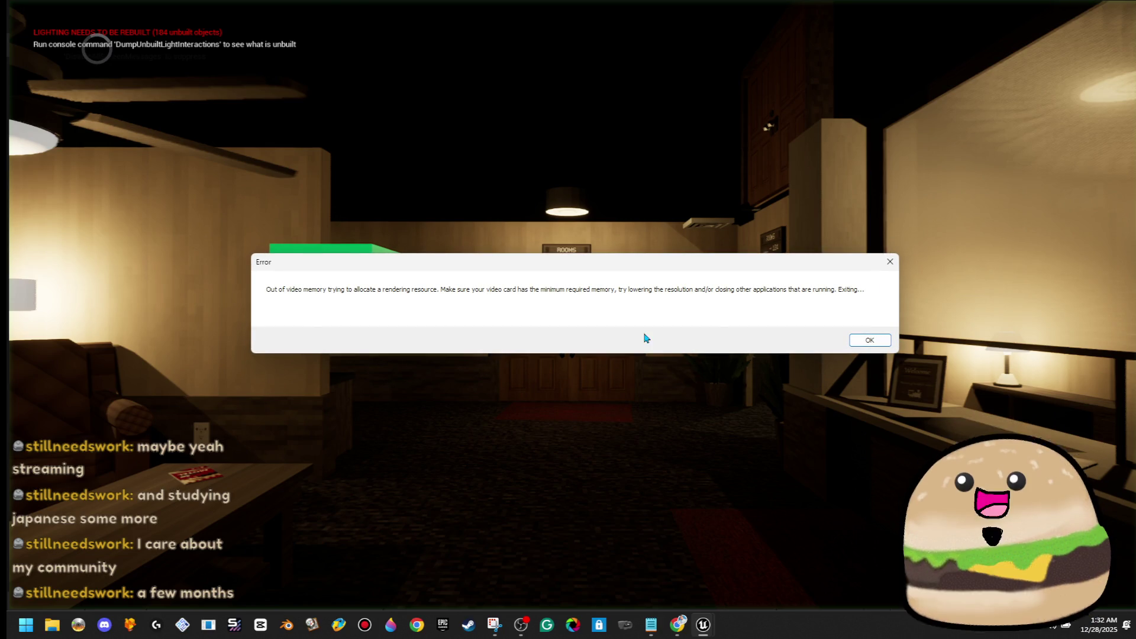
Step: Dismiss the out-of-video-memory error, Send and Restart the crash report, and close Snipping Tool
click(866, 342)
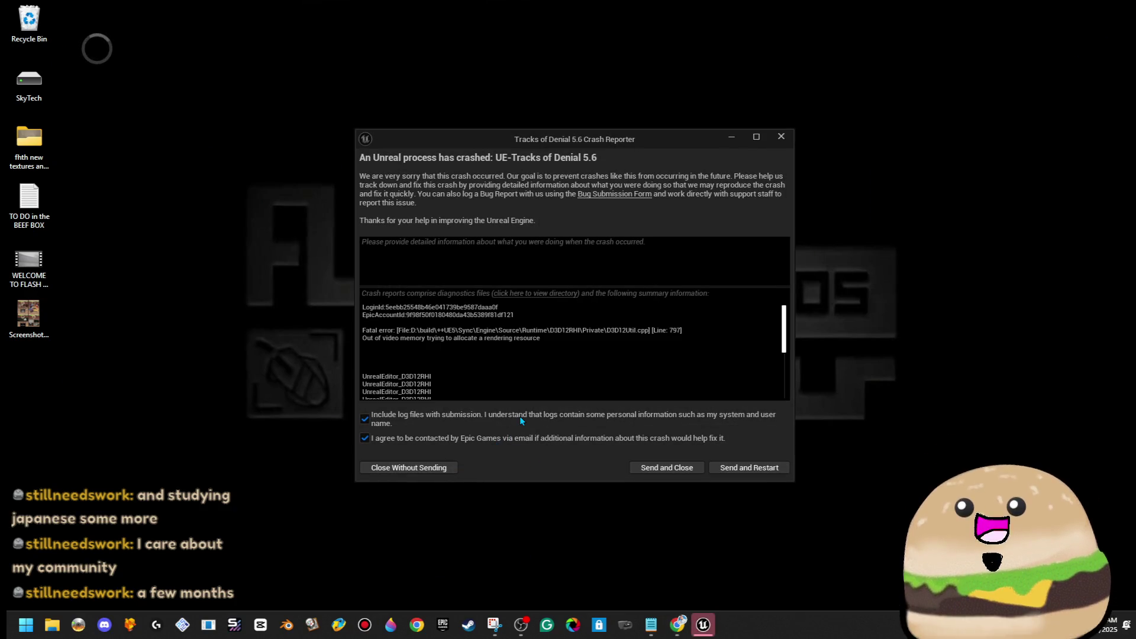
click(774, 471)
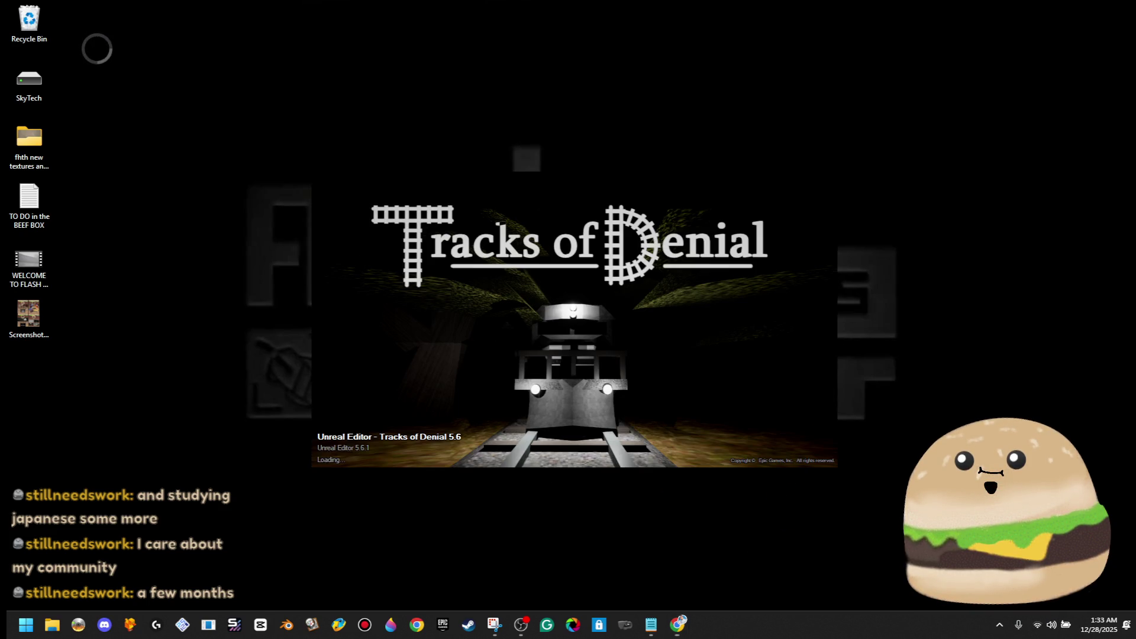
click(494, 624)
click(946, 24)
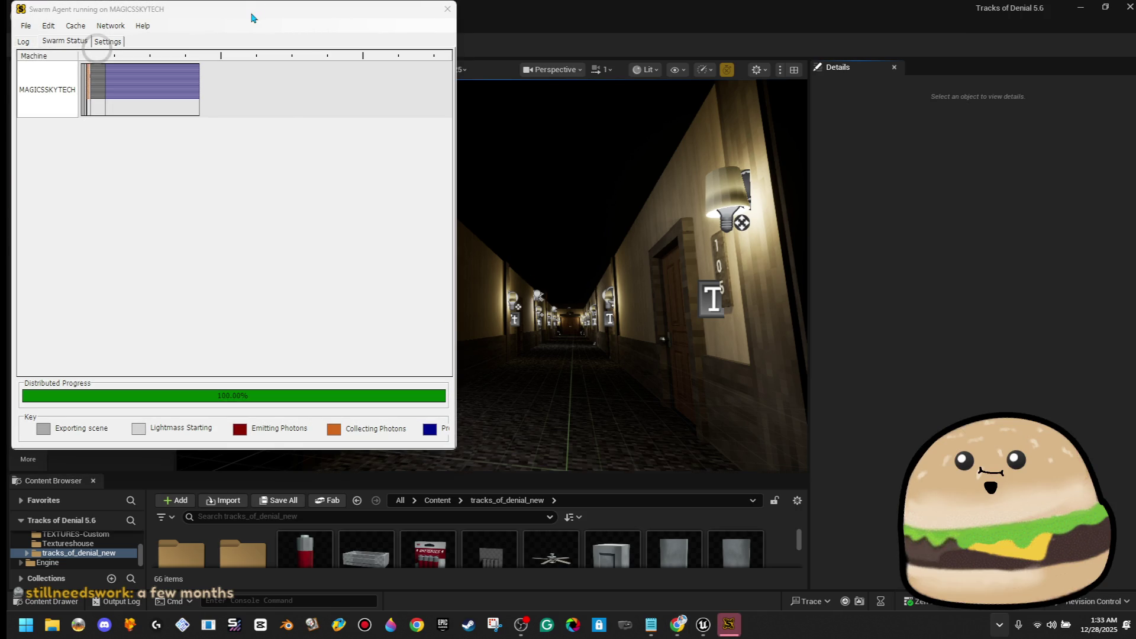
Step: Review Swarm Agent's Settings tab and close it, then bring up Steam's tray menu
drag(253, 19, 529, 125)
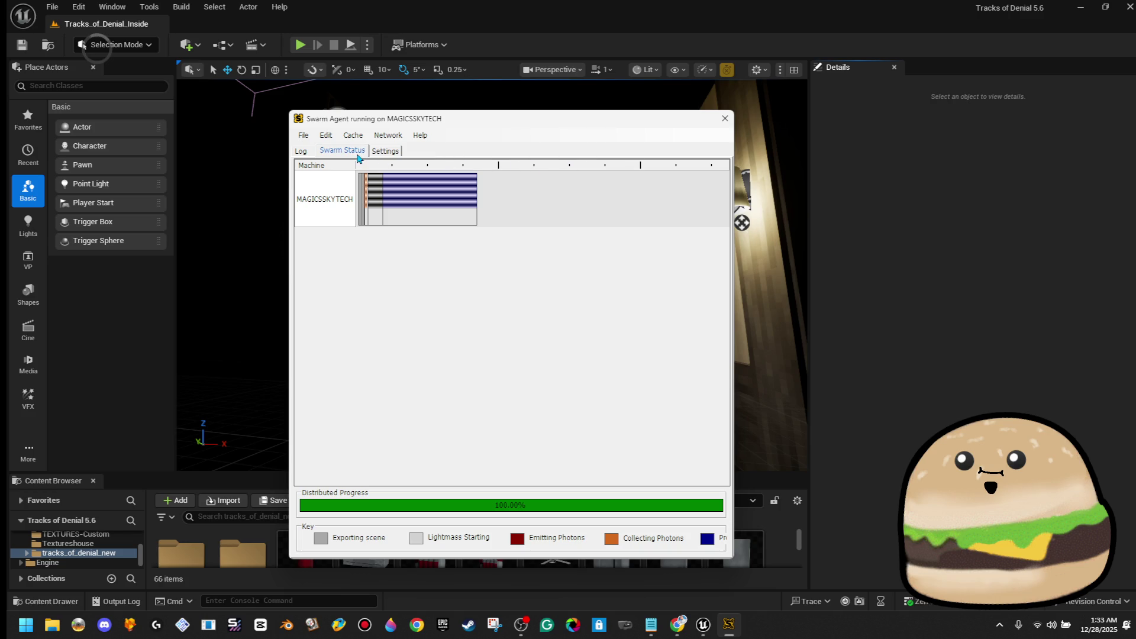
click(381, 152)
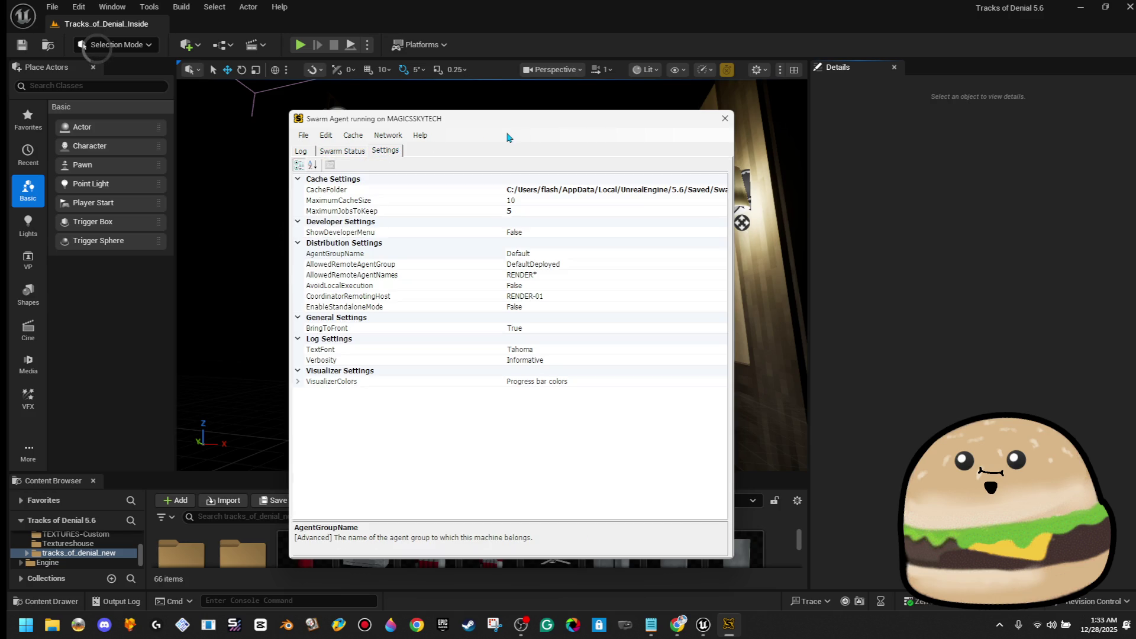
drag(615, 127, 699, 122)
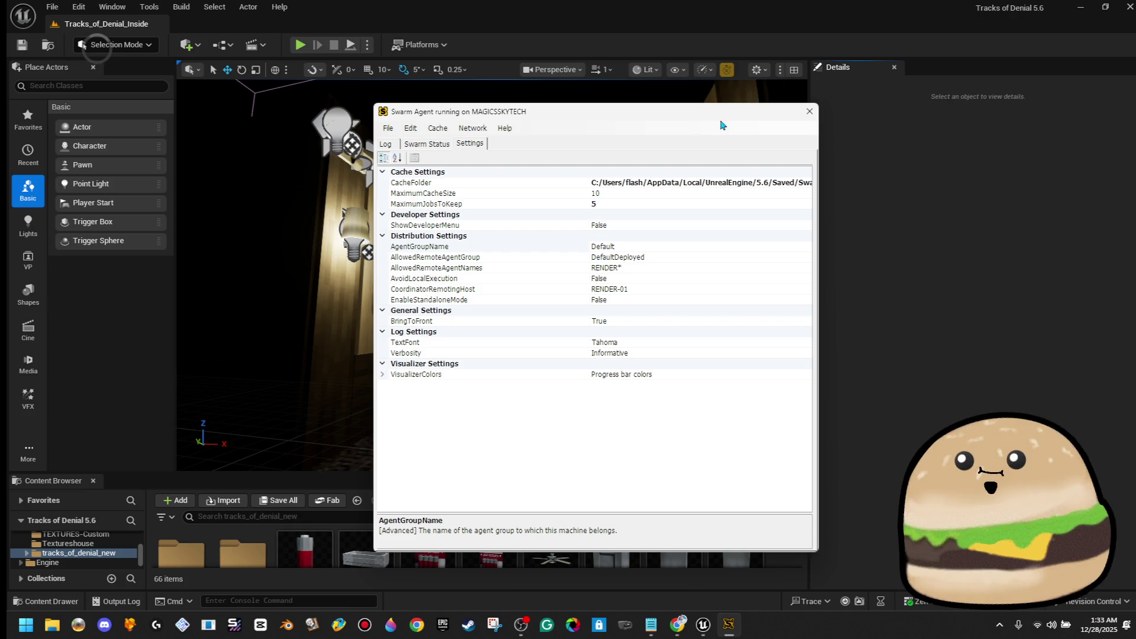
click(809, 111)
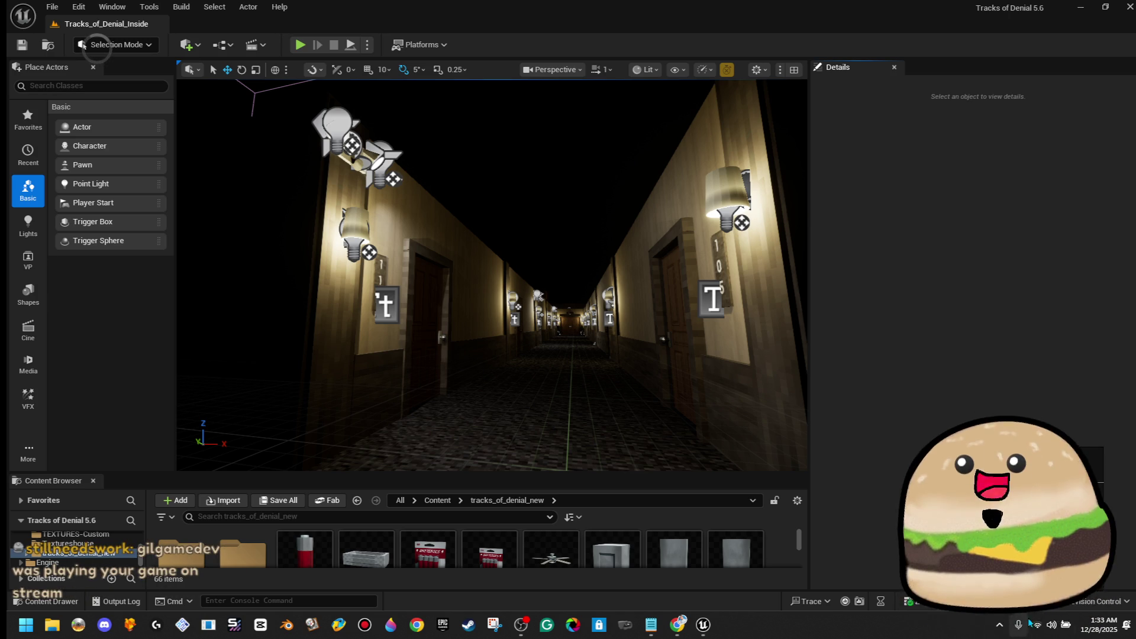
click(999, 624)
right_click(1005, 586)
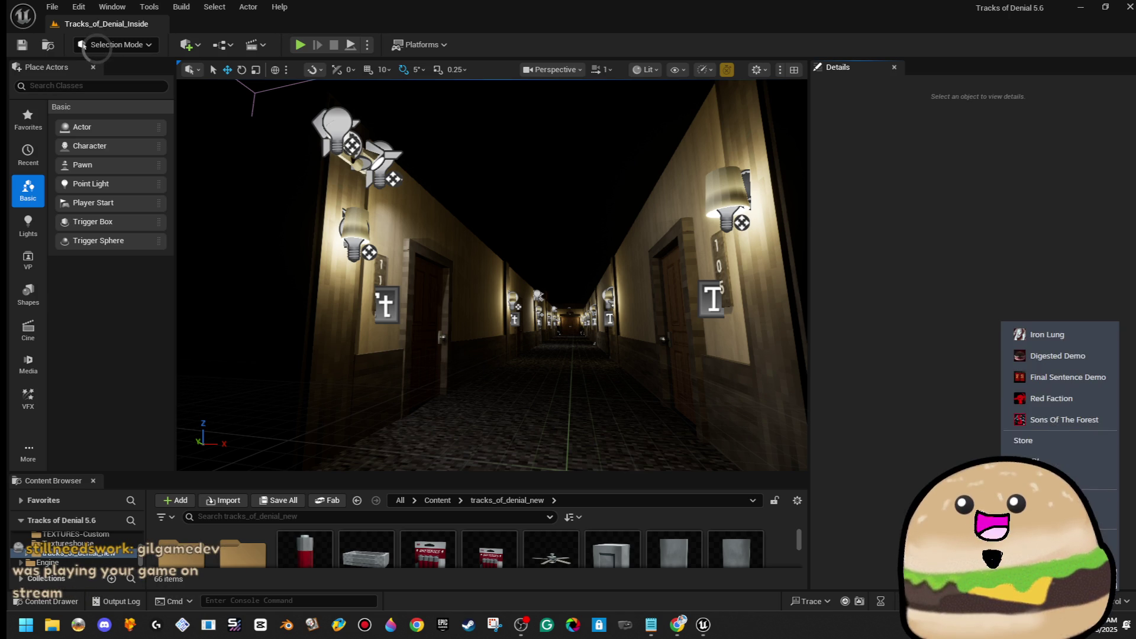
Step: Exit Steam from its system tray menu
click(1059, 414)
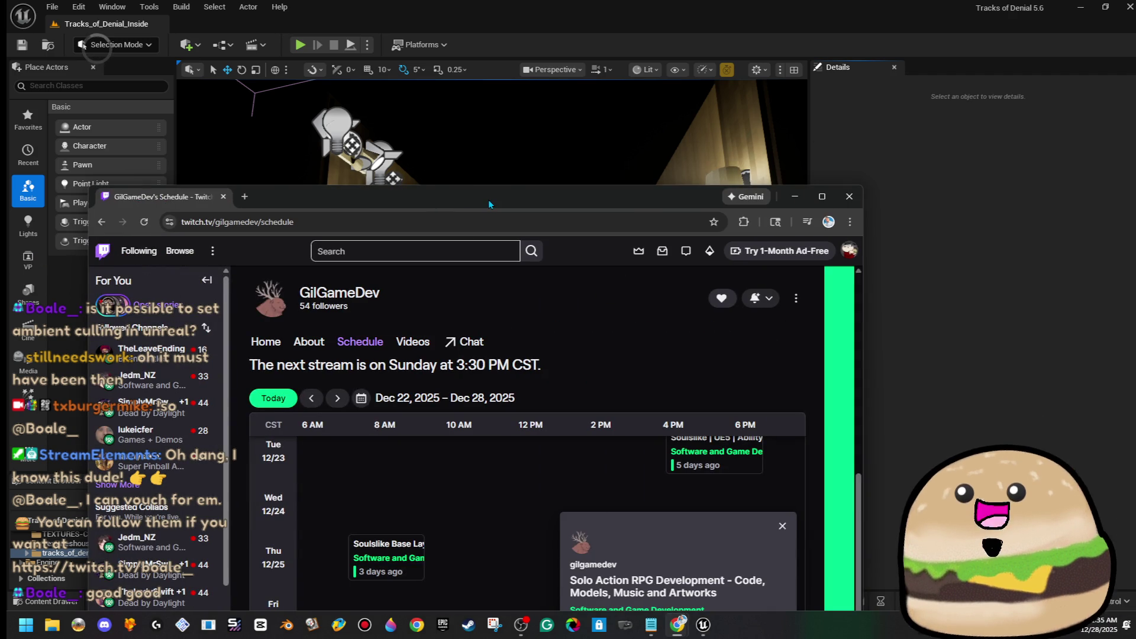
Step: Maximize the browser, go to the streamer's channel home page, and copy its address
double_click(488, 200)
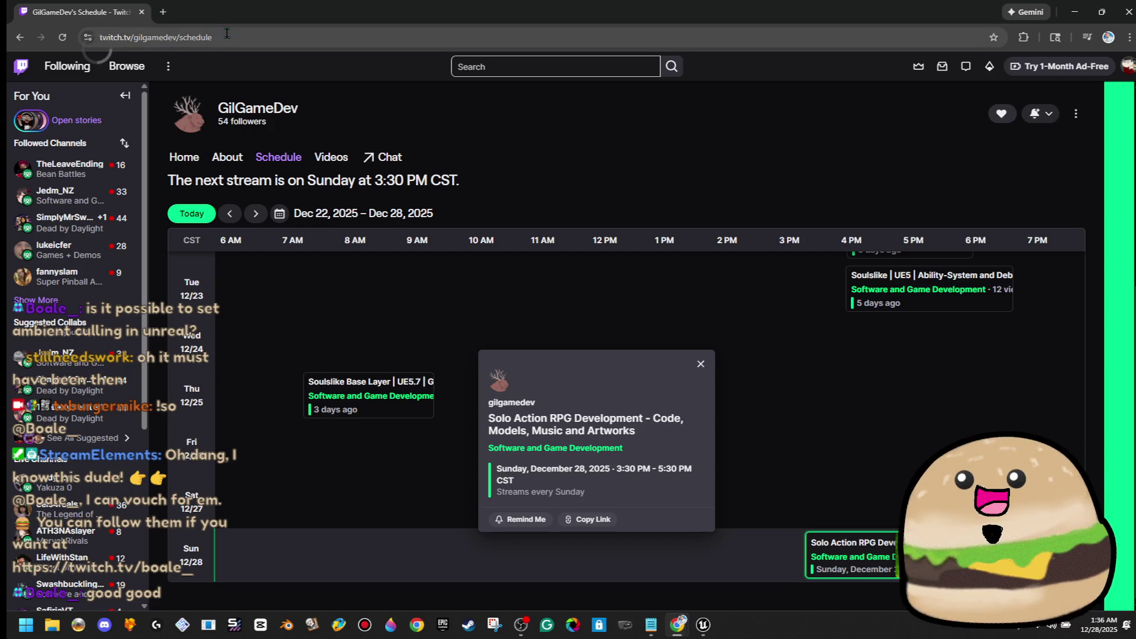
click(247, 90)
click(234, 37)
right_click(234, 37)
click(306, 157)
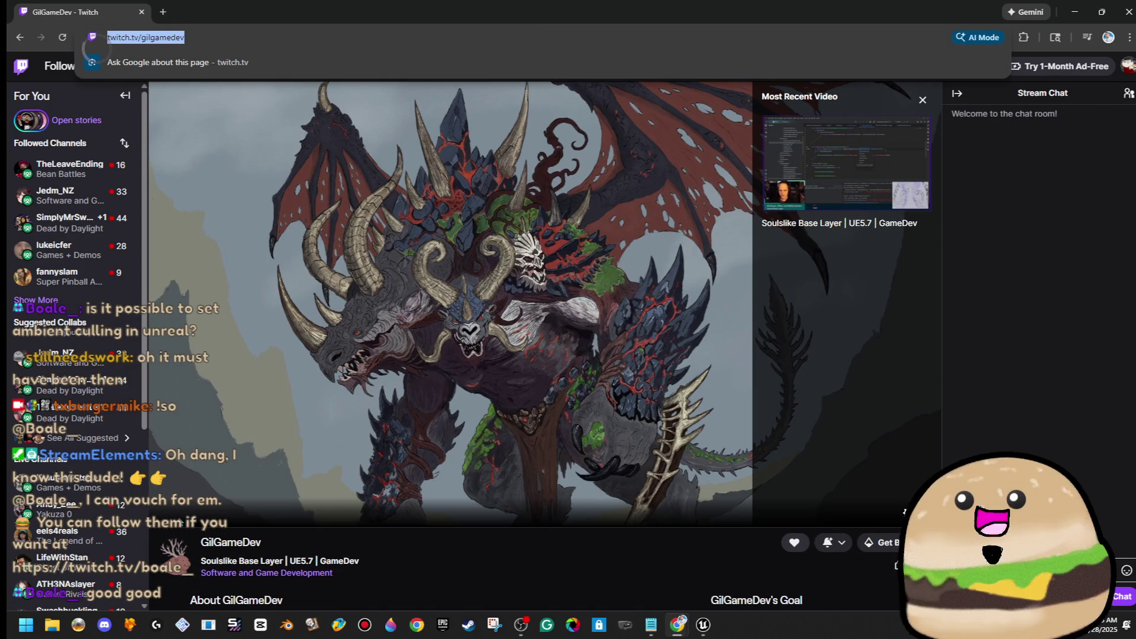
click(97, 52)
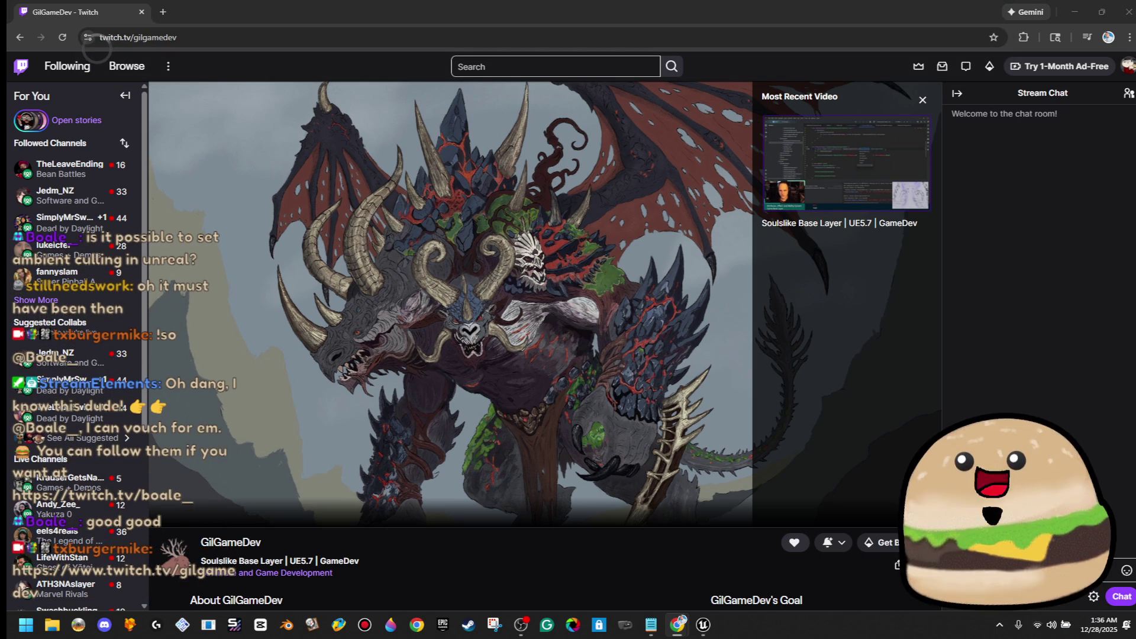
Step: Scroll through the streamer's channel home page
mouse_move(77, 385)
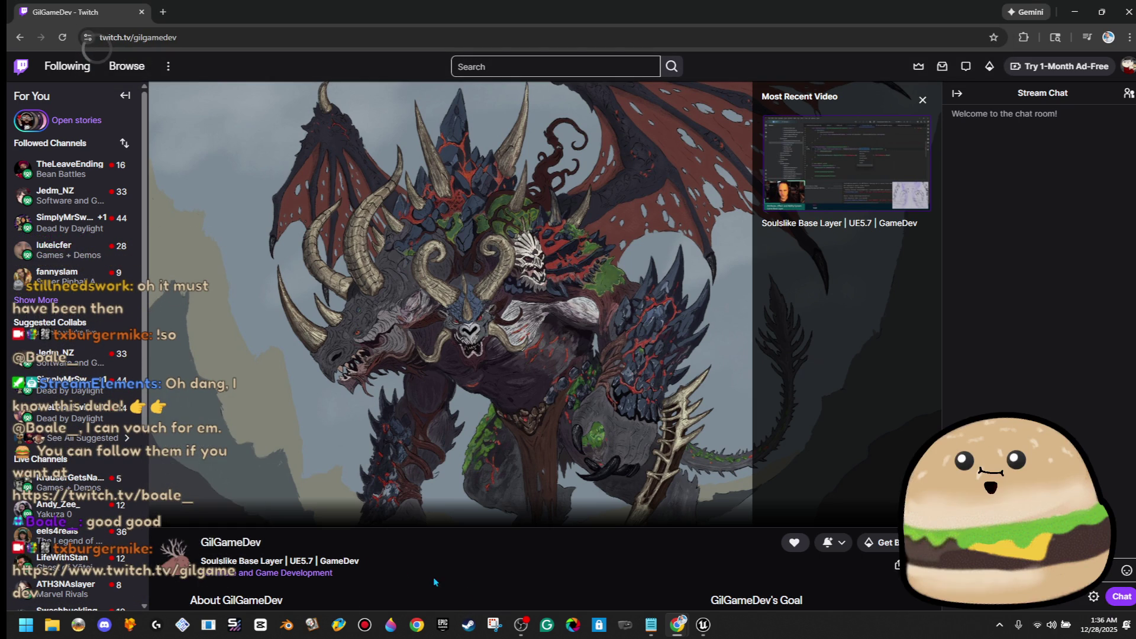
scroll(362, 565, down, 5)
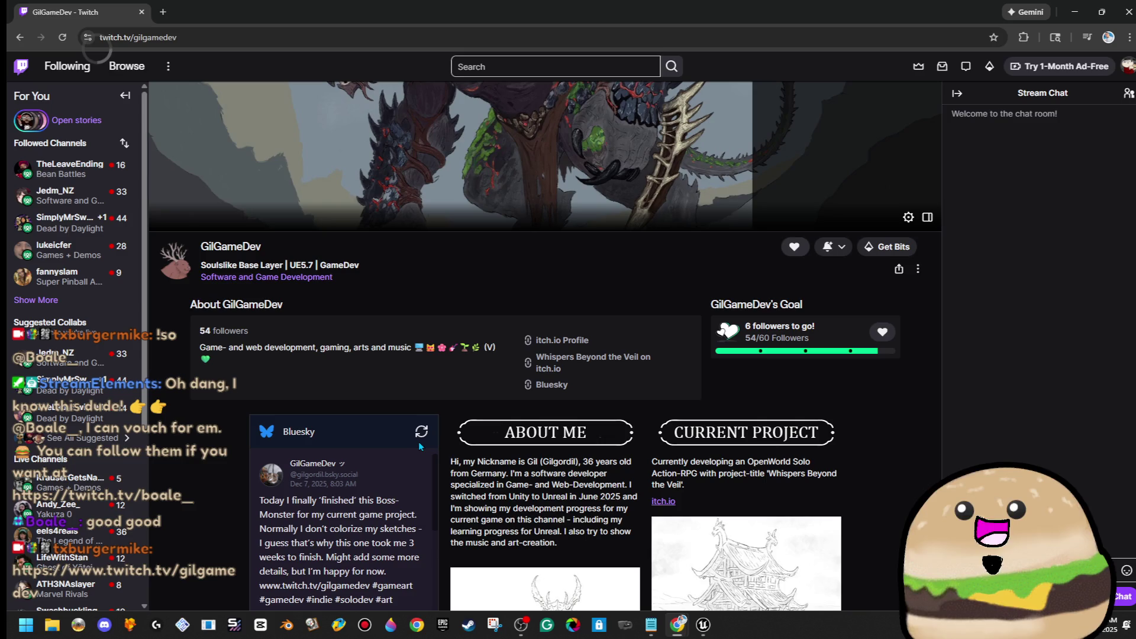
scroll(420, 446, down, 6)
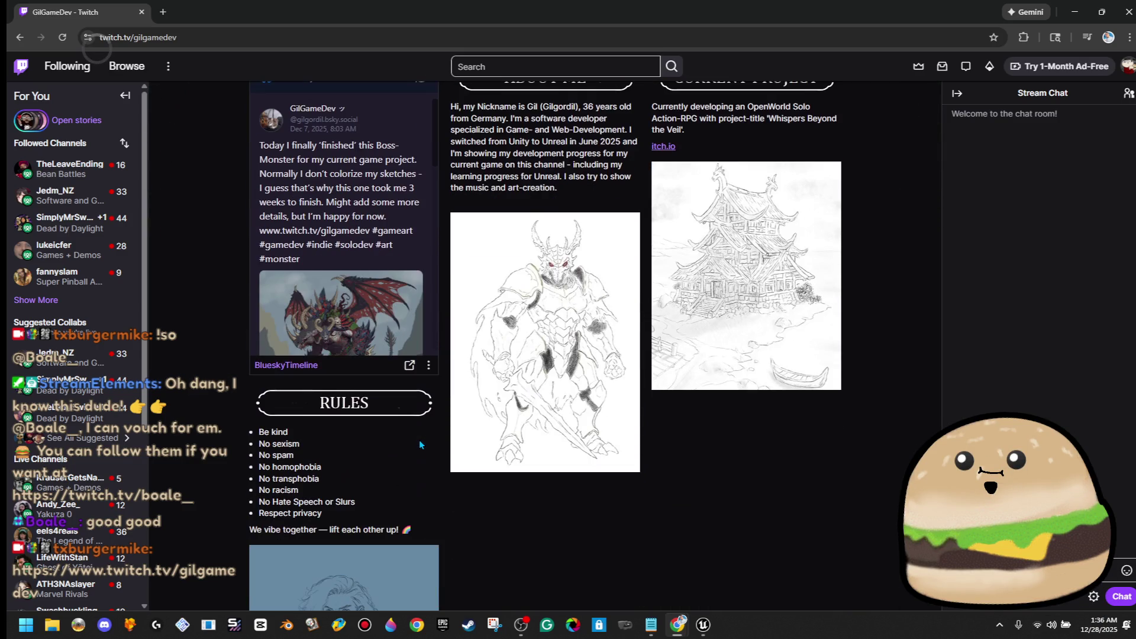
scroll(421, 444, down, 2)
scroll(425, 444, up, 12)
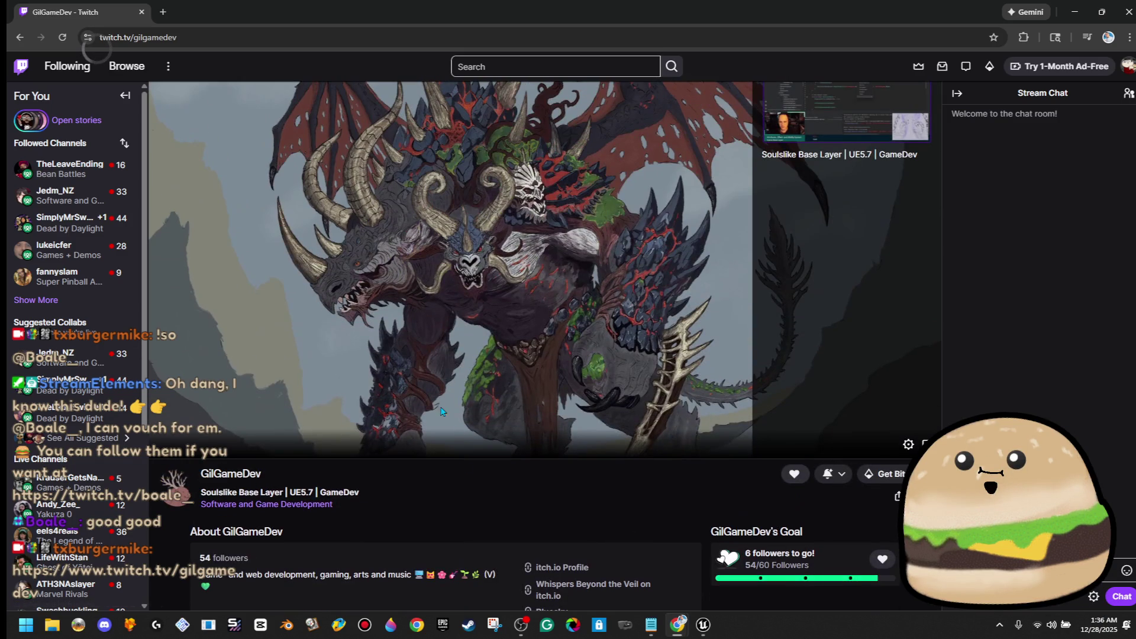
scroll(242, 491, up, 2)
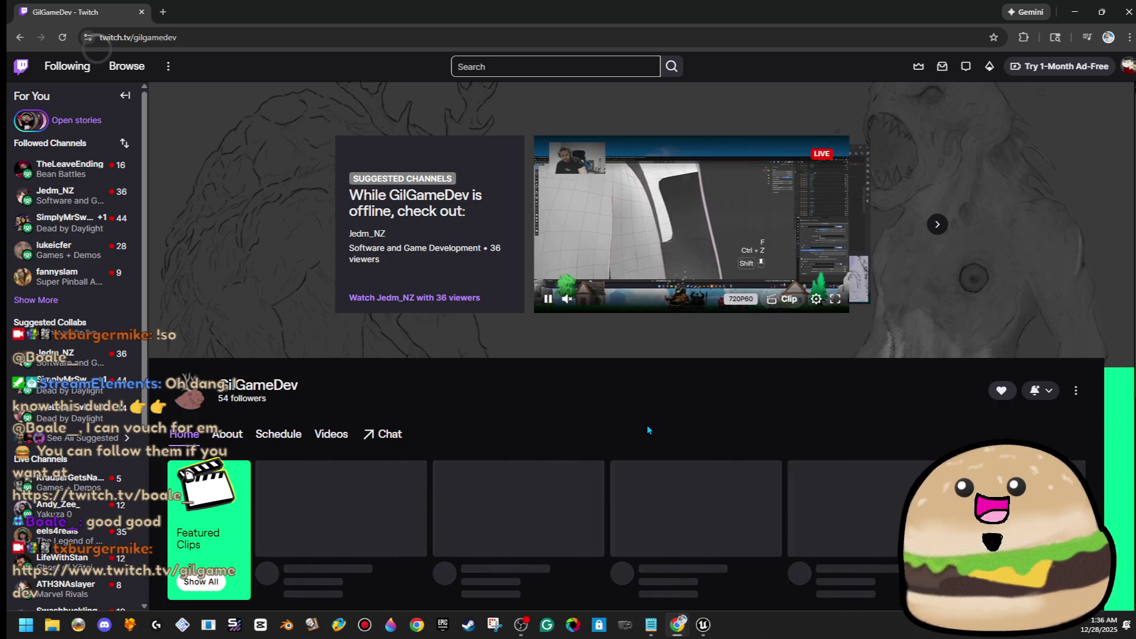
scroll(647, 427, down, 5)
scroll(658, 395, up, 3)
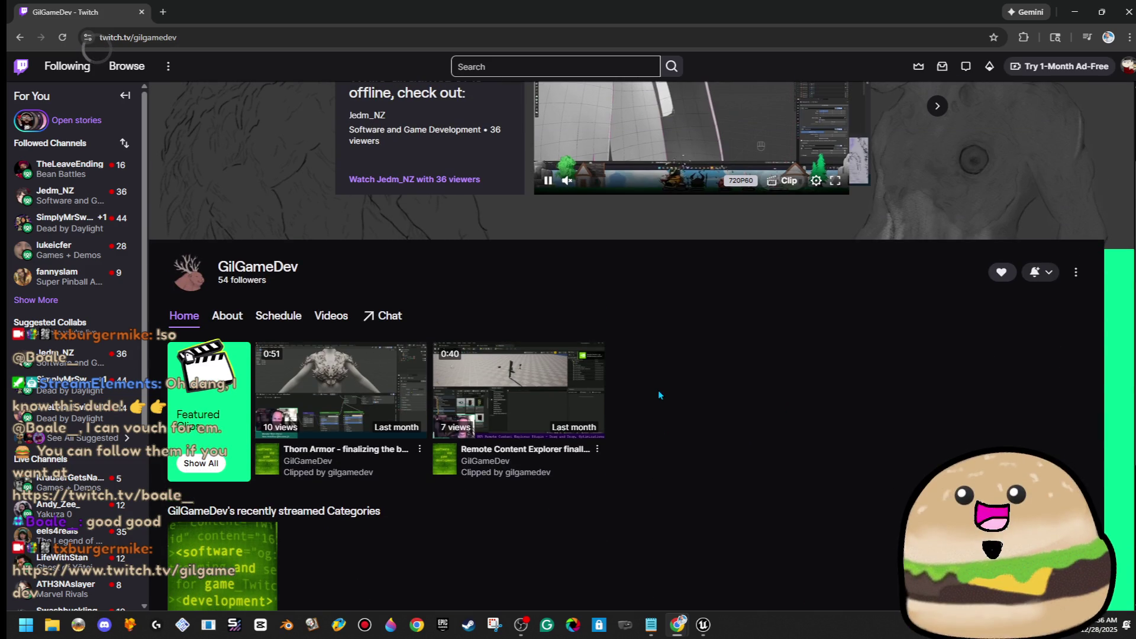
Step: Check the weekly stream schedule, then return to the channel's Videos list
click(326, 317)
click(265, 321)
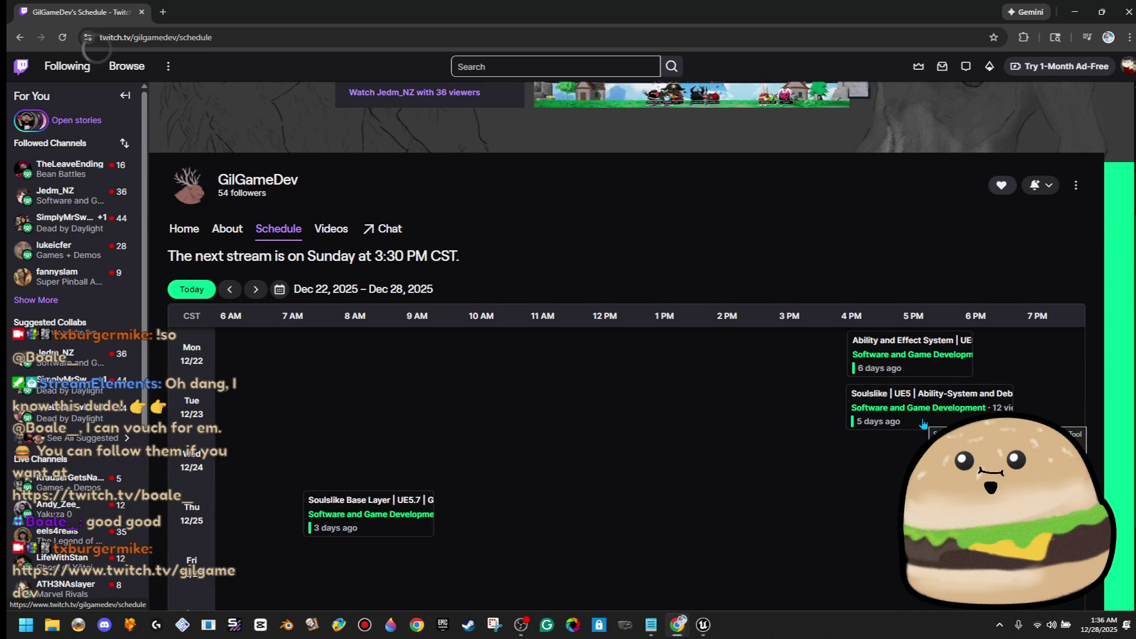
scroll(408, 516, down, 3)
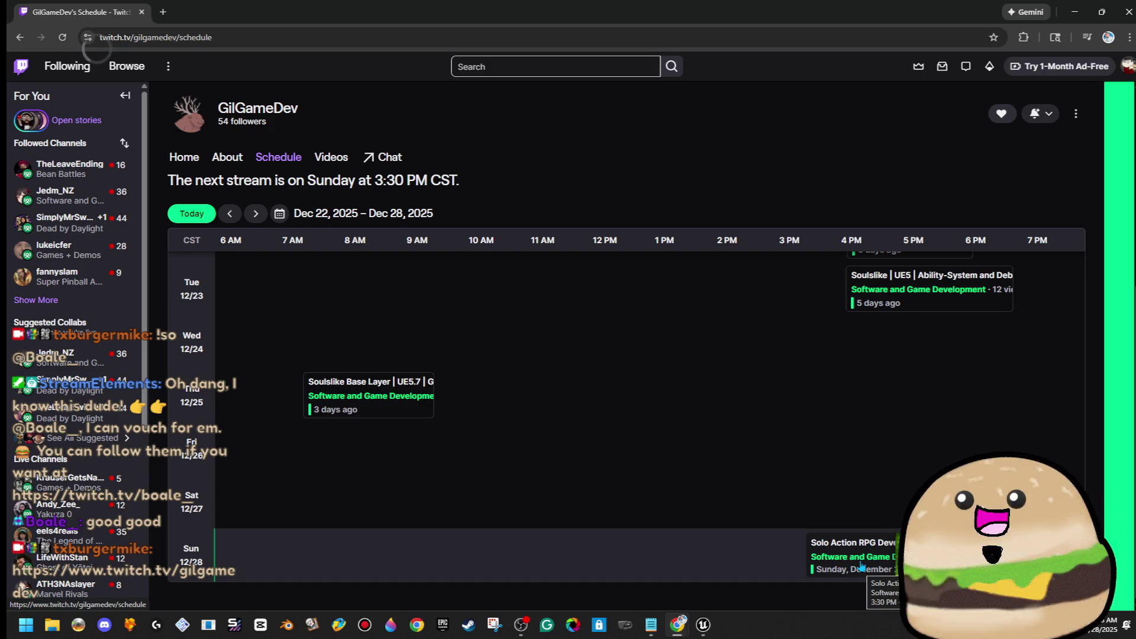
scroll(861, 567, up, 1)
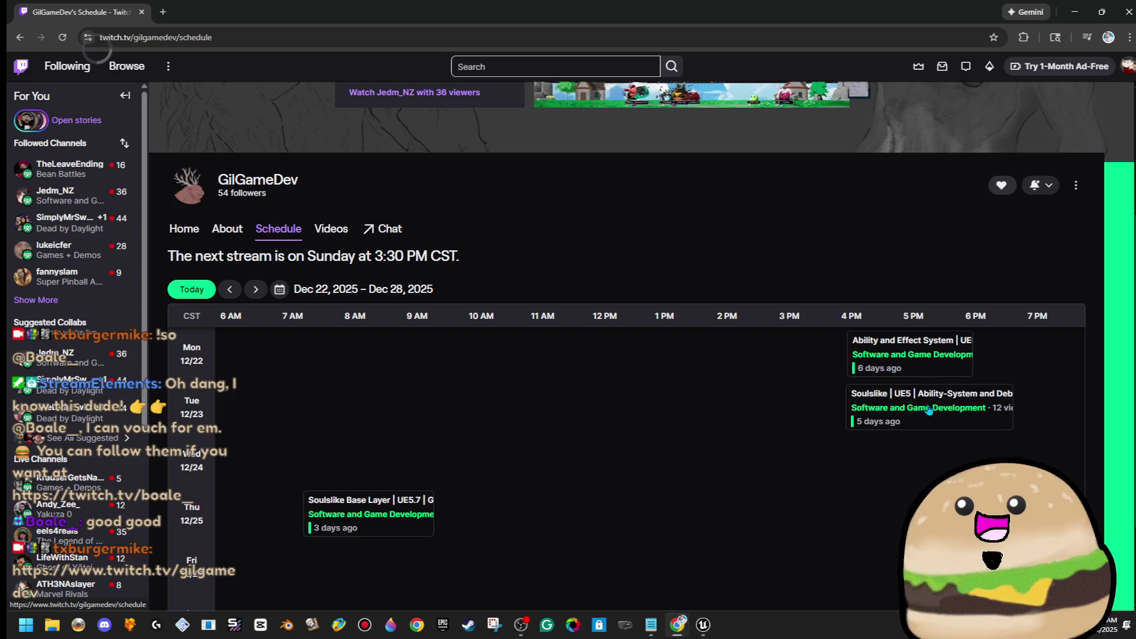
click(331, 228)
scroll(747, 360, down, 1)
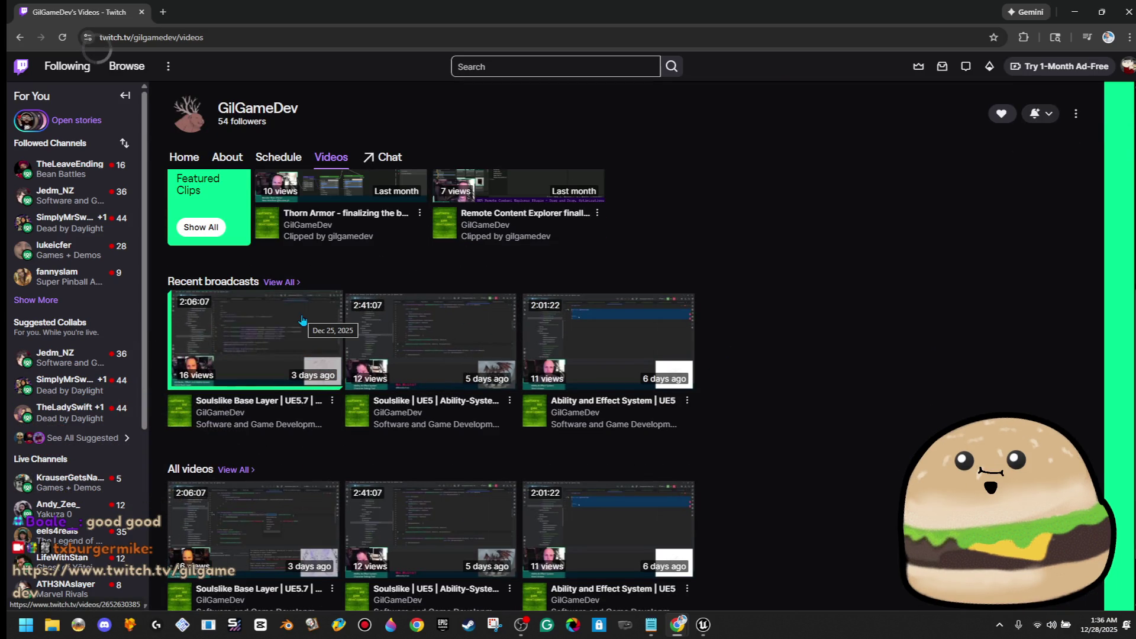
Step: Preview the Soulslike Base Layer broadcast, then open the Ability-System and Debug-Tool VOD
click(302, 320)
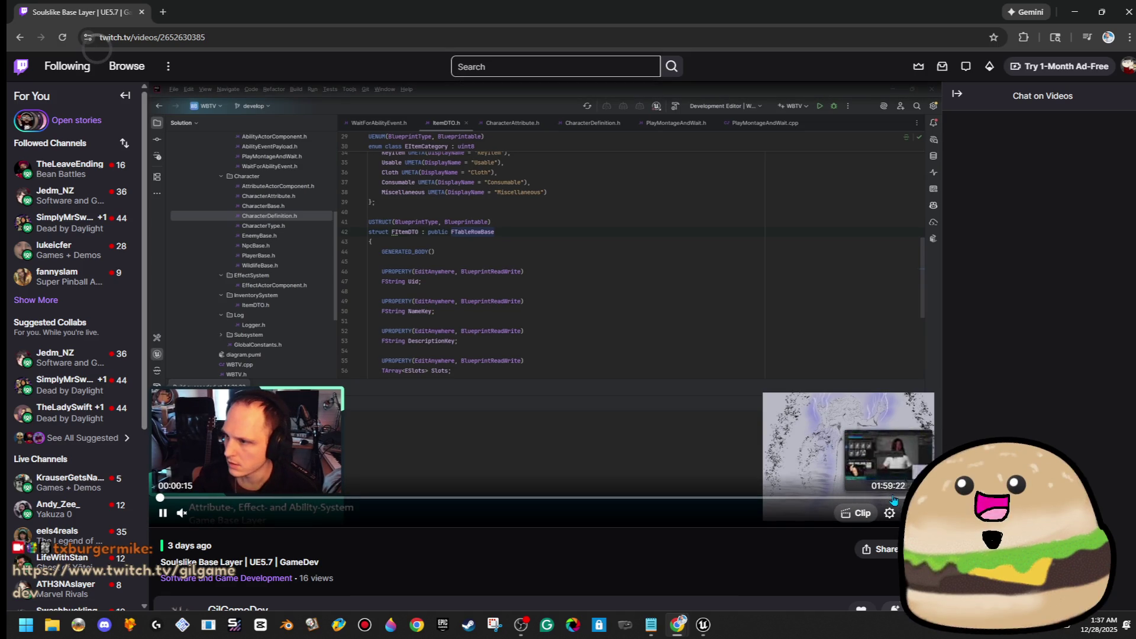
click(19, 37)
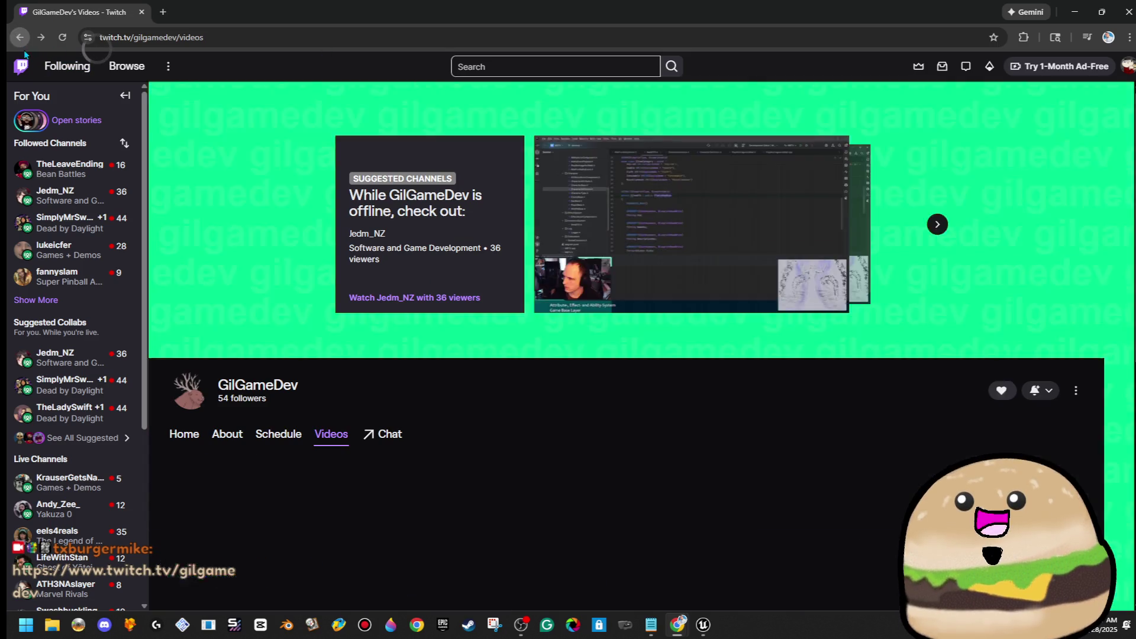
scroll(570, 414, down, 5)
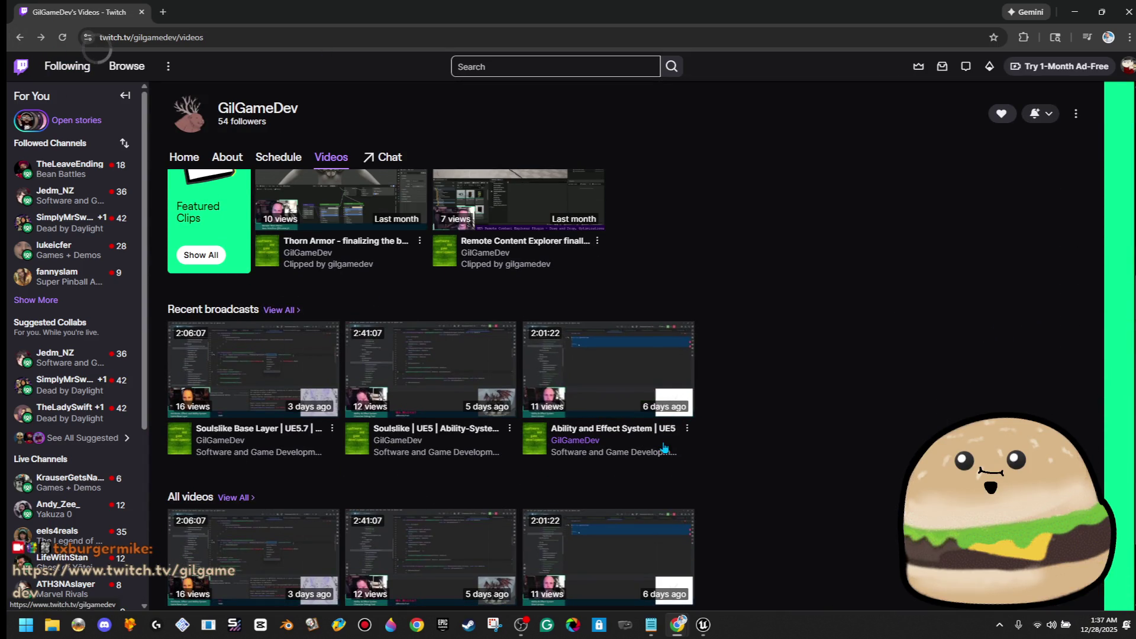
click(398, 350)
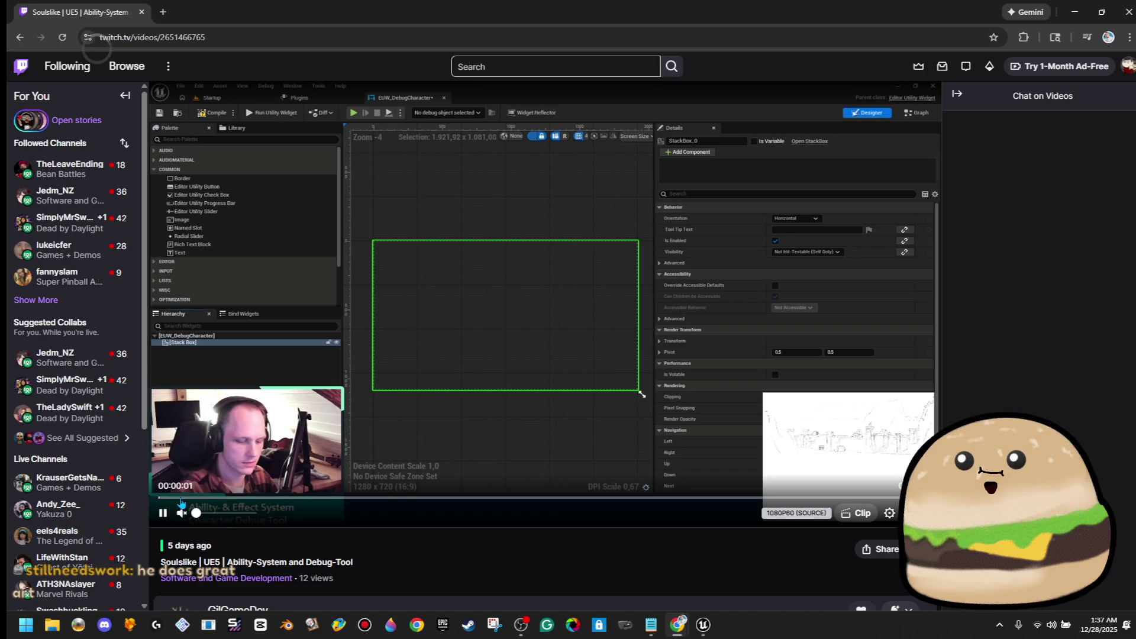
Step: Seek through the VOD, pause it, go full screen, and settle at 01:48:48
click(266, 498)
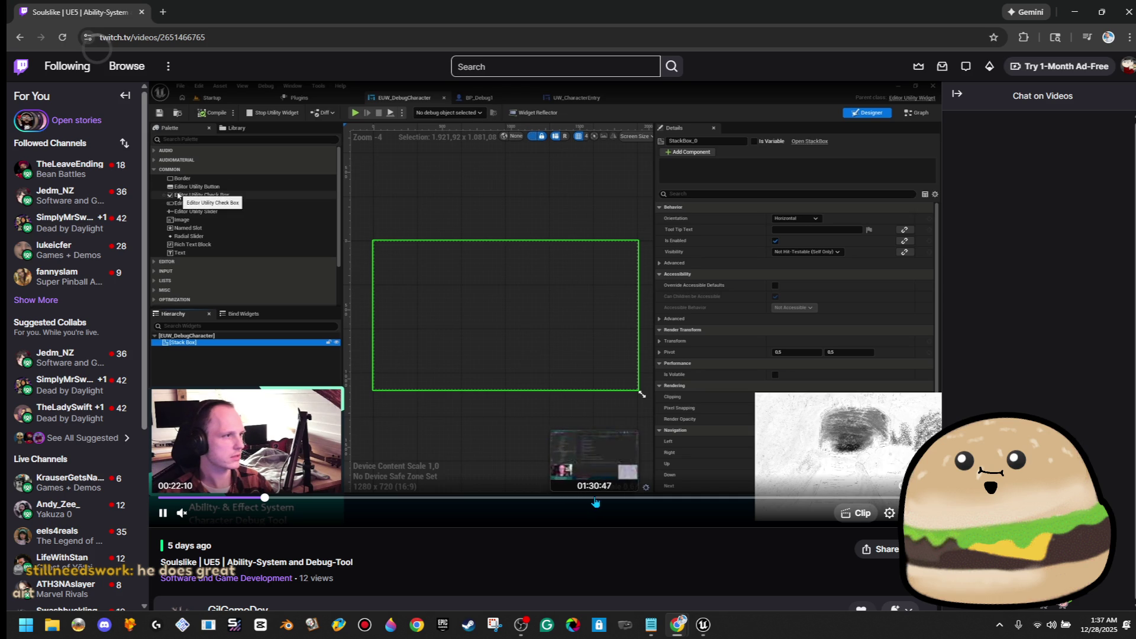
click(698, 500)
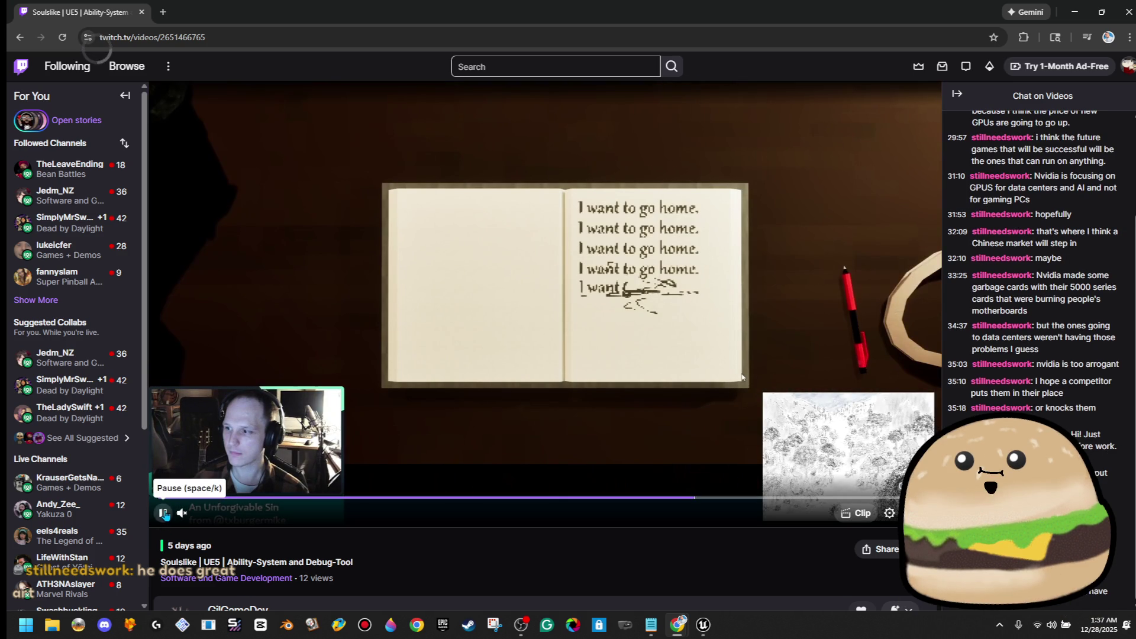
click(165, 515)
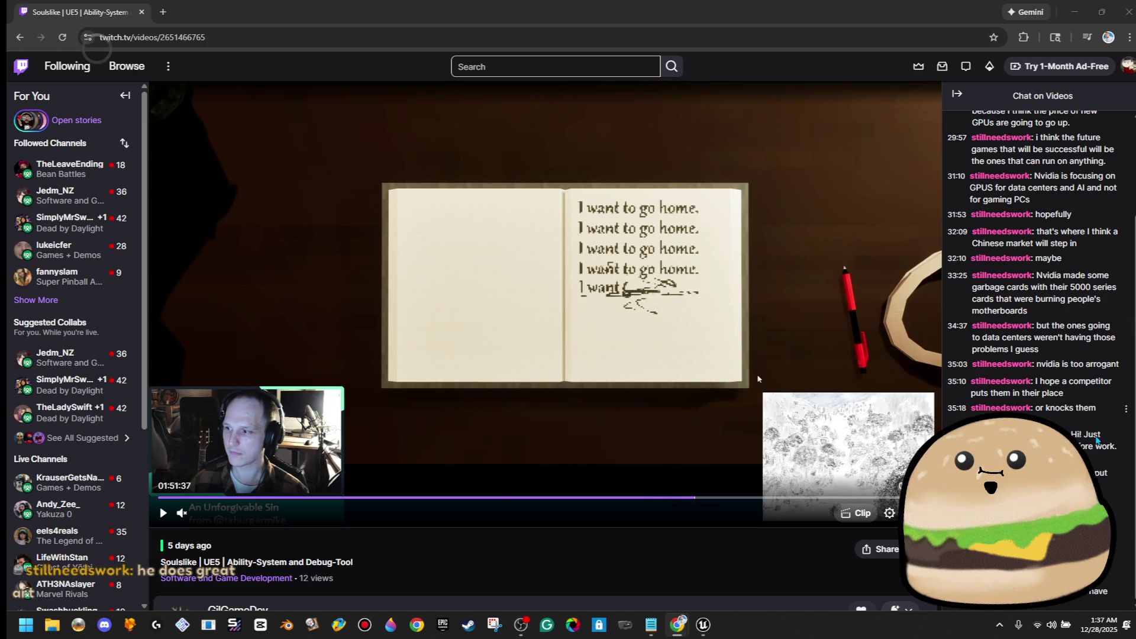
click(1095, 460)
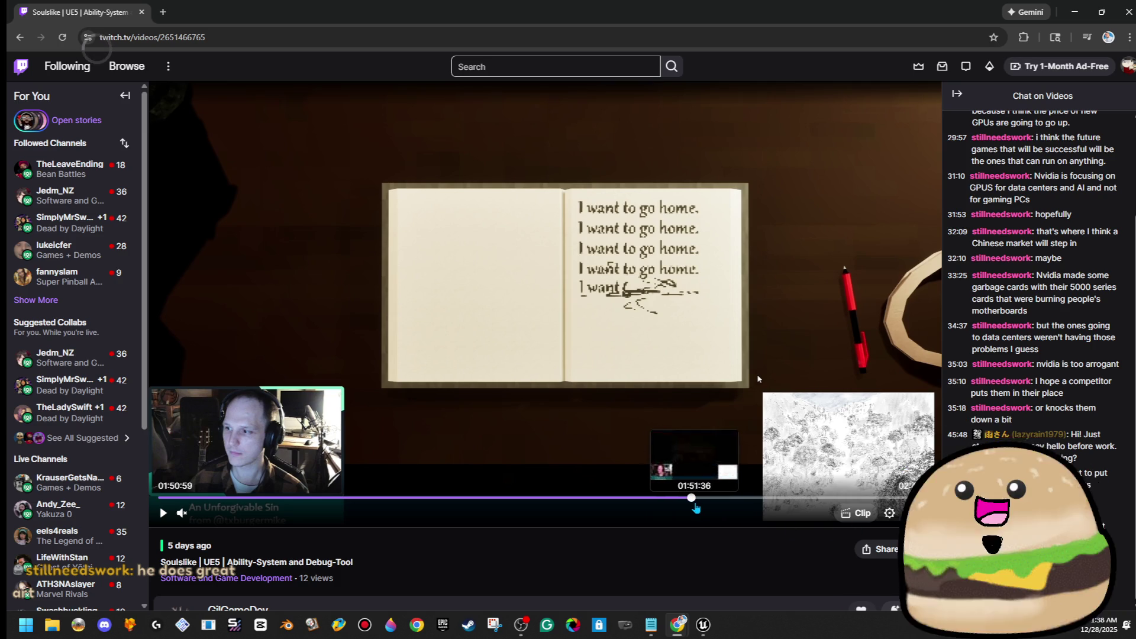
click(692, 504)
key(f)
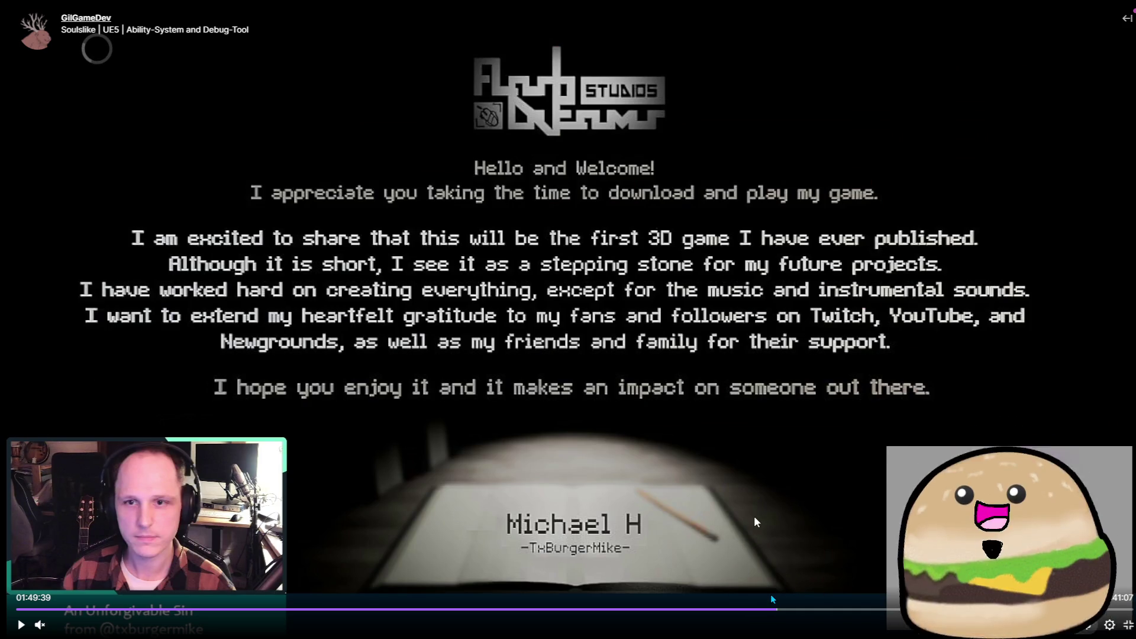
click(770, 608)
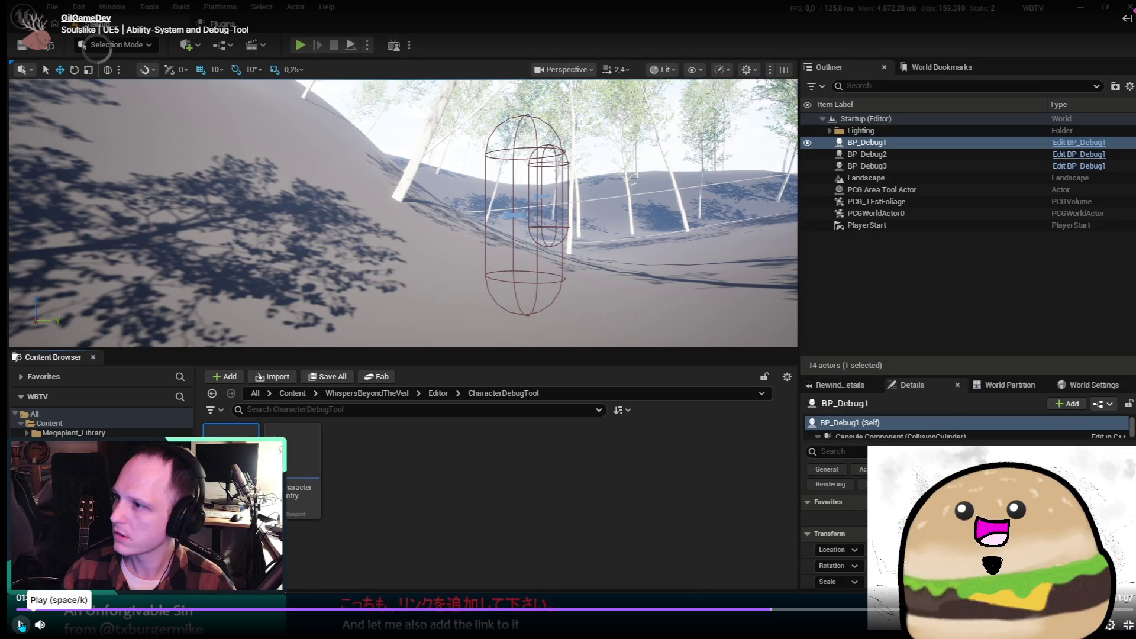
Step: Toggle pause and play several times, then resume the full-screen VOD from 01:48:38
click(21, 624)
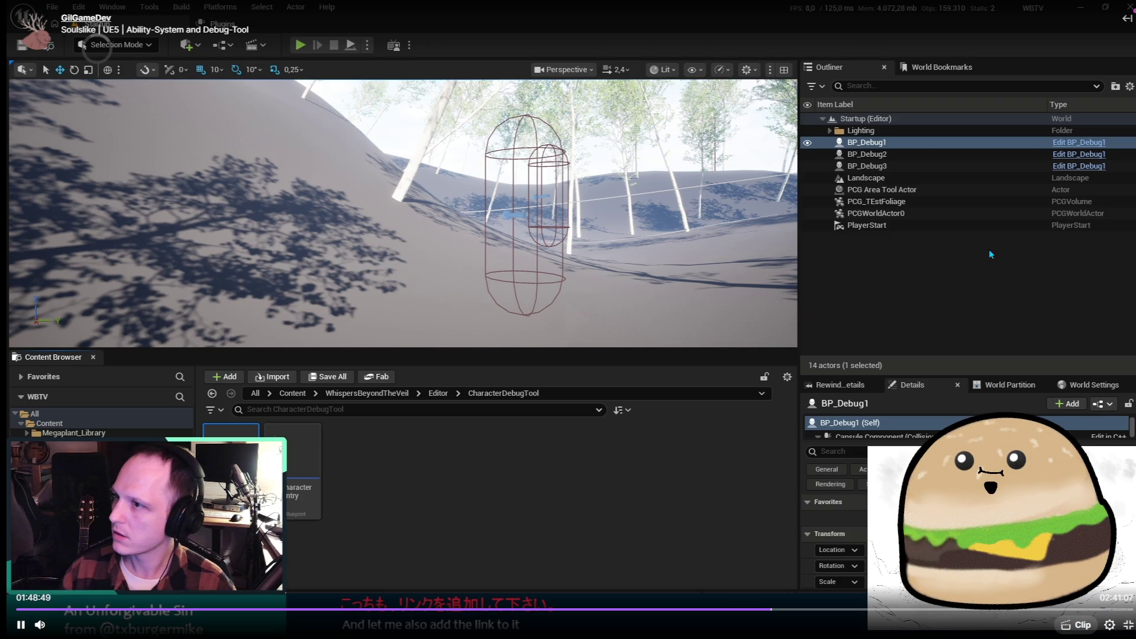
mouse_move(56, 628)
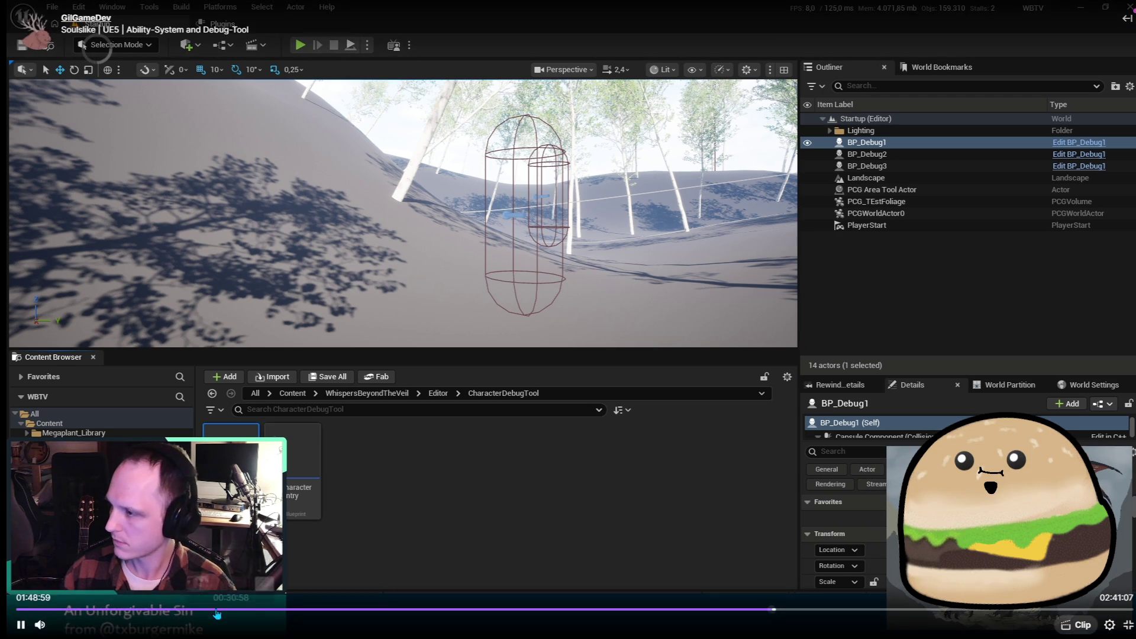
click(21, 624)
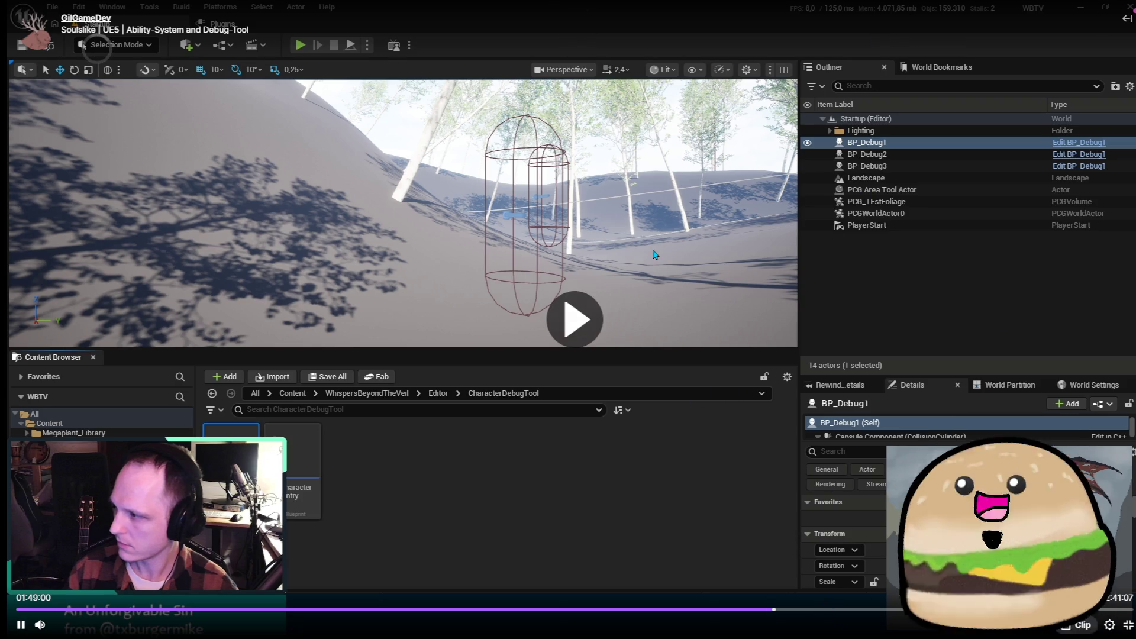
key(space)
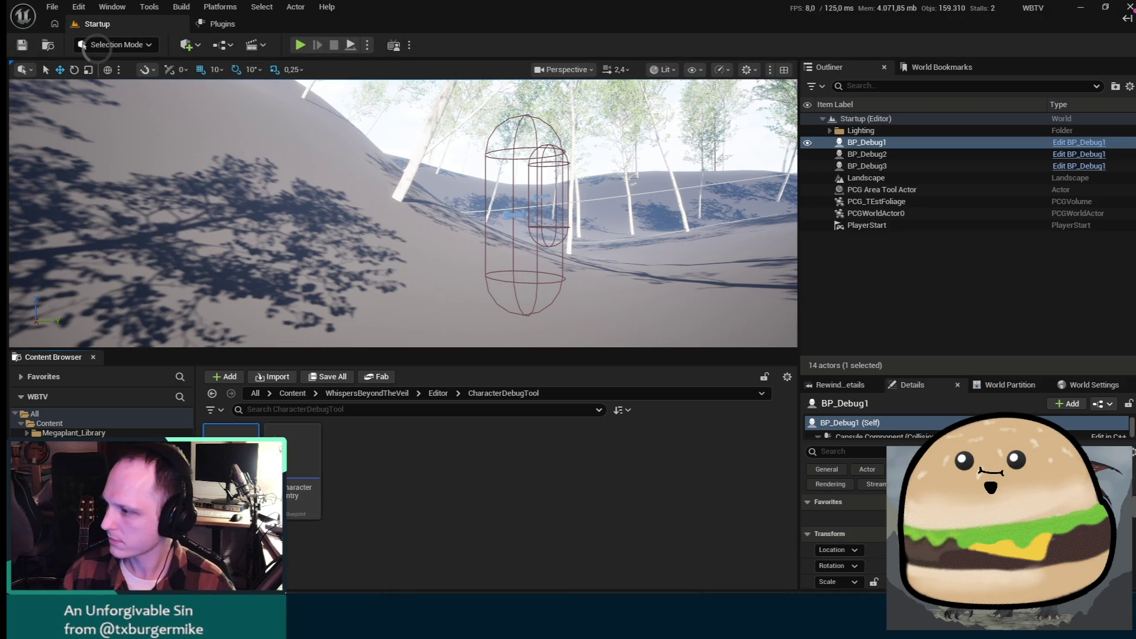
mouse_move(201, 371)
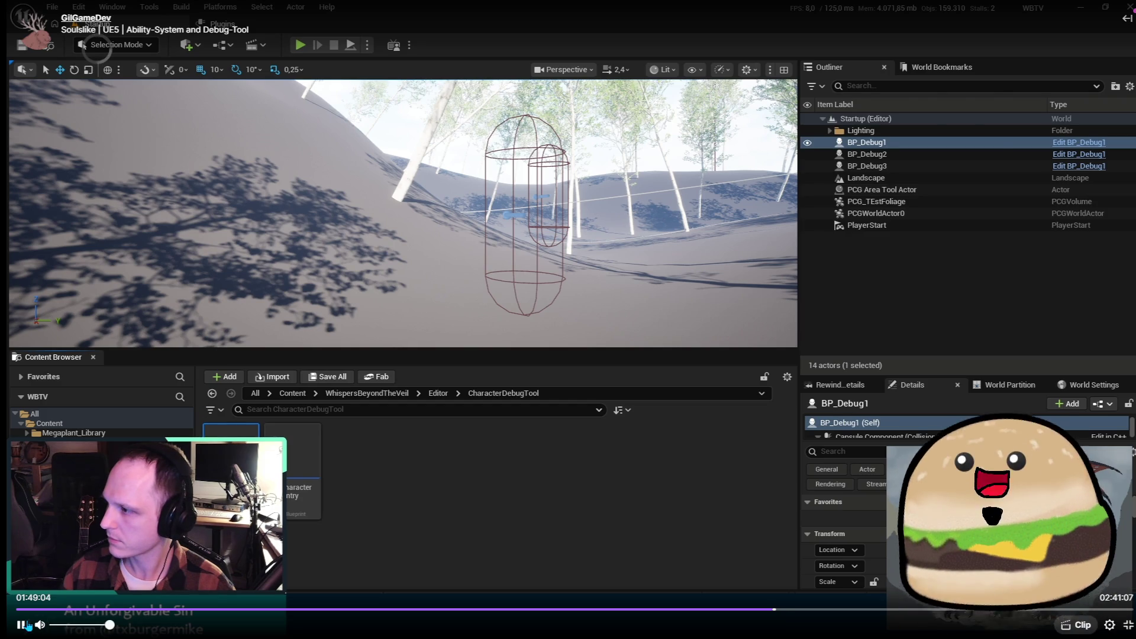
click(20, 625)
click(20, 626)
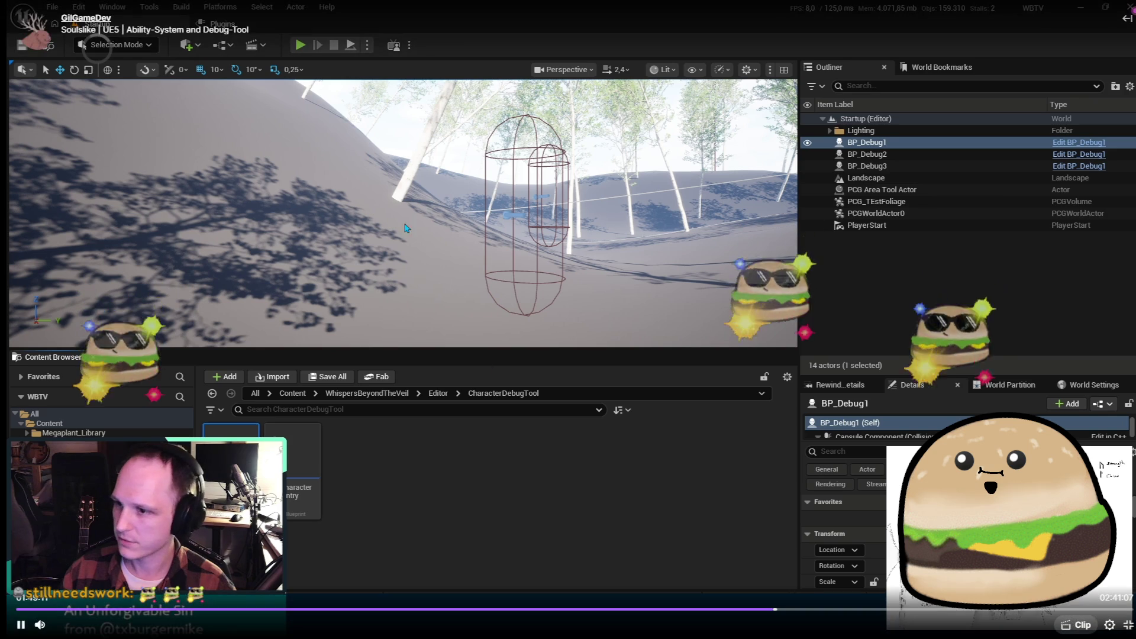
click(21, 626)
click(20, 630)
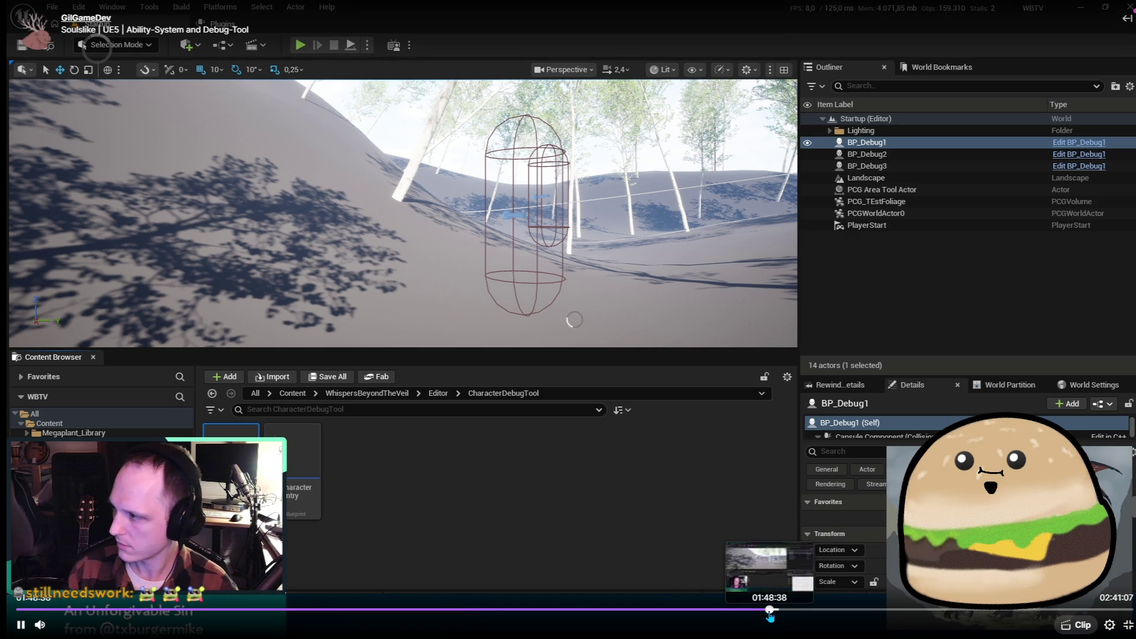
click(769, 615)
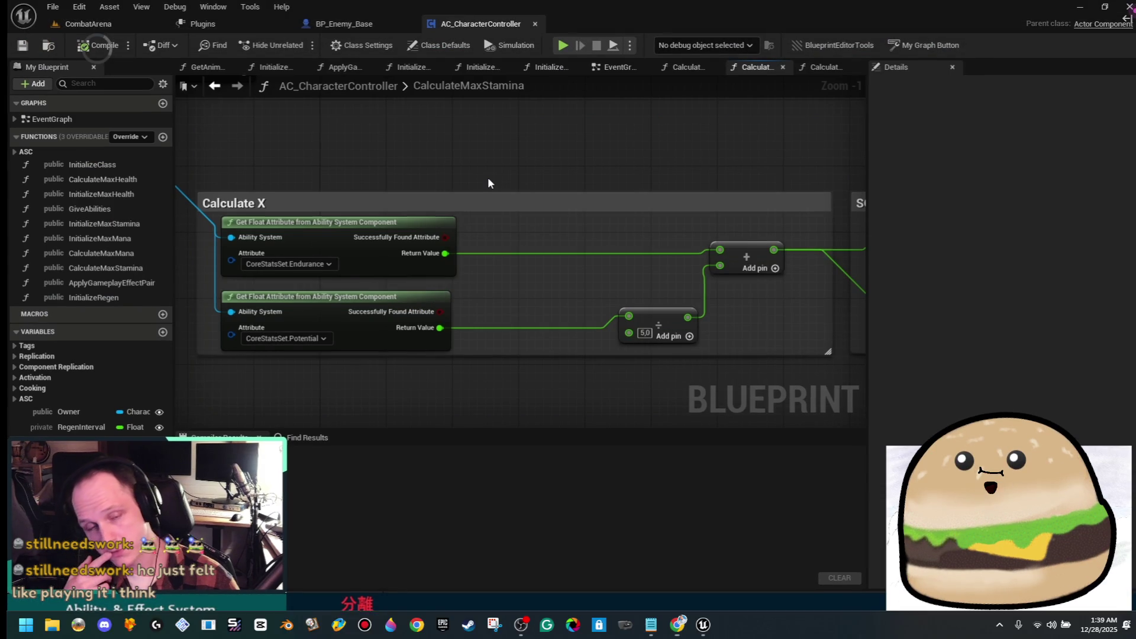
Step: Watch the attribute-component code walkthrough, pause and resume, then jump ahead to 01:51:38
mouse_move(838, 456)
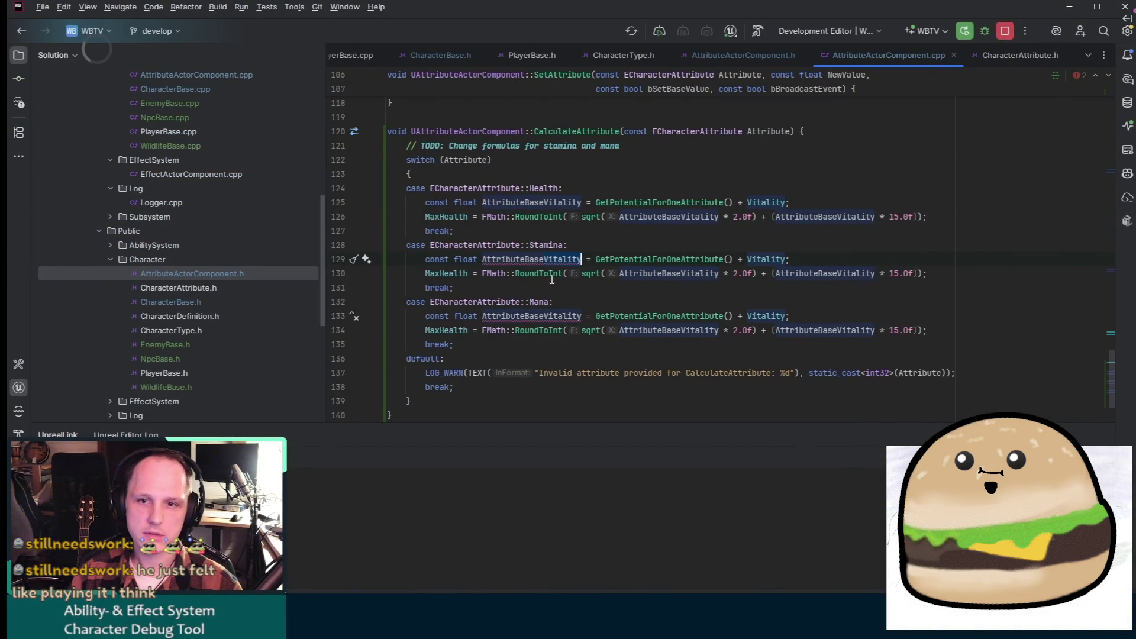
mouse_move(999, 290)
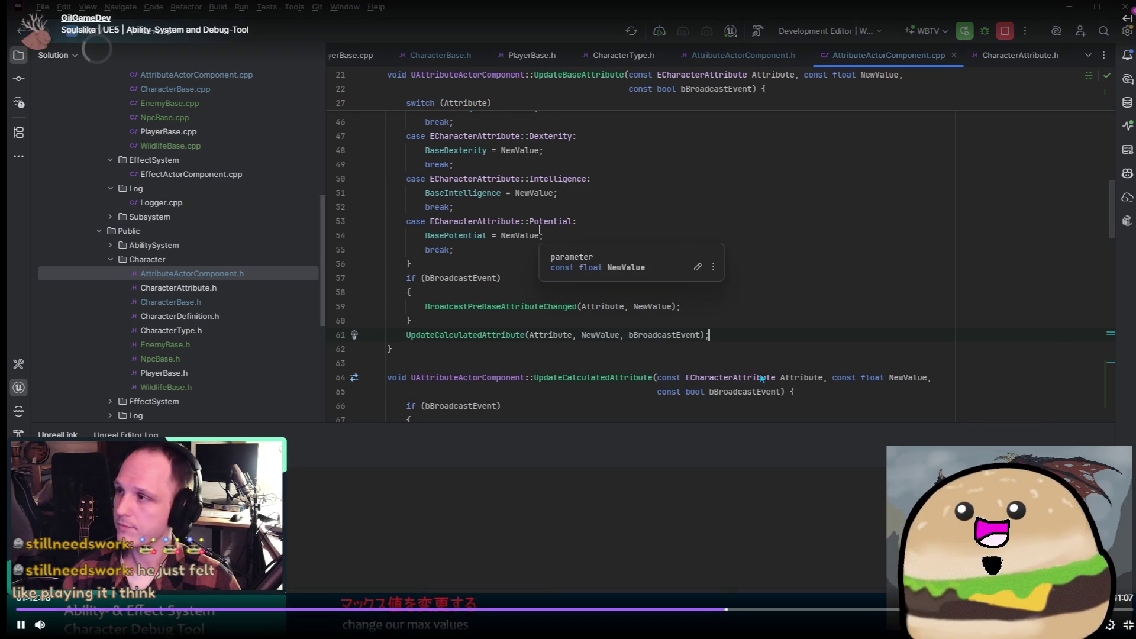
key(space)
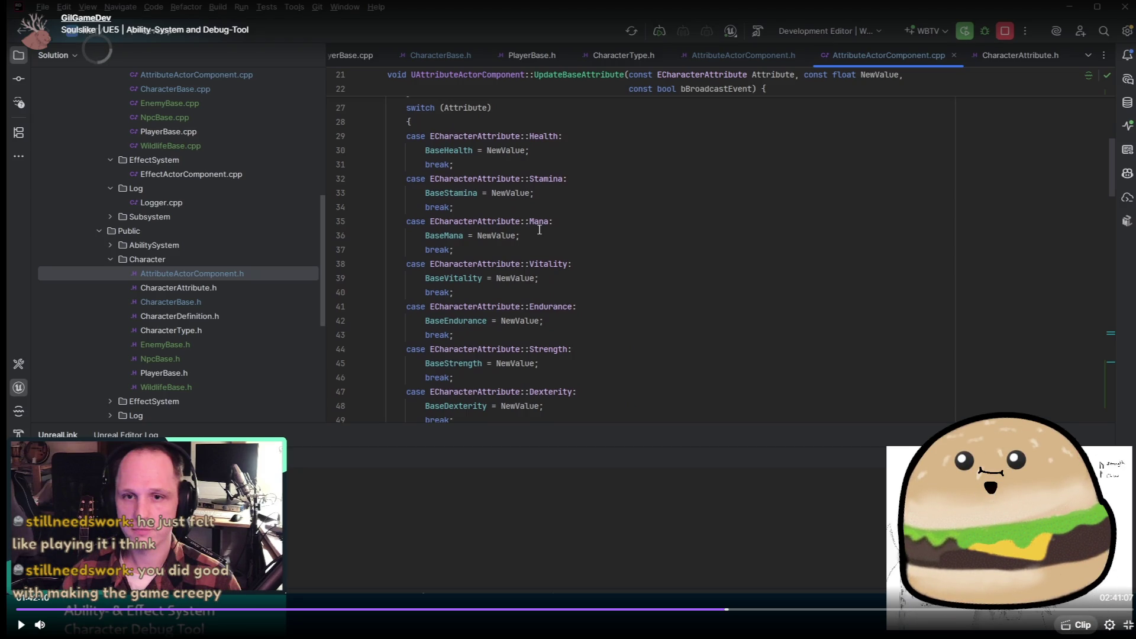
click(686, 402)
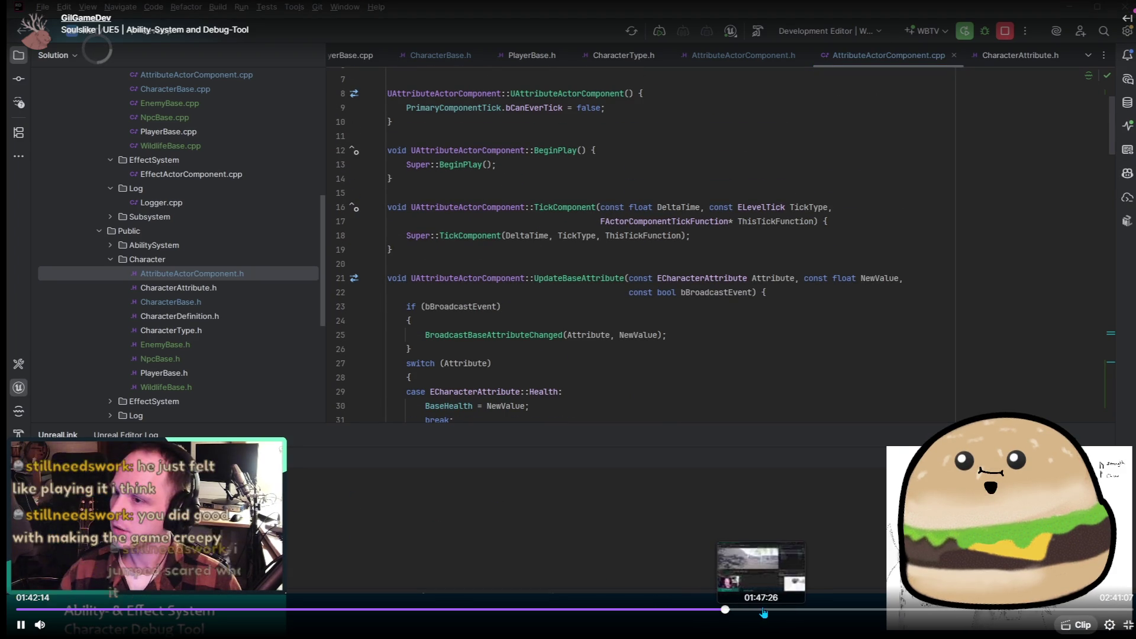
click(792, 614)
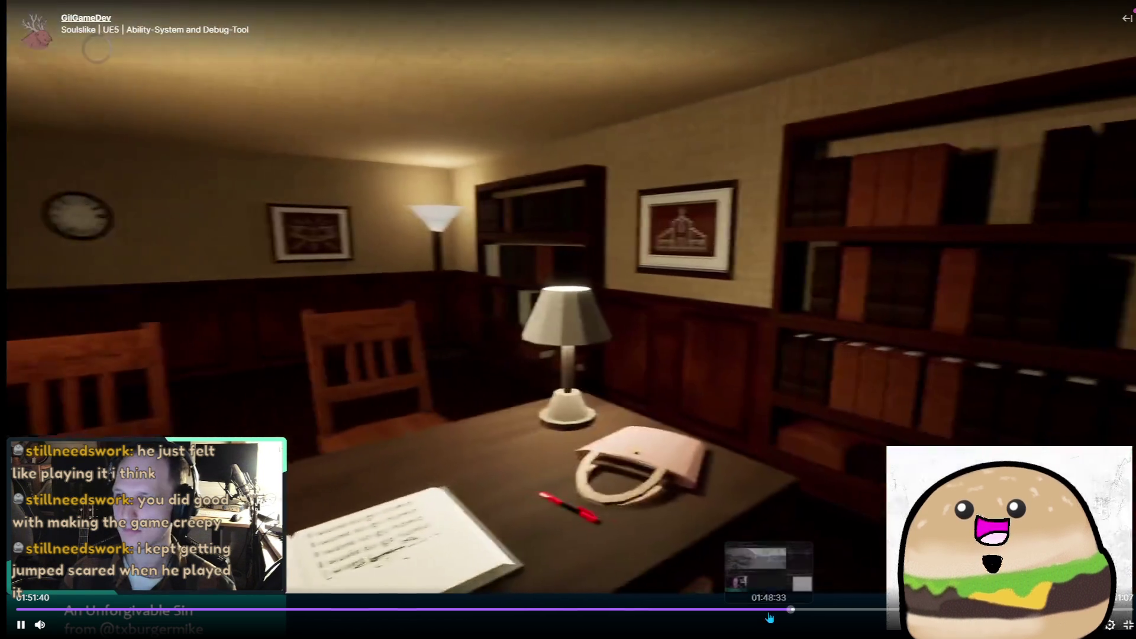
Step: Rewind to the Unreal editor part, pause, and restart playback from 01:49:29 at the welcome screen
click(768, 613)
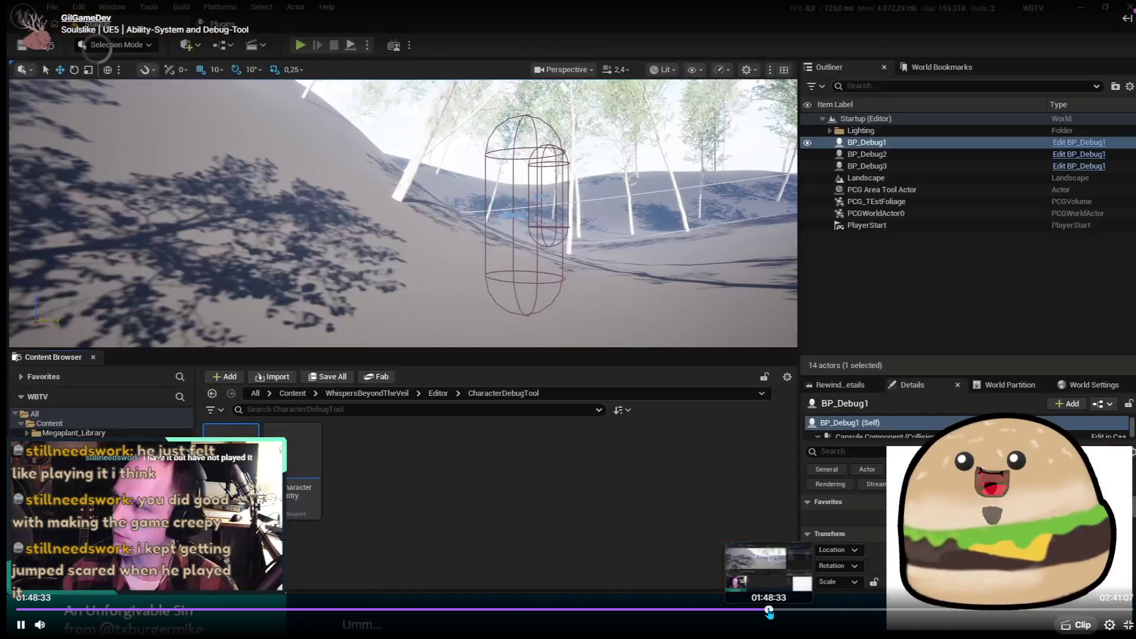
click(21, 625)
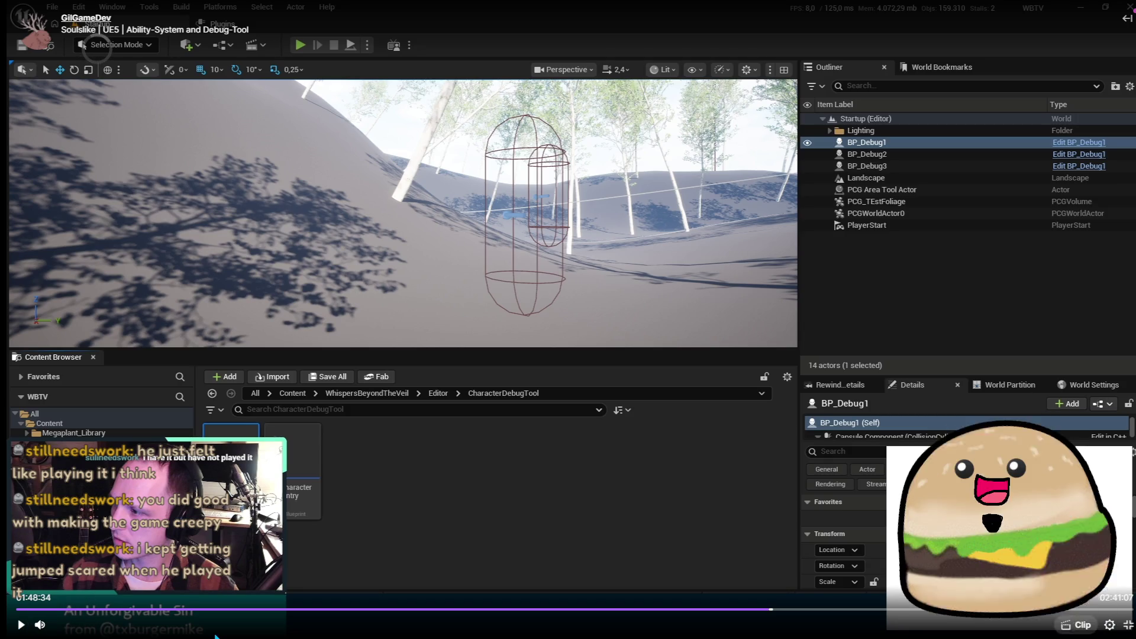
click(760, 611)
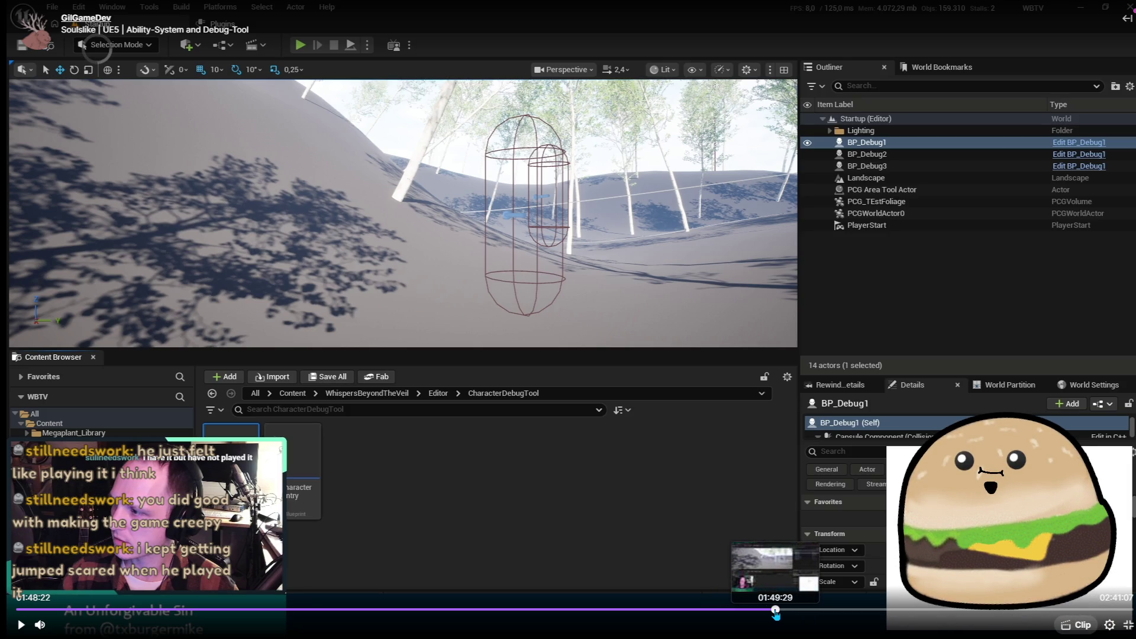
click(774, 611)
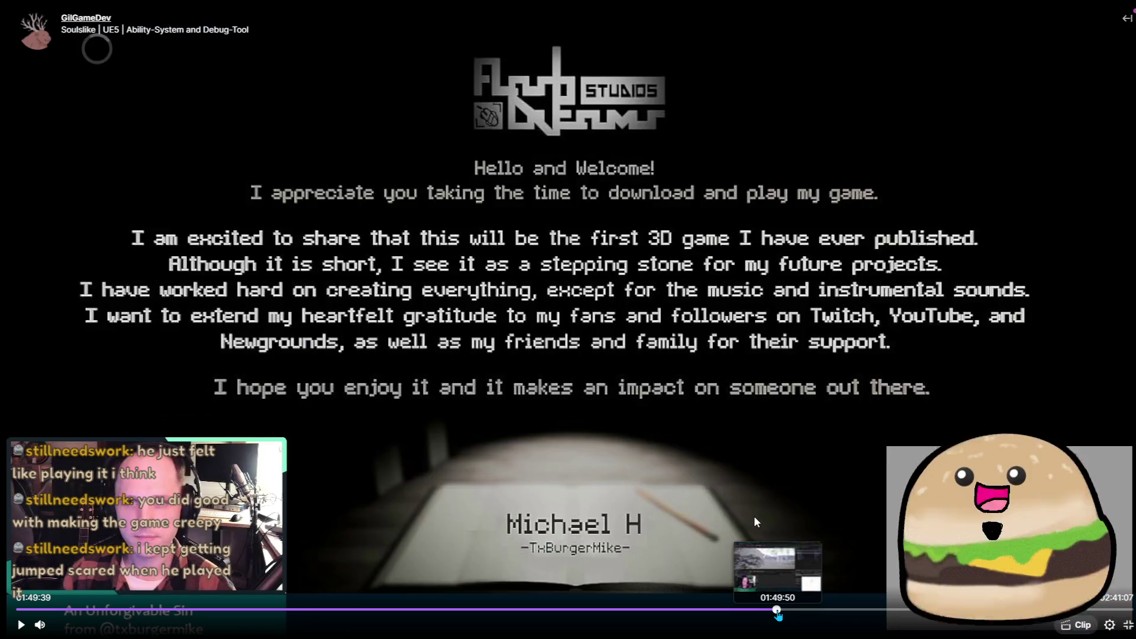
click(775, 611)
click(672, 418)
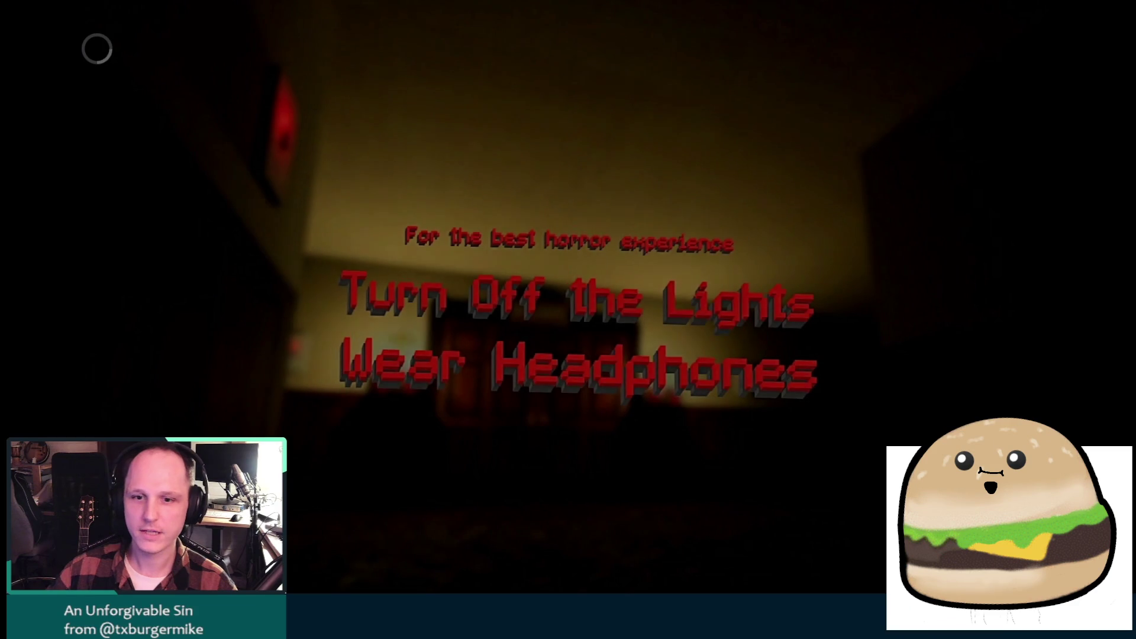
Step: Watch the game's intro and pause the VOD on the title menu of 'An Unforgivable Sin'
mouse_move(80, 597)
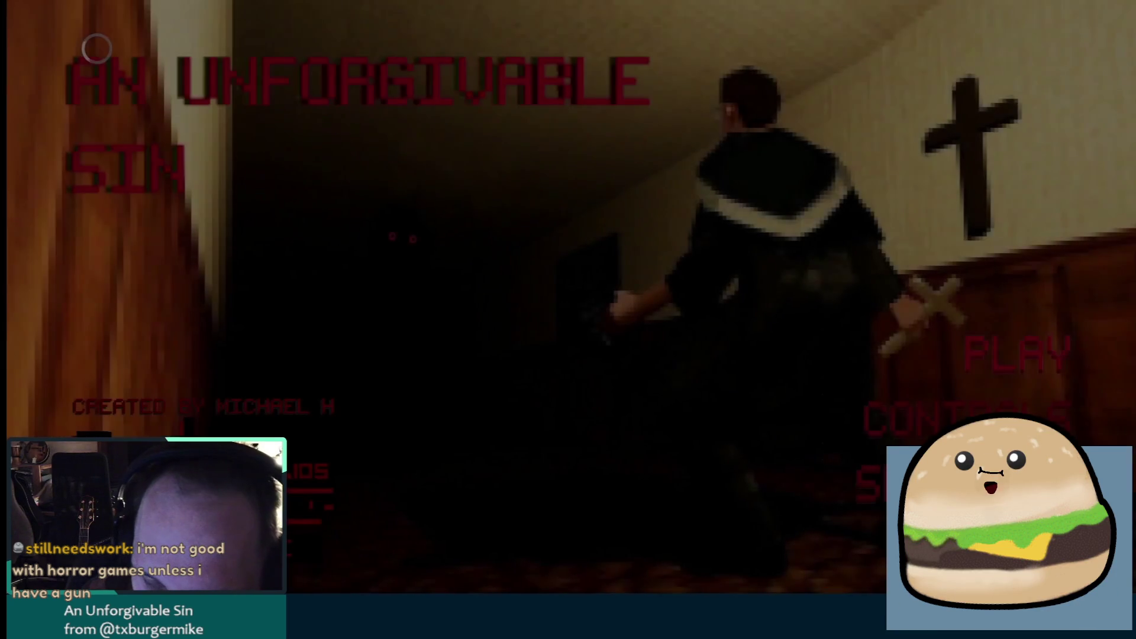
mouse_move(649, 554)
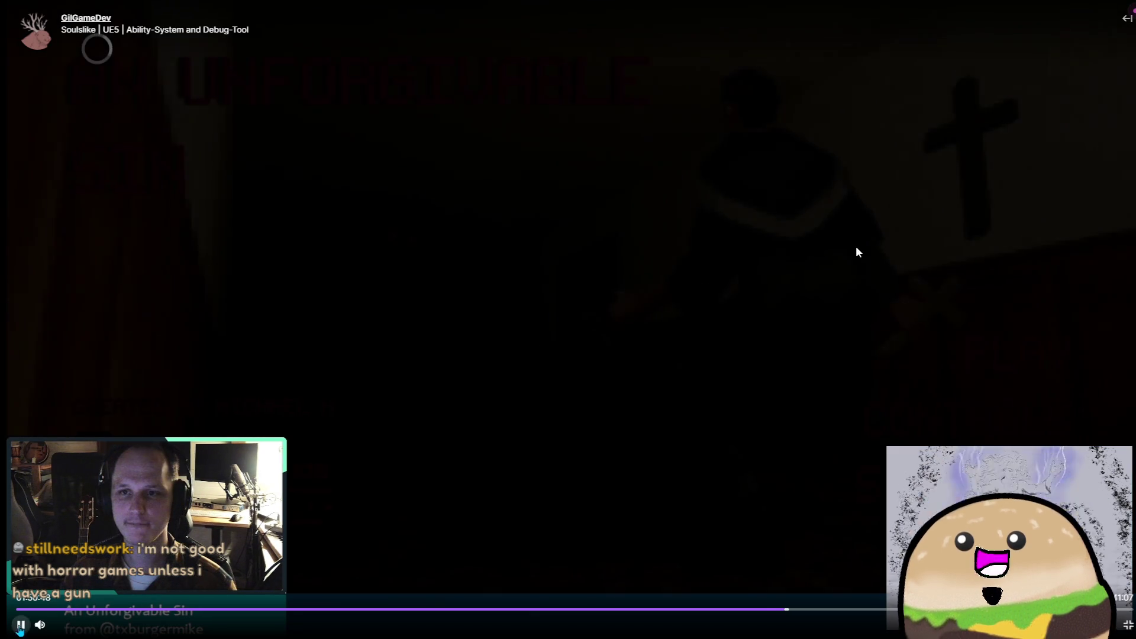
click(21, 625)
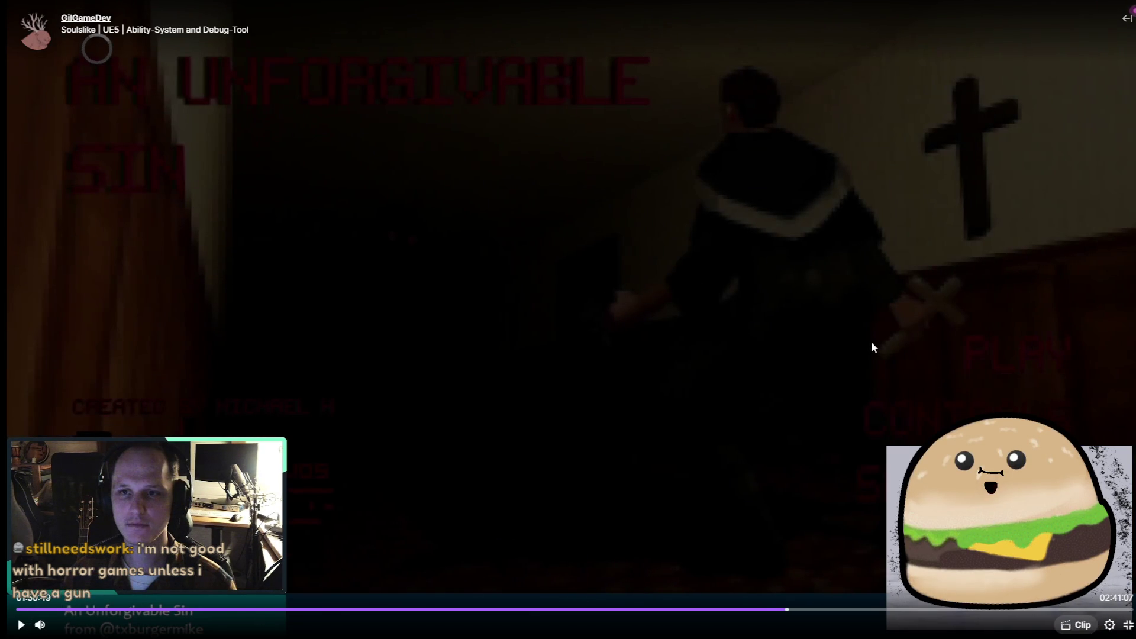
key(space)
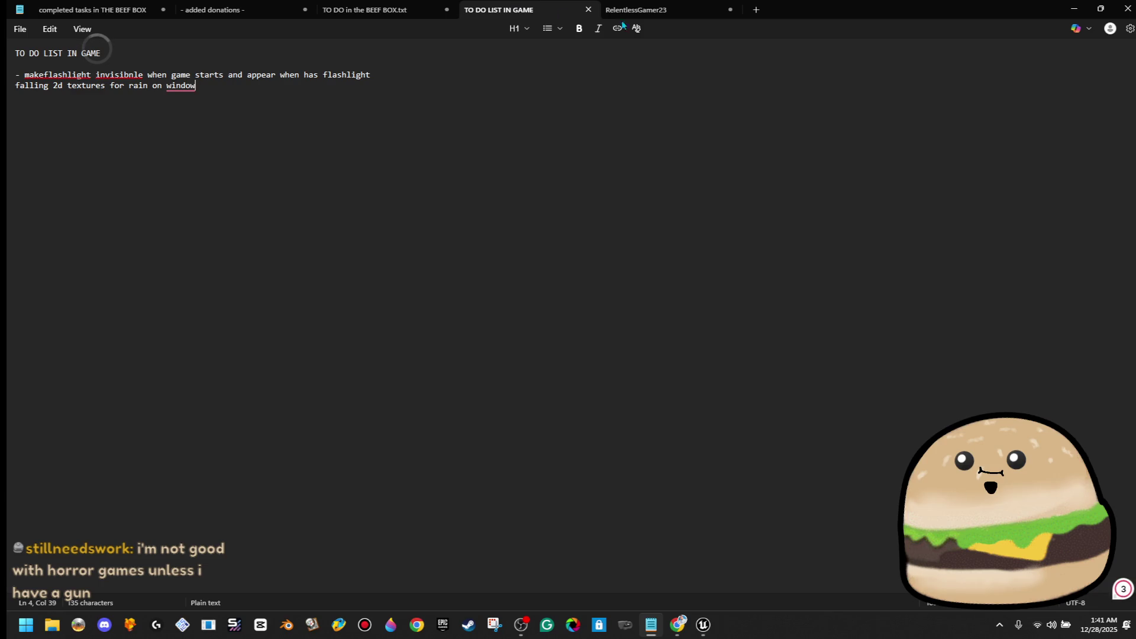
Step: Open the TO DO in the BEEF BOX.txt list and add a new line
click(368, 13)
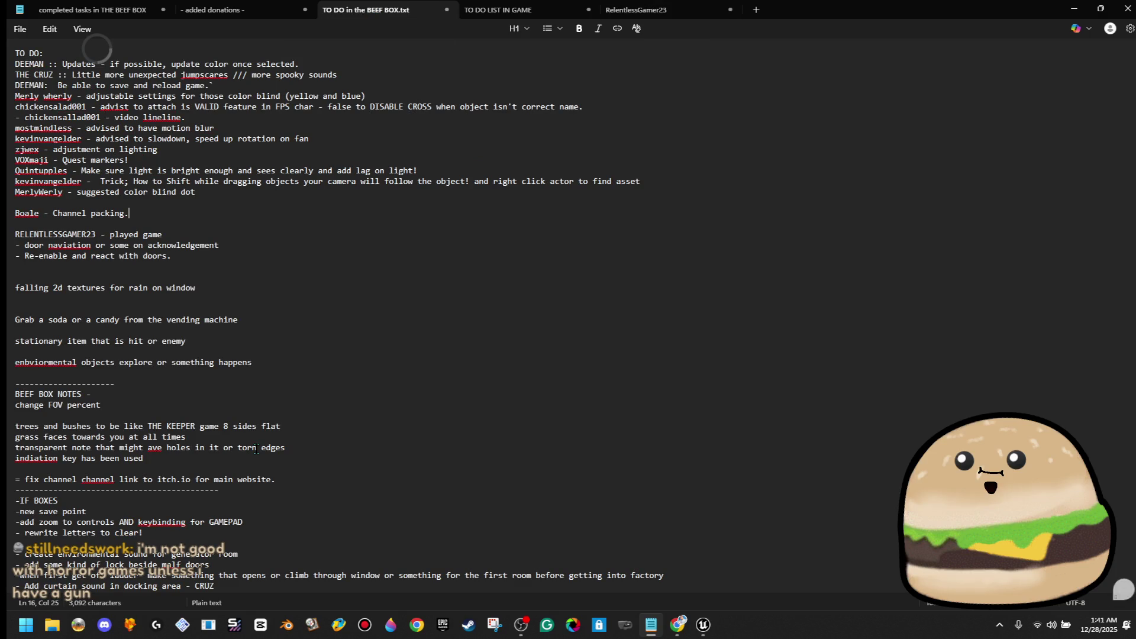
key(Return)
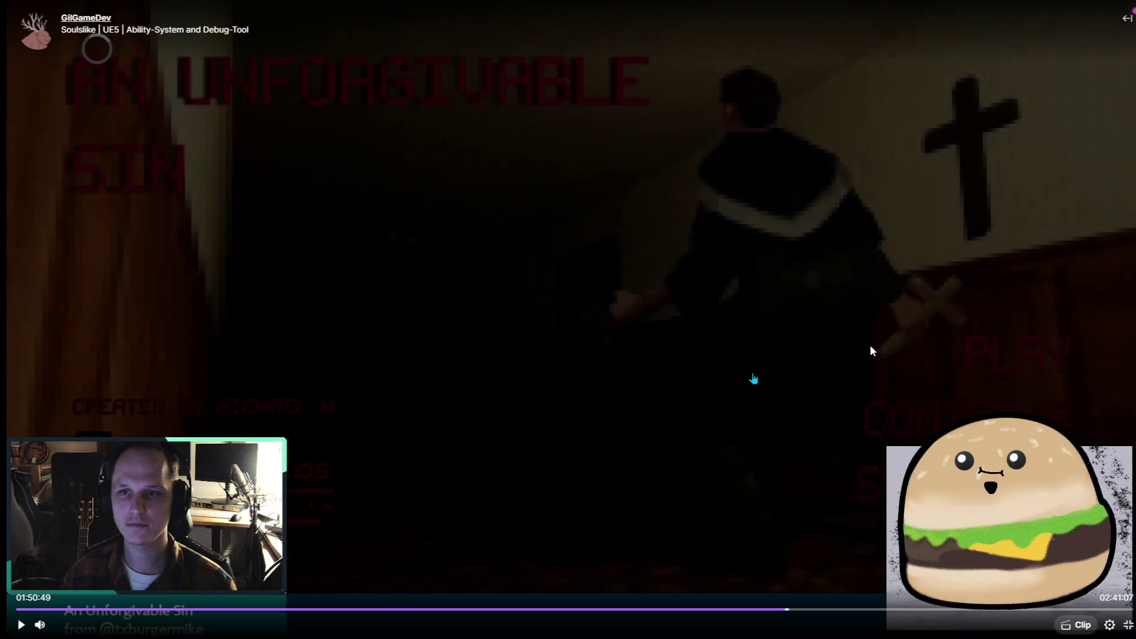
Step: Resume the VOD and pause it on the game's settings screen
click(753, 378)
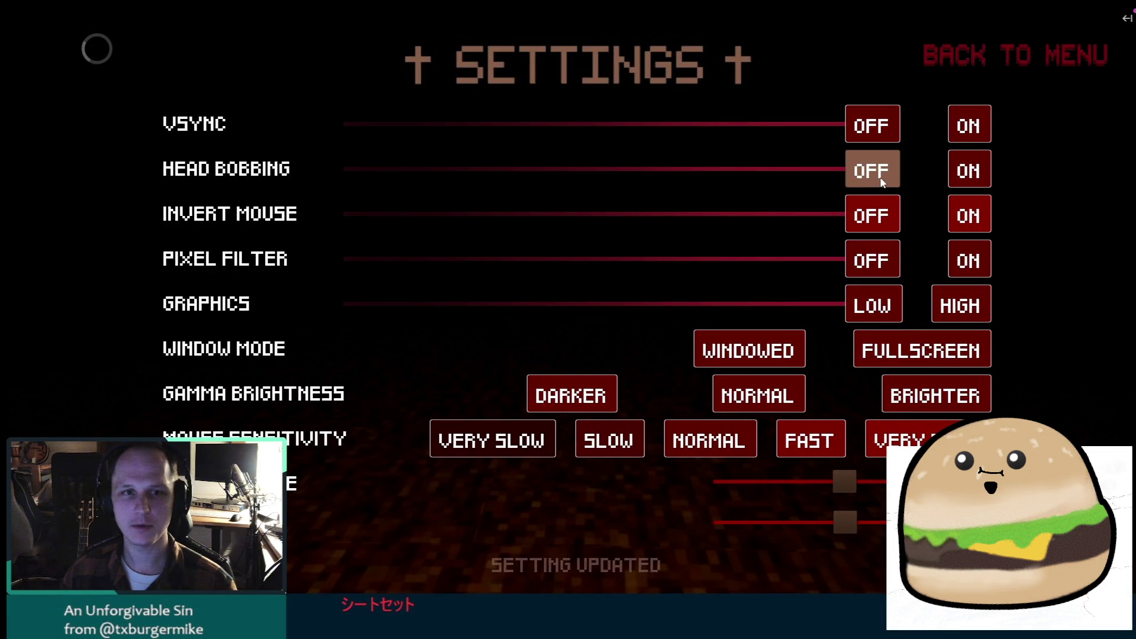
mouse_move(398, 226)
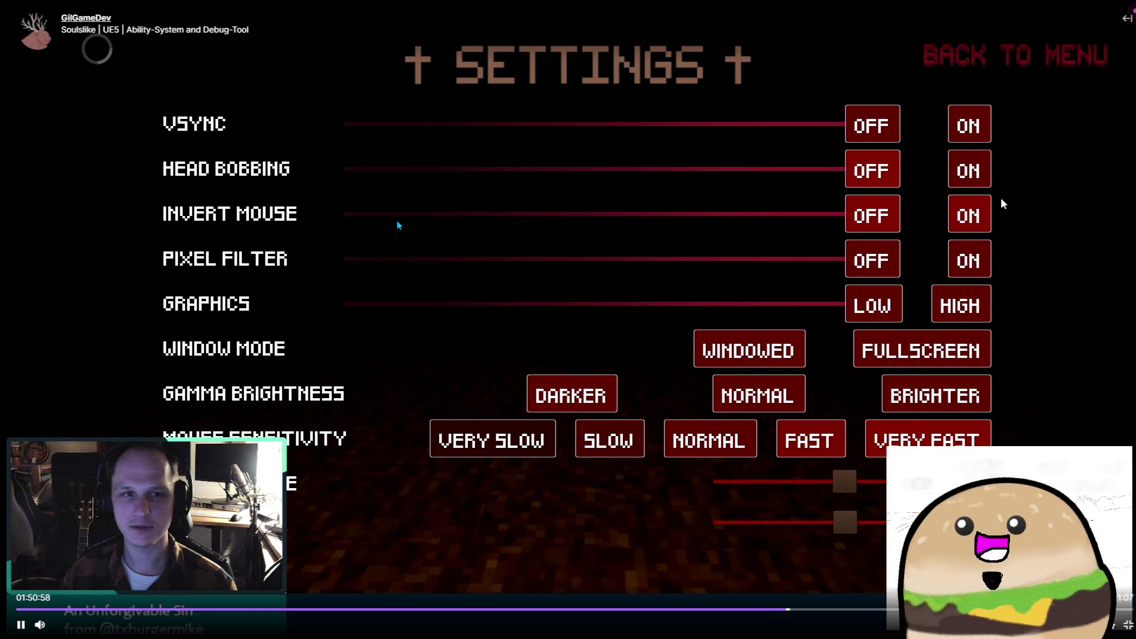
click(22, 624)
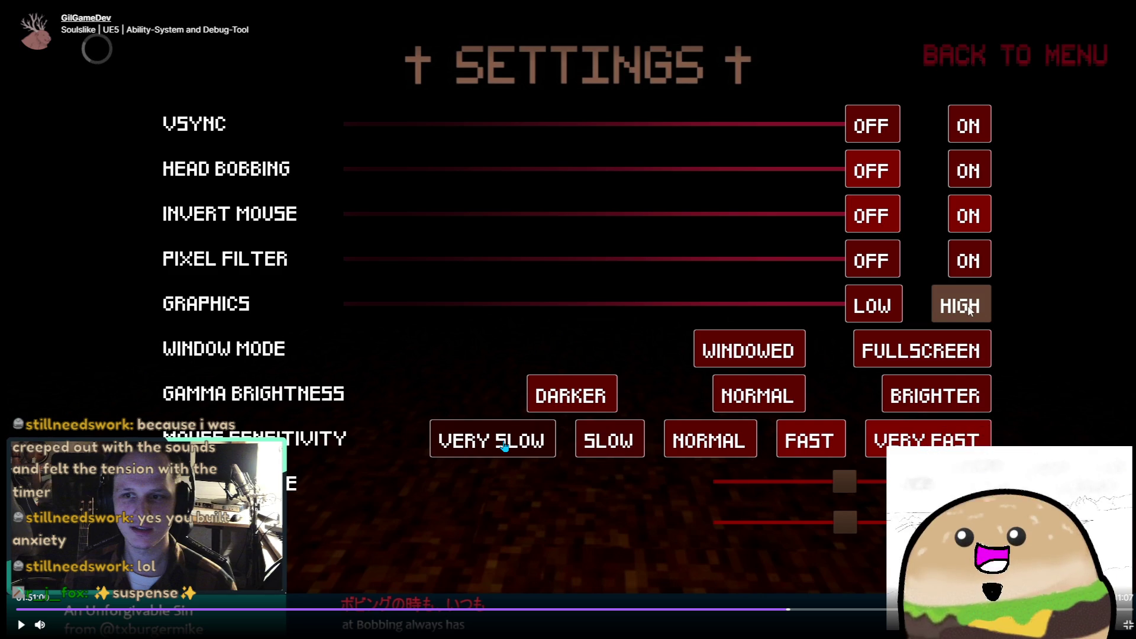
Step: Play into the first room, exit fullscreen, and pause near 01:51:56 on the notebook
click(550, 391)
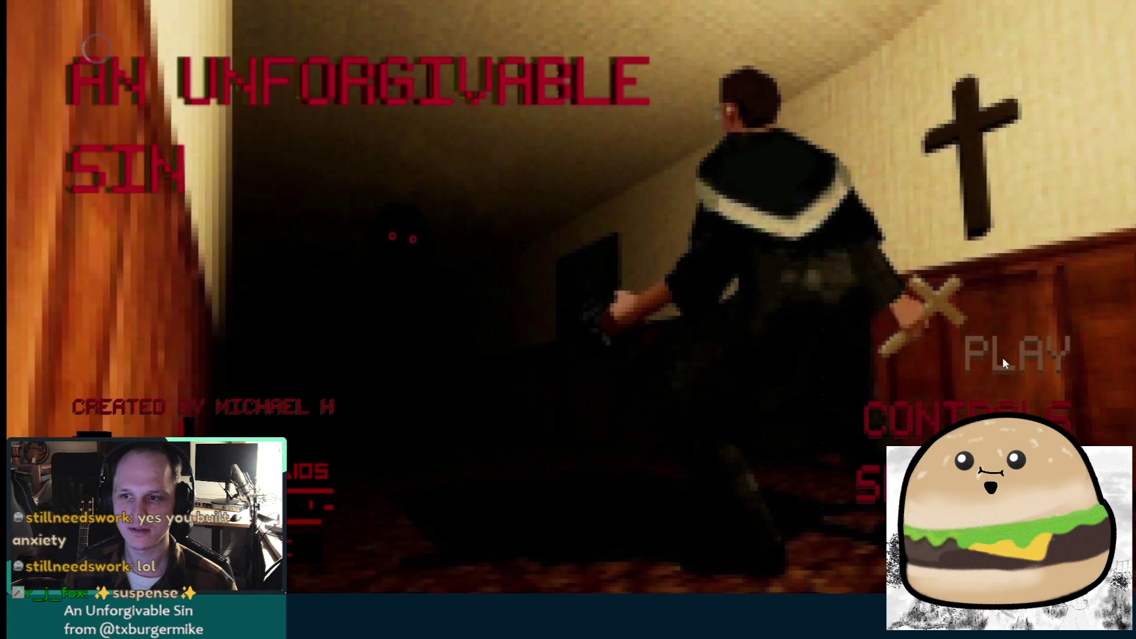
click(1002, 359)
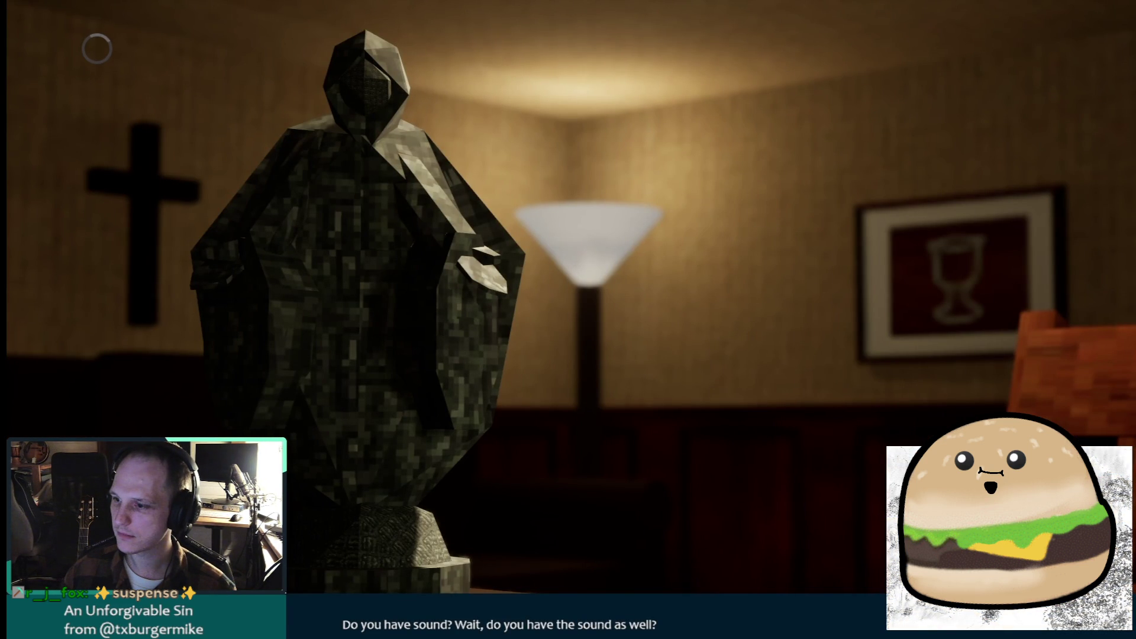
key(Escape)
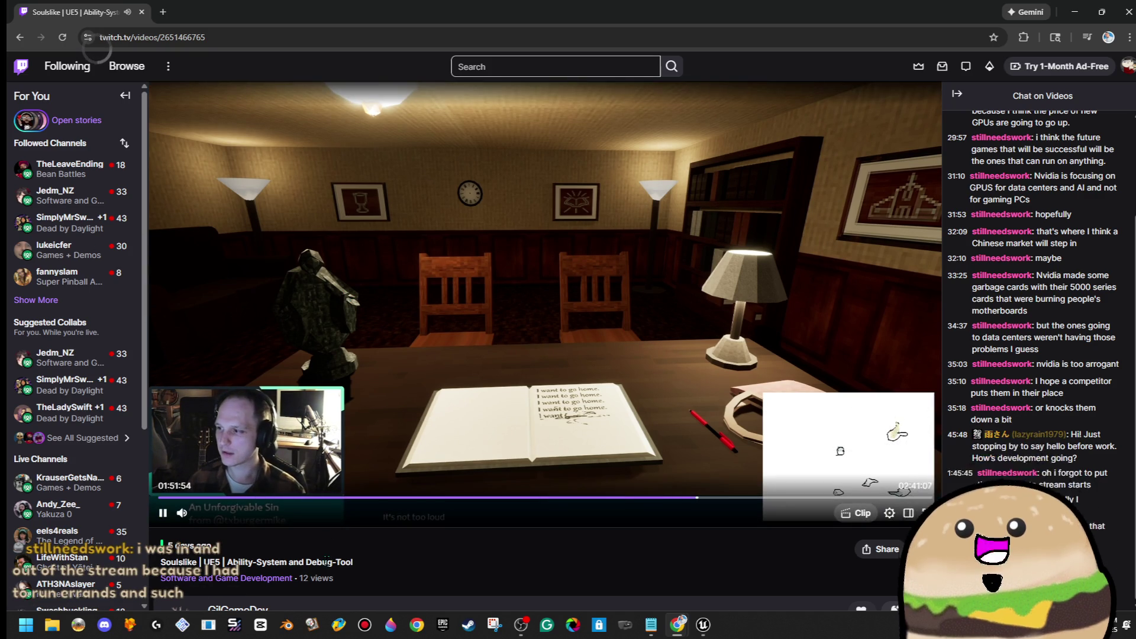
click(162, 513)
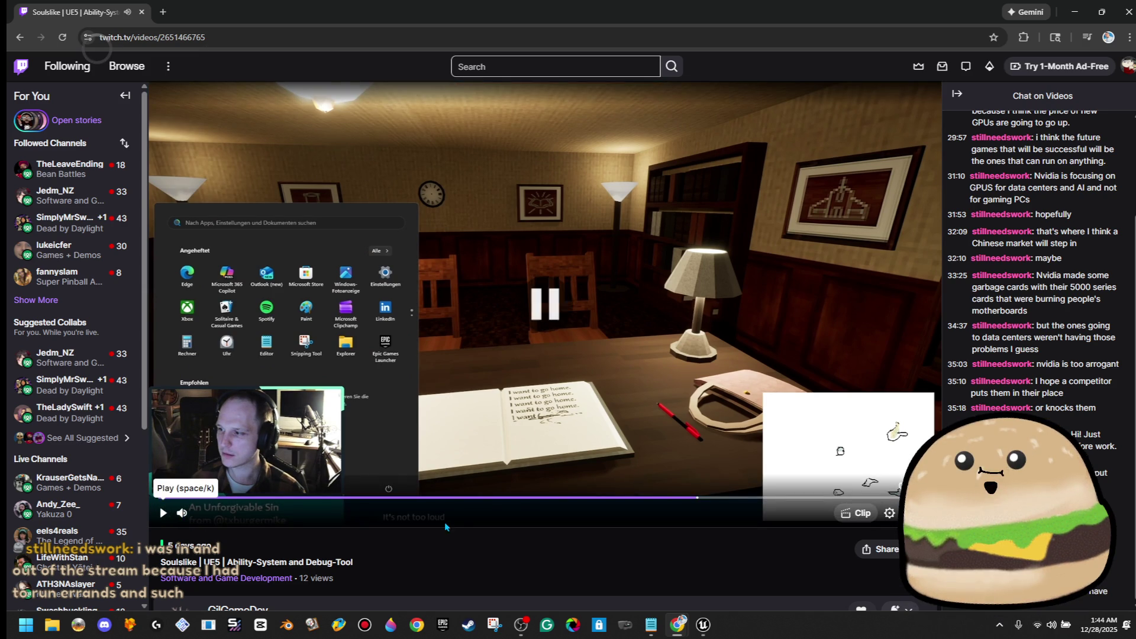
Step: Toggle playback on the study scene with the open notebook reading 'I want to go home.'
click(162, 512)
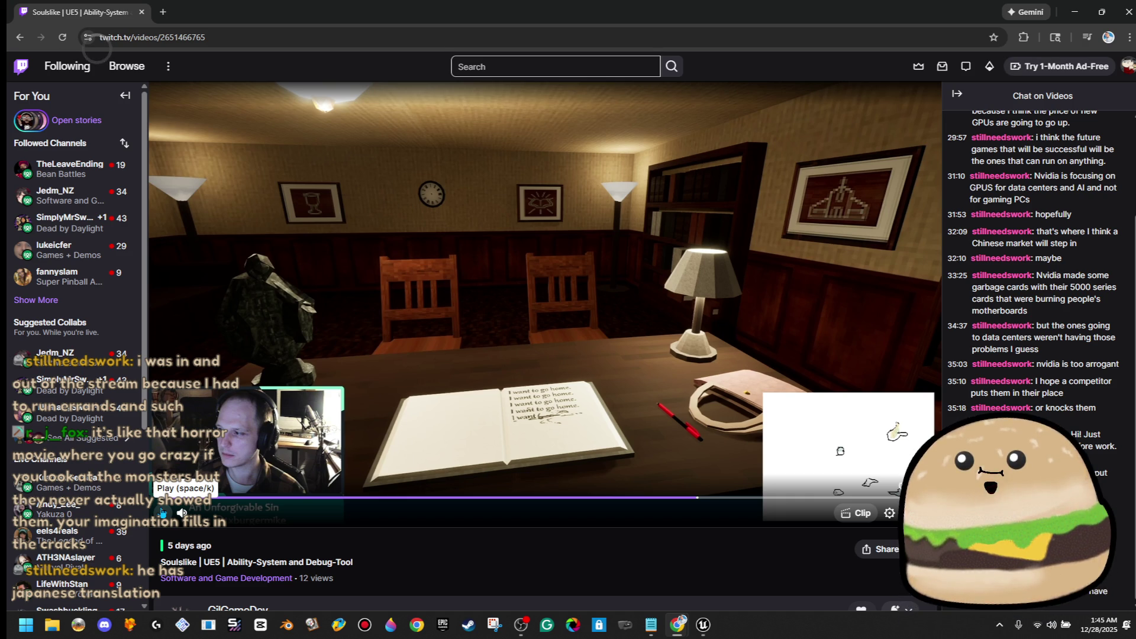
Step: Play the VOD to about 01:52:20 and pause on the keyboard-and-mouse Controls screen
click(162, 512)
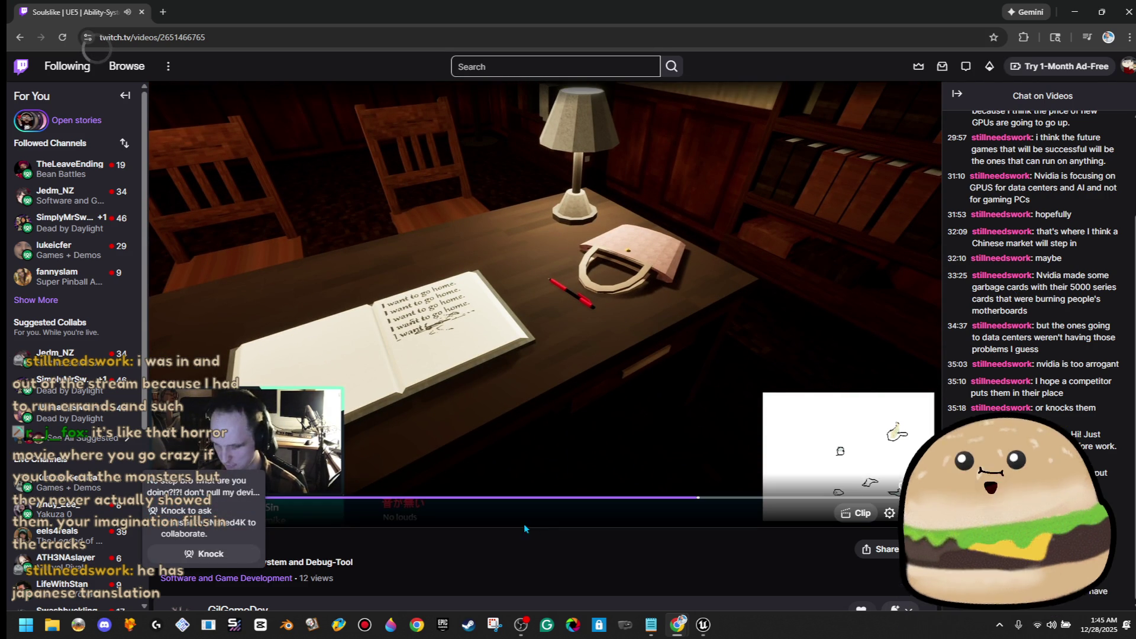
click(162, 512)
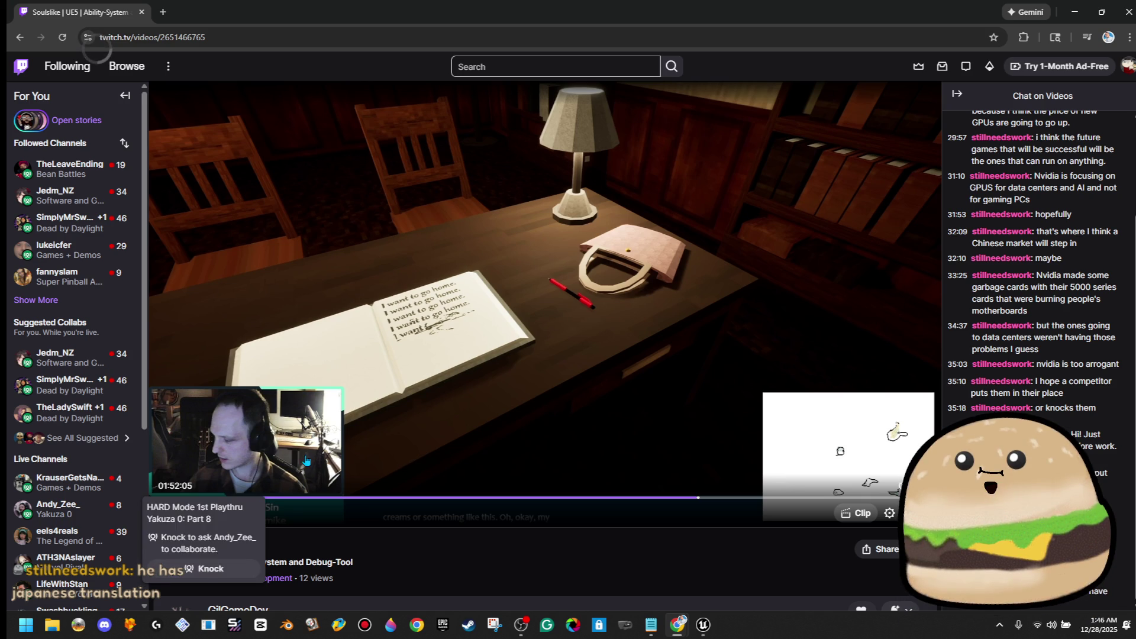
click(163, 512)
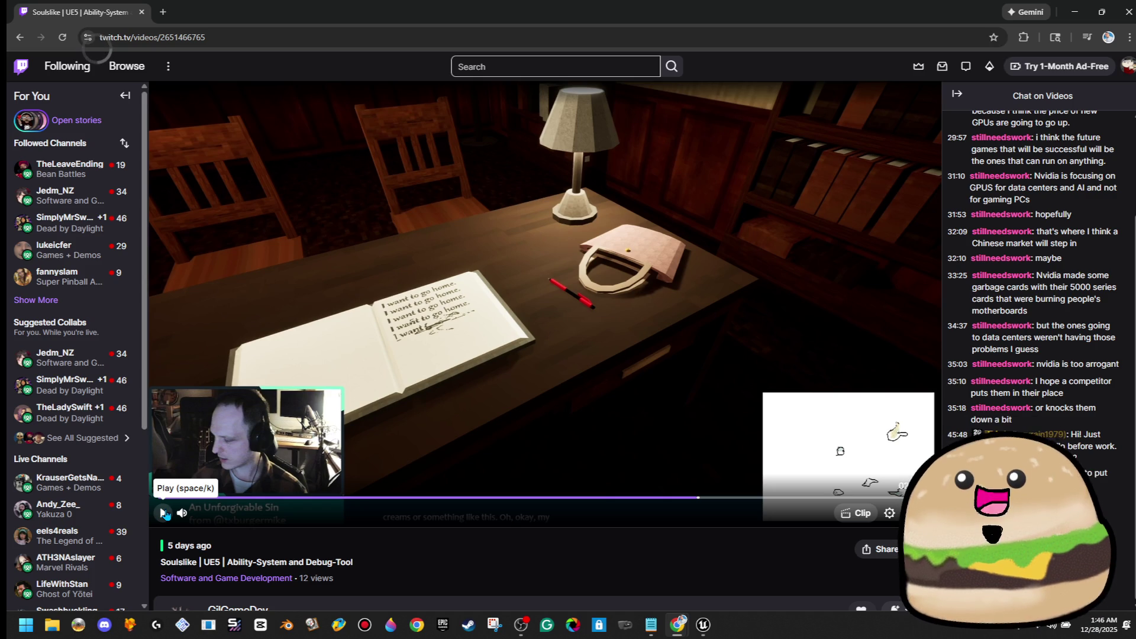
click(164, 513)
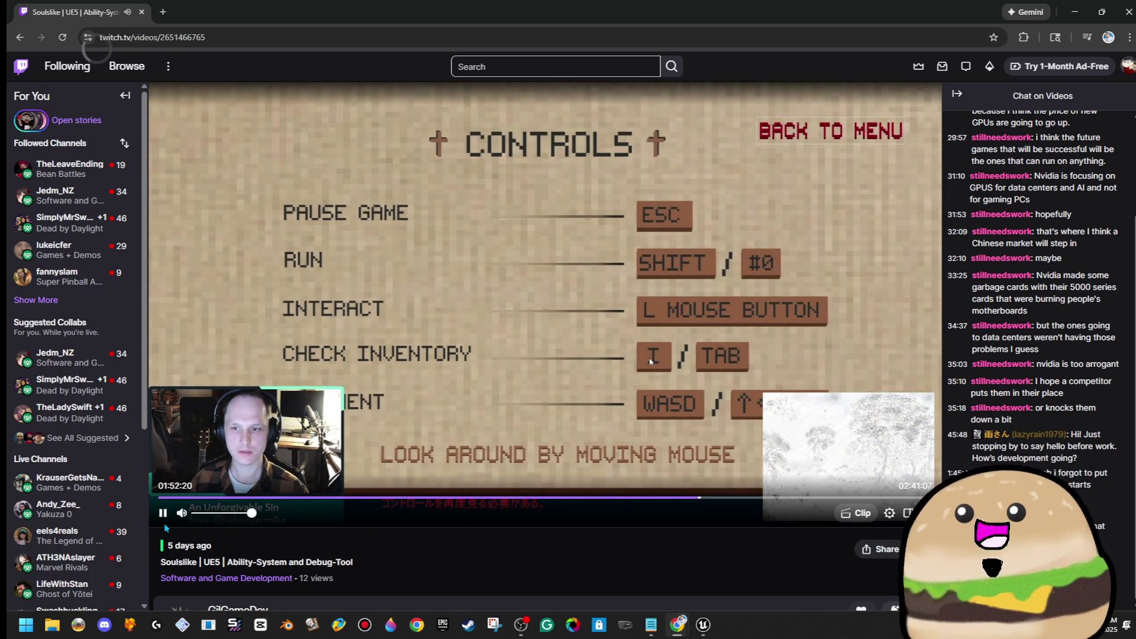
click(162, 514)
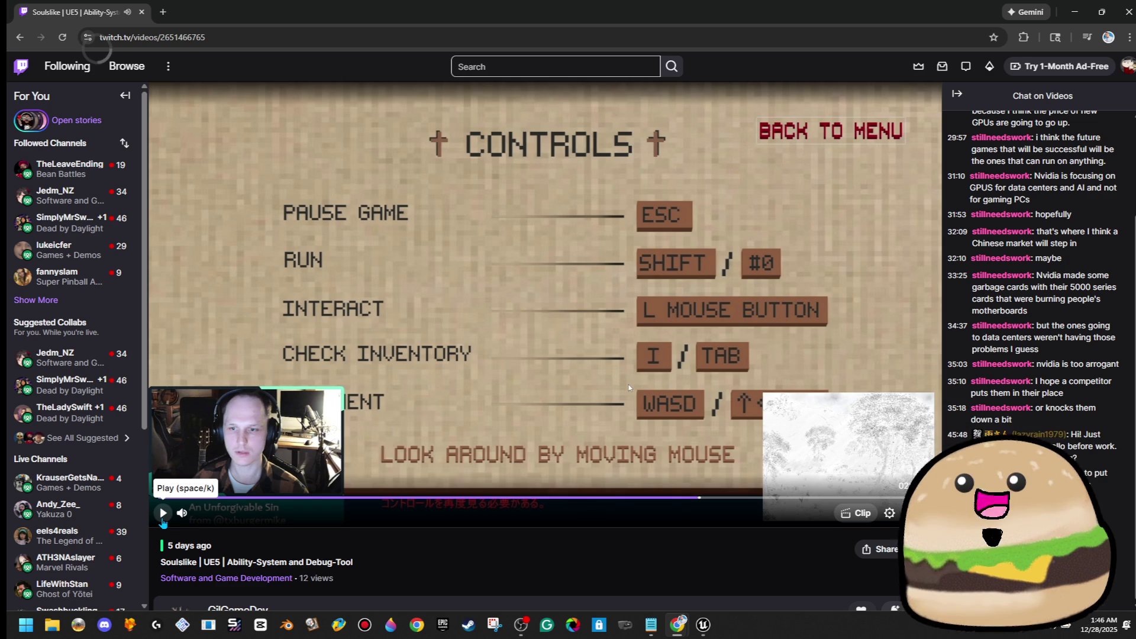